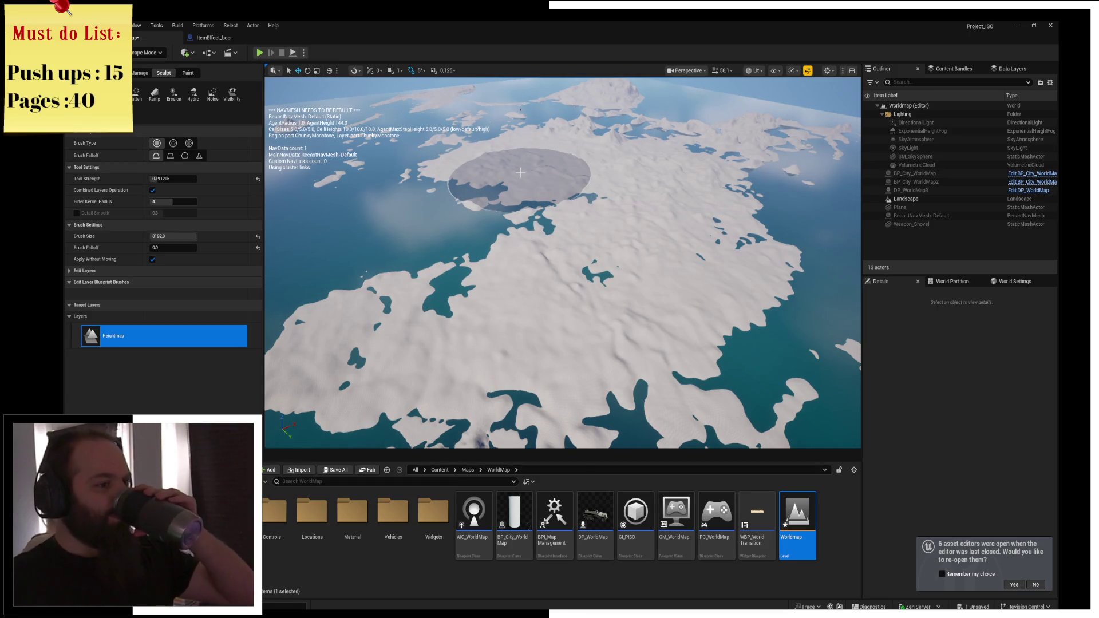
Fly the view low toward the landscape's outer edge and switch the landscape brush to Sculpt
scroll(520, 172, up, 5)
drag(520, 172, 521, 355)
mouse_move(478, 291)
mouse_down()
mouse_move(477, 275)
mouse_move(478, 290)
mouse_up()
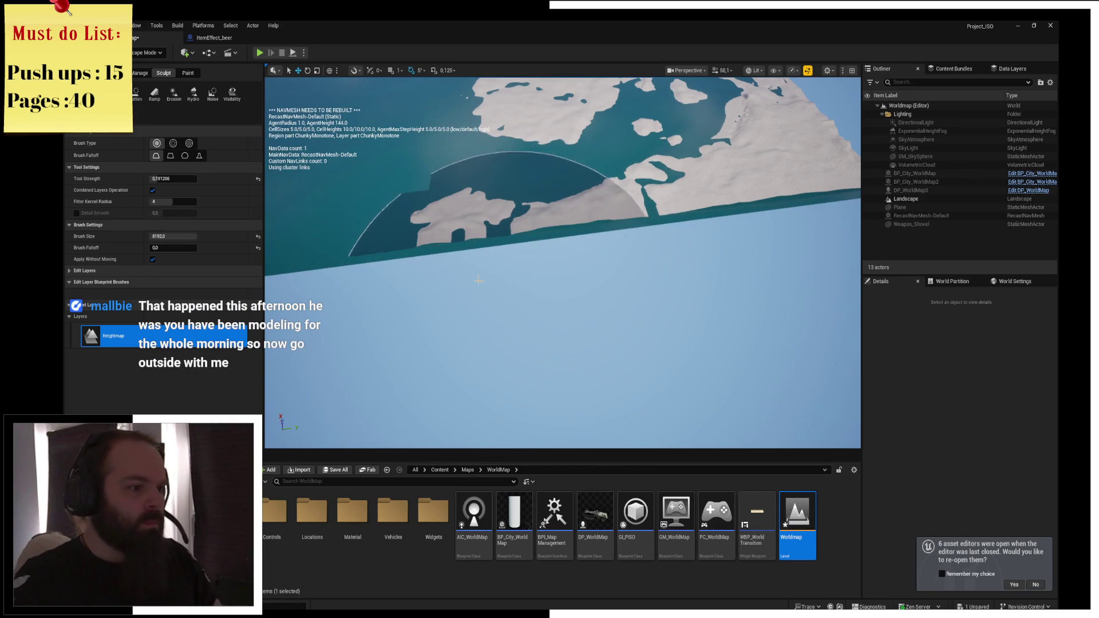
key(ctrl+1)
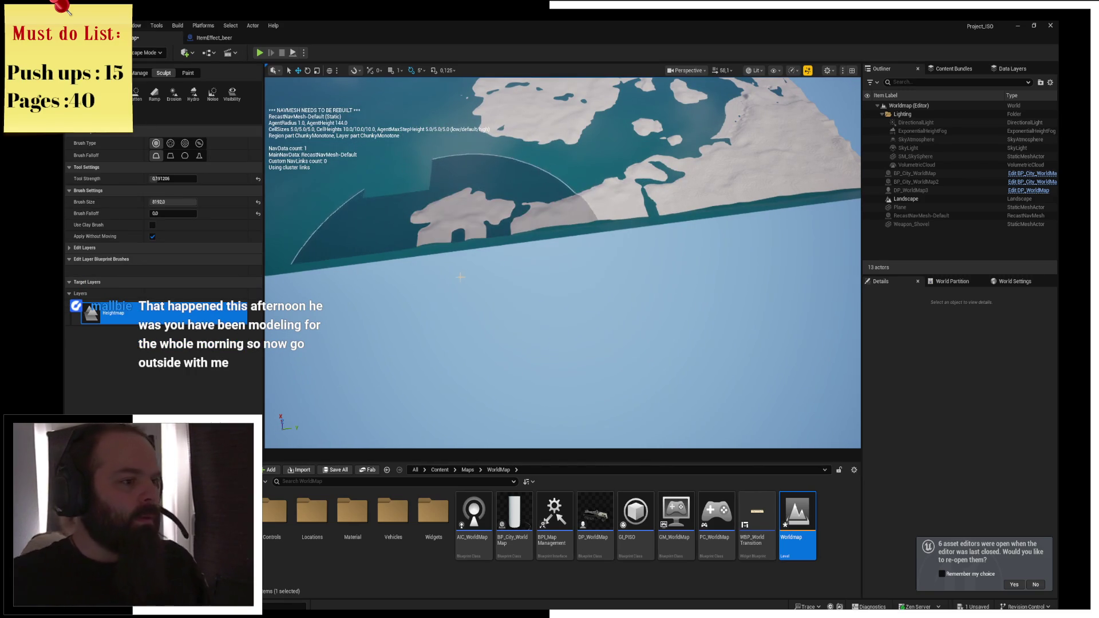
Sink a wide arc of land along the edge and the small white islands into water, then select Smooth
shift+click(497, 288)
mouse_move(497, 288)
mouse_down()
mouse_move(645, 259)
mouse_move(738, 265)
mouse_up()
drag(805, 245, 611, 252)
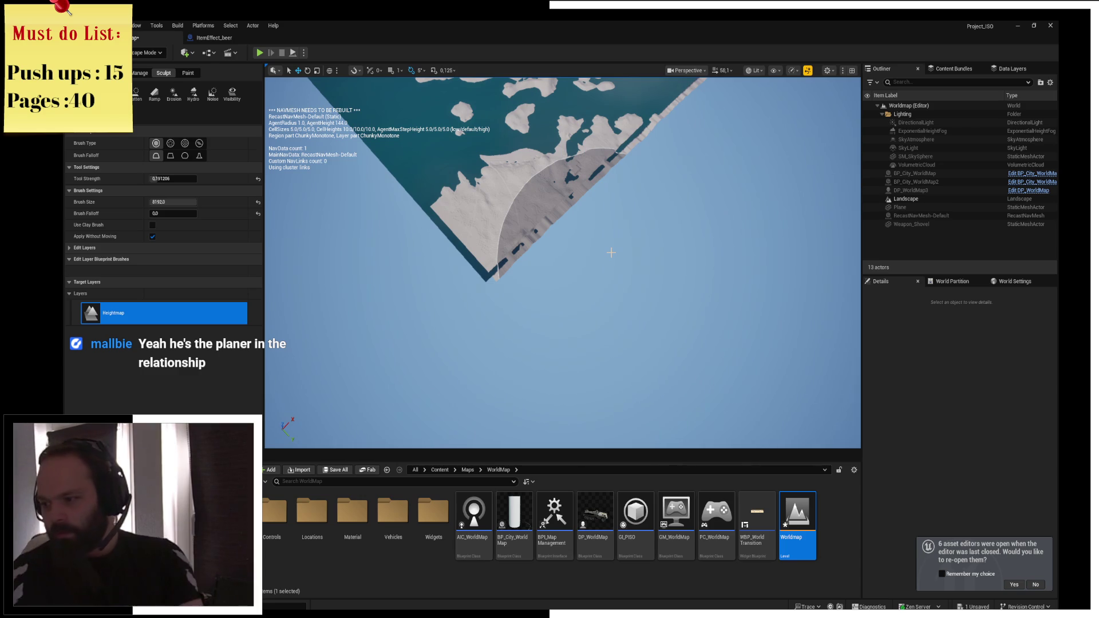
drag(611, 252, 515, 240)
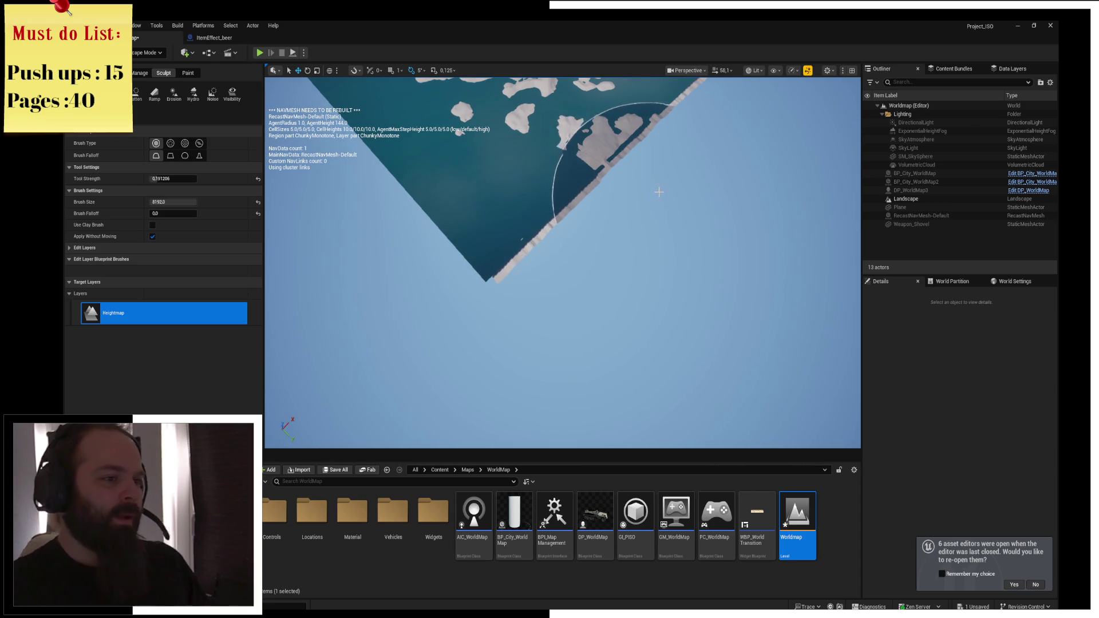
drag(635, 183, 617, 184)
drag(658, 239, 657, 238)
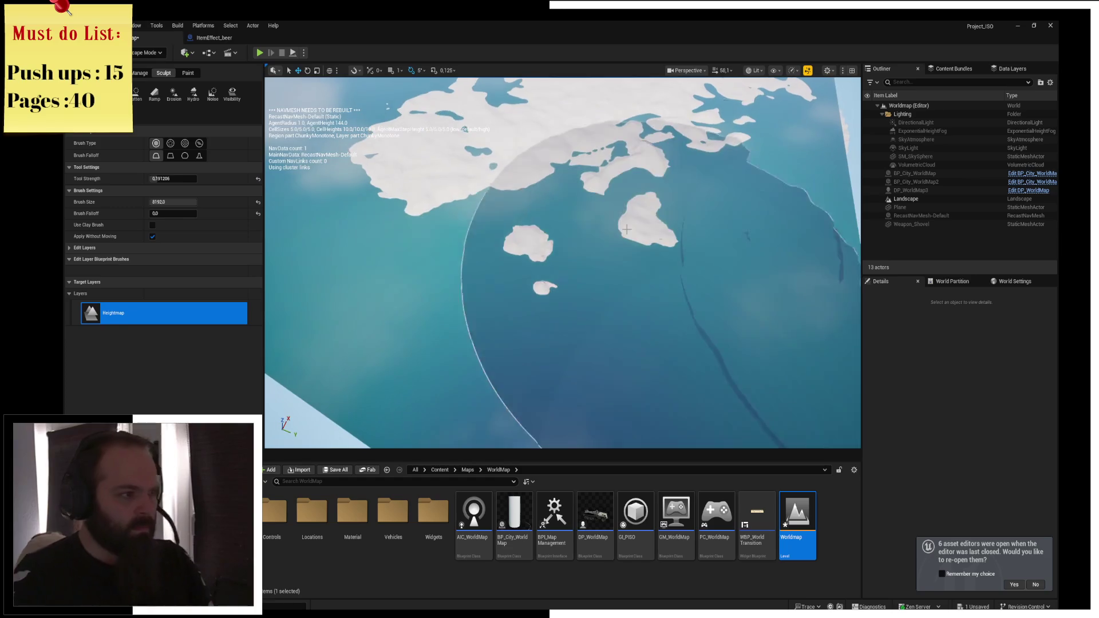
click(116, 92)
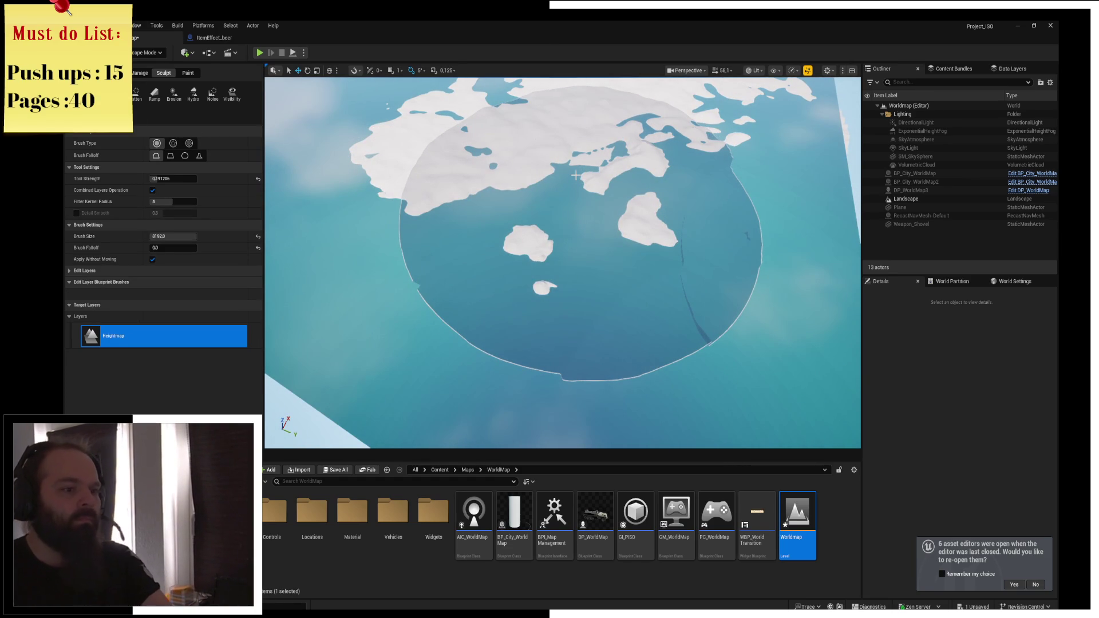
Flatten the seabed around the small islands into level patches and fly in close over the landscape
click(576, 174)
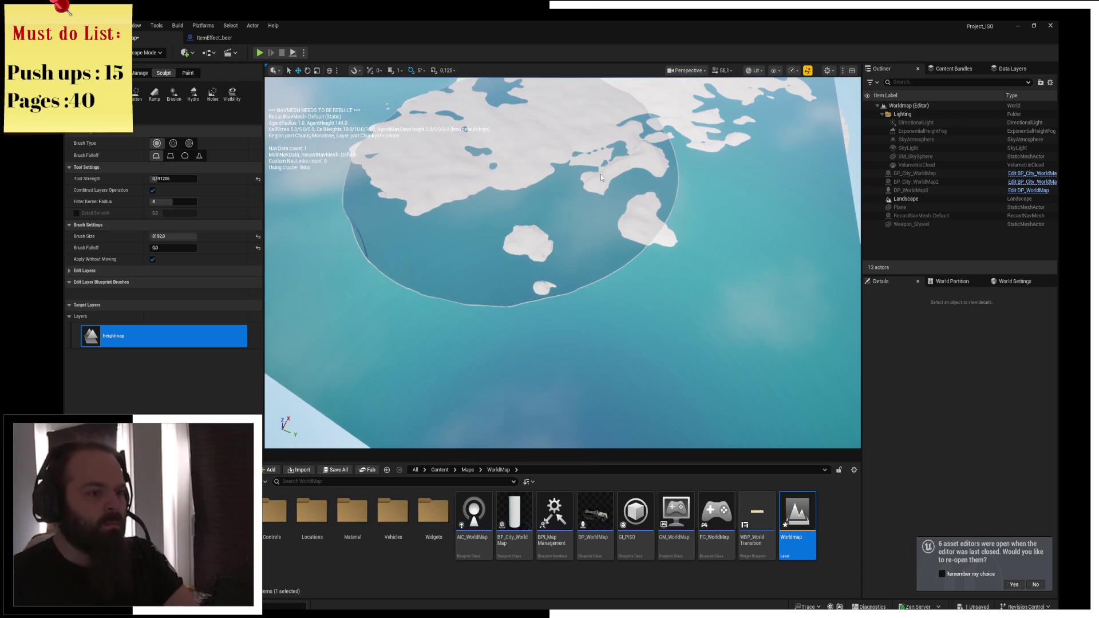
click(533, 183)
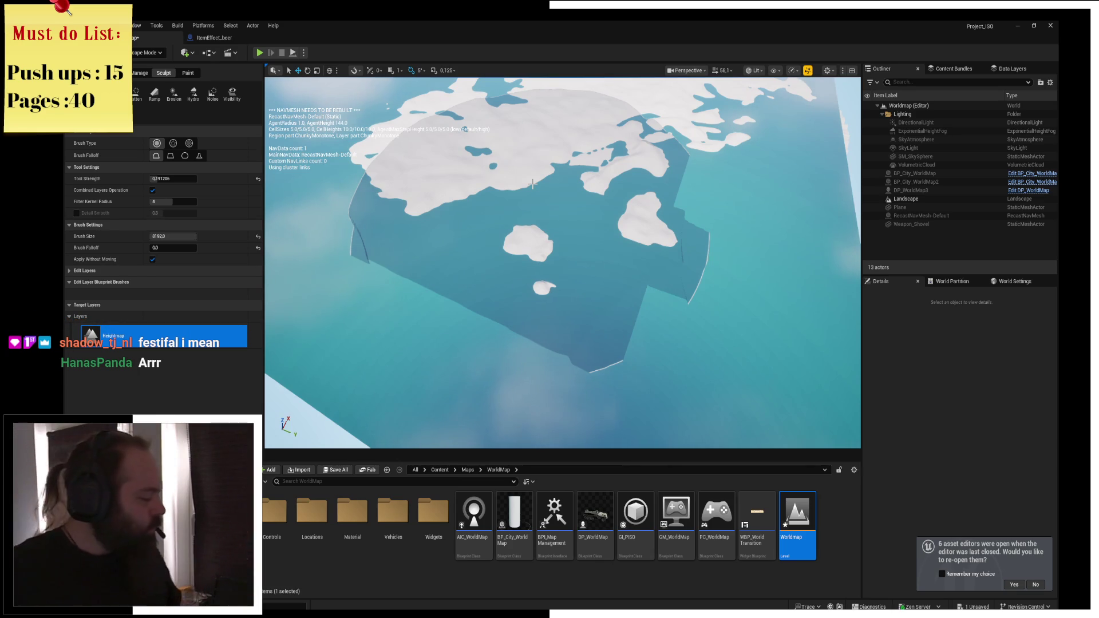
mouse_move(532, 184)
mouse_down()
mouse_move(533, 166)
mouse_move(533, 194)
mouse_move(532, 154)
mouse_move(527, 336)
mouse_up()
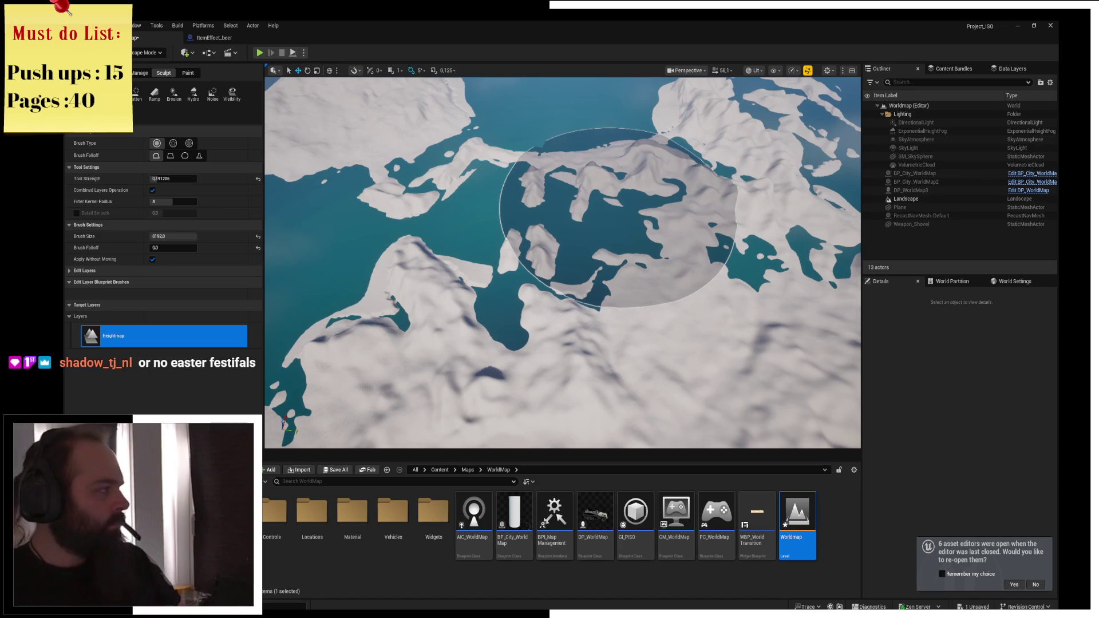
key(alt+Tab)
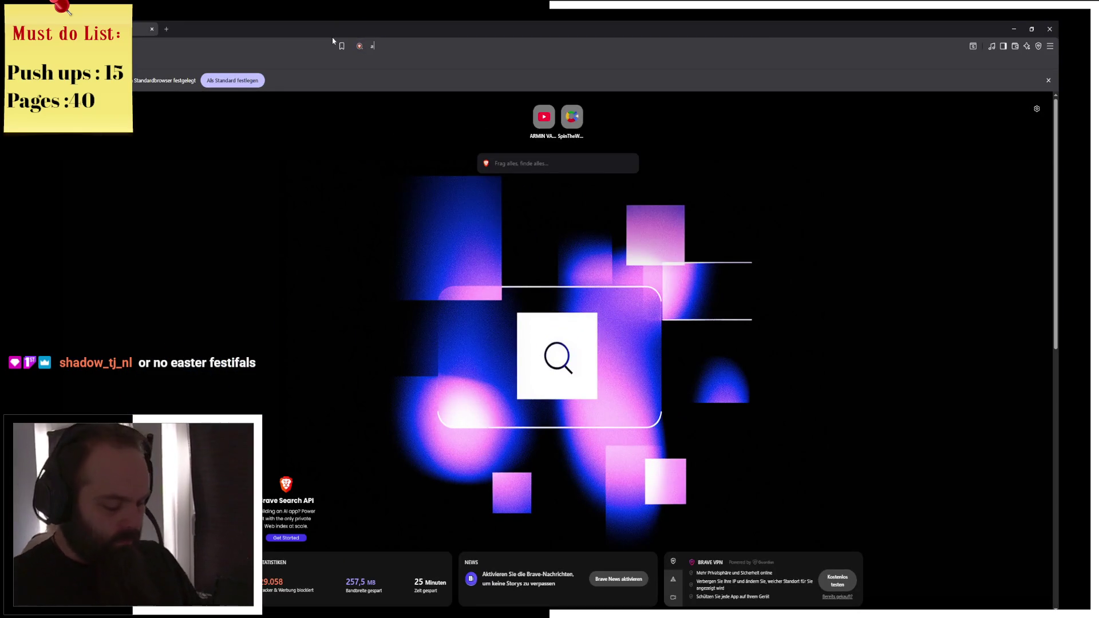
Search image results for 'apleflap' and preview the puff pastry with apple filling photo
text(apleflap)
key(Return)
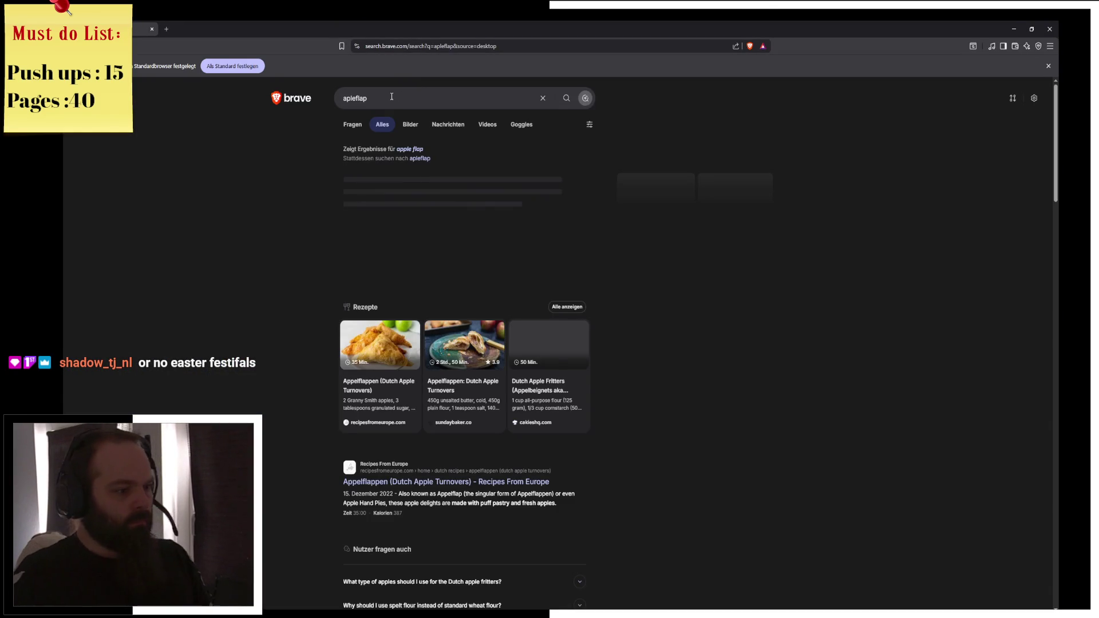
click(403, 125)
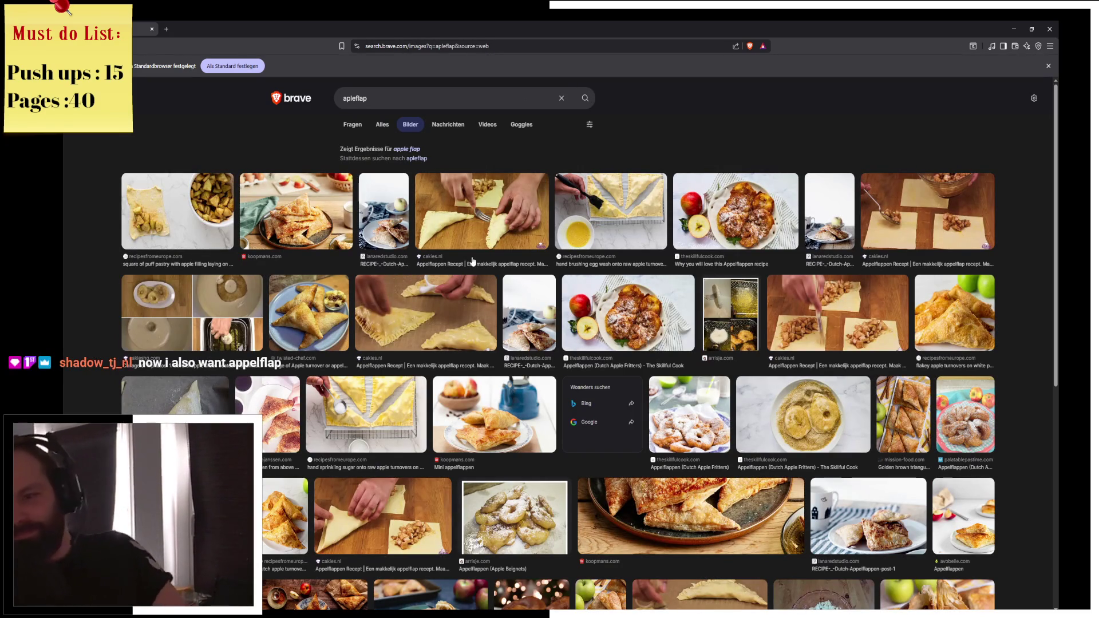
click(332, 248)
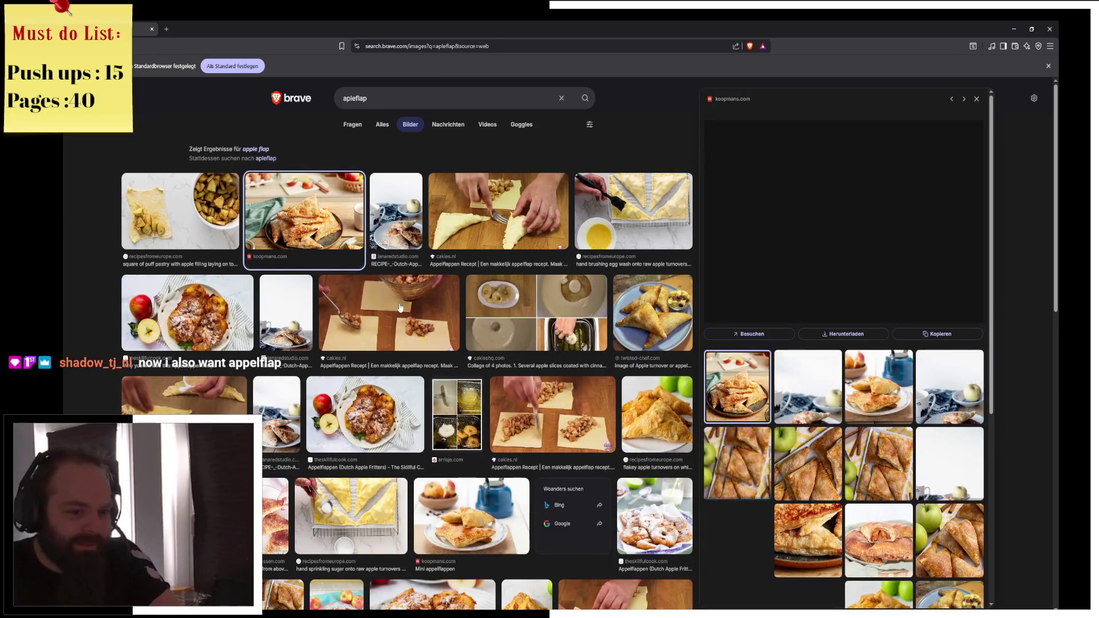
click(215, 227)
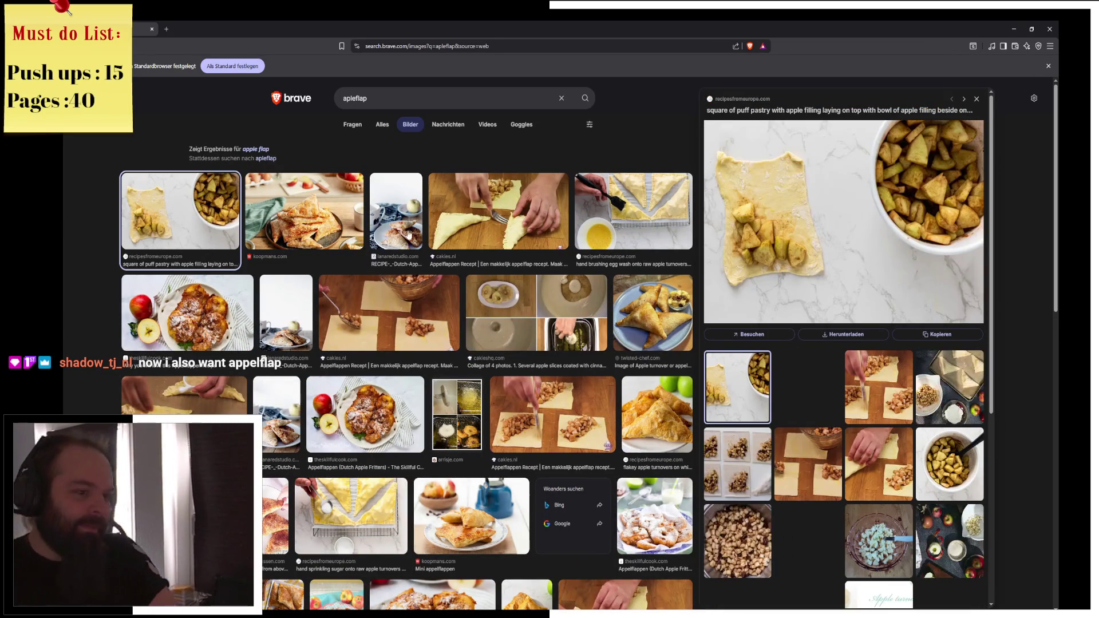
scroll(504, 328, down, 3)
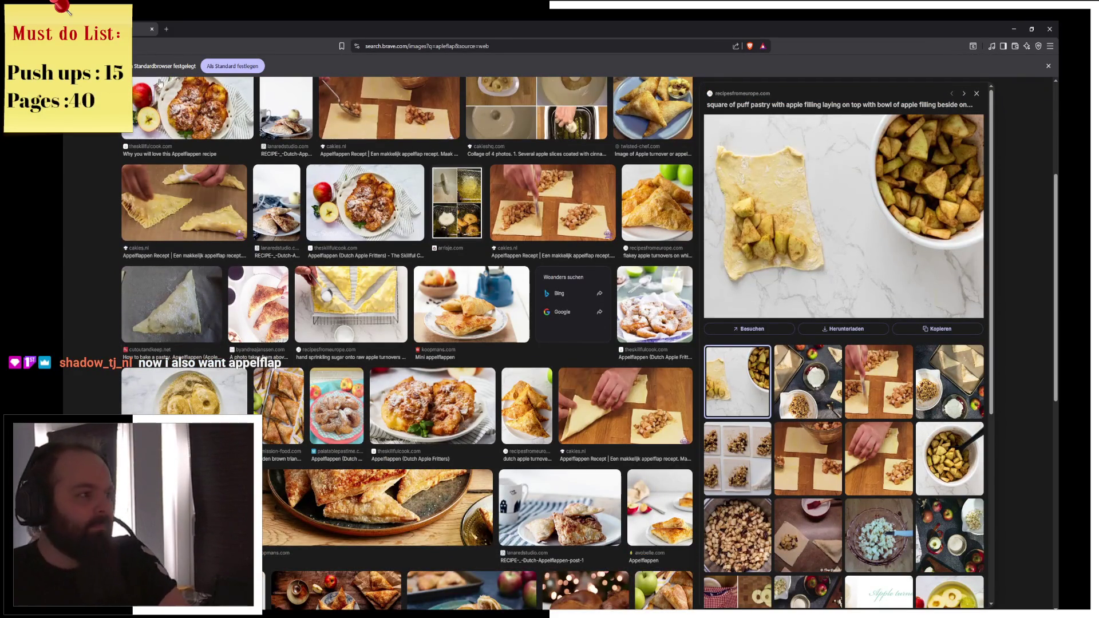
key(alt+Tab)
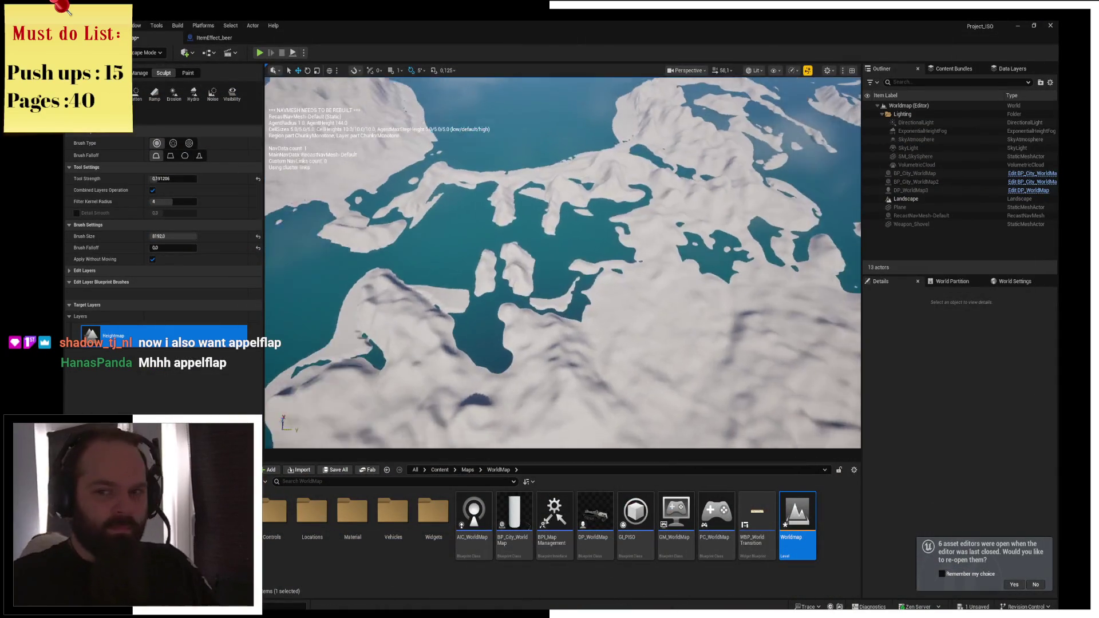
Tilt to an oblique view and flatten a patch of terrain beside the inlet near the ridge
scroll(573, 229, down, 5)
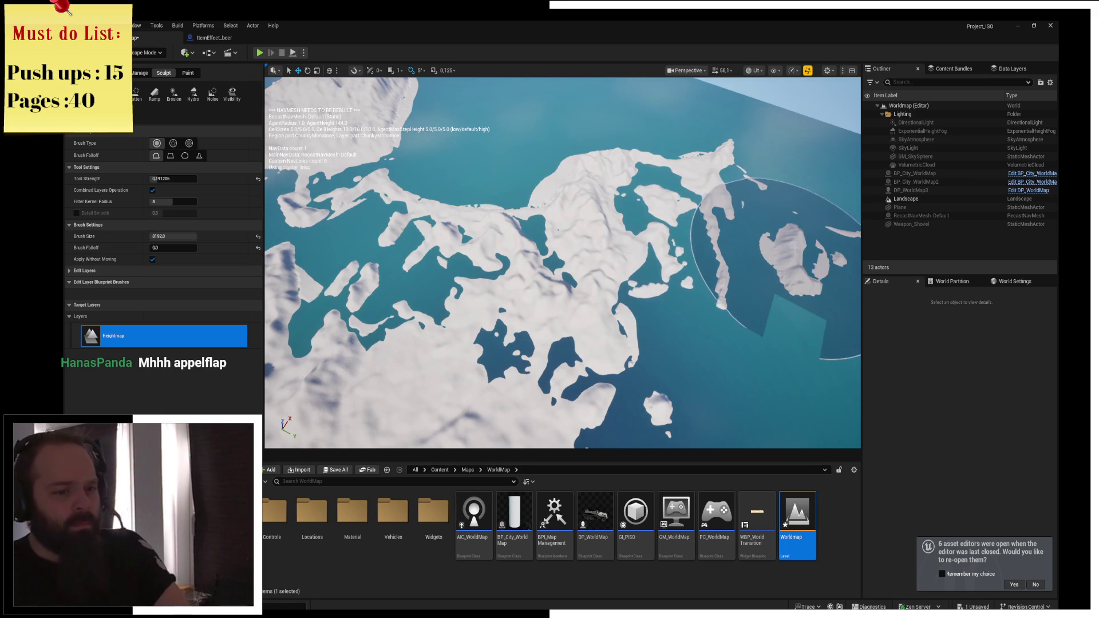
drag(637, 229, 698, 274)
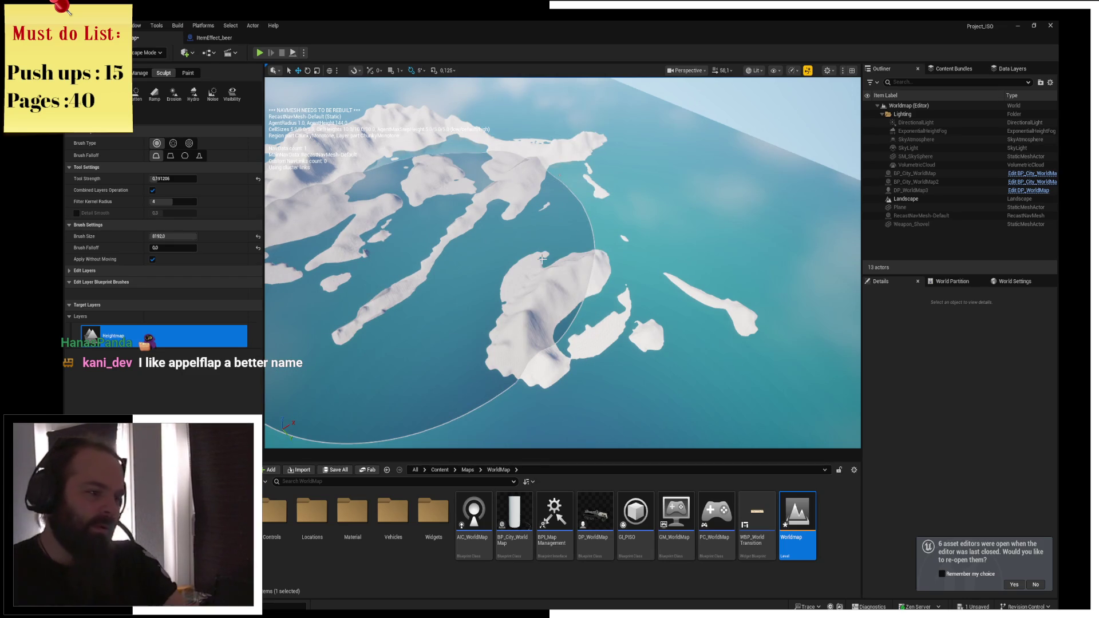
scroll(546, 232, up, 5)
scroll(522, 229, up, 3)
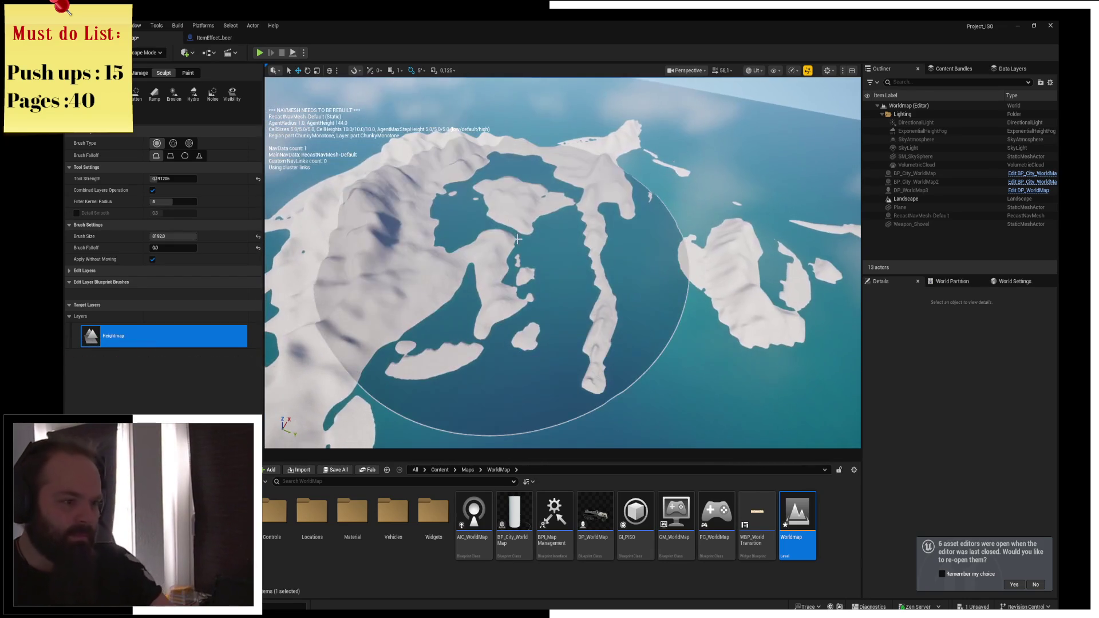
drag(500, 203, 527, 235)
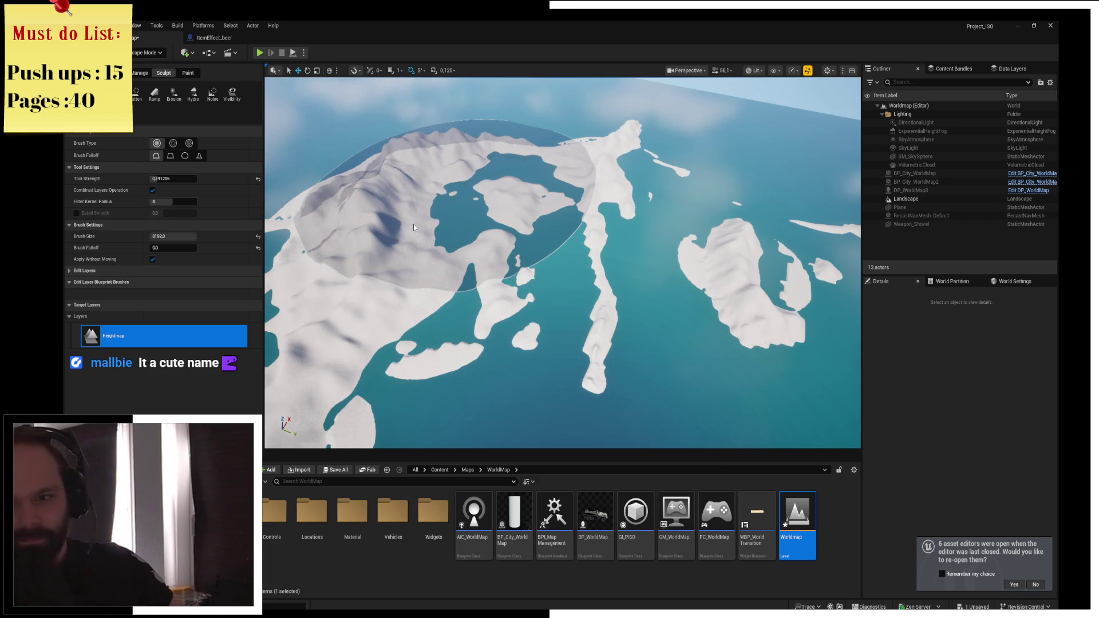
drag(501, 243, 469, 257)
Sculpt the large snowy island up into a plateau, then exit Landscape mode and select the water Plane
mouse_move(550, 218)
mouse_down()
mouse_move(548, 183)
mouse_move(666, 183)
mouse_up()
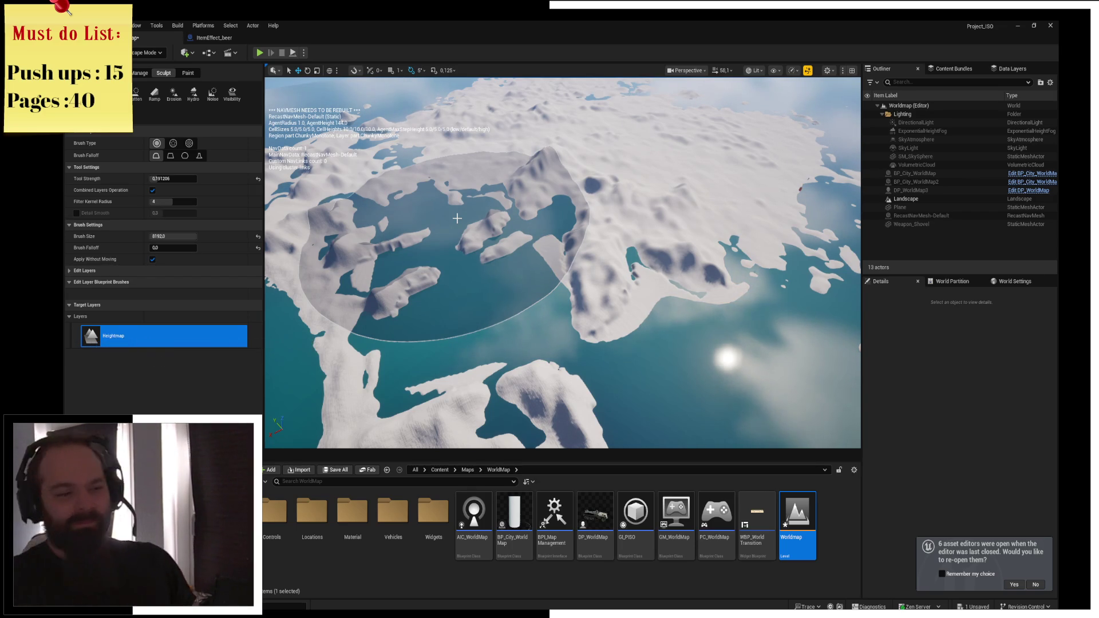
scroll(460, 200, up, 5)
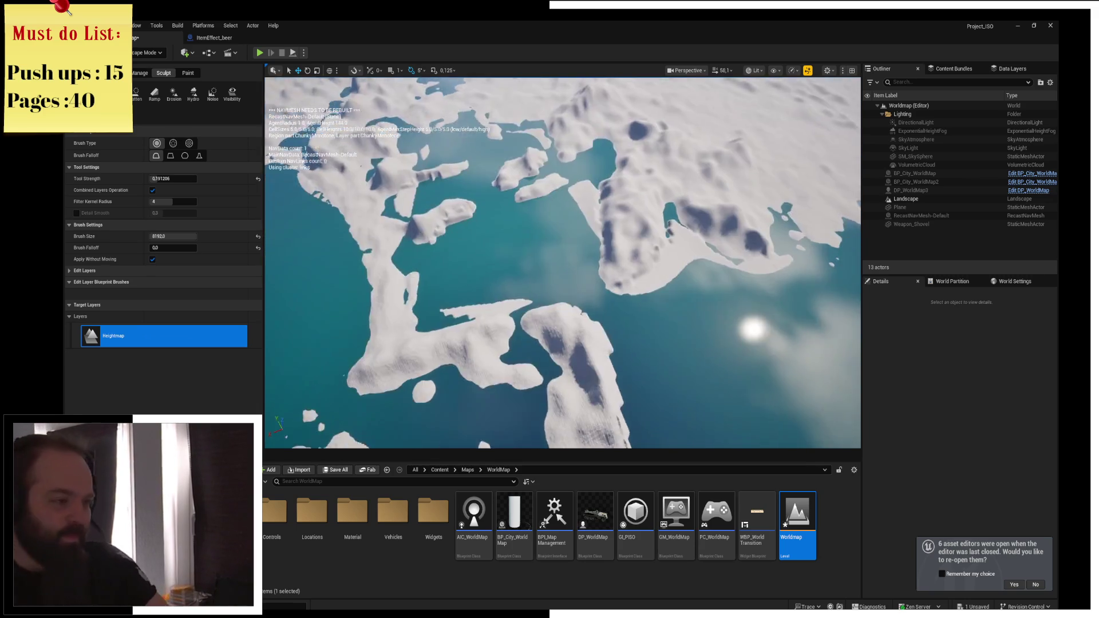
scroll(563, 263, up, 8)
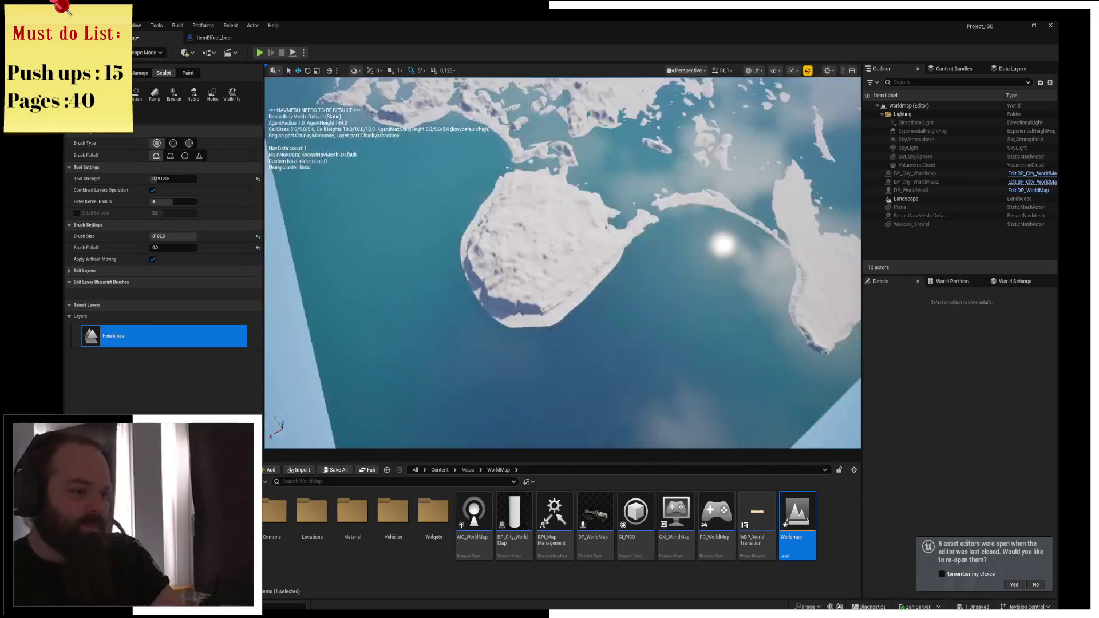
scroll(523, 222, up, 3)
scroll(523, 222, down, 4)
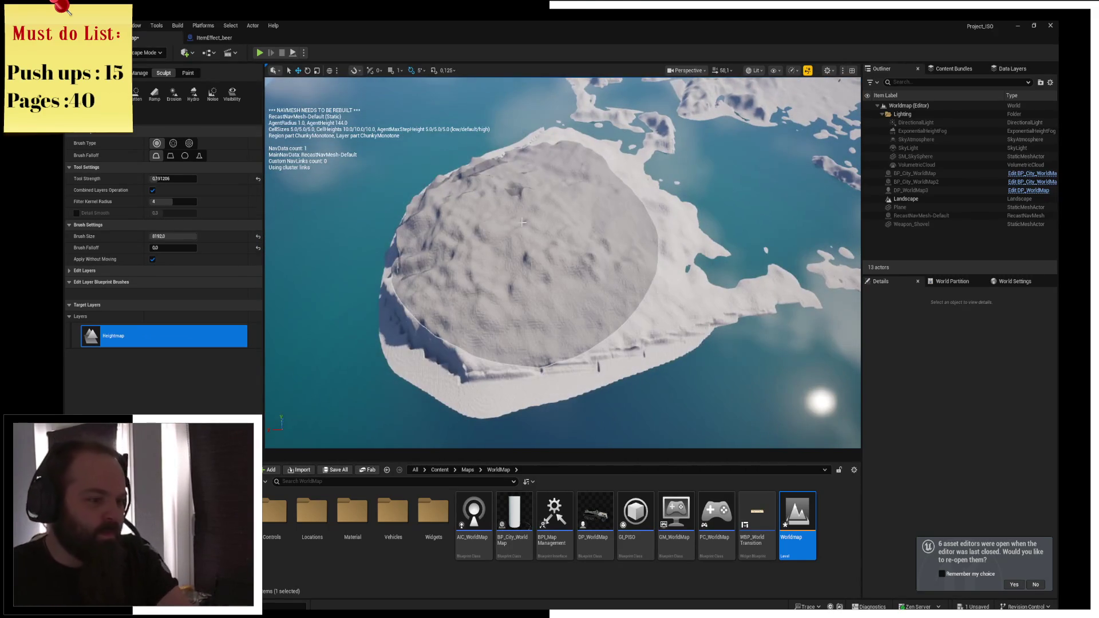
drag(521, 223, 530, 255)
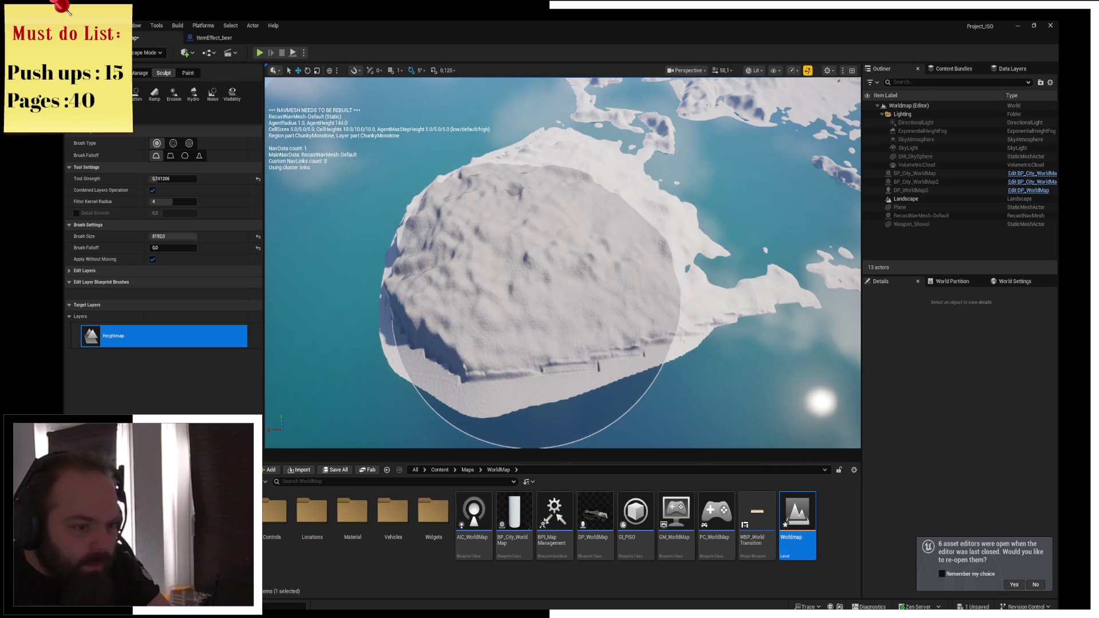
drag(571, 225, 569, 178)
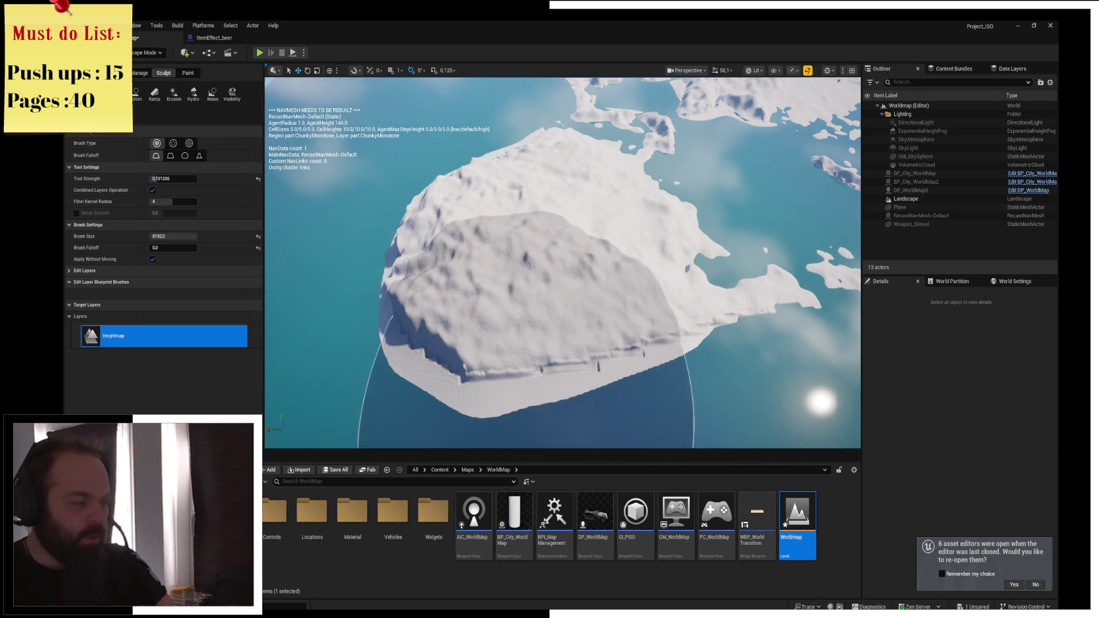
click(148, 52)
click(161, 67)
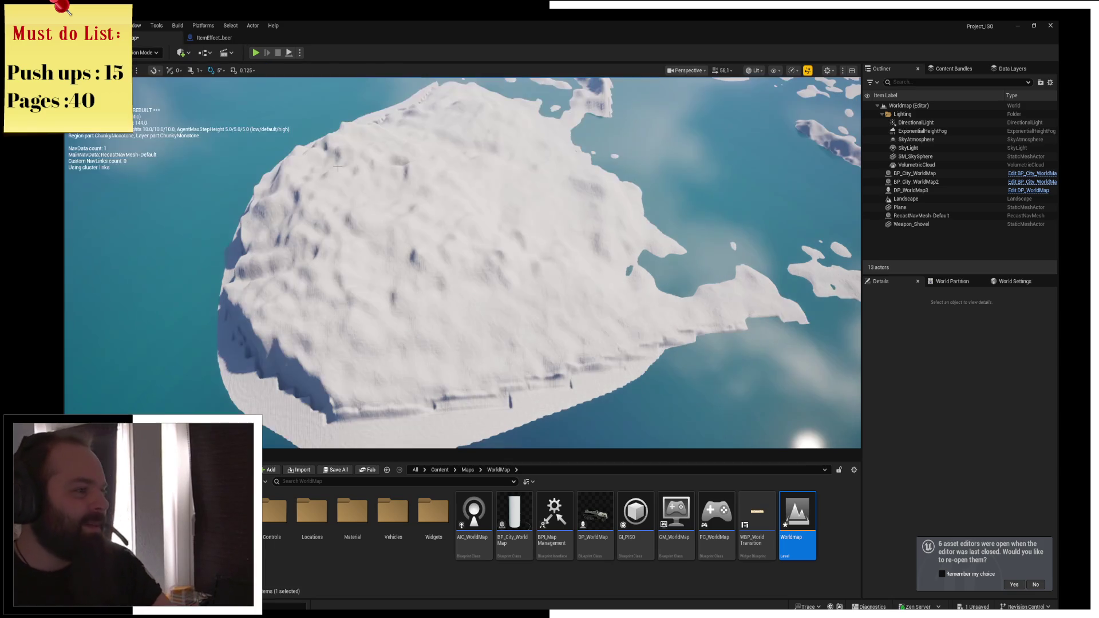
Adjust the water Plane's Z height to about -1321 and frame the whole Plane in view
click(352, 190)
key(f)
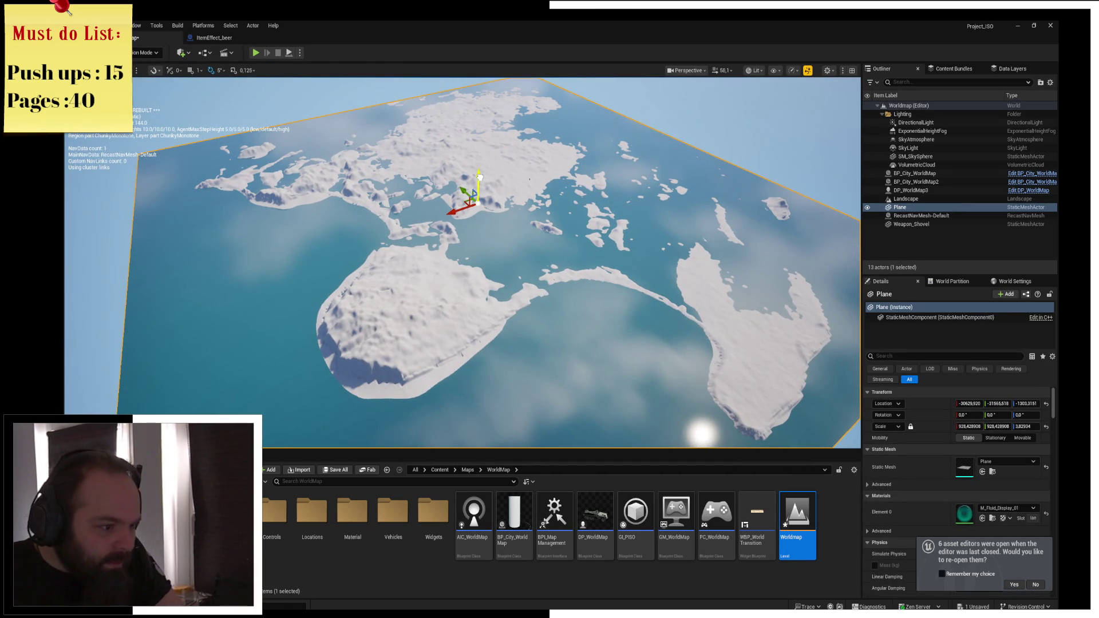
drag(480, 178, 480, 175)
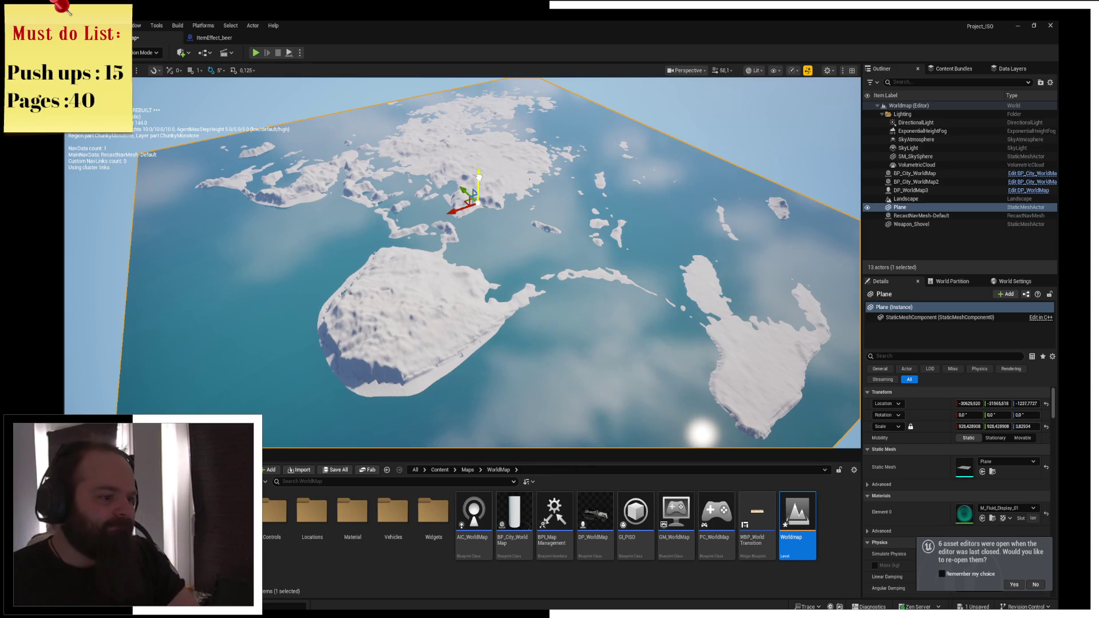
drag(479, 177, 479, 173)
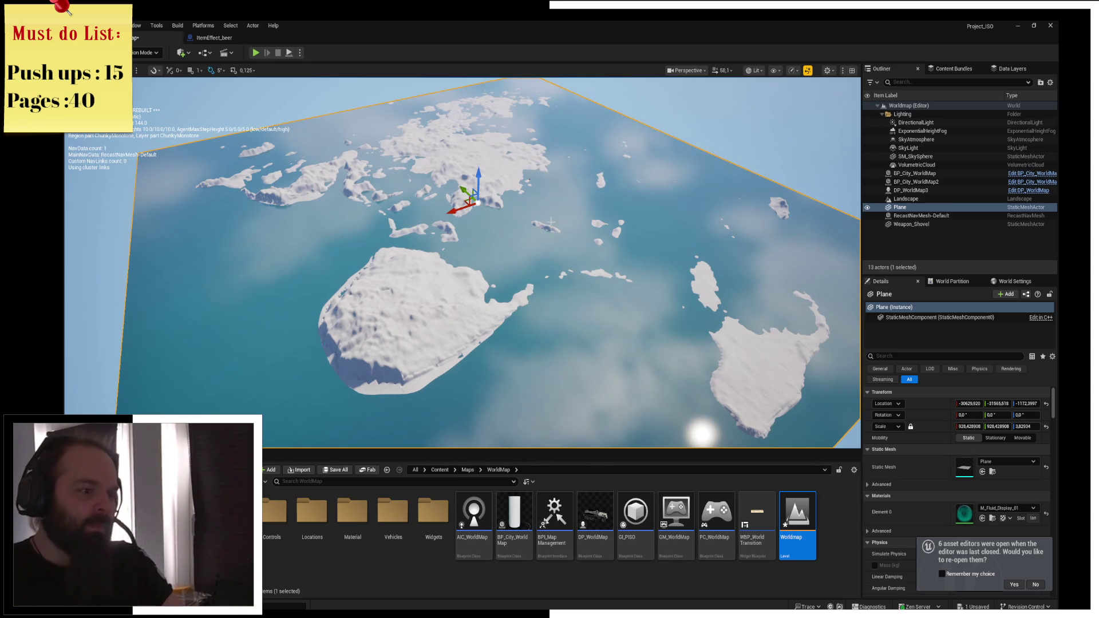
drag(480, 177, 479, 178)
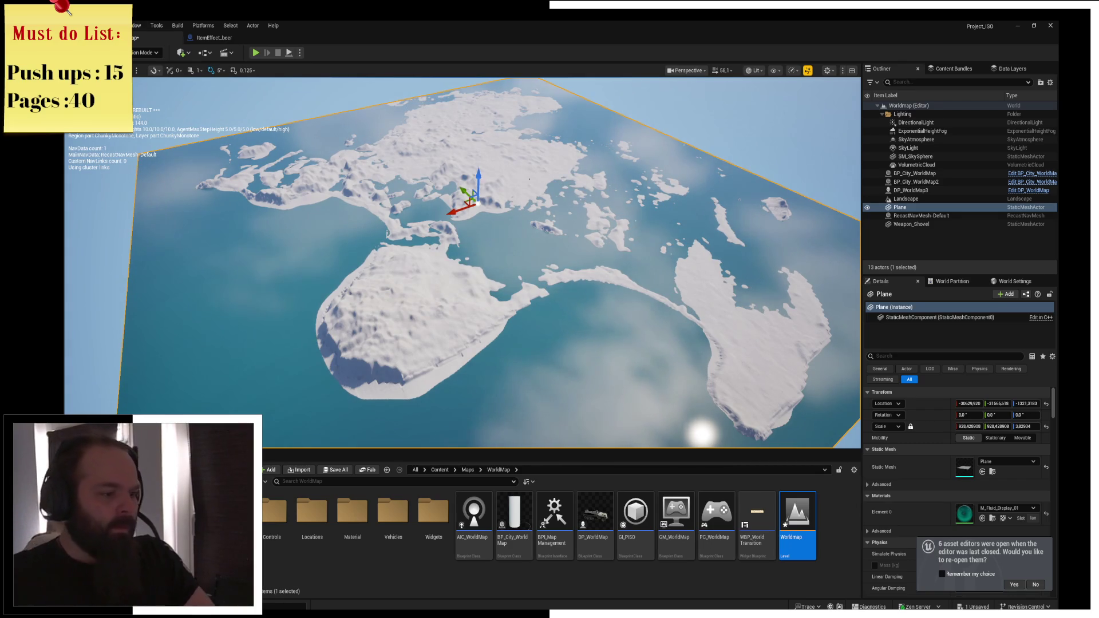
scroll(479, 180, up, 6)
key(f)
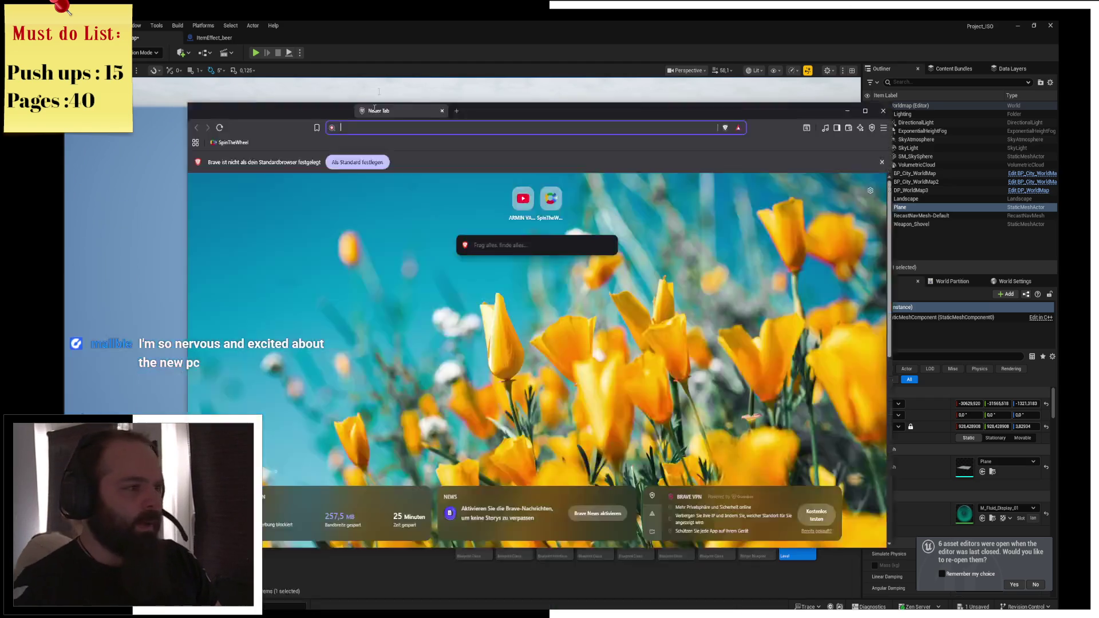
Search Brave for 'rising water levels life map'
text(rising waz)
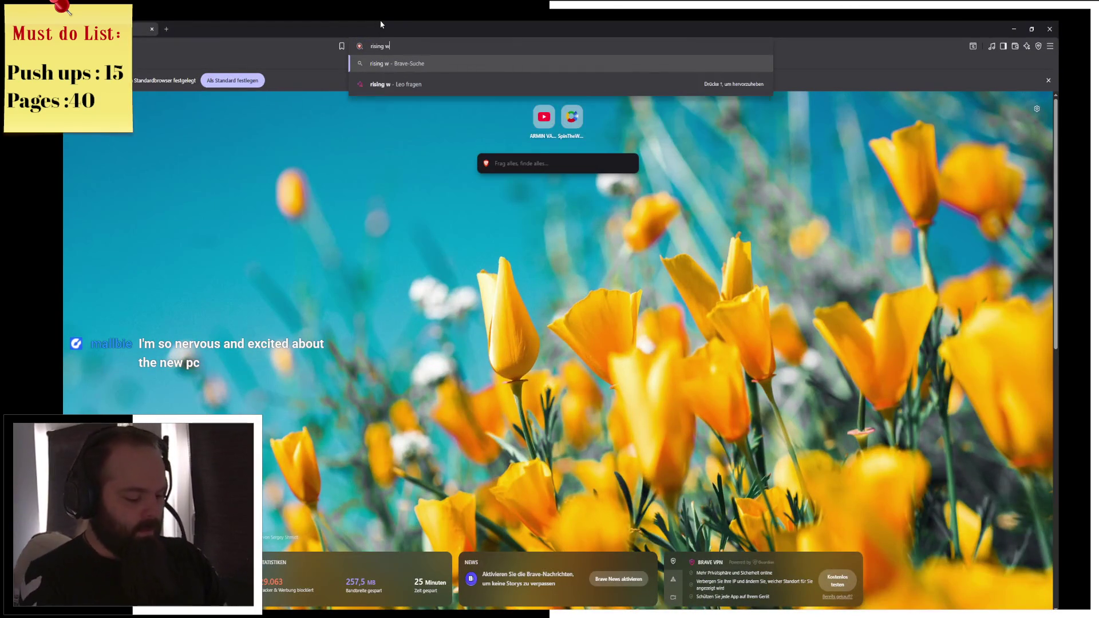
key(BackSpace)
text(ter l)
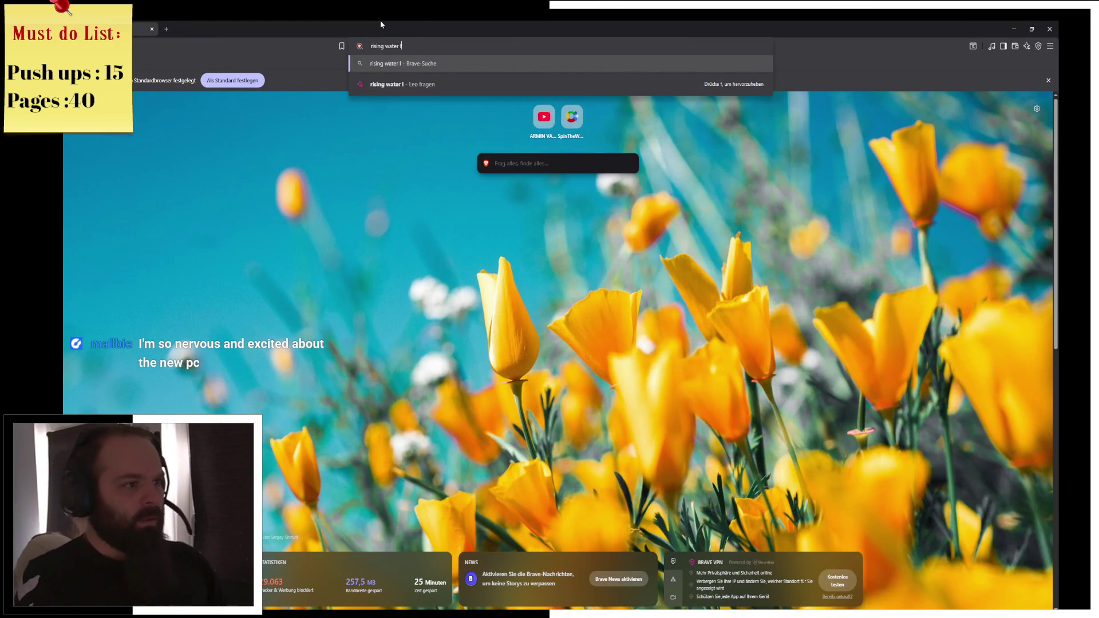
text(evels lif)
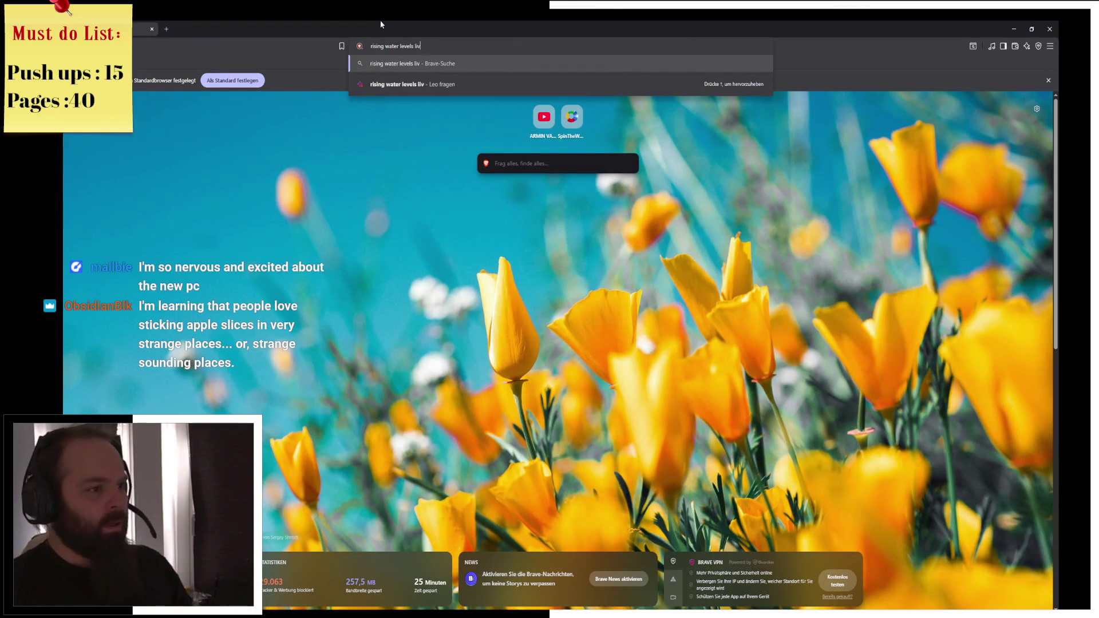
text(e map)
key(Return)
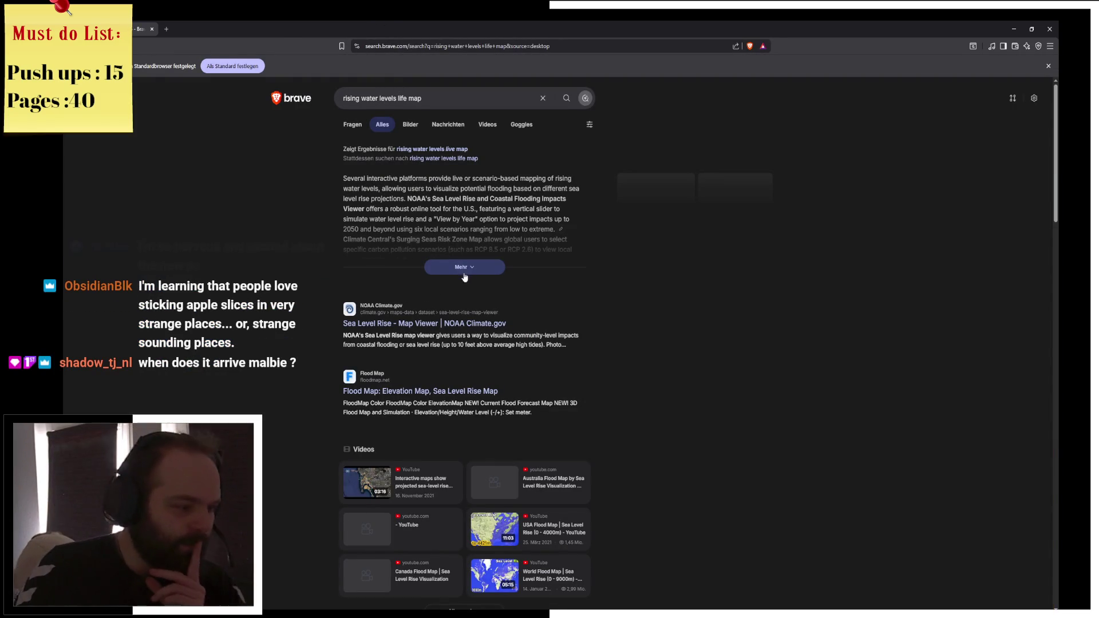
Check NOAA's Sea Level Rise Viewer from the results, then close its tab and the climate.gov page
click(463, 268)
click(421, 381)
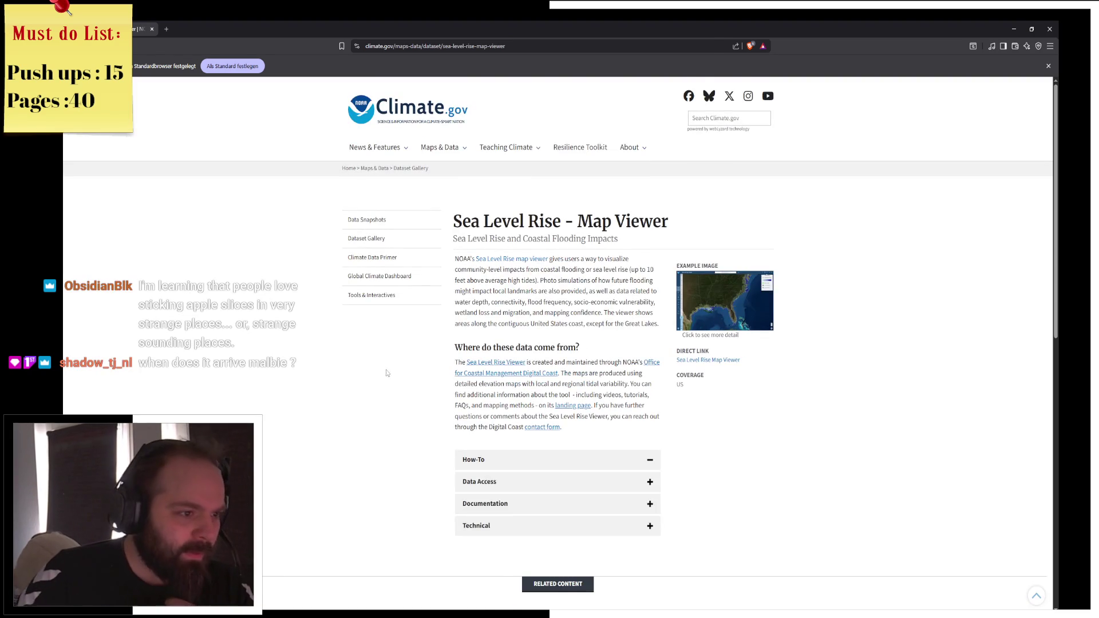
click(650, 427)
scroll(648, 395, down, 2)
scroll(648, 396, down, 1)
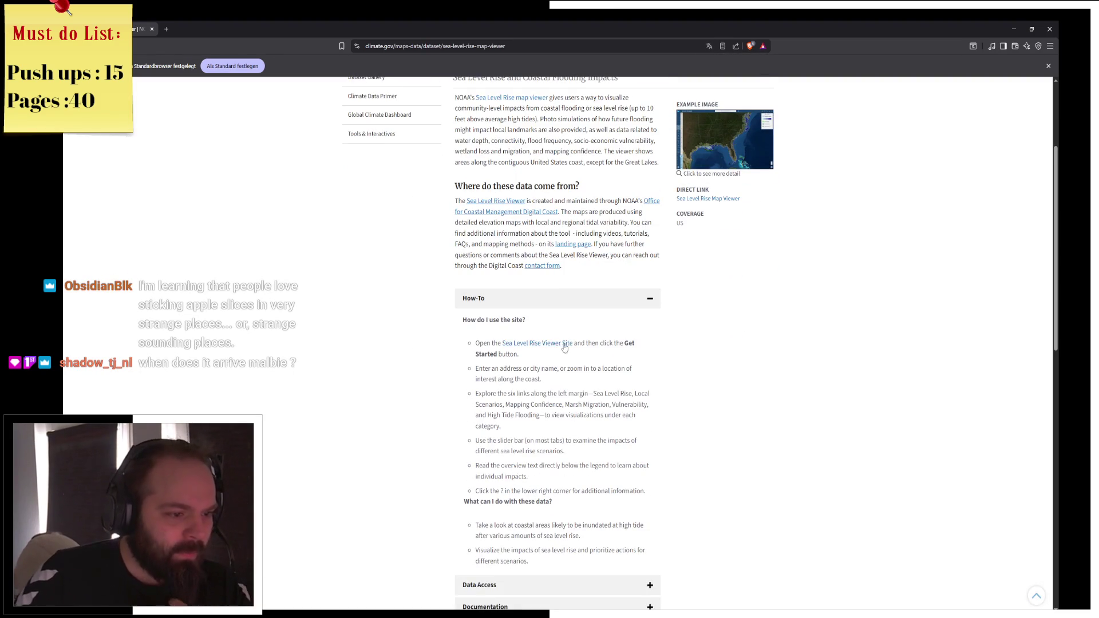
click(537, 343)
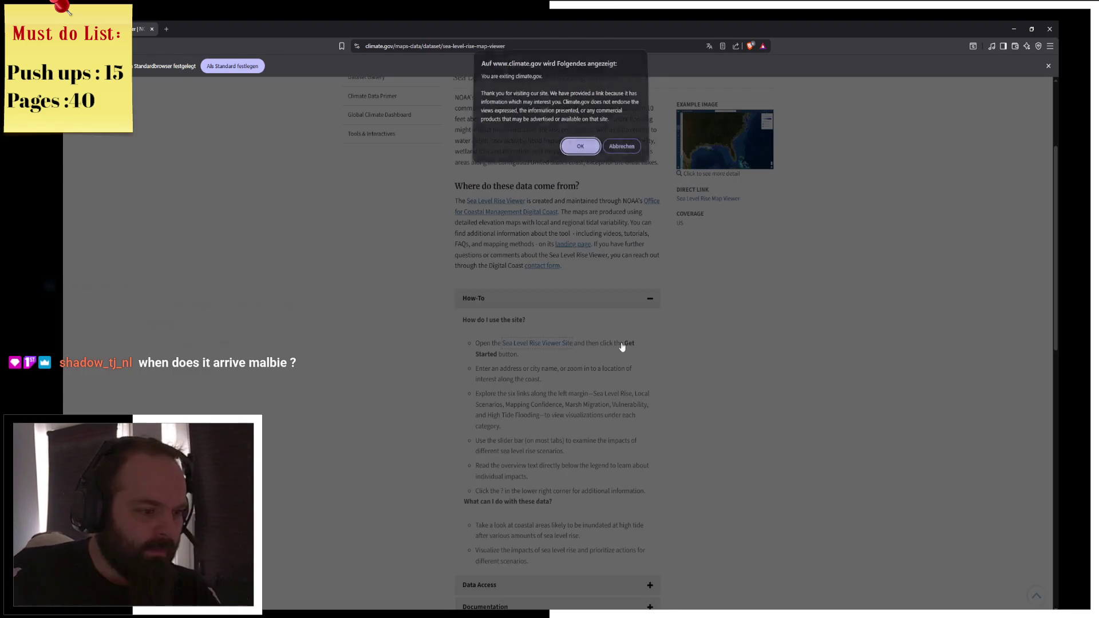
click(580, 149)
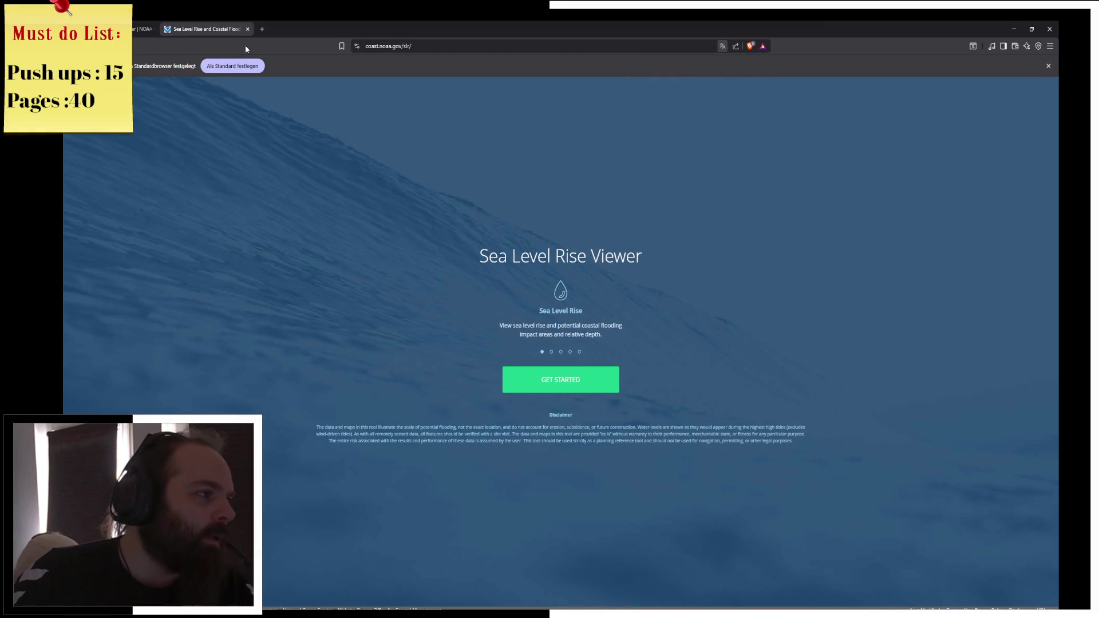
middle_click(228, 32)
scroll(277, 238, up, 3)
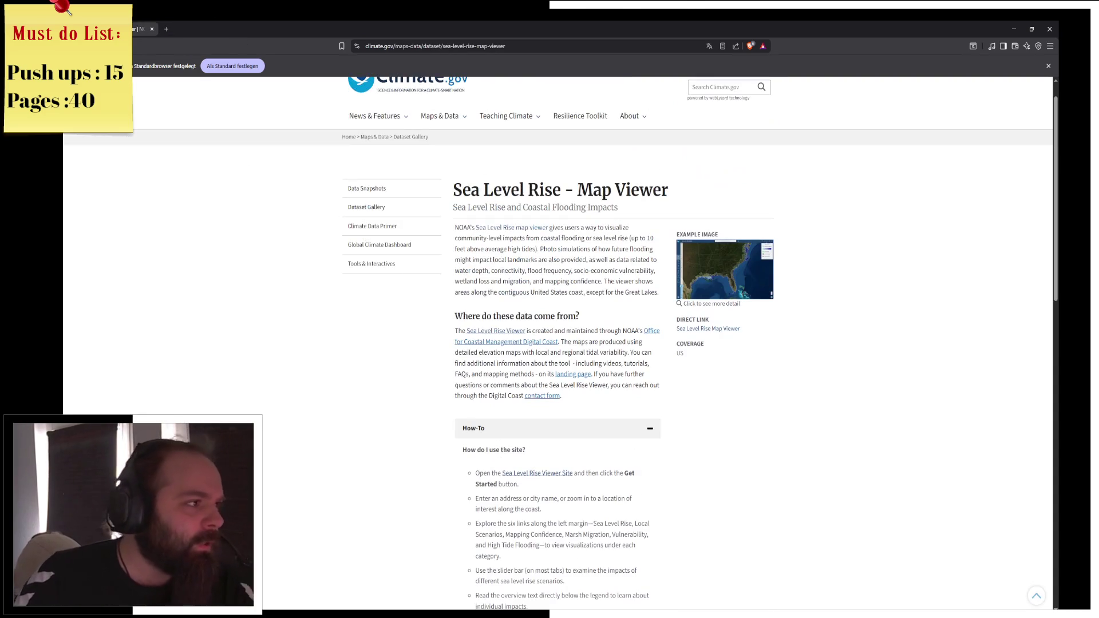
key(ctrl+w)
Scroll down the results and open the Flood Maps site
scroll(262, 280, down, 5)
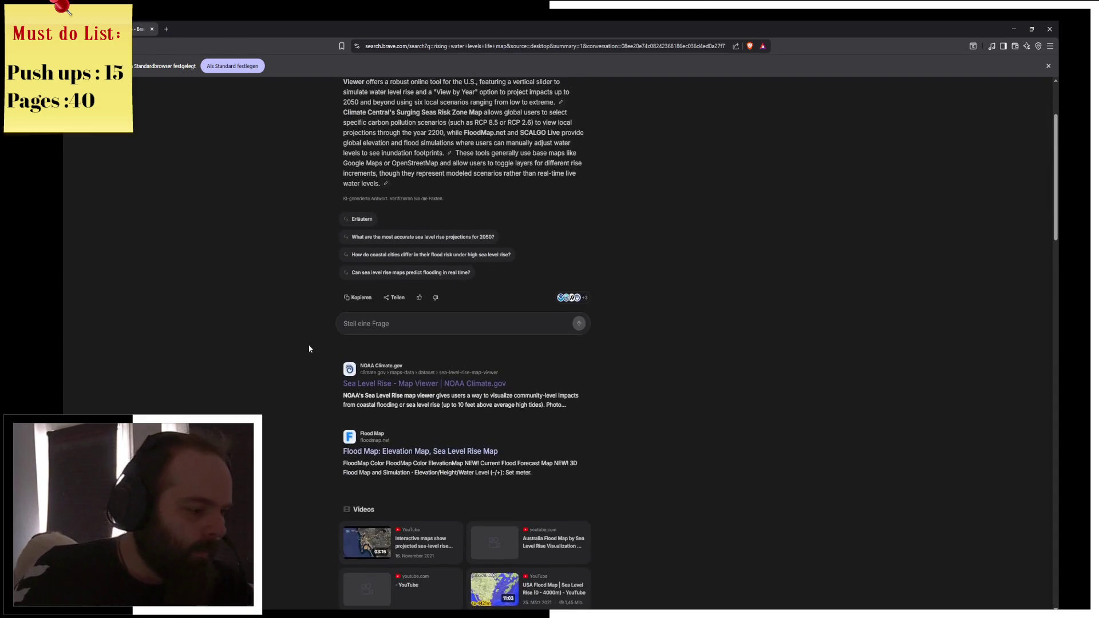
scroll(301, 350, down, 5)
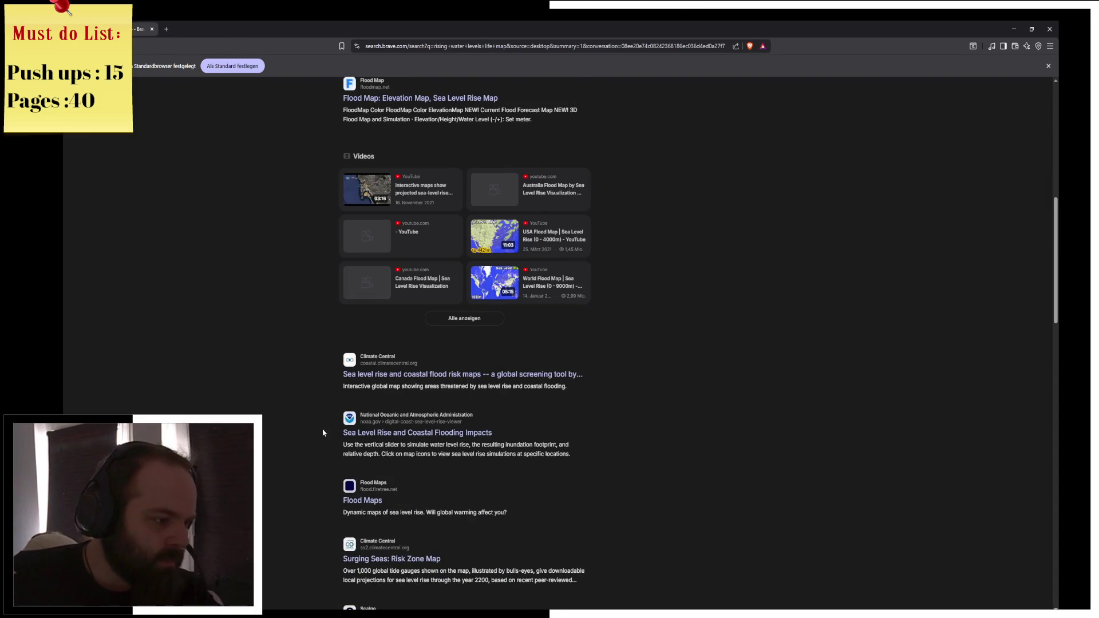
click(373, 501)
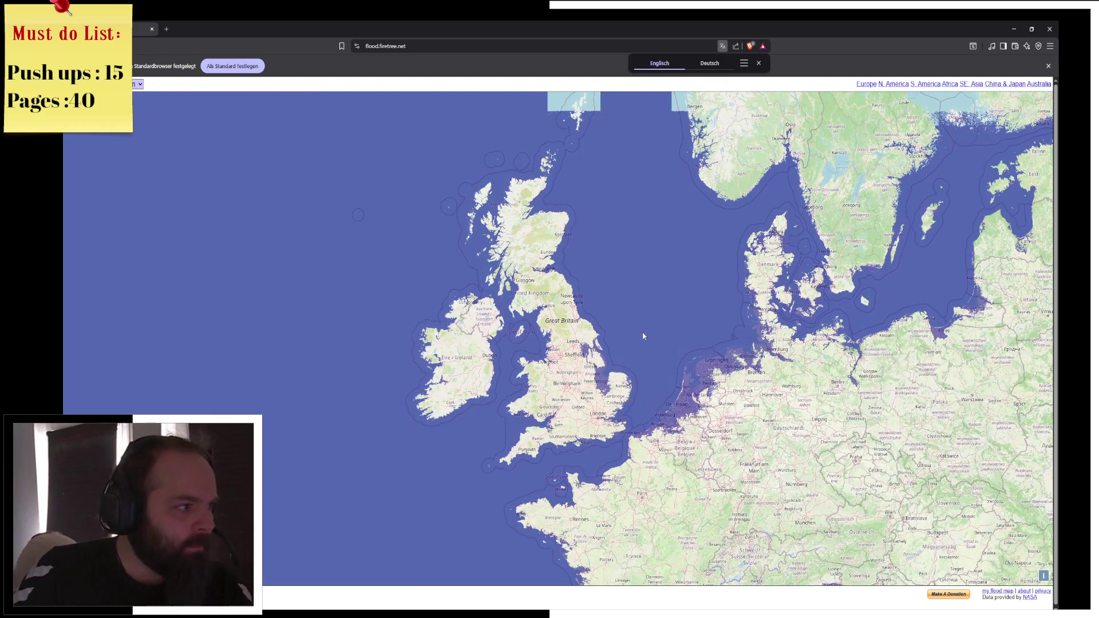
Set the Flood Maps sea-level rise to +60 m and pan over northern Germany and Poland
mouse_move(642, 338)
mouse_down()
mouse_move(516, 293)
mouse_move(547, 343)
mouse_move(744, 189)
mouse_up()
scroll(515, 362, up, 3)
scroll(590, 309, up, 2)
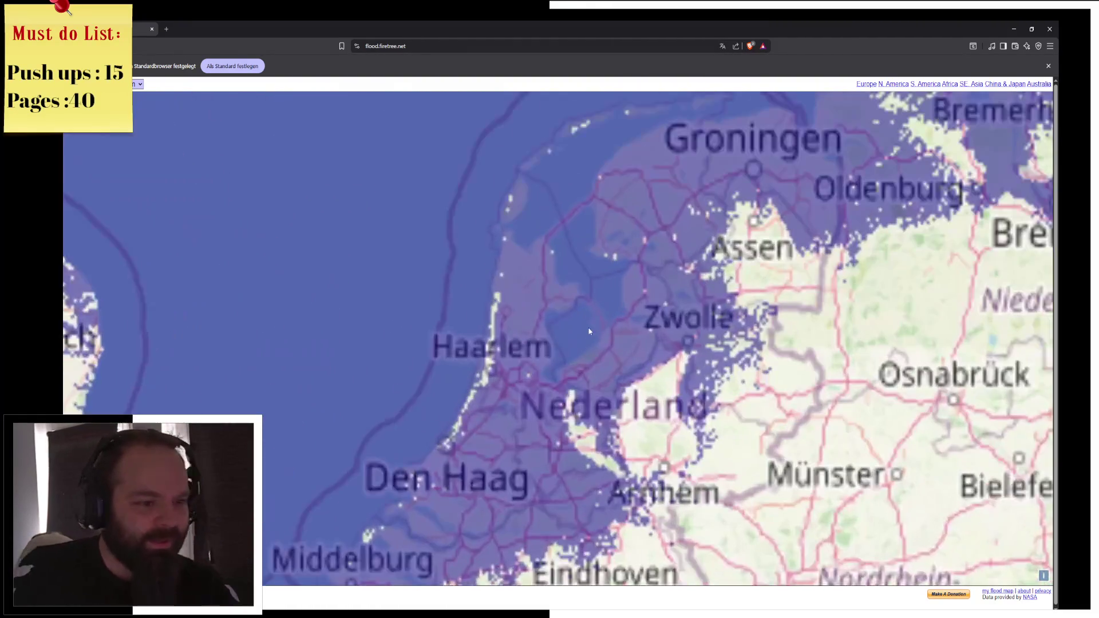
click(137, 85)
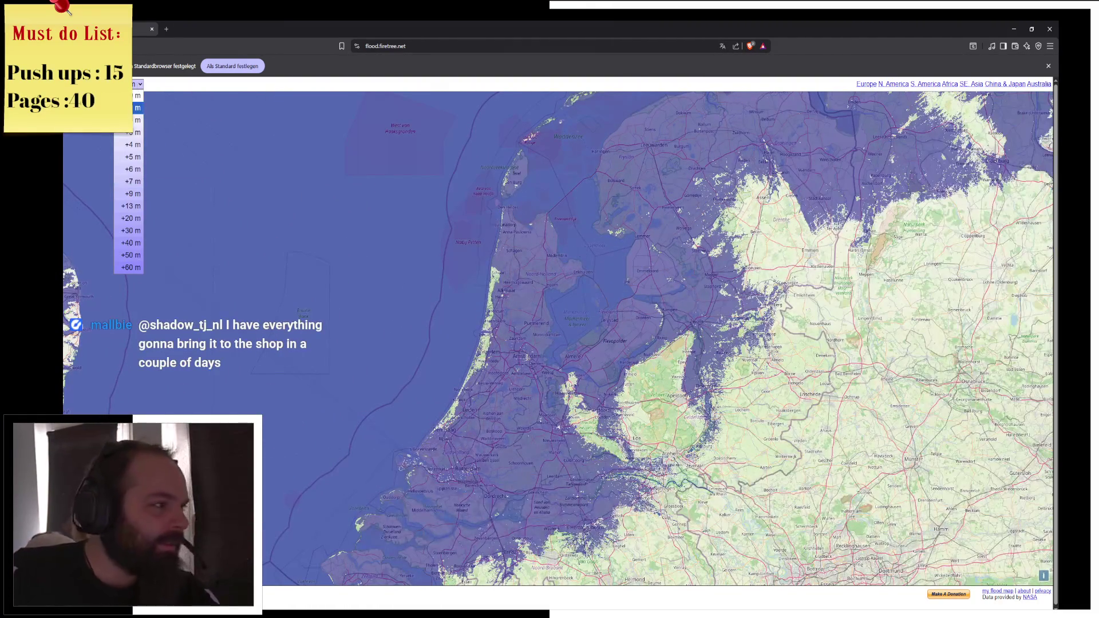
click(137, 103)
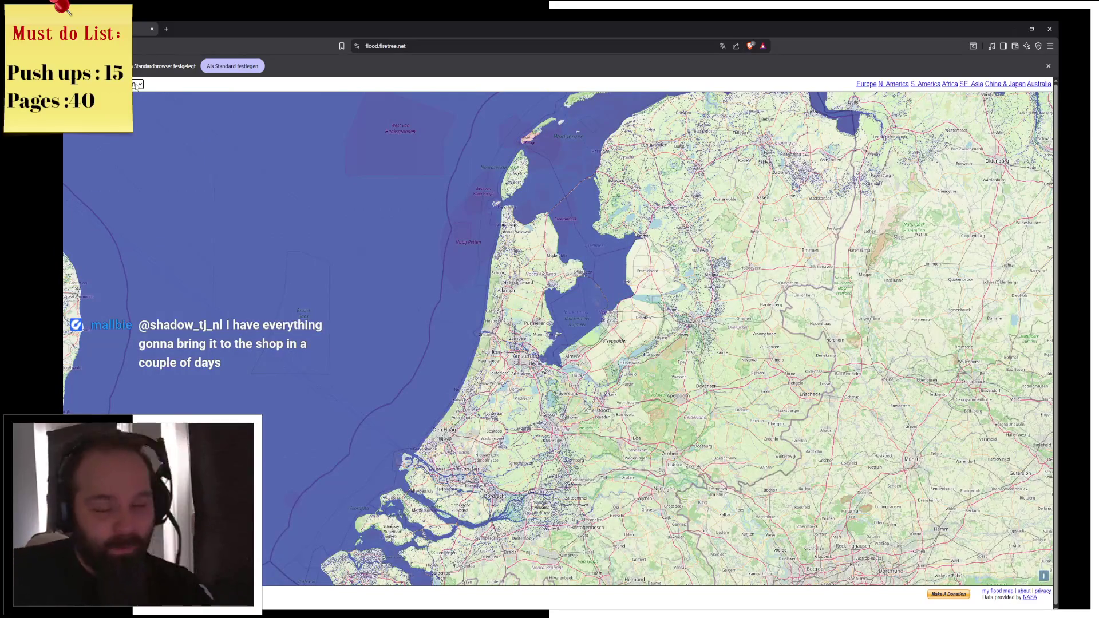
click(137, 84)
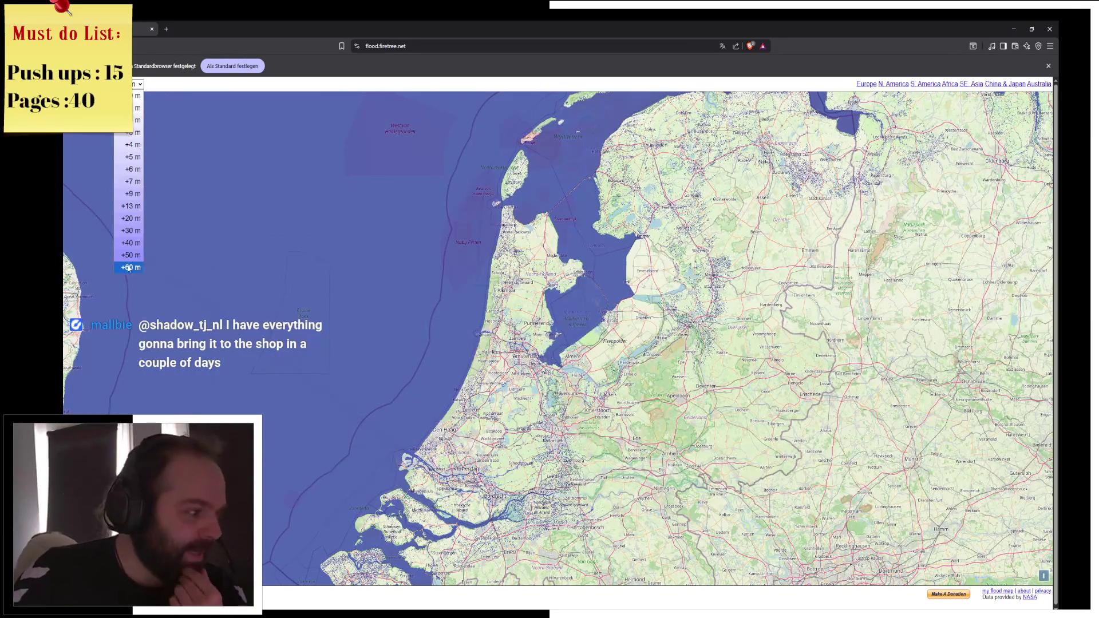
click(128, 268)
scroll(481, 212, down, 2)
drag(482, 212, 389, 292)
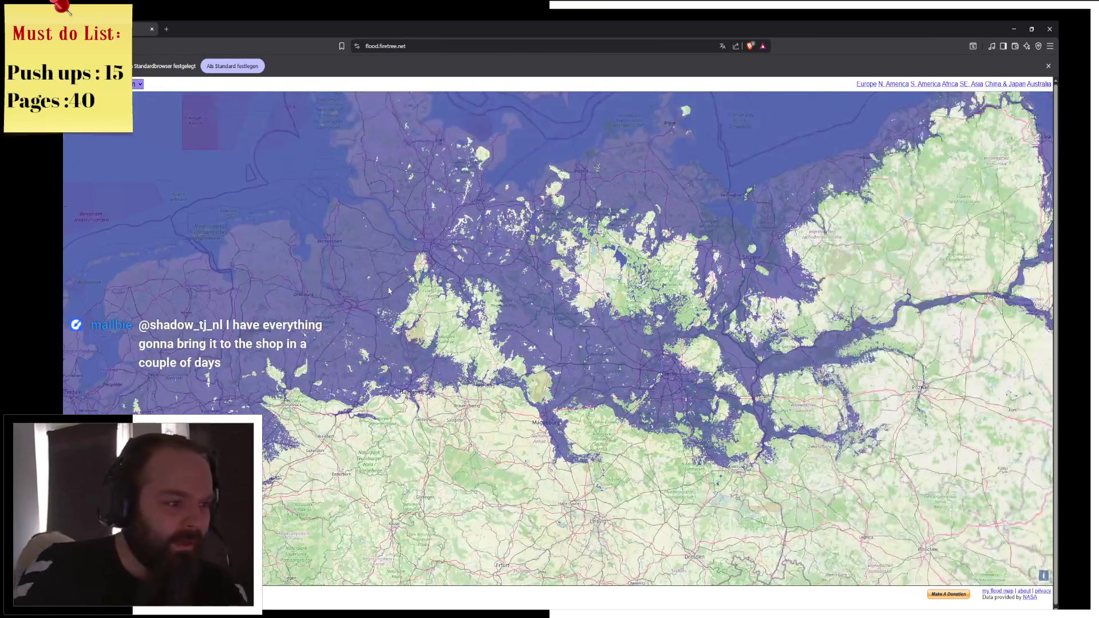
scroll(388, 291, down, 3)
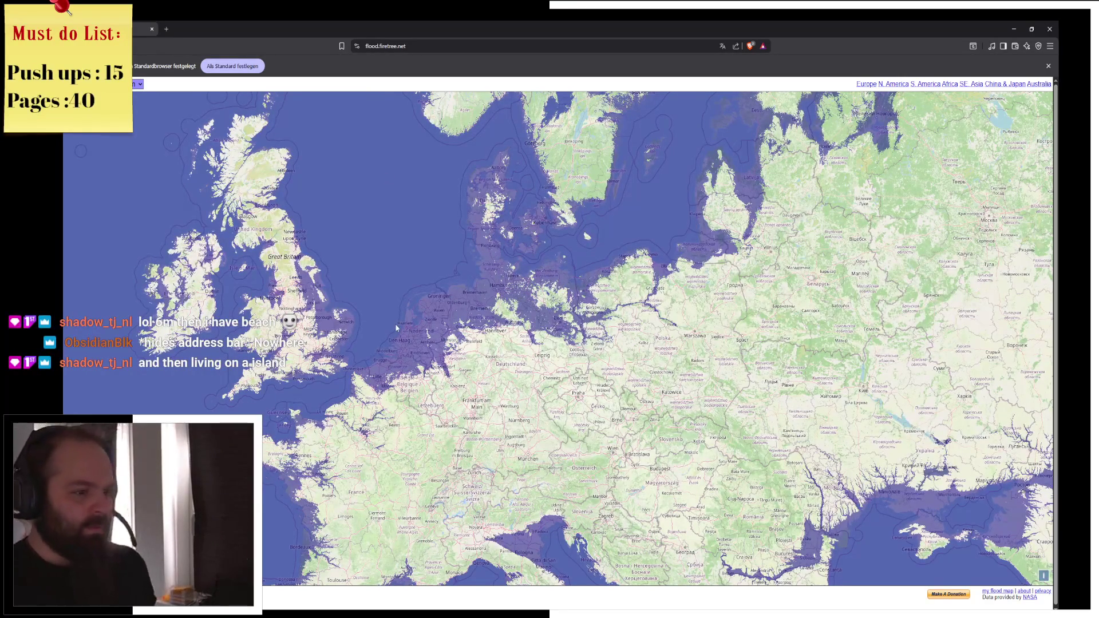
Pan and zoom the +60 m flood map across Europe and west to eastern North America
drag(457, 332, 462, 297)
scroll(461, 298, down, 1)
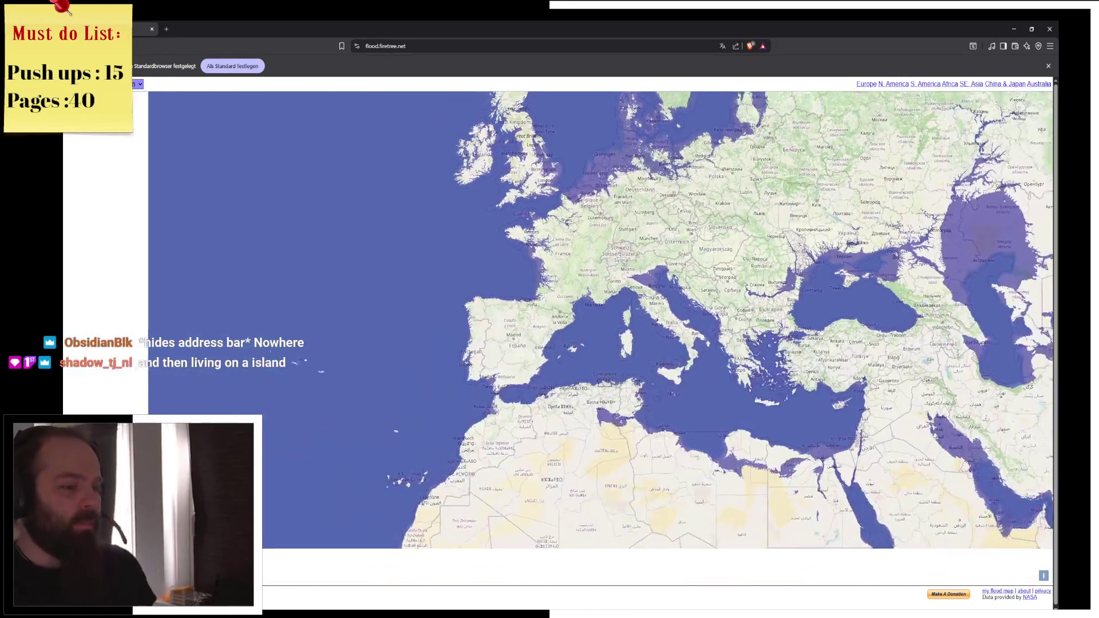
drag(659, 344, 680, 322)
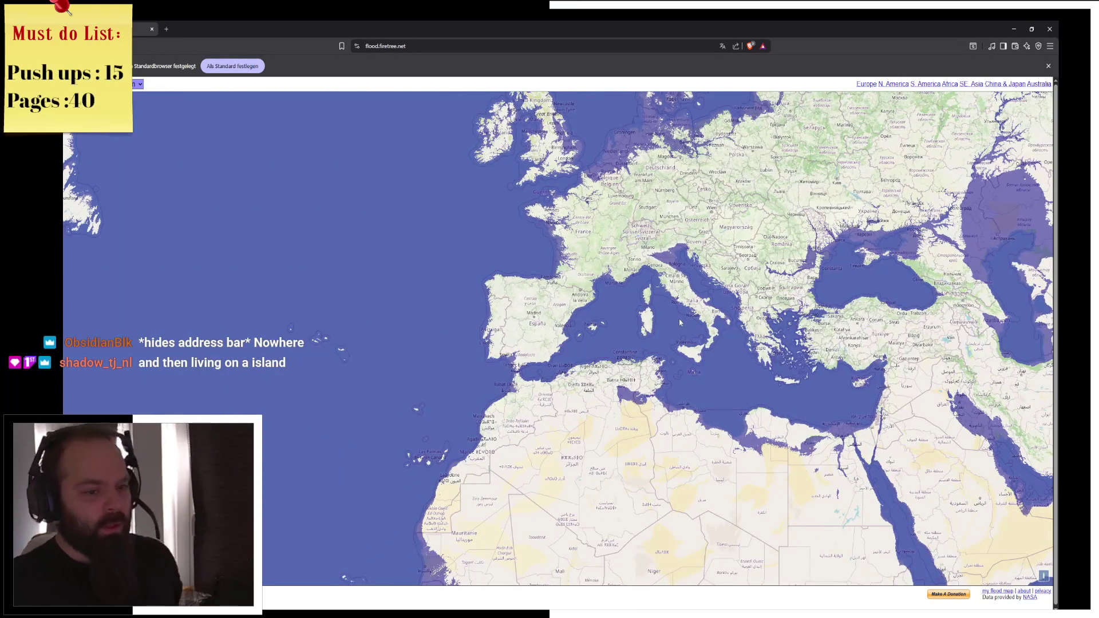
scroll(681, 321, up, 4)
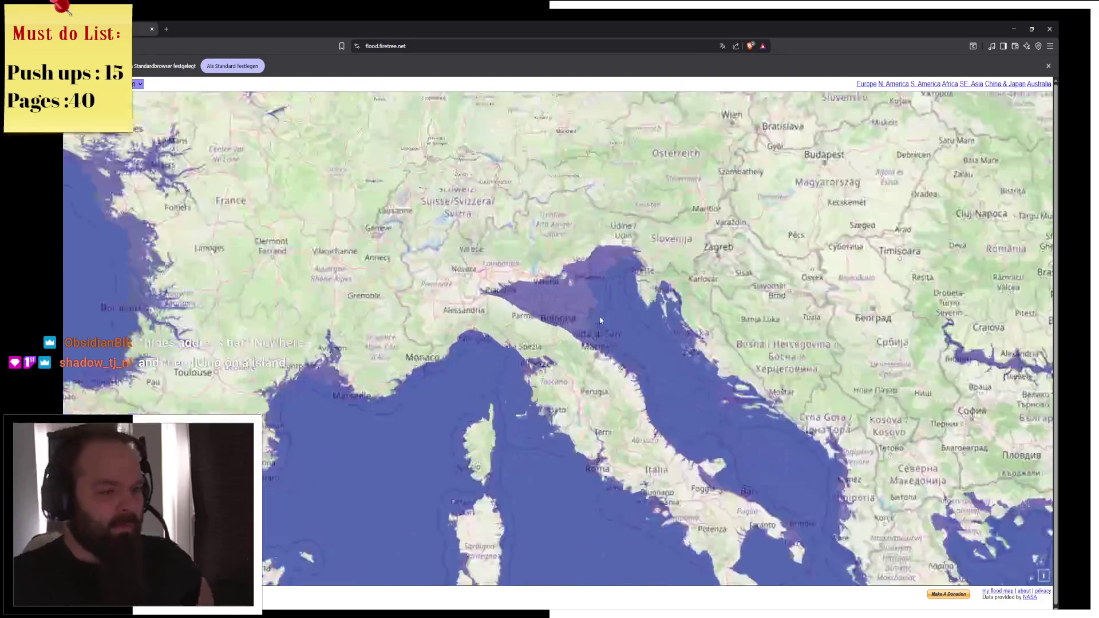
scroll(578, 279, down, 3)
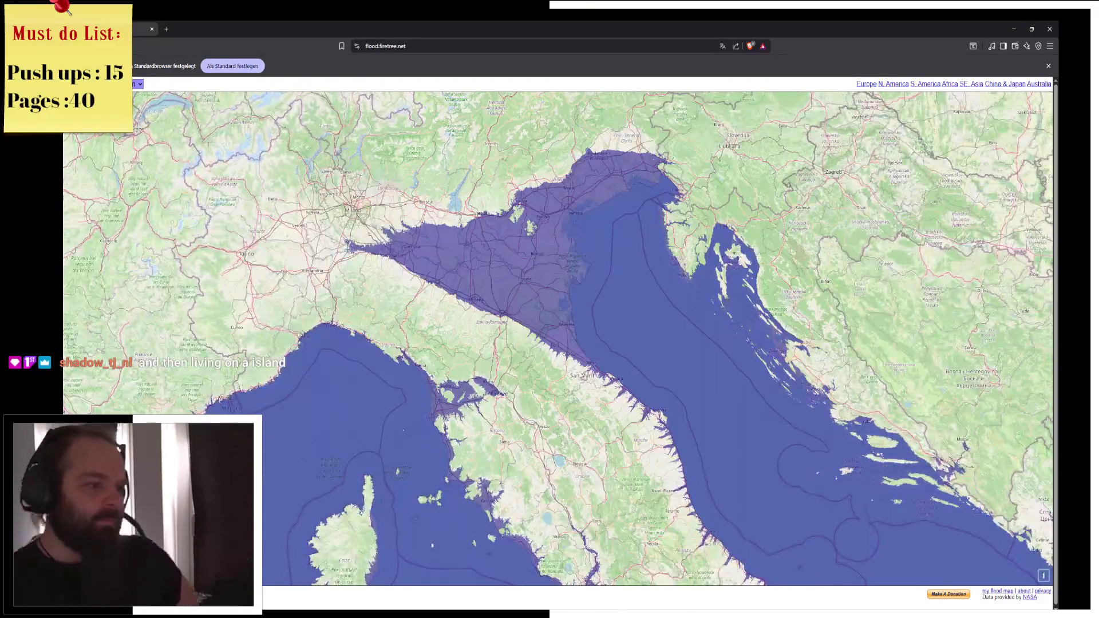
scroll(579, 279, down, 1)
mouse_move(579, 279)
mouse_down()
mouse_move(513, 264)
mouse_move(1053, 389)
mouse_up()
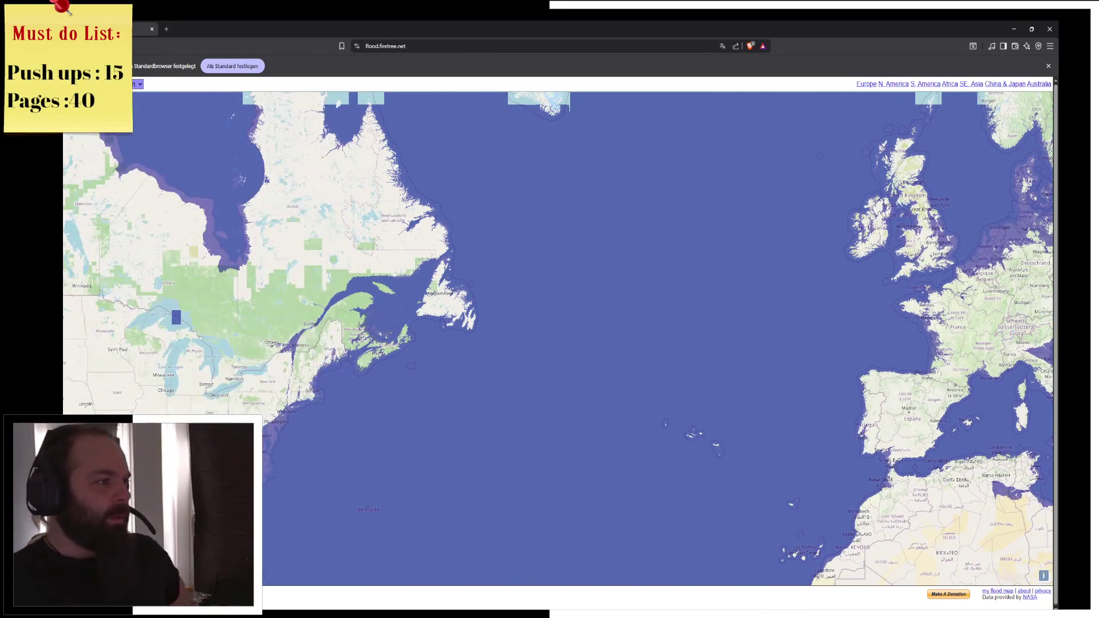
drag(212, 358, 554, 316)
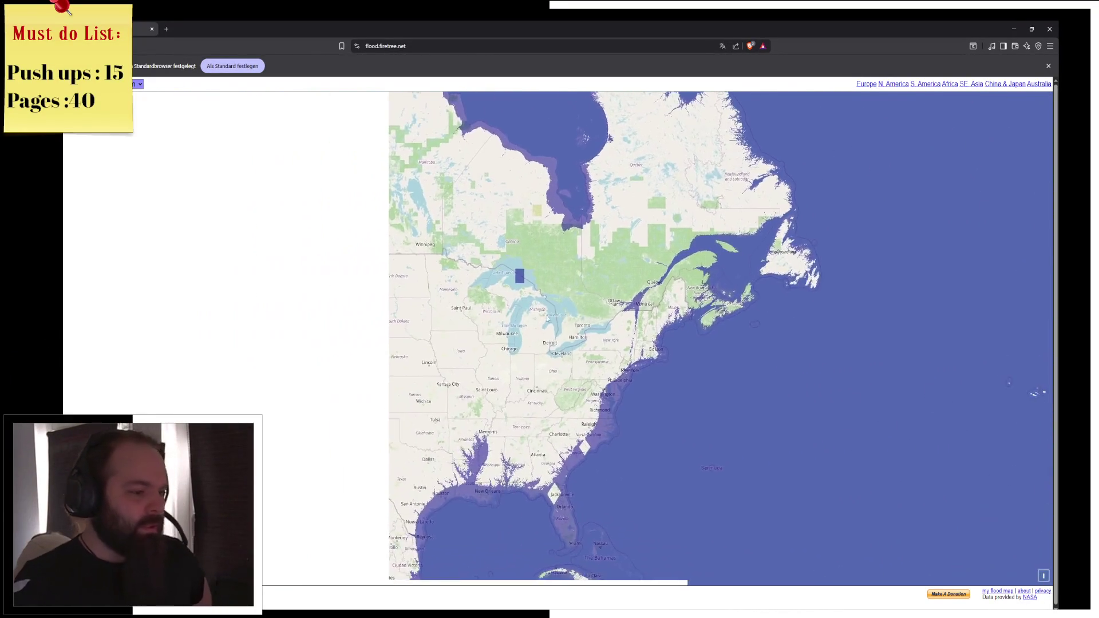
scroll(554, 318, down, 3)
scroll(541, 257, up, 5)
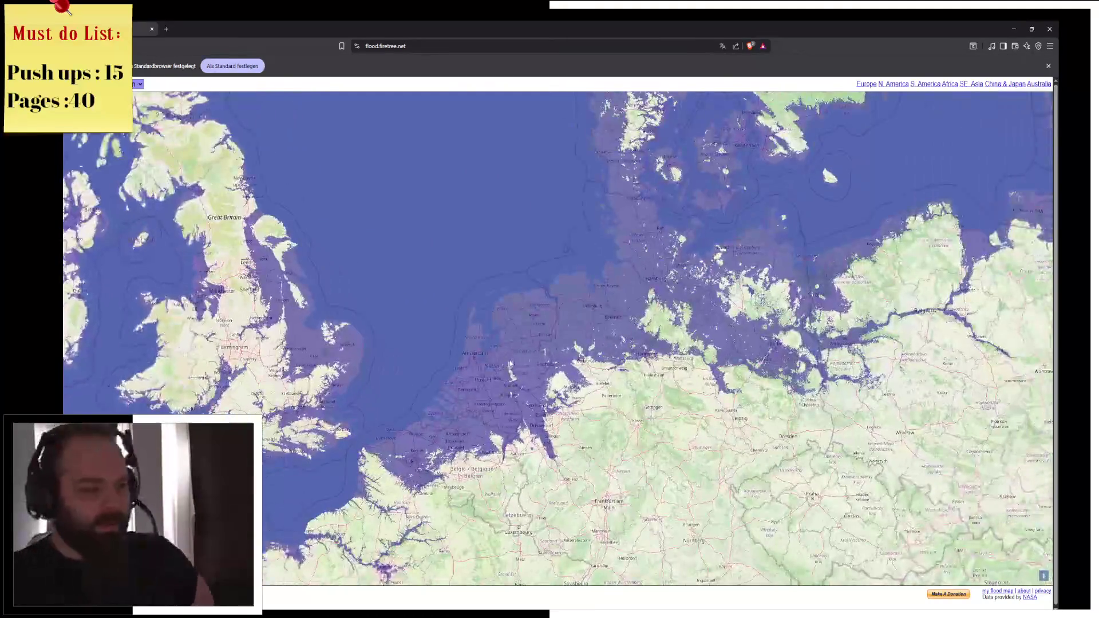
scroll(508, 409, up, 2)
Zoom over the flooded Netherlands and northern Germany, keeping the sea-level rise at +60 m
drag(507, 408, 491, 296)
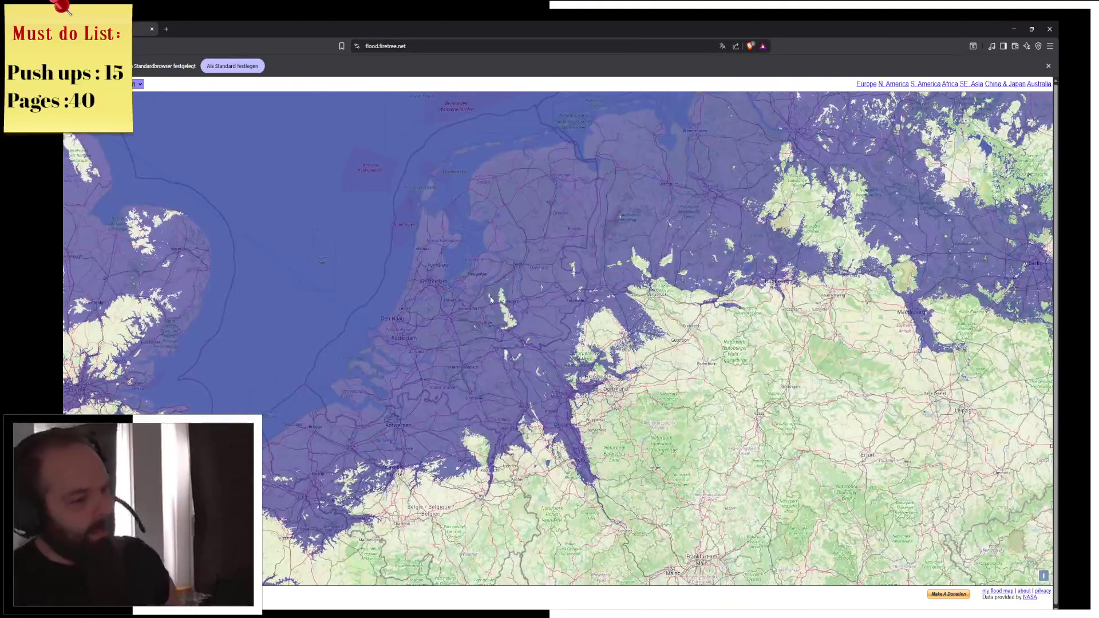
scroll(490, 297, up, 2)
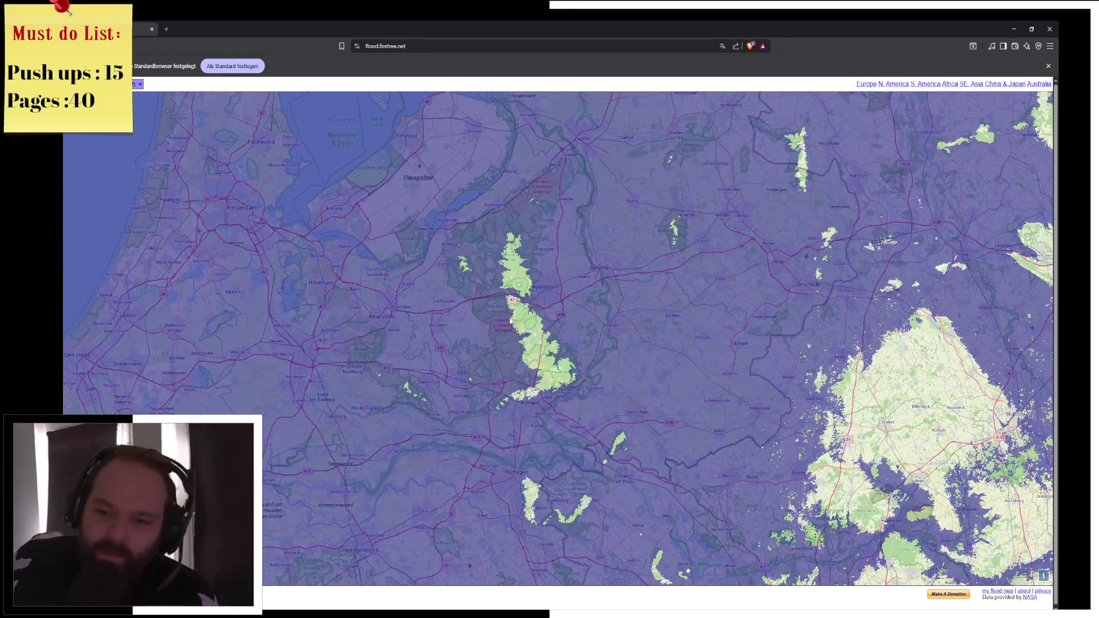
scroll(520, 322, down, 2)
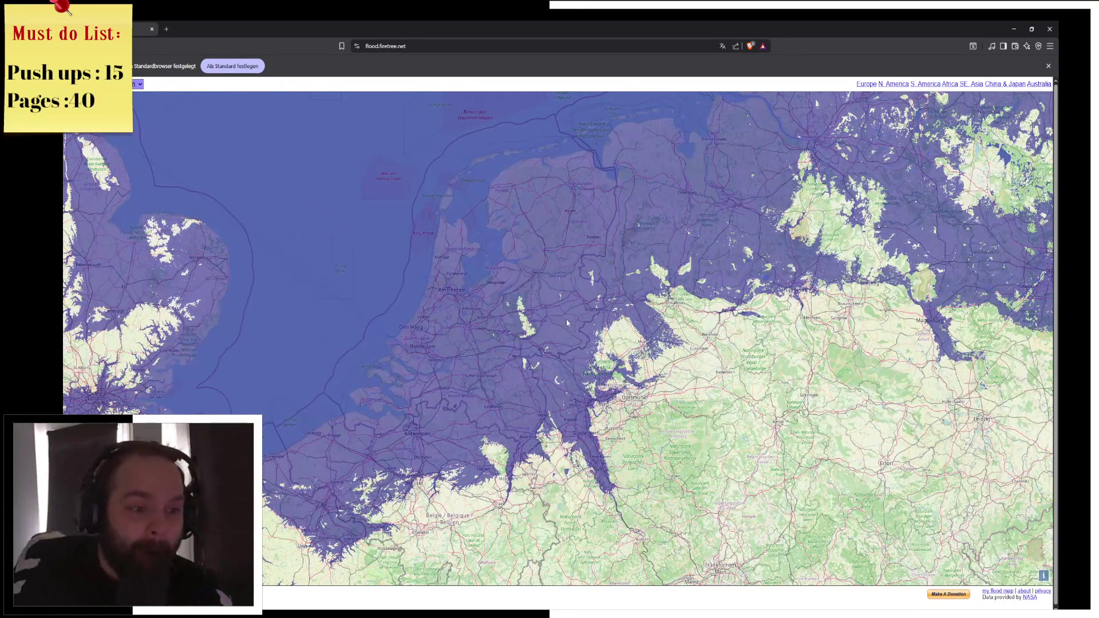
scroll(566, 319, up, 1)
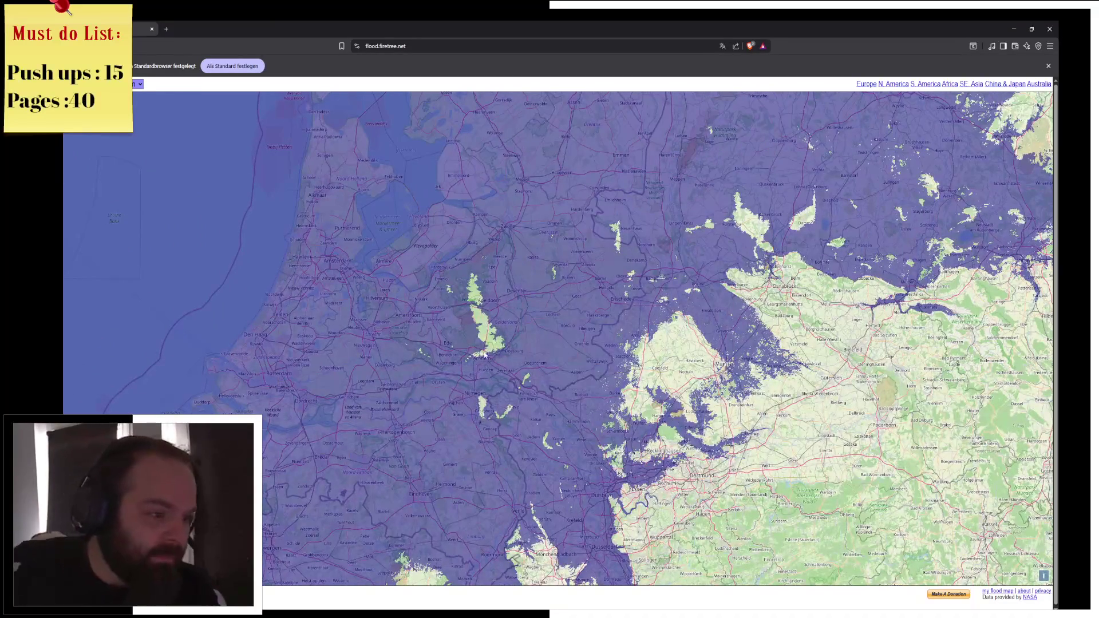
scroll(485, 407, up, 4)
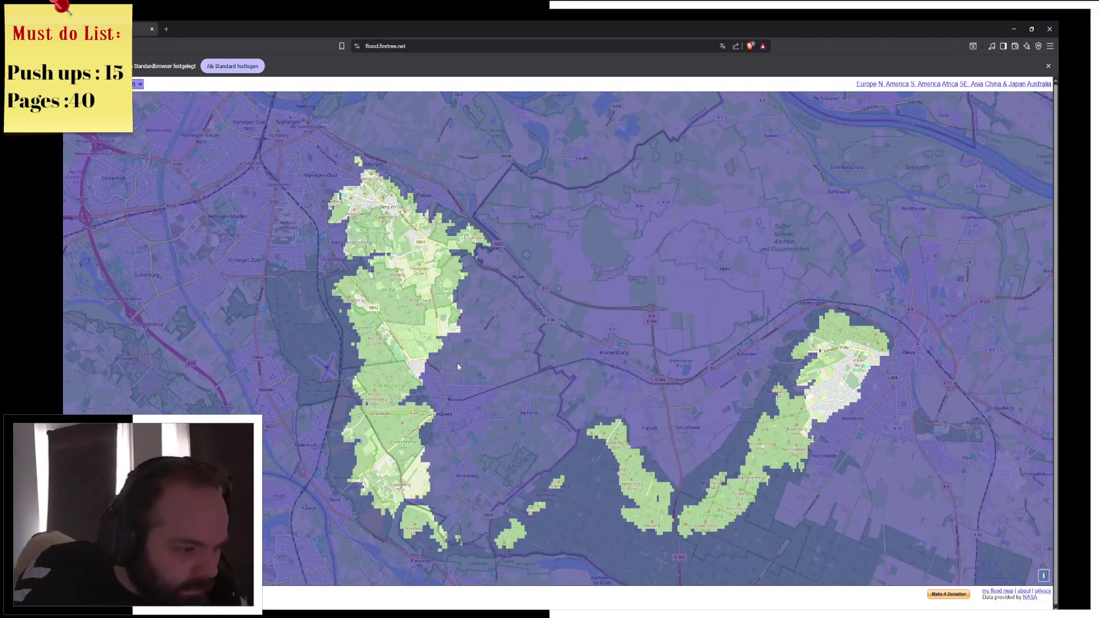
scroll(470, 357, down, 5)
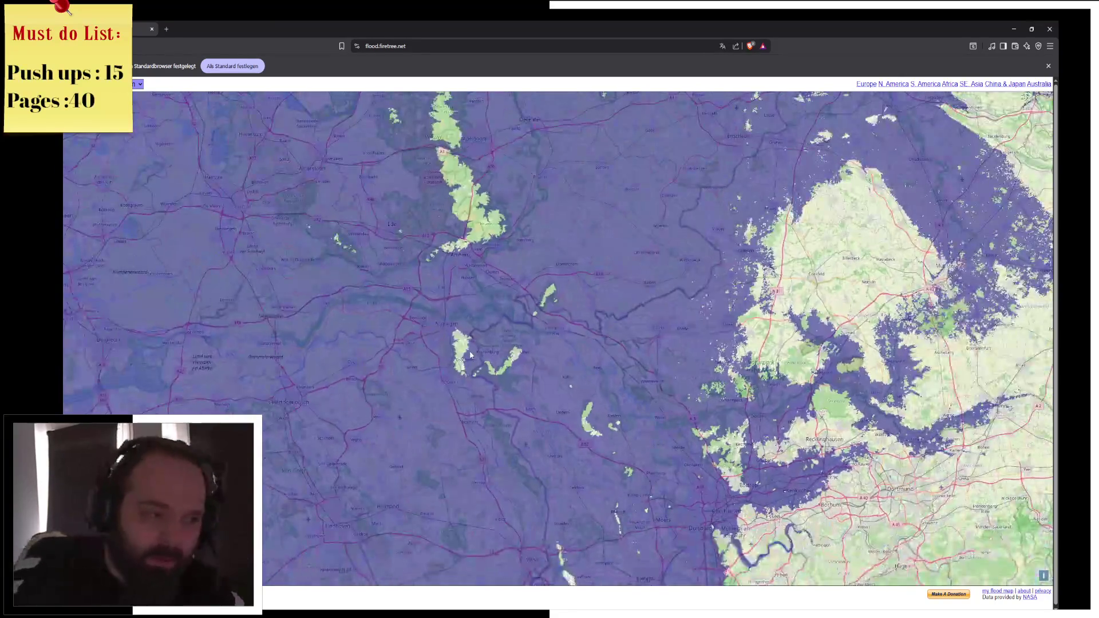
scroll(465, 300, up, 5)
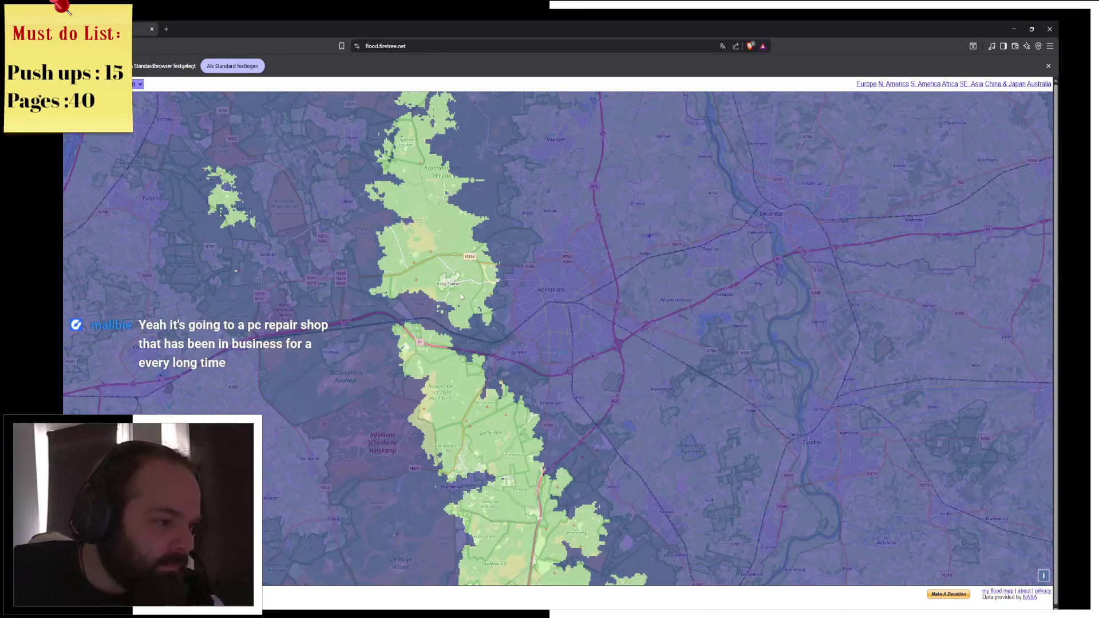
scroll(465, 298, up, 2)
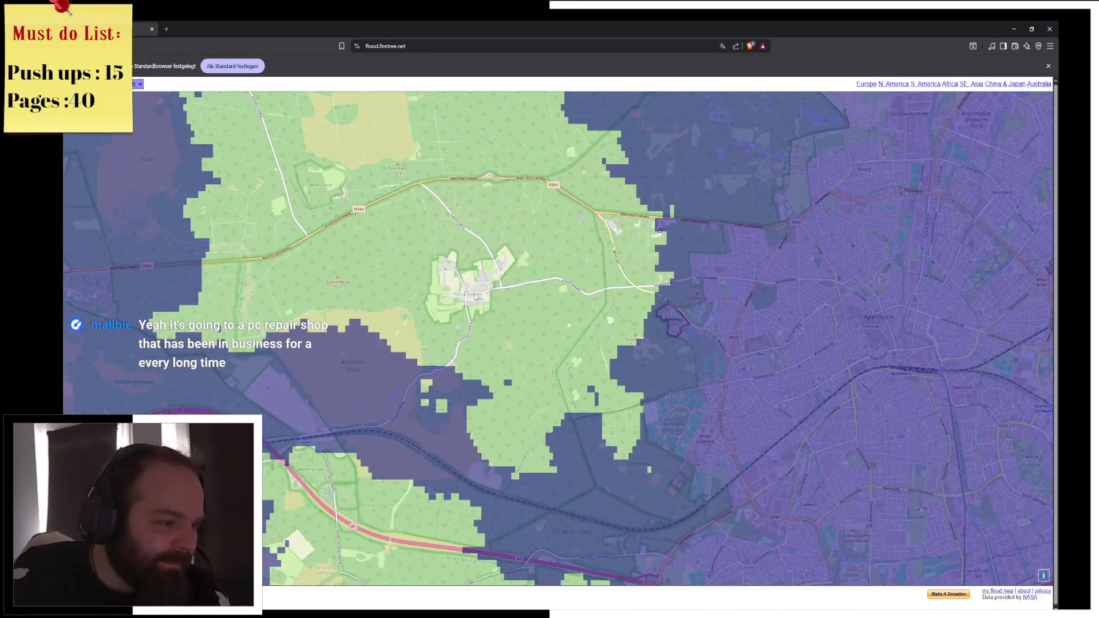
scroll(476, 297, down, 4)
scroll(494, 307, down, 3)
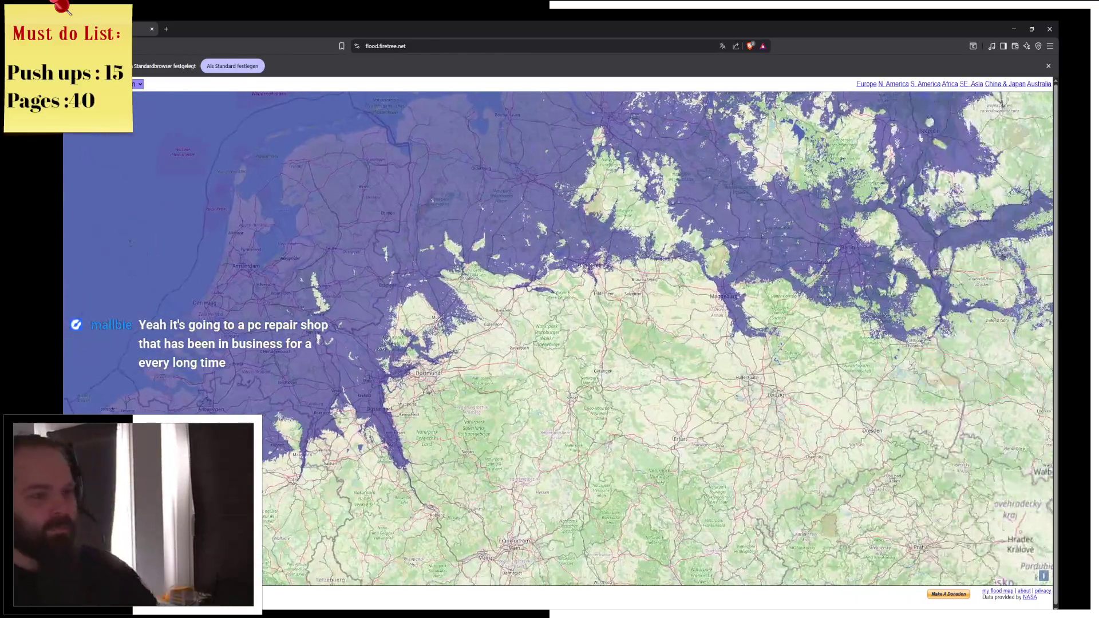
scroll(550, 254, down, 1)
click(139, 84)
click(167, 66)
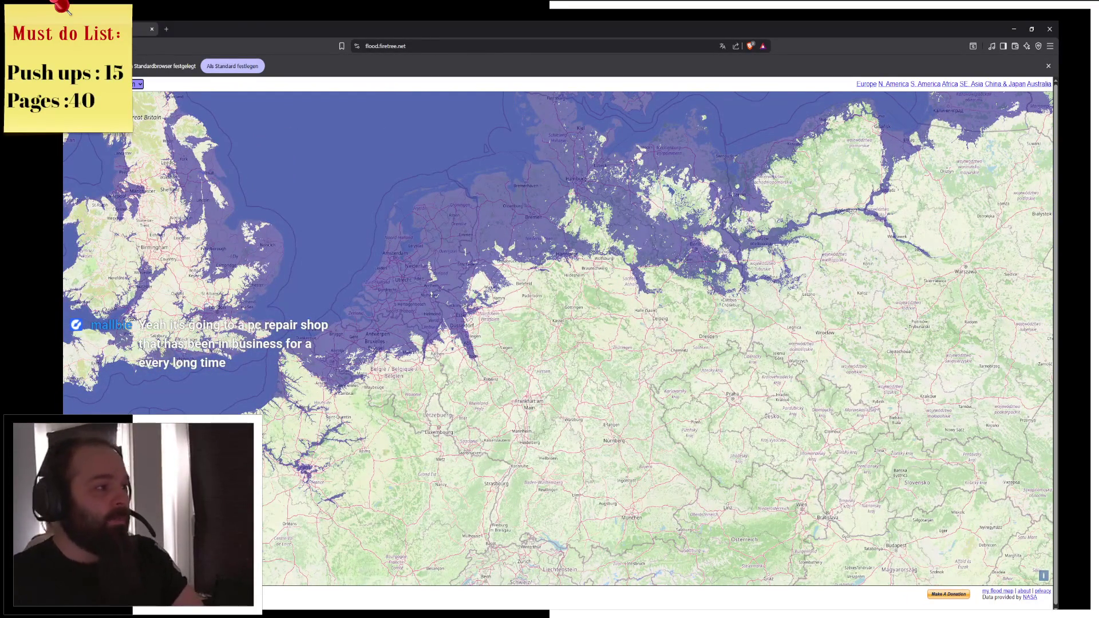
key(alt+Tab)
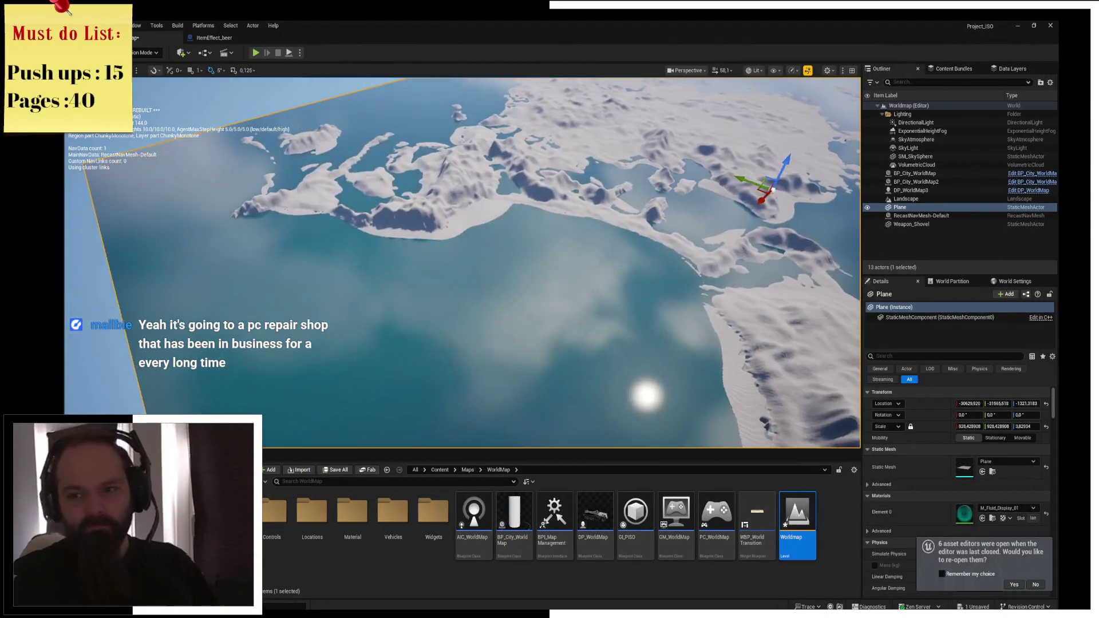
Fly over the WorldMap's water plane and landmass and select the Landscape actor
scroll(493, 273, down, 3)
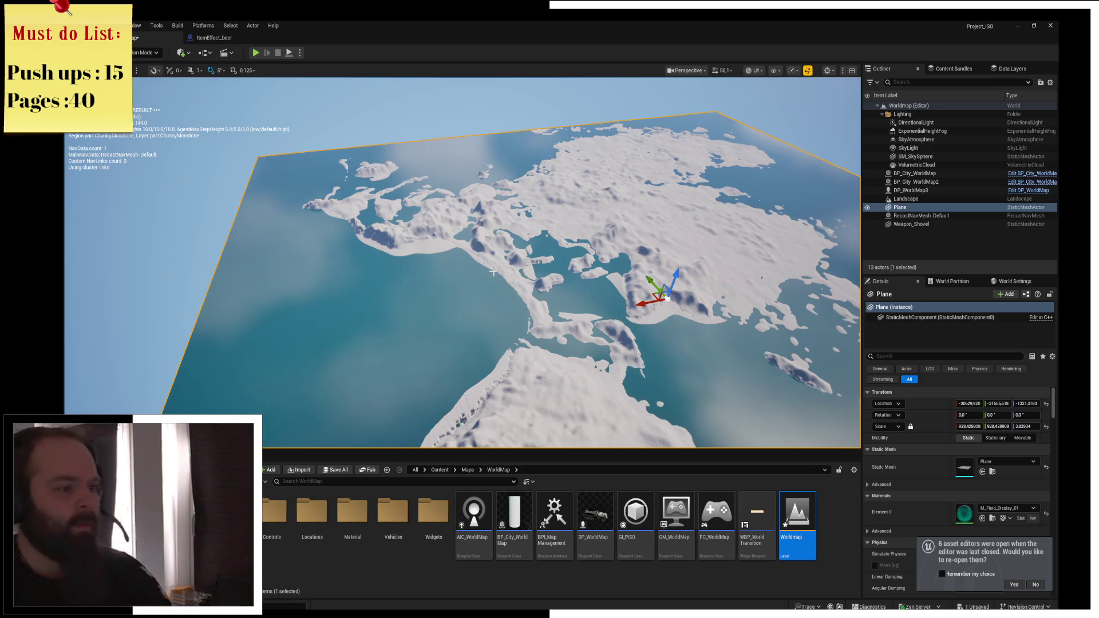
drag(488, 270, 488, 271)
drag(572, 242, 574, 237)
click(572, 243)
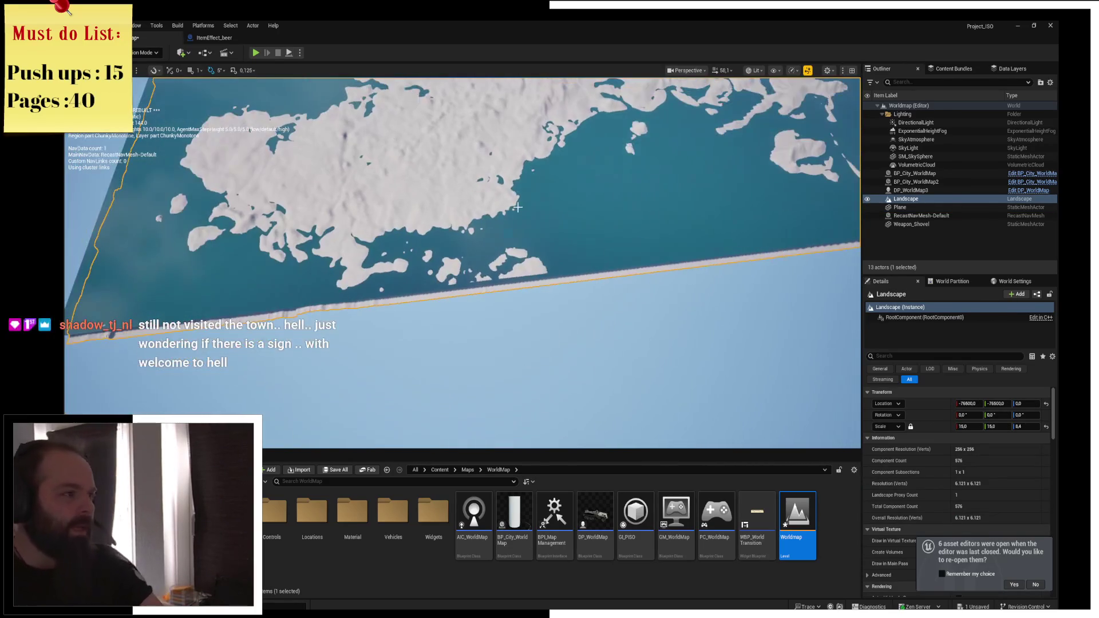
click(146, 52)
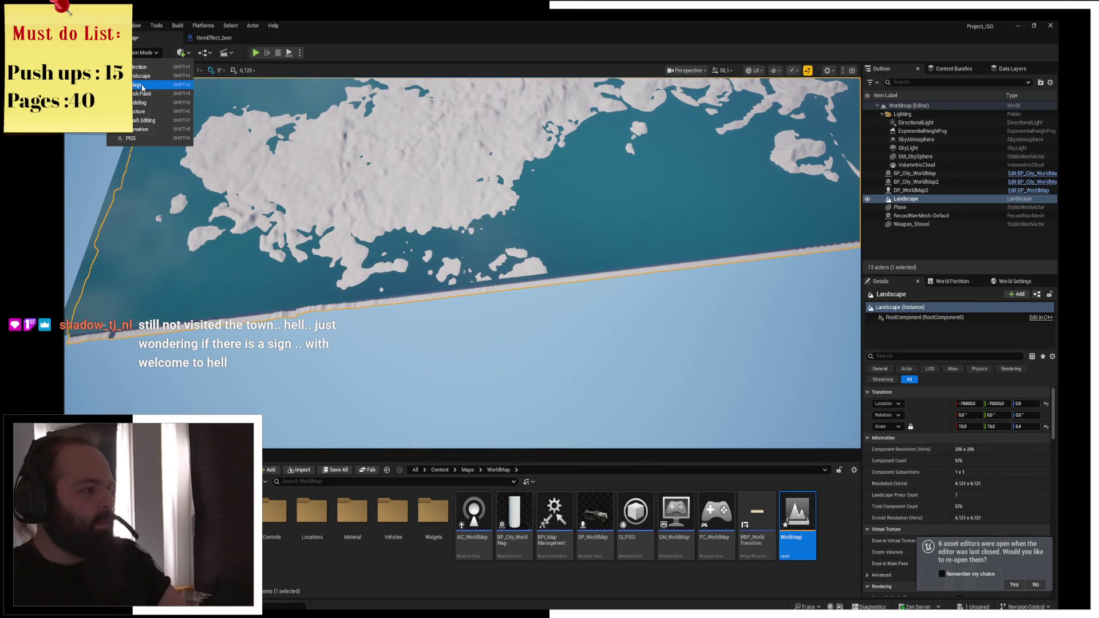
click(336, 185)
In Landscape mode, sculpt the raised terrain strip near the plane's edge down to water level
key(shift+2)
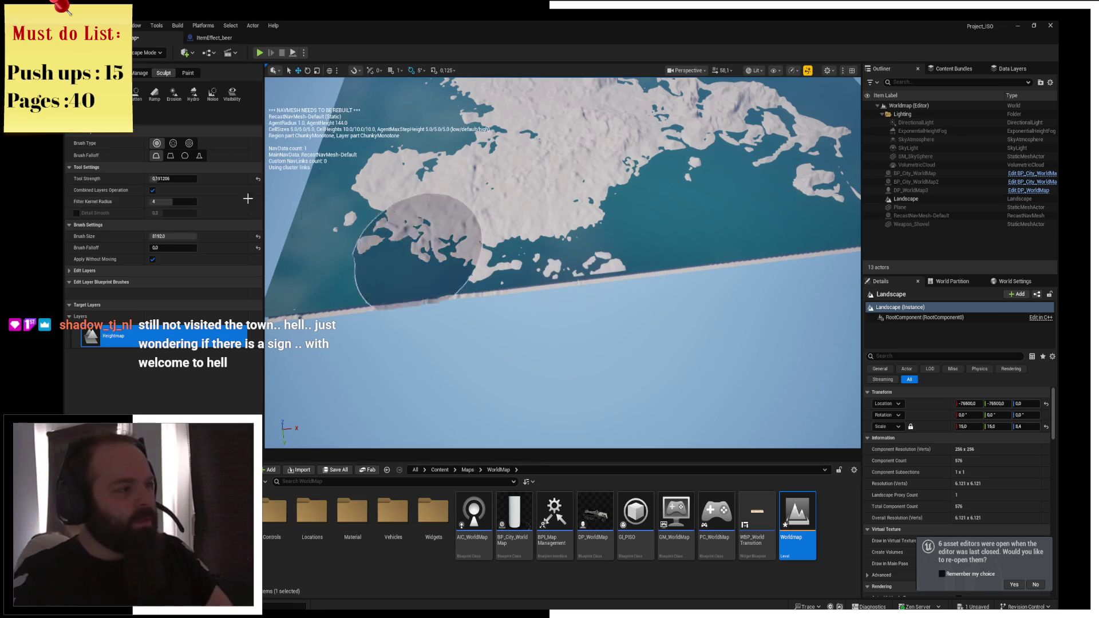
click(78, 93)
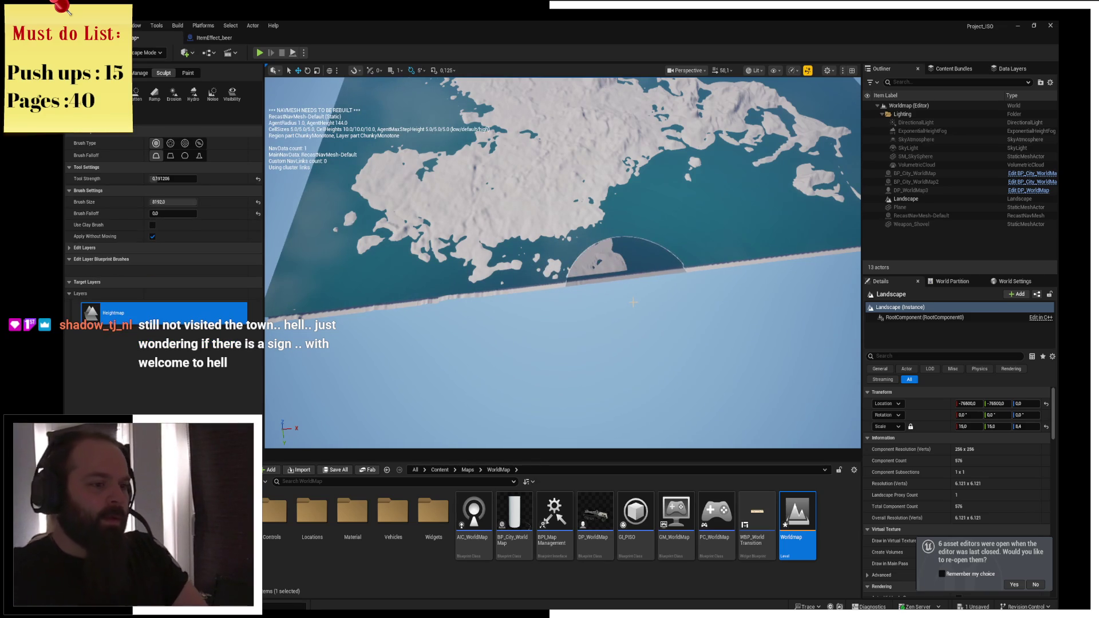
scroll(624, 268, up, 5)
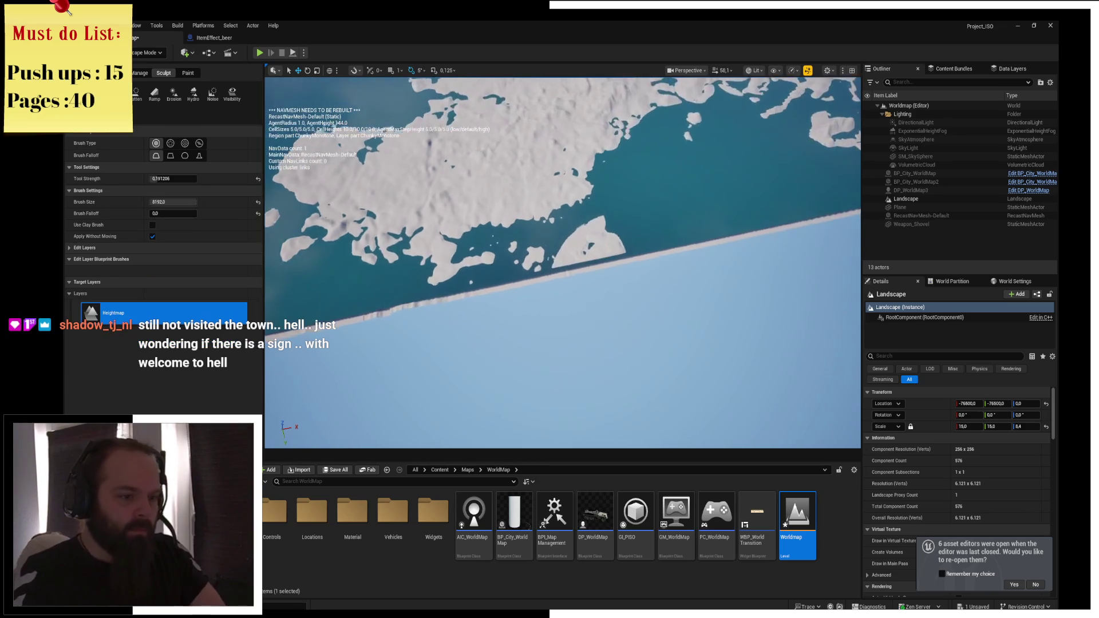
drag(712, 271, 713, 292)
Narrow the Landscape tools panel to widen the viewport
scroll(713, 293, down, 10)
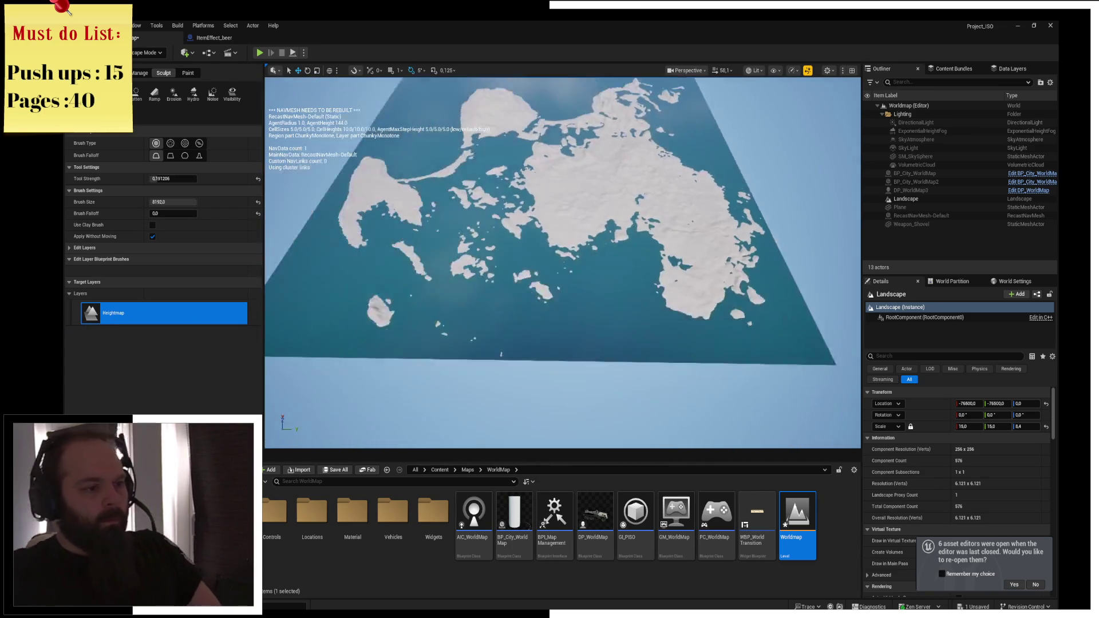
scroll(563, 263, up, 5)
scroll(563, 263, down, 5)
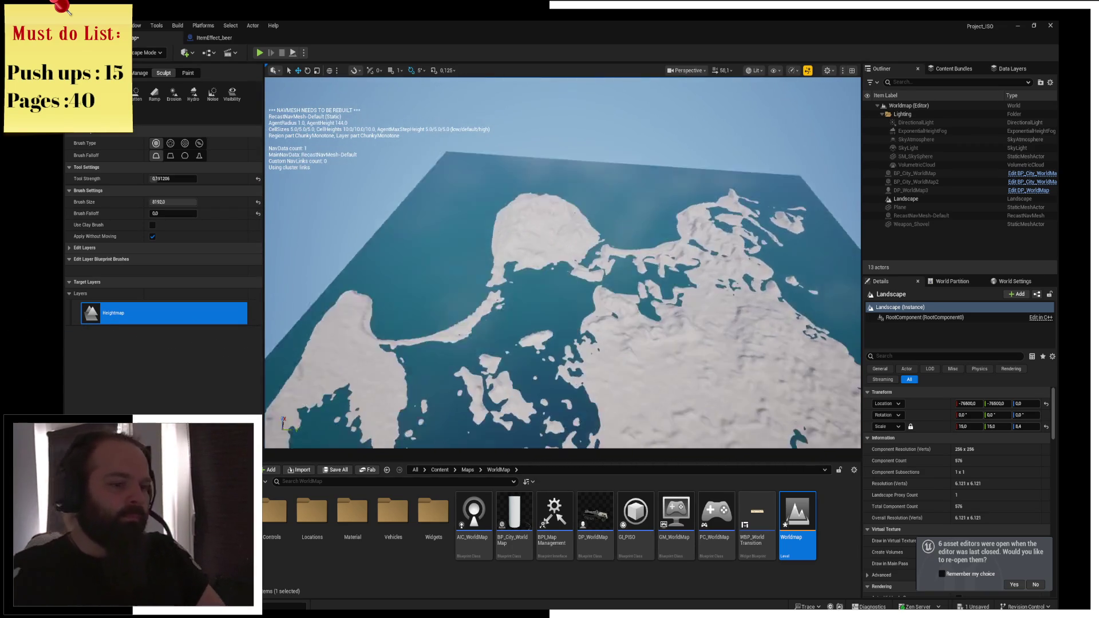
scroll(563, 264, up, 3)
scroll(563, 264, up, 3)
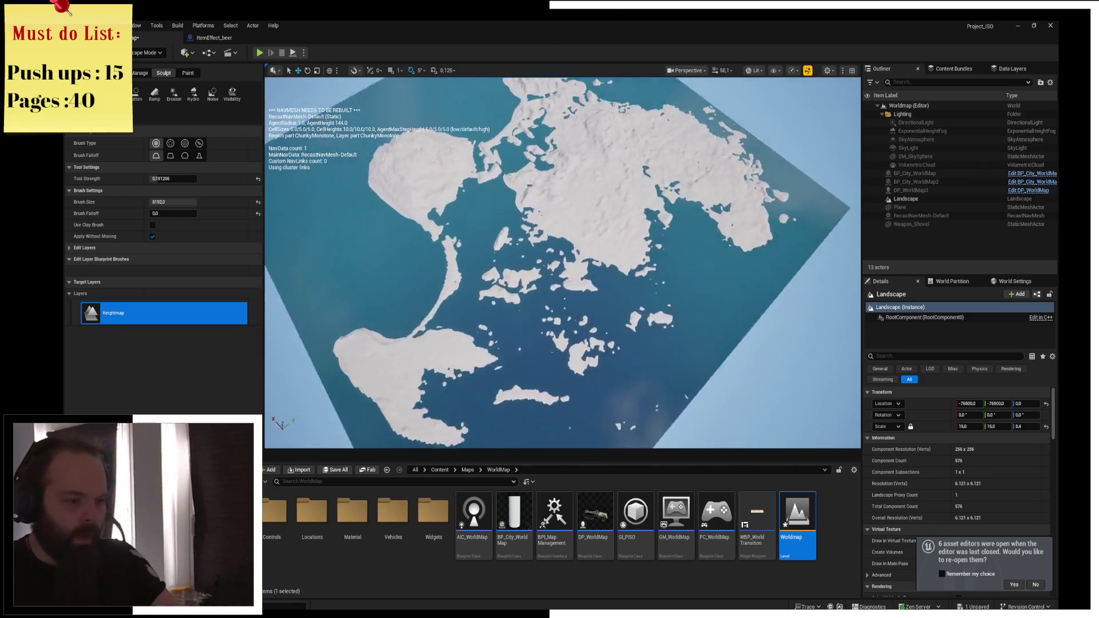
scroll(562, 263, up, 4)
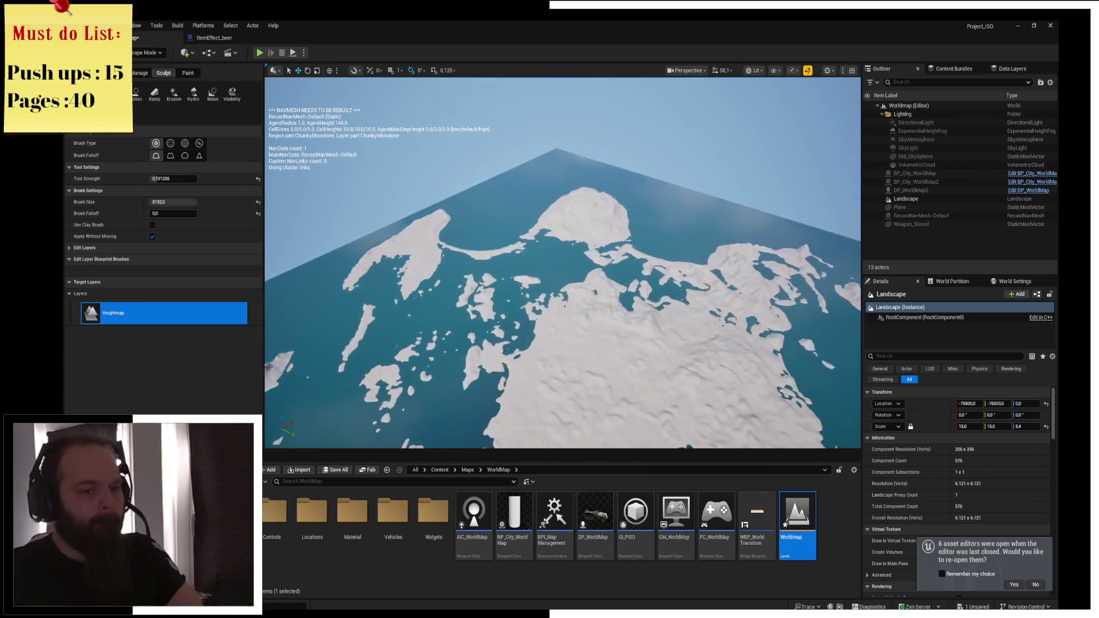
scroll(563, 264, down, 3)
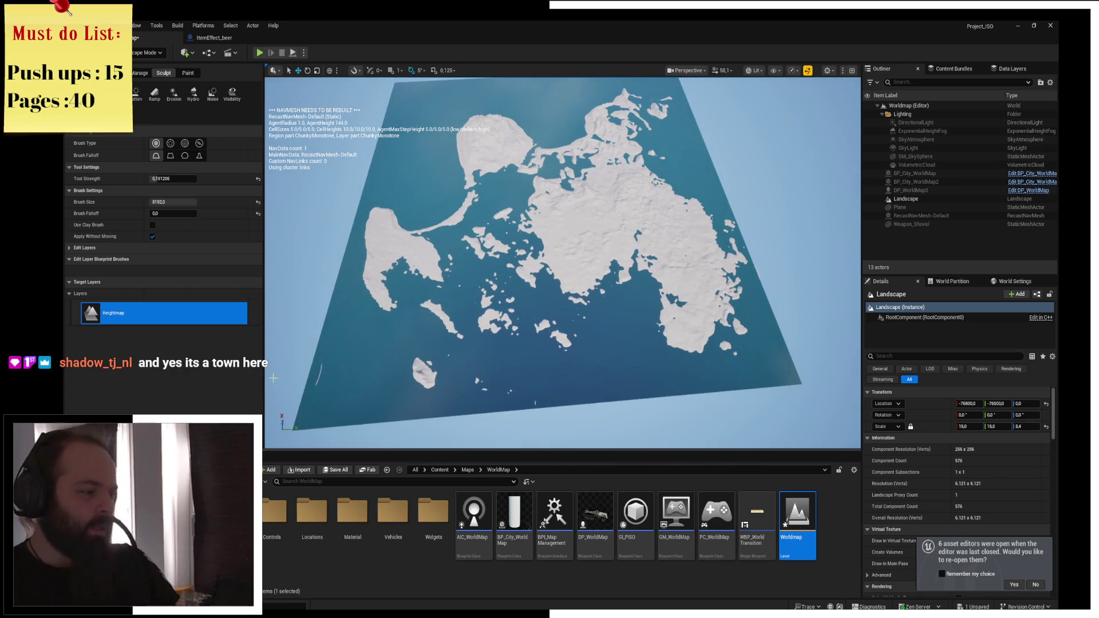
drag(265, 380, 164, 380)
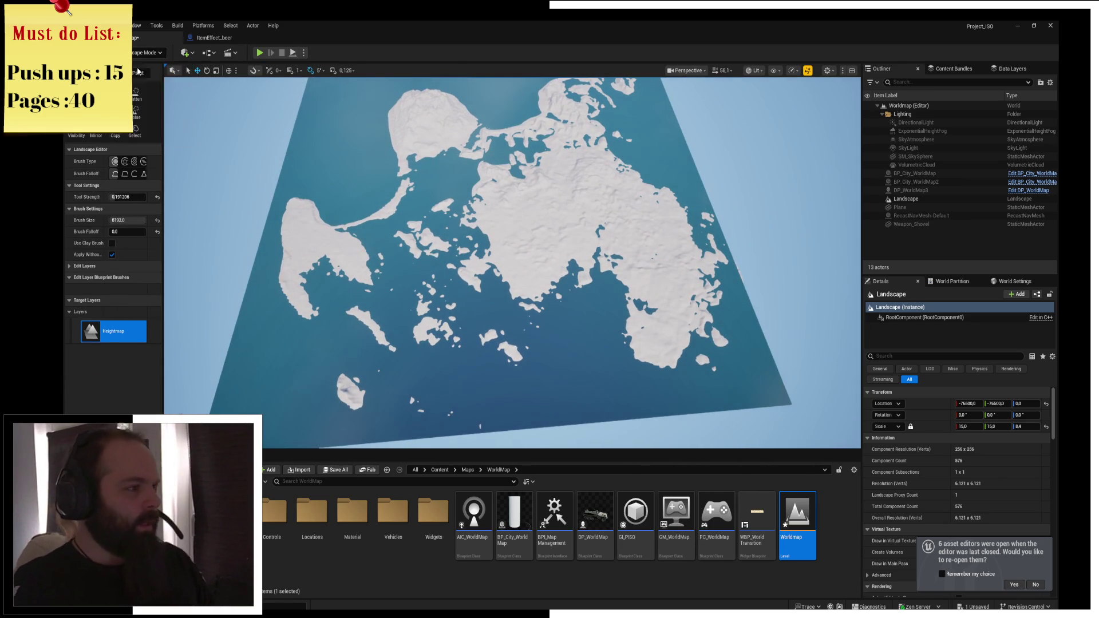
Switch to Selection Mode, fly low over the island's coastline, then switch back to Landscape mode
key(shift+1)
scroll(462, 263, up, 10)
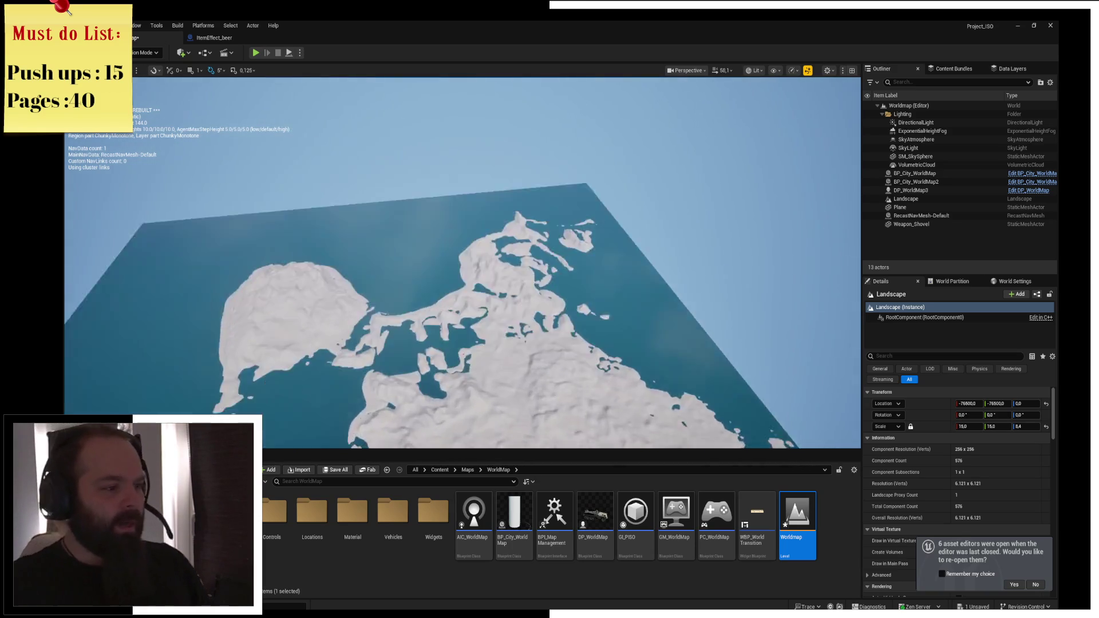
scroll(463, 263, down, 10)
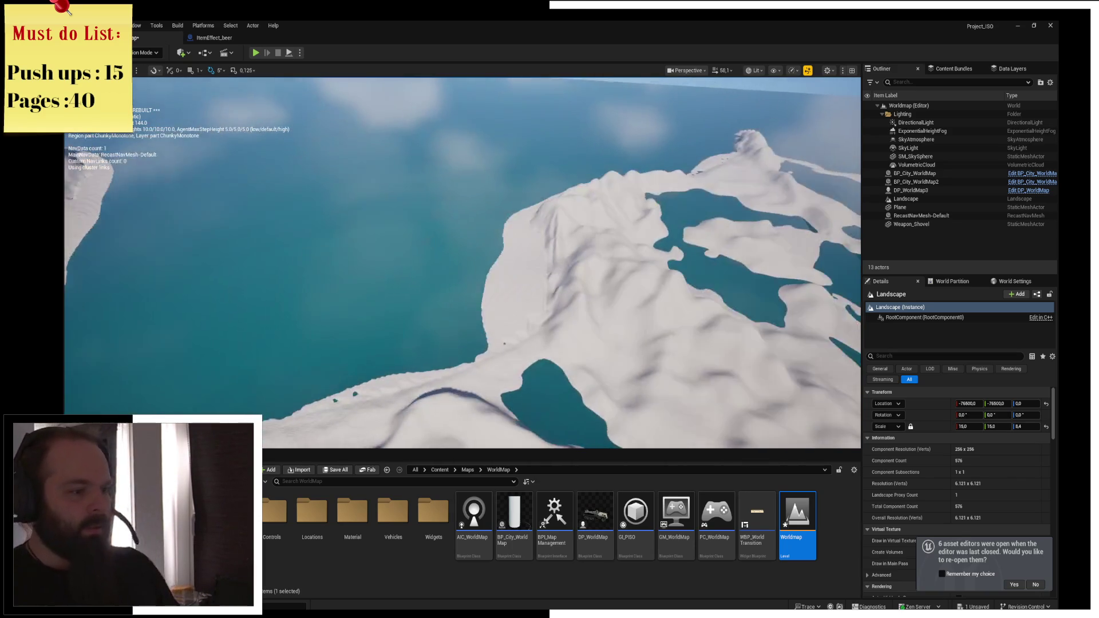
drag(462, 264, 457, 279)
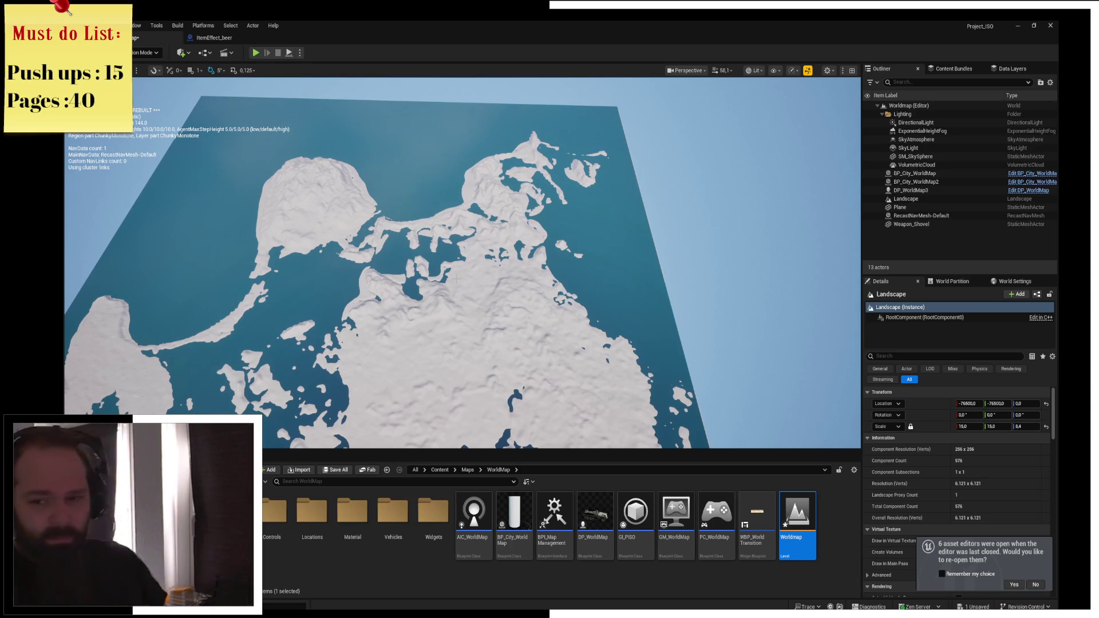
drag(456, 279, 457, 279)
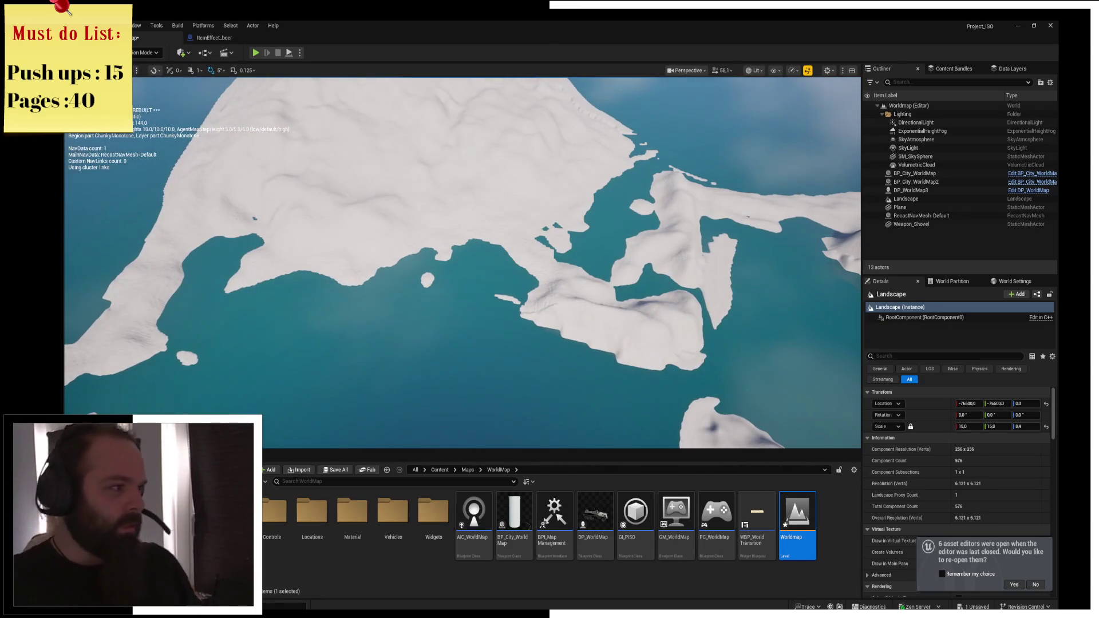
click(146, 52)
click(143, 76)
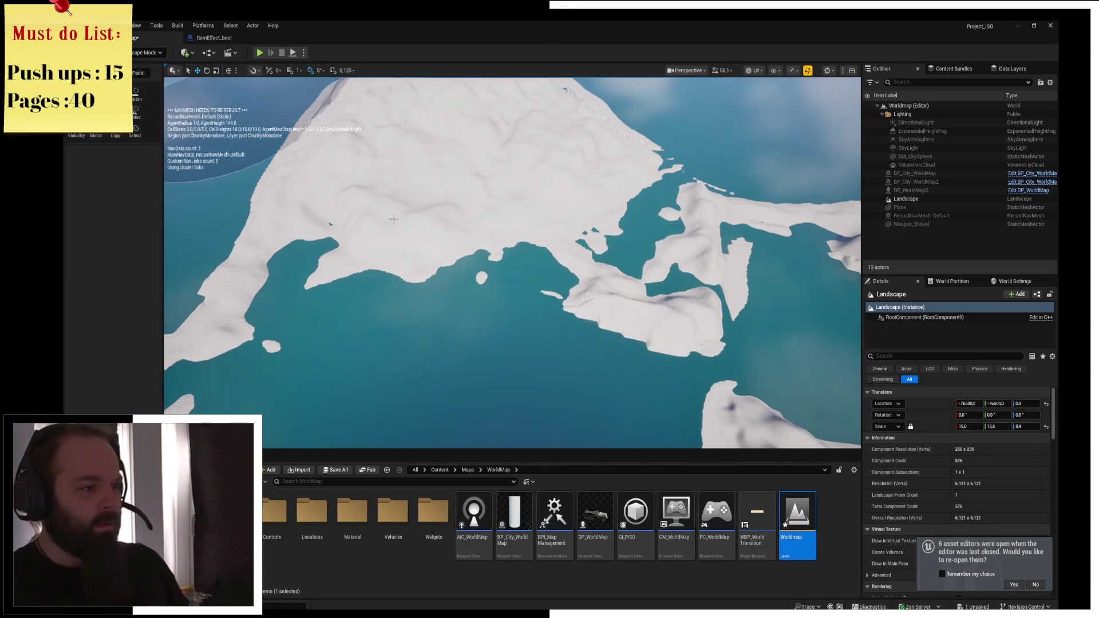
drag(497, 188, 494, 190)
key(ctrl+z)
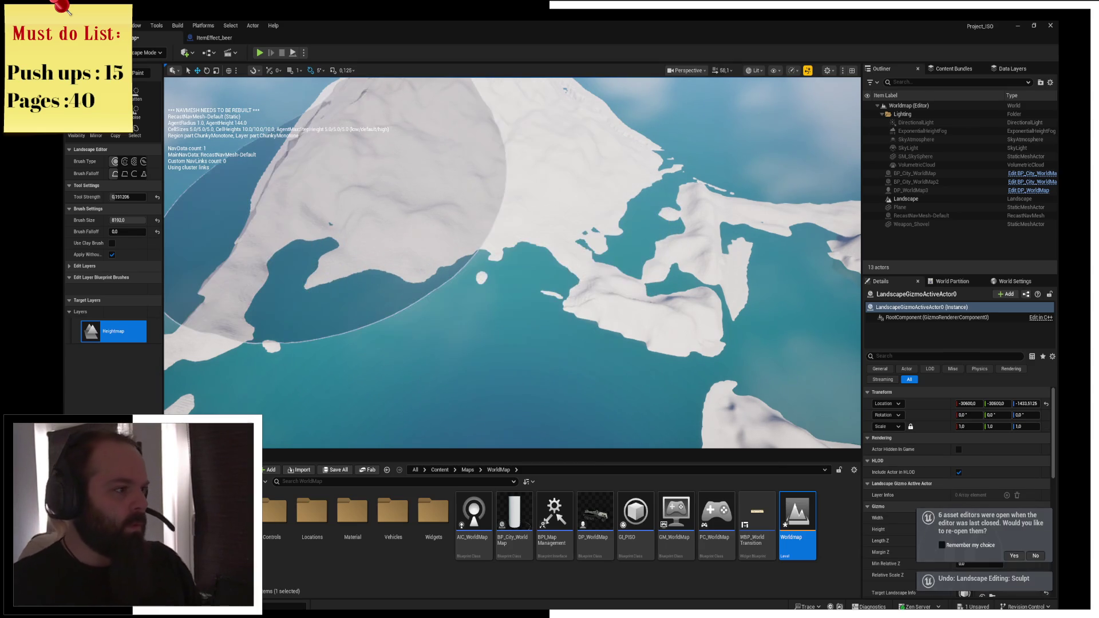
click(135, 109)
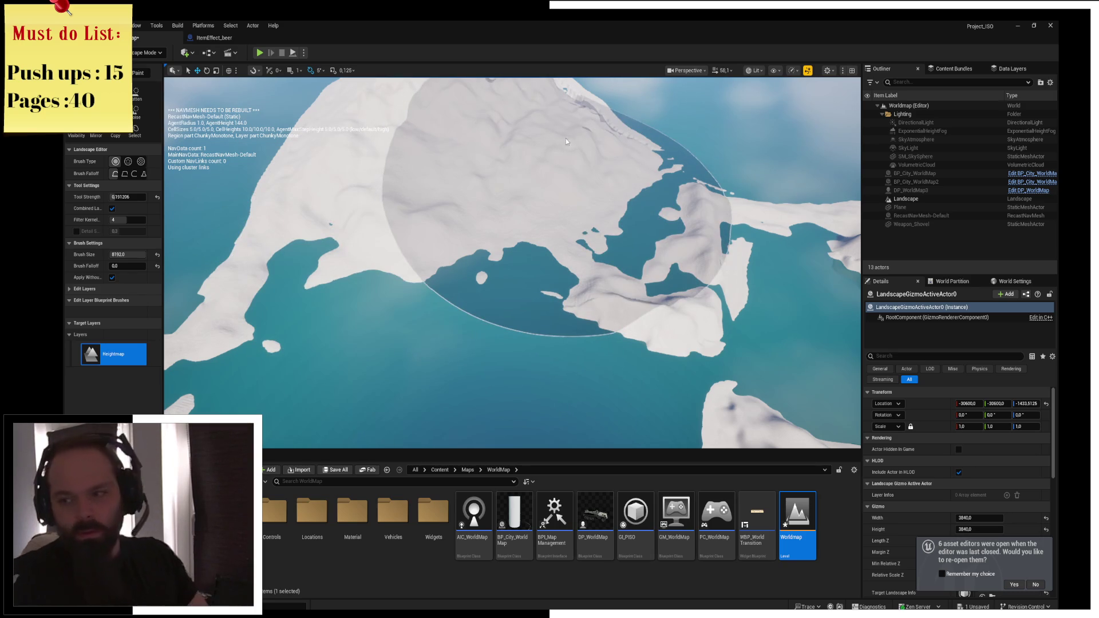
scroll(561, 142, up, 5)
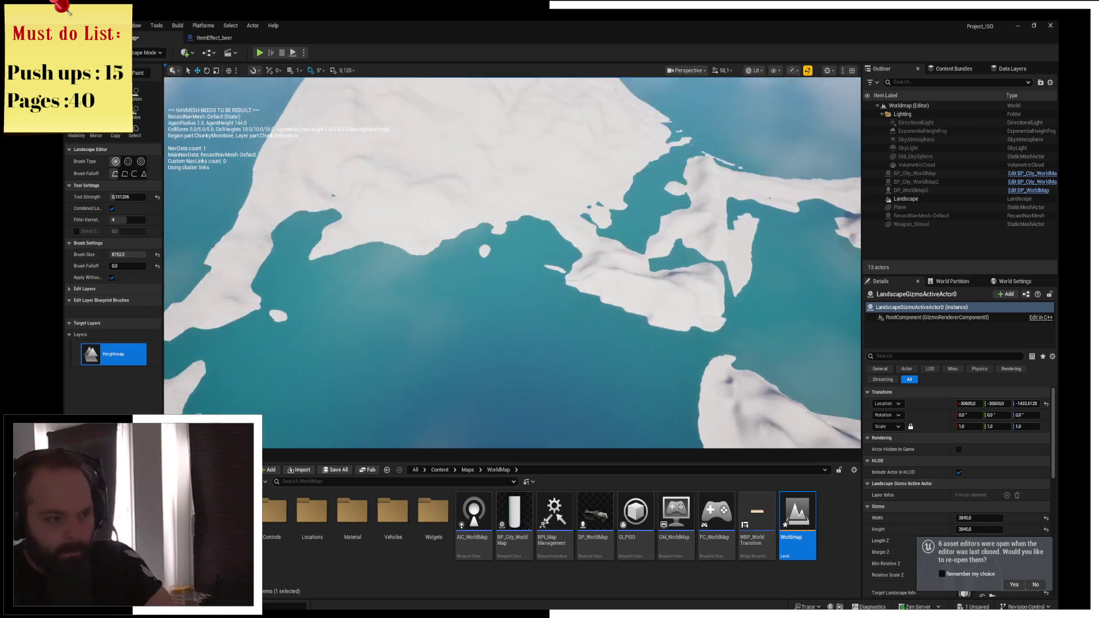
scroll(504, 212, down, 5)
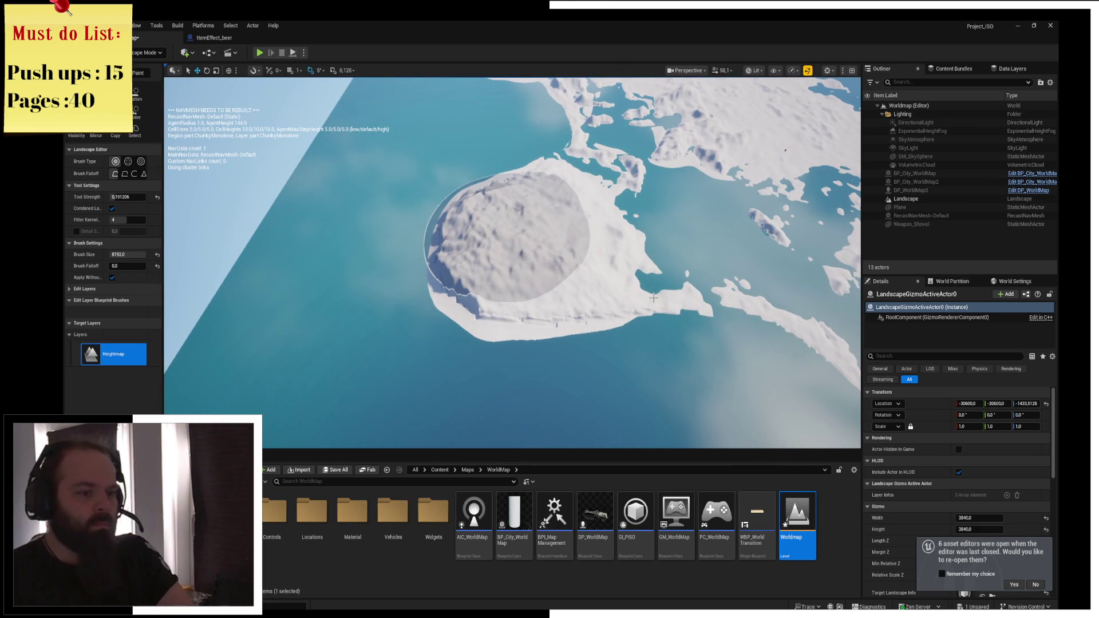
drag(599, 304, 523, 280)
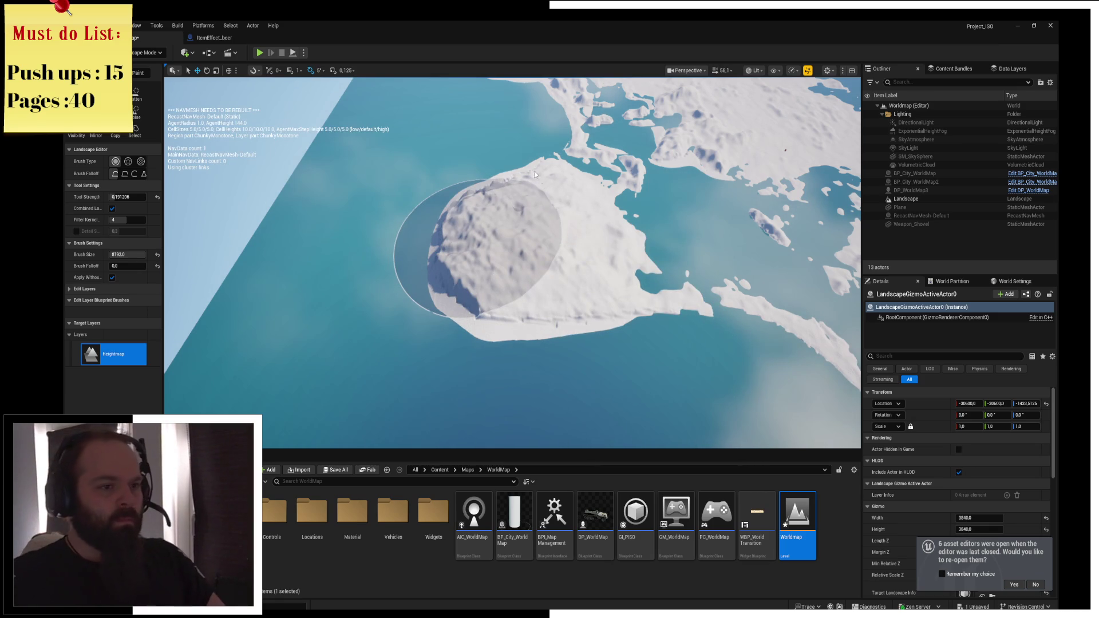
scroll(533, 174, down, 5)
scroll(533, 174, up, 8)
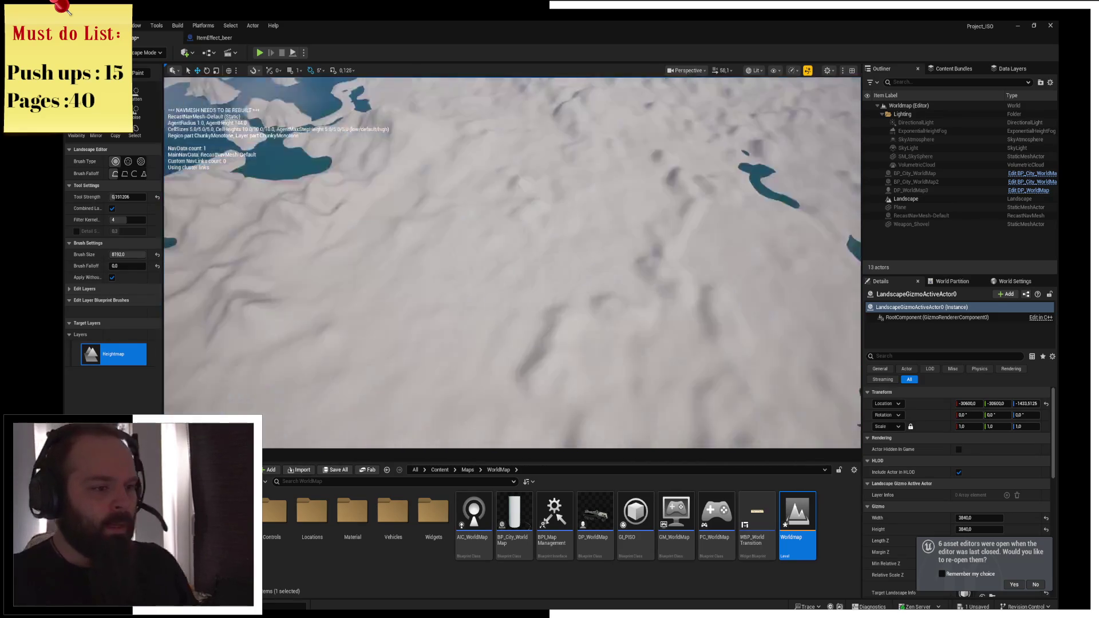
scroll(512, 264, down, 5)
scroll(512, 264, down, 3)
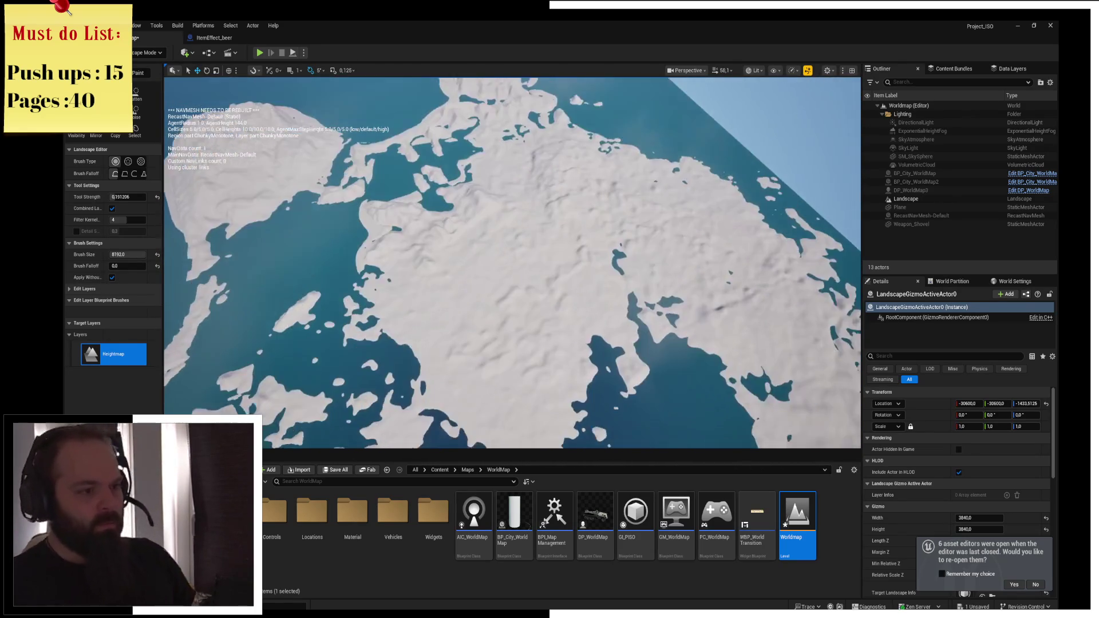
scroll(513, 264, down, 5)
scroll(512, 263, up, 5)
scroll(512, 263, down, 10)
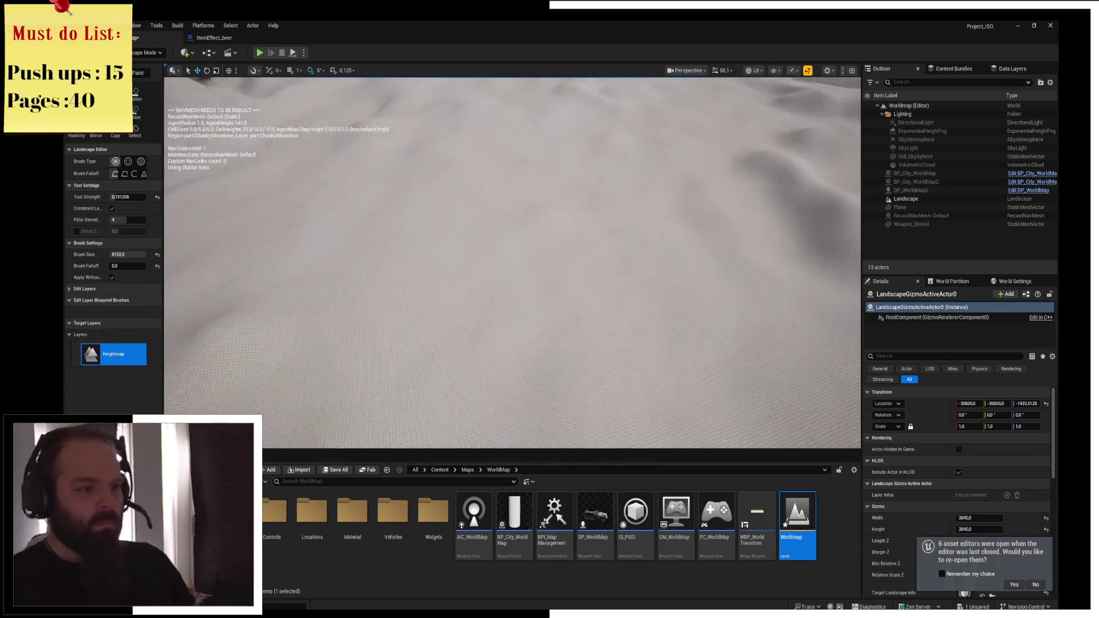
scroll(573, 197, up, 10)
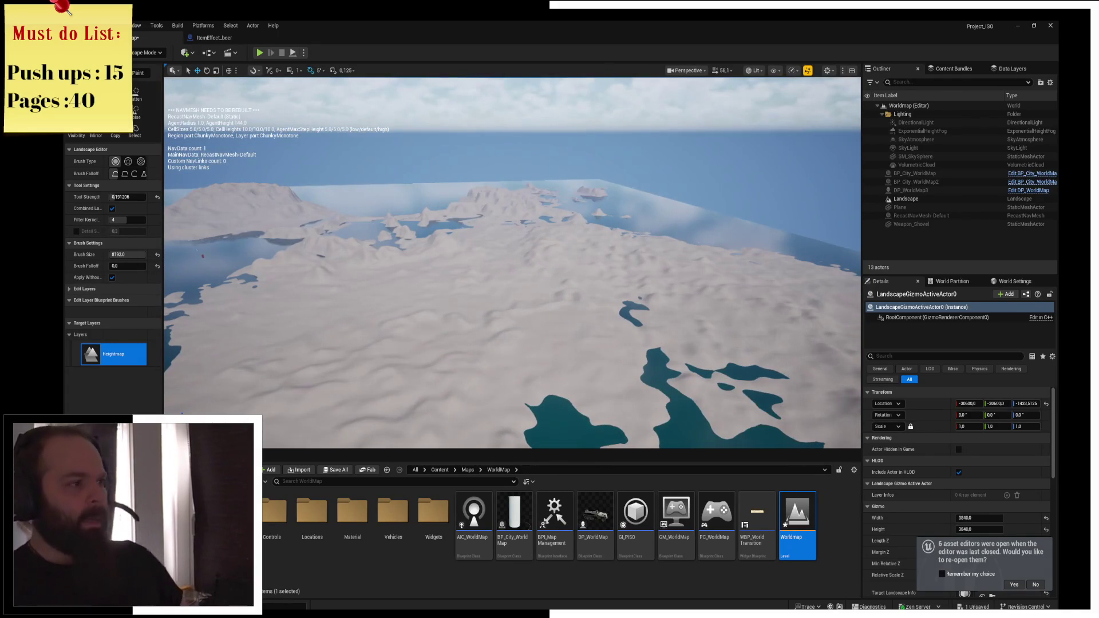
click(146, 53)
Return to Selection Mode and move BP_City_WorldMap onto the foreground terrain
click(158, 69)
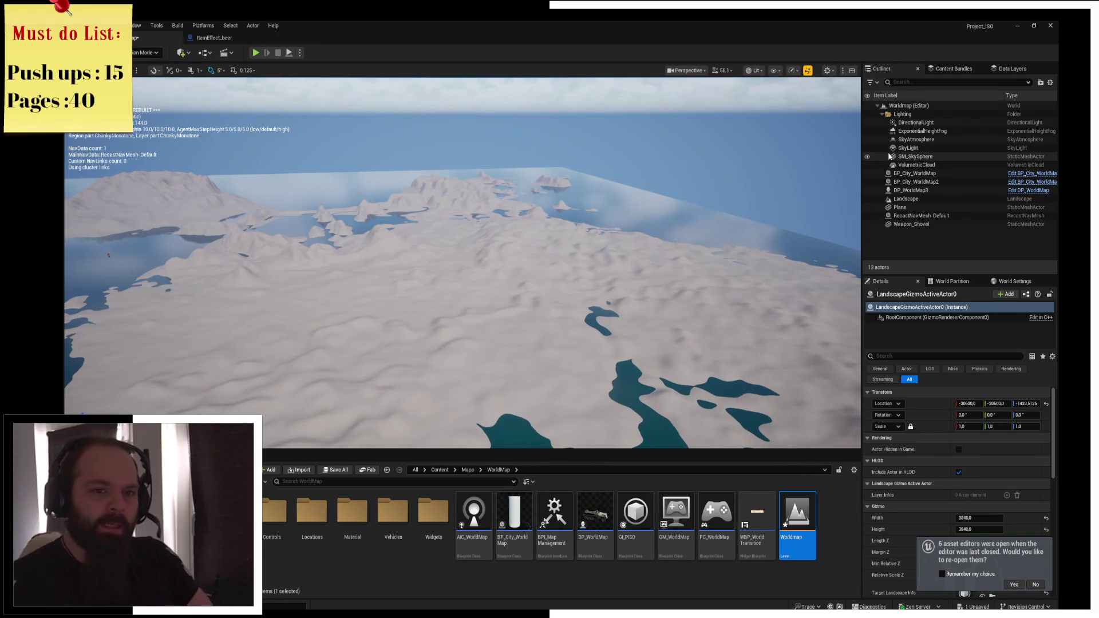
click(922, 174)
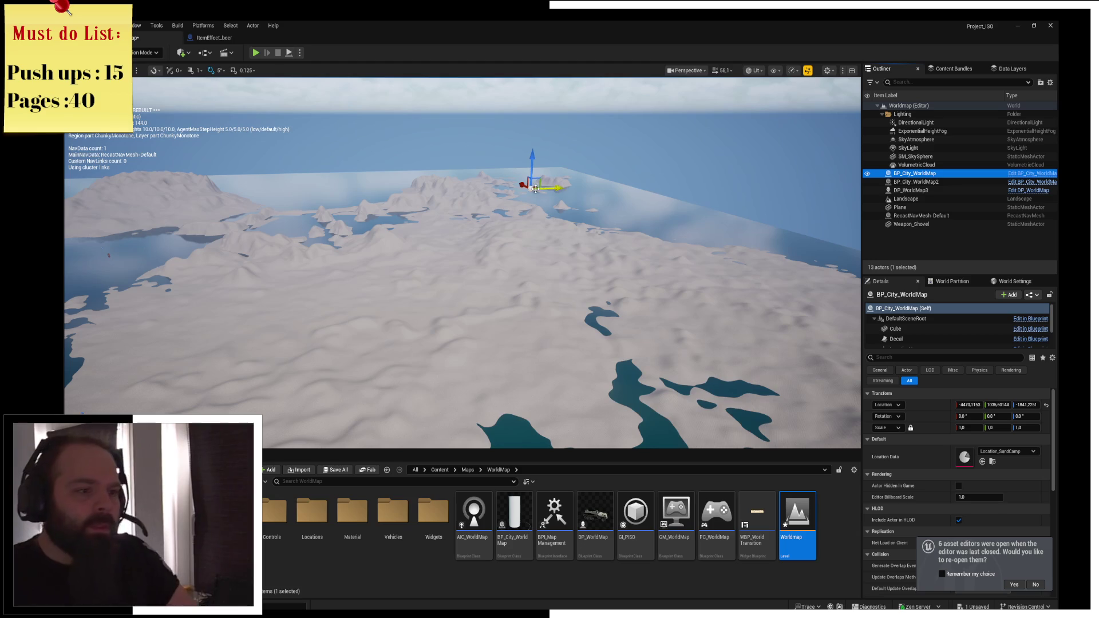
mouse_move(535, 186)
mouse_down()
mouse_move(486, 349)
mouse_move(496, 342)
mouse_move(480, 342)
mouse_move(515, 321)
mouse_move(504, 367)
mouse_move(515, 320)
mouse_up()
mouse_move(554, 279)
mouse_down()
mouse_move(419, 308)
mouse_move(657, 305)
mouse_move(682, 269)
mouse_move(739, 269)
mouse_move(711, 241)
mouse_up()
scroll(462, 263, down, 5)
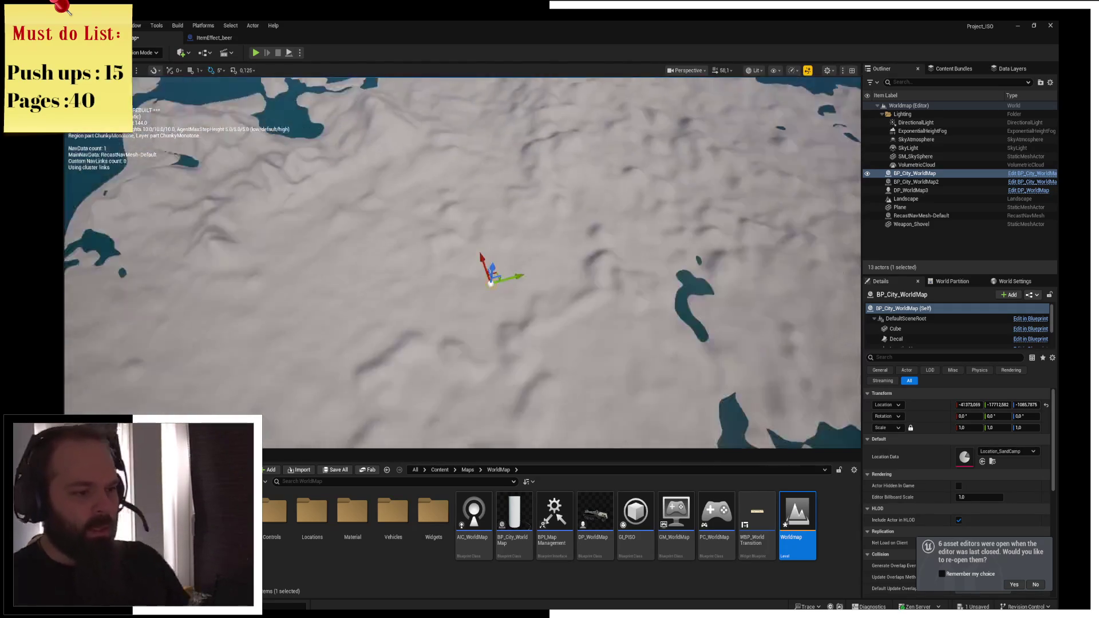
scroll(462, 263, up, 8)
key(f)
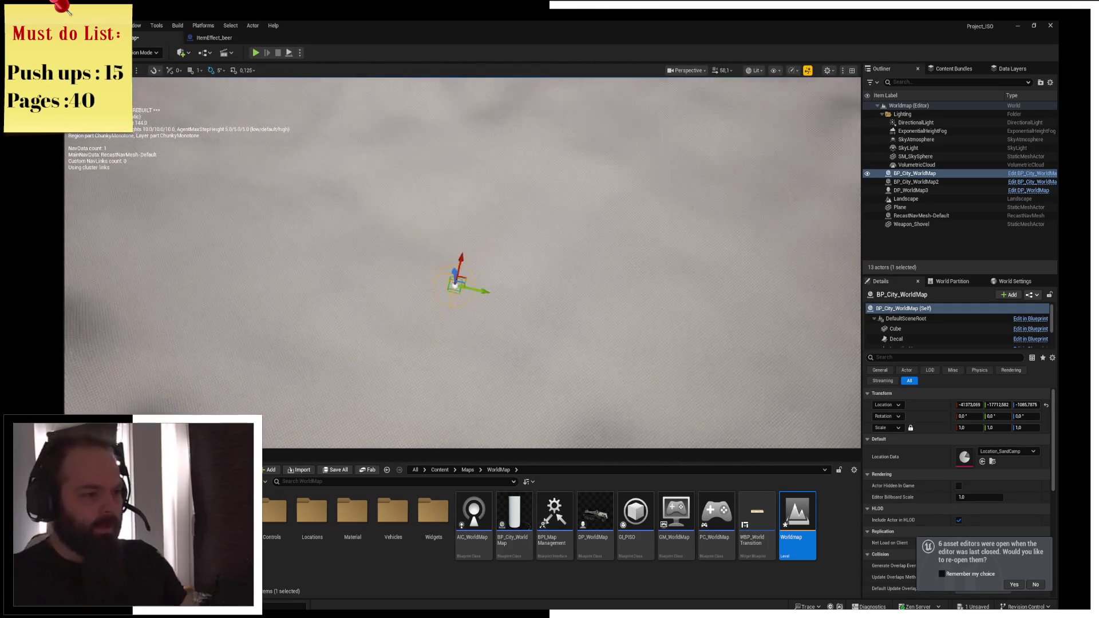
scroll(462, 263, down, 5)
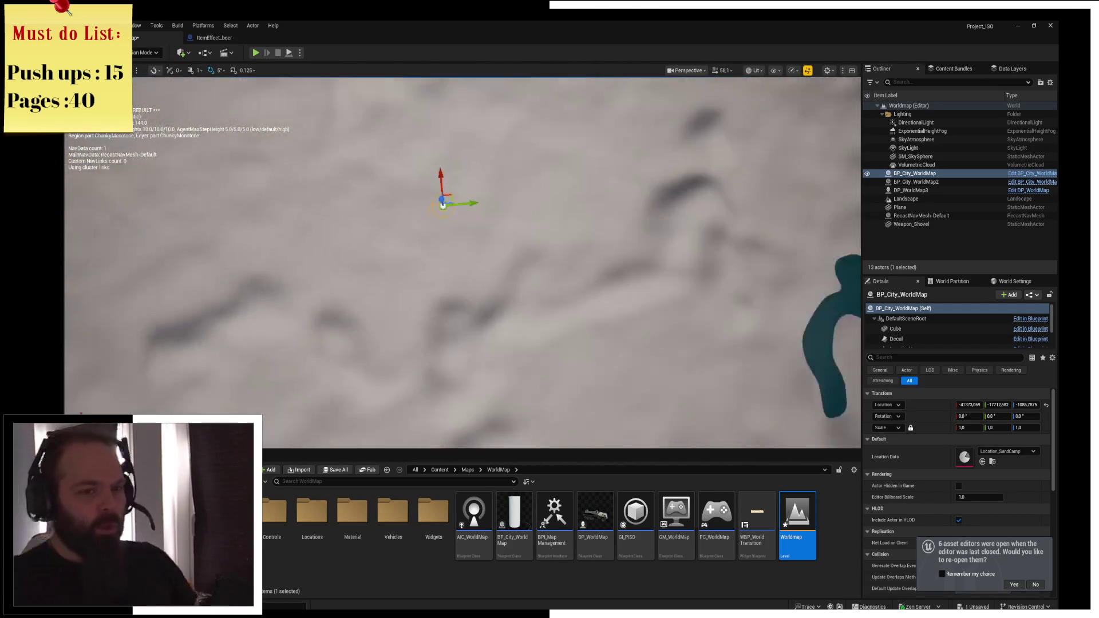
key(f)
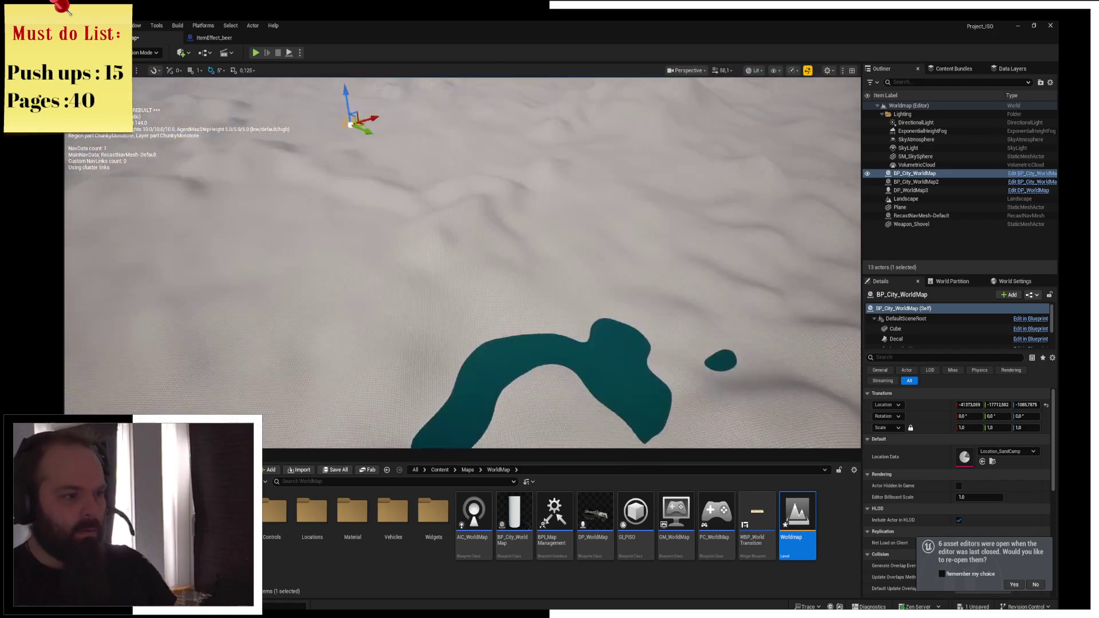
Select BP_City_WorldMap2 and move it across the terrain onto the island
mouse_move(916, 181)
mouse_down()
mouse_move(926, 187)
mouse_move(704, 189)
mouse_move(518, 218)
mouse_up()
mouse_move(587, 193)
mouse_down()
mouse_move(483, 270)
mouse_move(499, 277)
mouse_move(472, 263)
mouse_up()
key(f)
key(f)
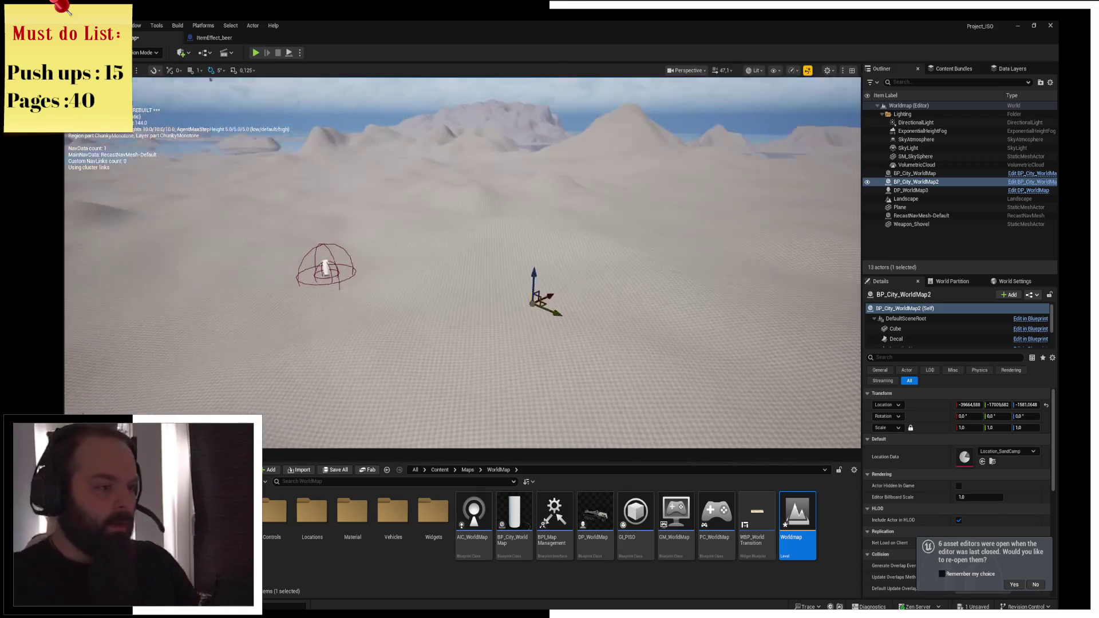
mouse_move(564, 298)
mouse_down()
mouse_move(400, 264)
mouse_move(401, 205)
mouse_up()
mouse_move(435, 258)
mouse_down()
mouse_move(389, 264)
mouse_move(378, 298)
mouse_move(309, 172)
mouse_move(274, 68)
mouse_up()
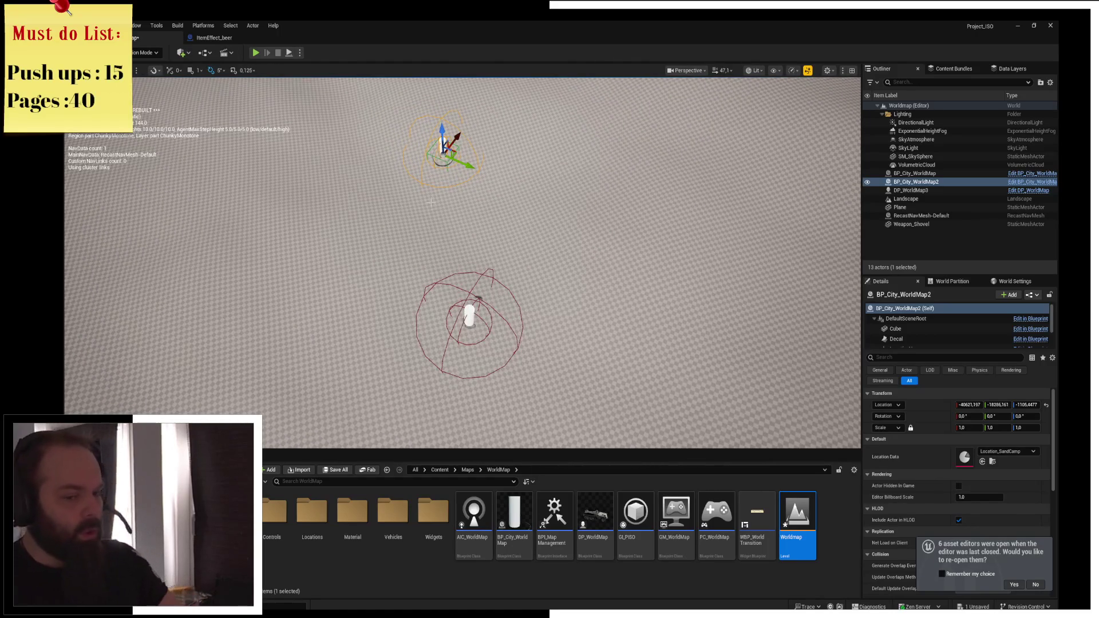
Move DP_WorldMap3 to the island centre
double_click(911, 190)
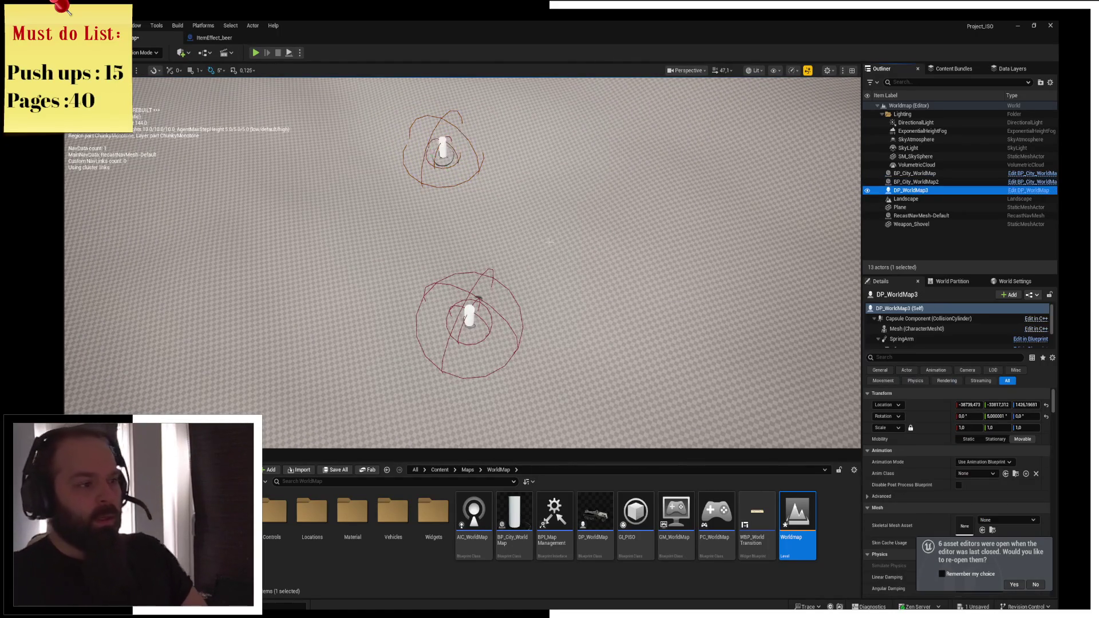
scroll(359, 144, down, 5)
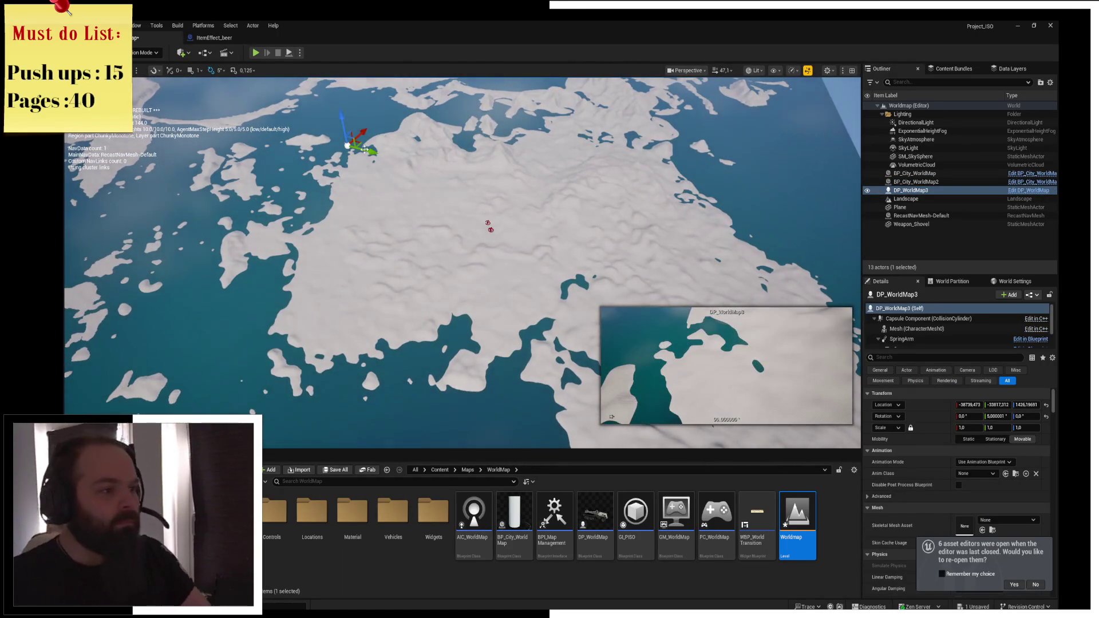
mouse_move(359, 144)
mouse_down()
mouse_move(479, 175)
mouse_move(492, 206)
mouse_up()
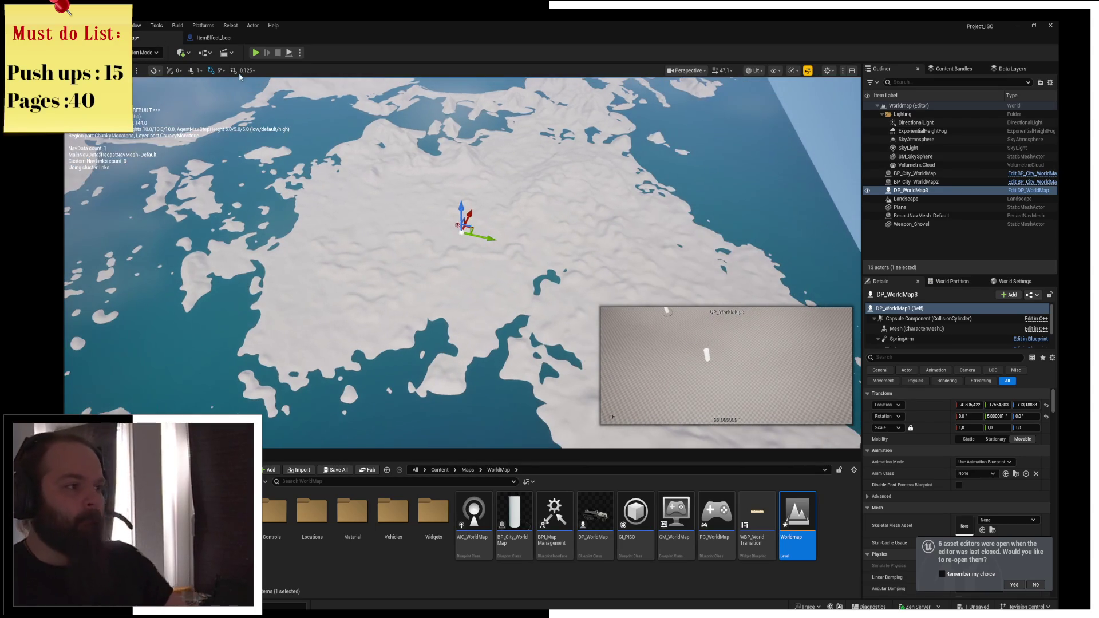
Play-test the WorldMap level by clicking several ground spots, then stop it and close the Message Log
click(256, 53)
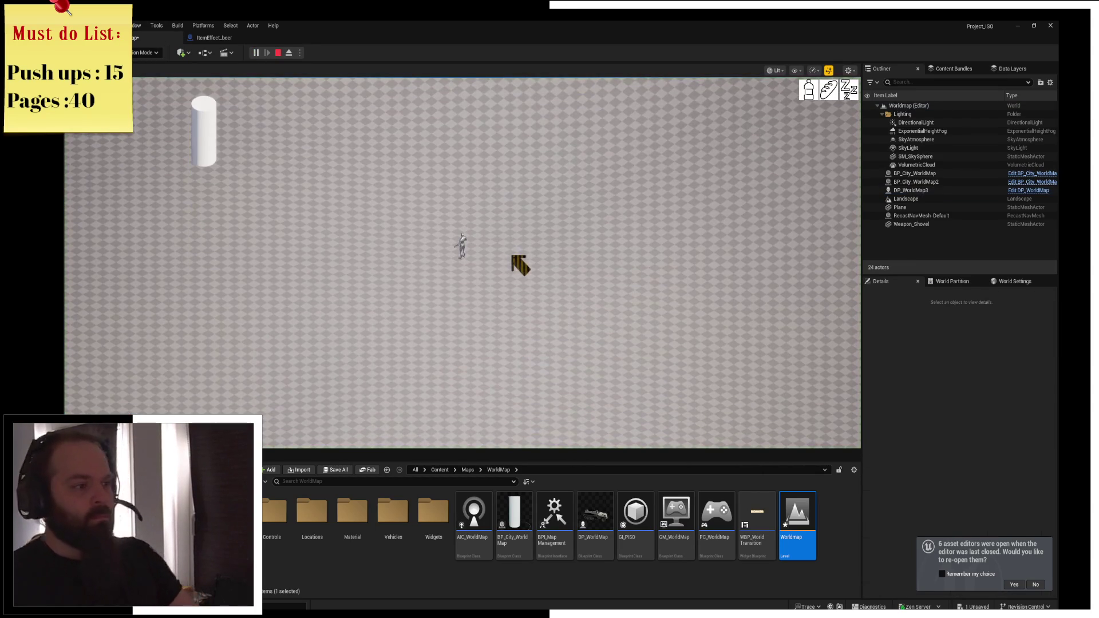
click(339, 270)
click(236, 296)
click(249, 332)
click(326, 251)
key(alt+Tab)
click(279, 56)
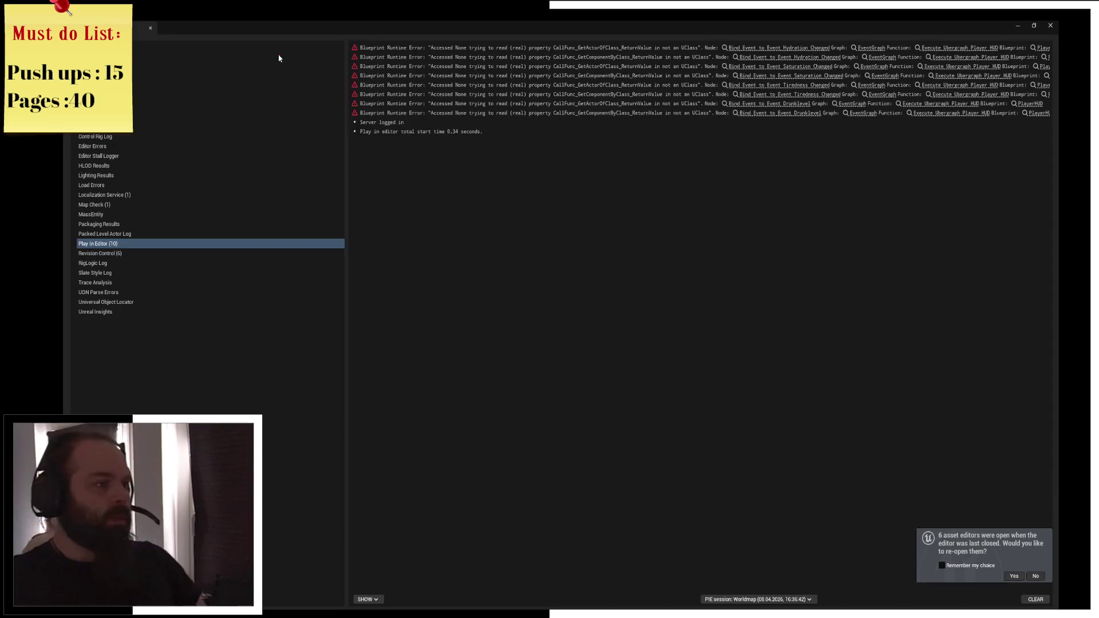
click(1050, 24)
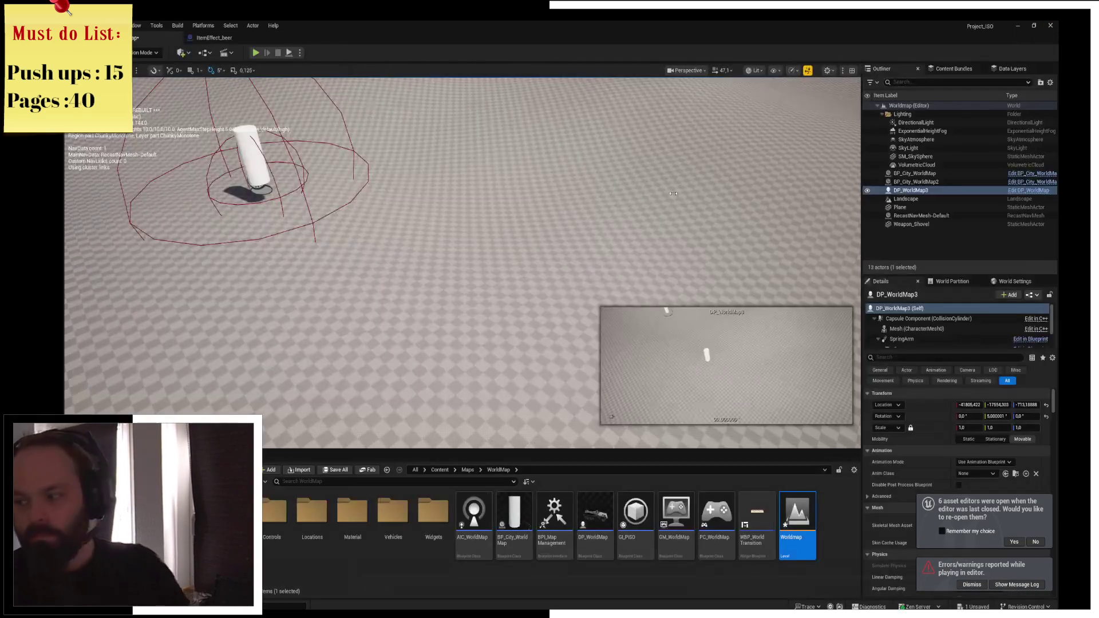
Frame the capsules over the dunes and lower BP_City_WorldMap and BP_City_WorldMap2 slightly
key(f)
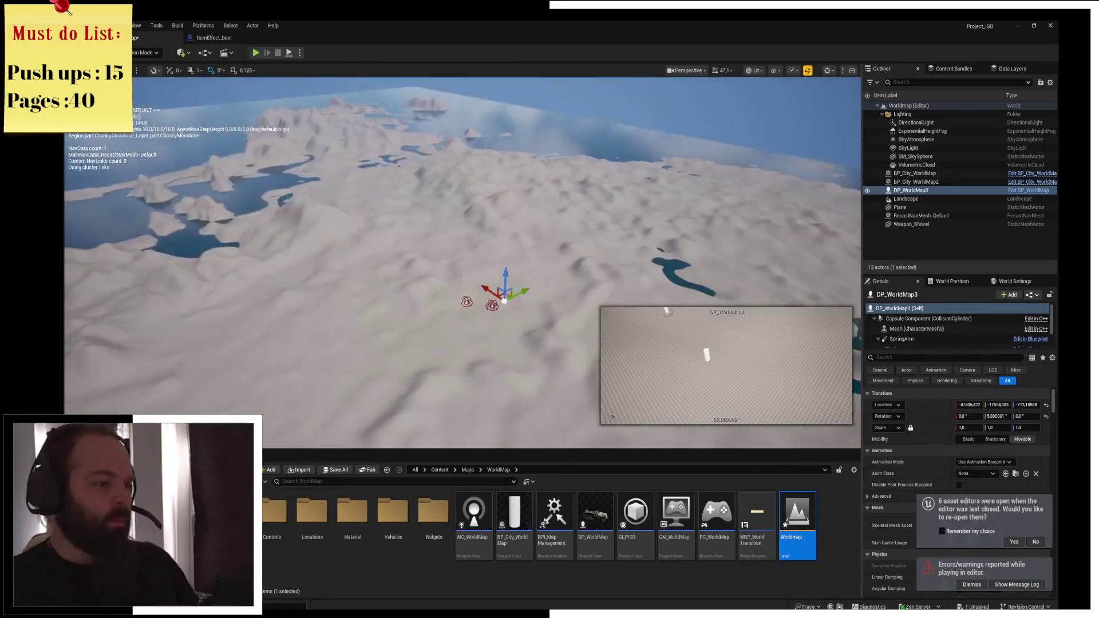
scroll(463, 263, down, 5)
scroll(462, 263, up, 5)
mouse_move(463, 263)
mouse_down()
mouse_move(508, 173)
mouse_move(412, 229)
mouse_up()
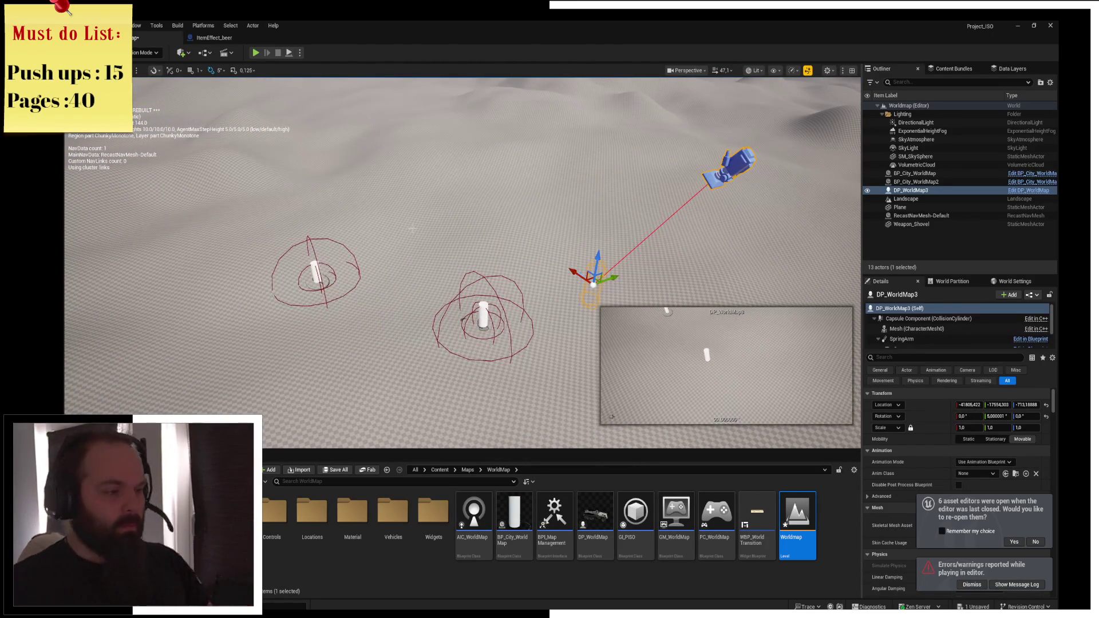
click(483, 317)
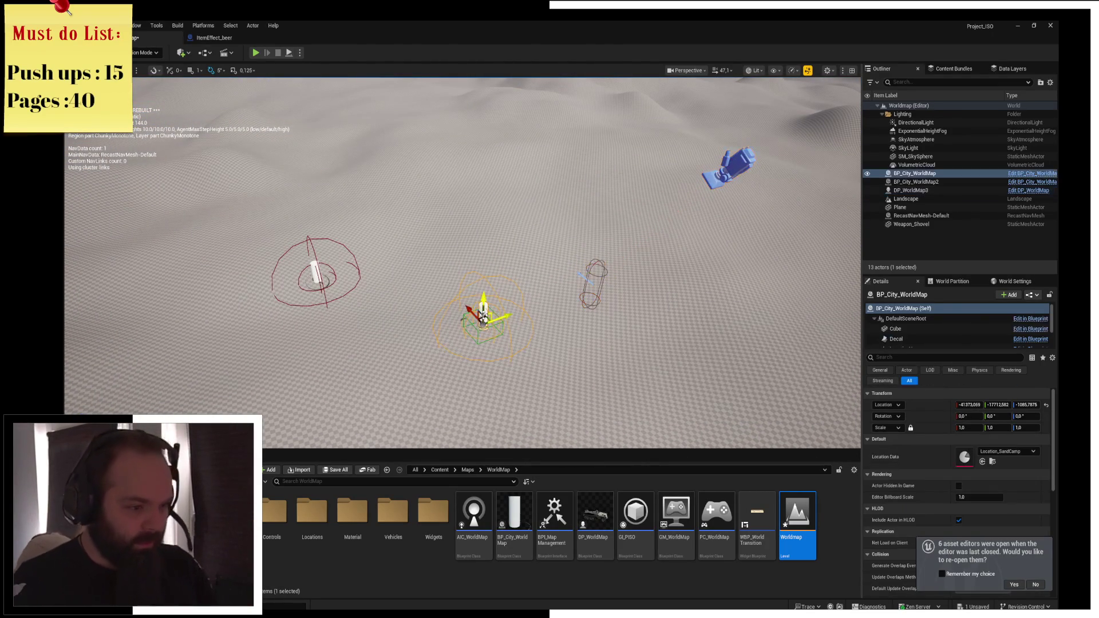
drag(482, 317, 484, 325)
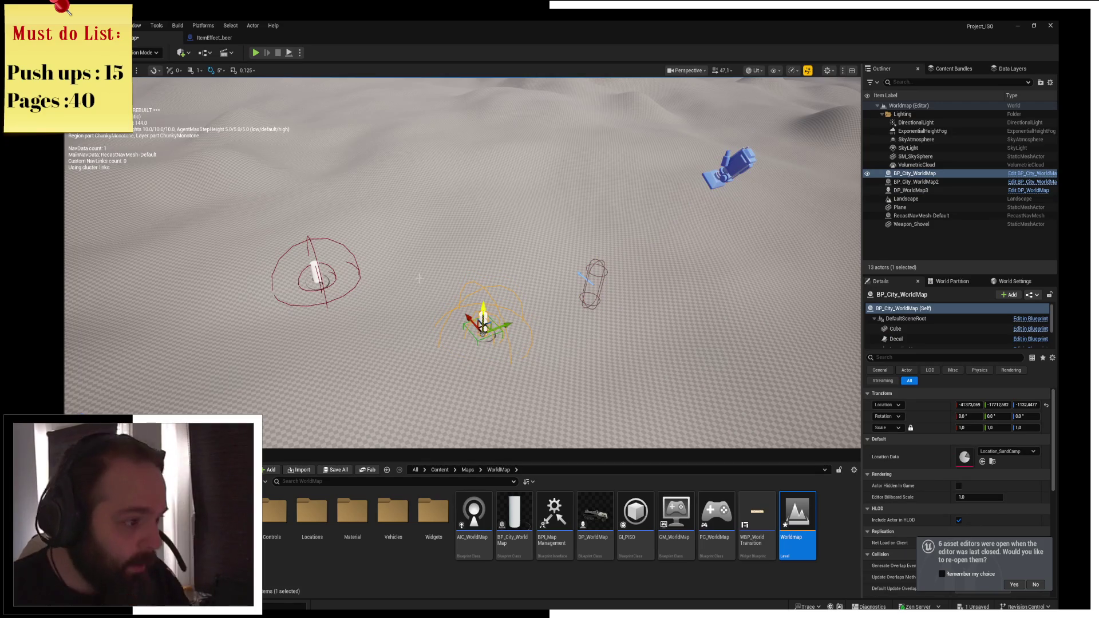
click(316, 270)
drag(316, 269, 317, 271)
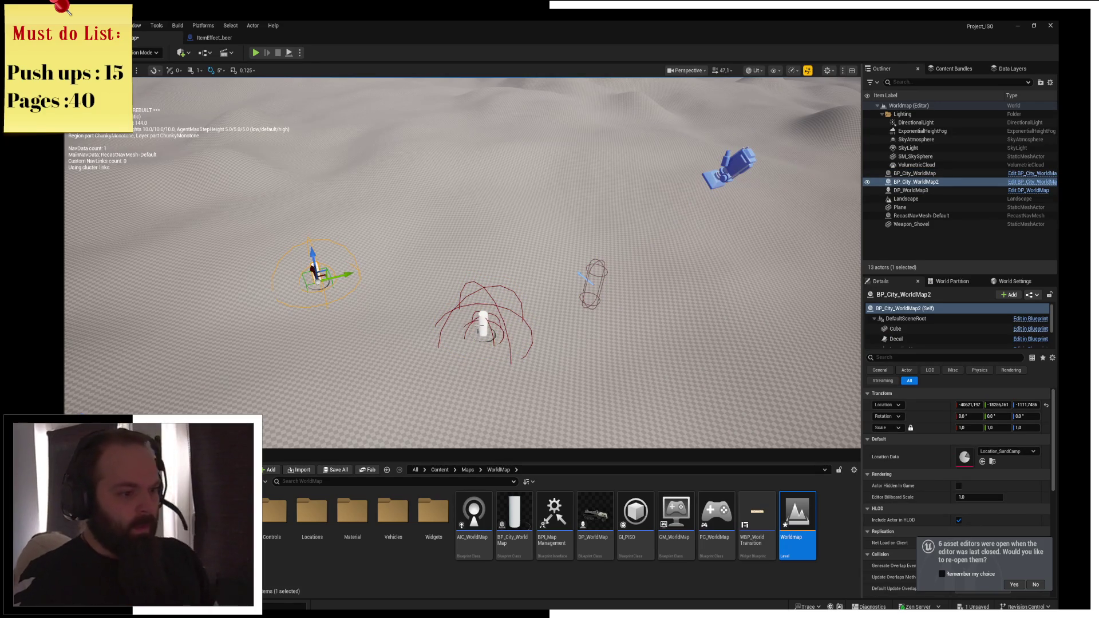
Move BP_City_WorldMap to the lower right and snap it to the ground with End
click(484, 324)
mouse_move(483, 321)
mouse_down()
mouse_move(738, 358)
mouse_move(725, 383)
mouse_move(731, 335)
mouse_move(766, 257)
mouse_up()
key(End)
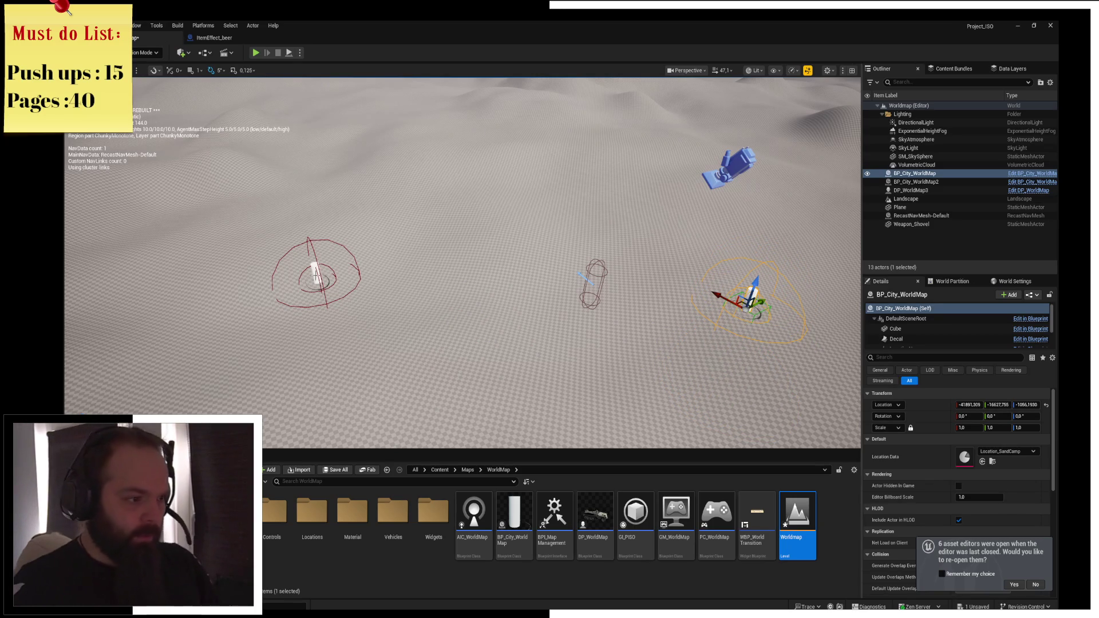
Move BP_City_WorldMap2 to the lower right and snap it to the ground with End
click(315, 275)
scroll(462, 263, down, 3)
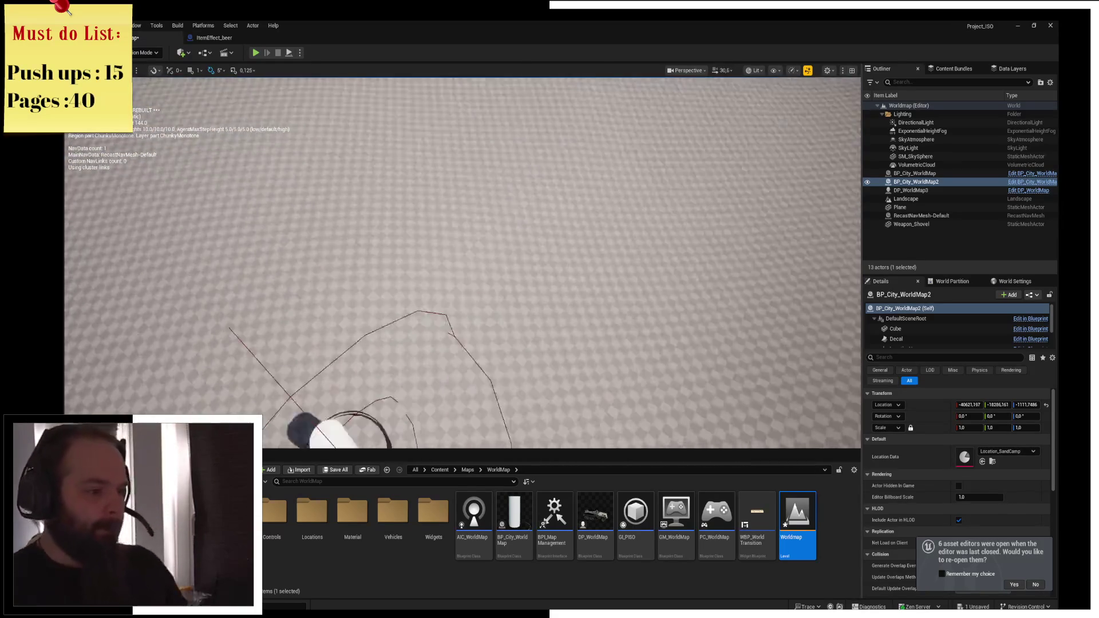
scroll(462, 263, down, 1)
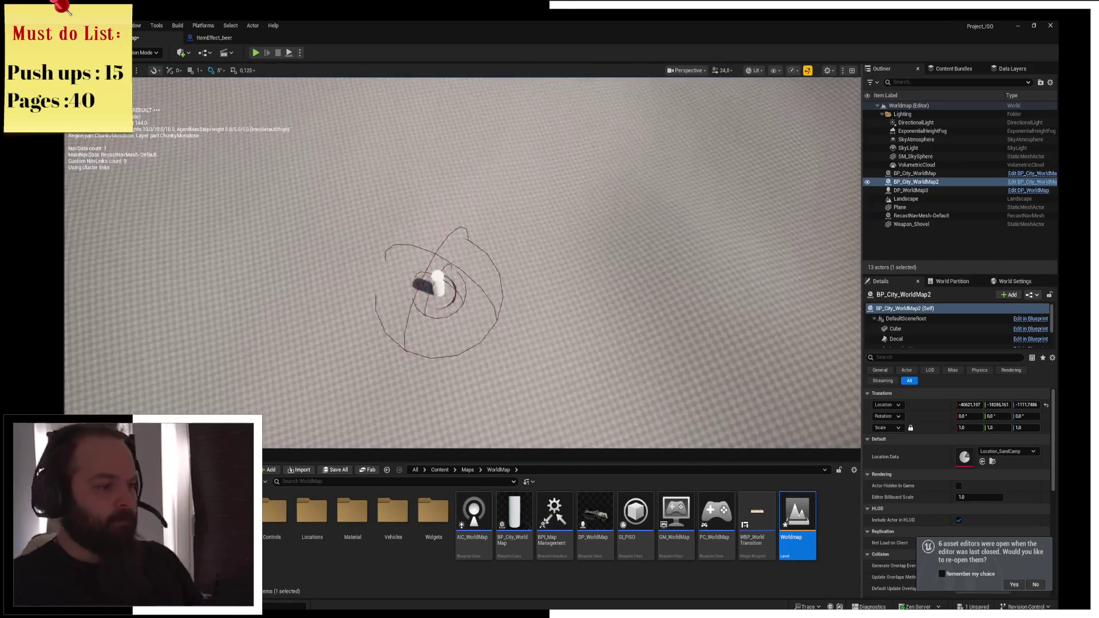
key(s)
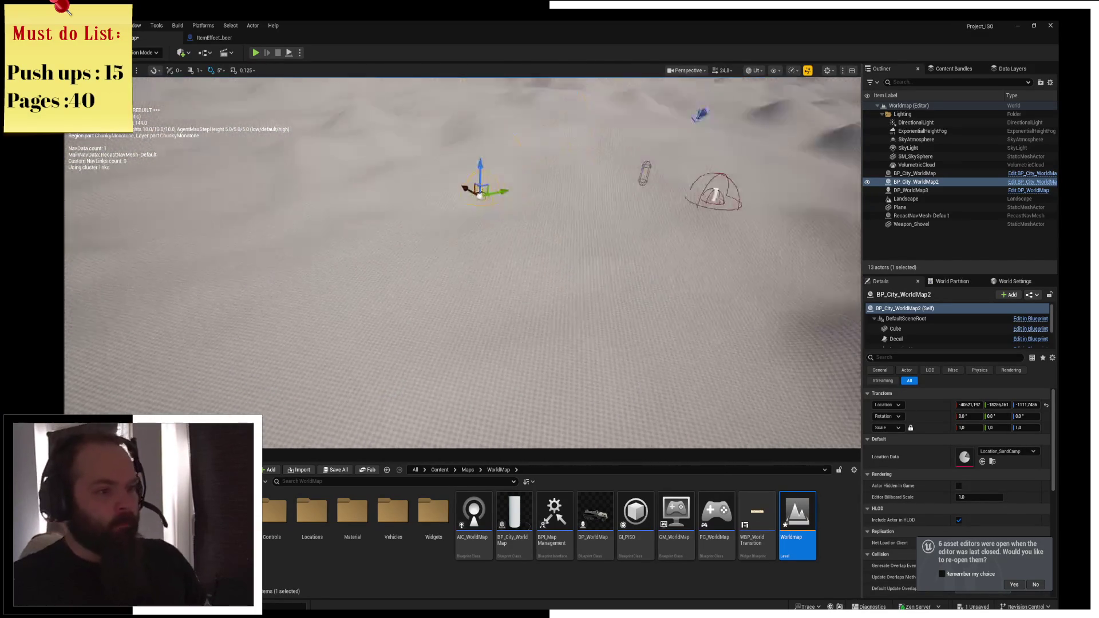
mouse_move(455, 233)
mouse_down()
mouse_move(574, 298)
mouse_move(592, 264)
mouse_up()
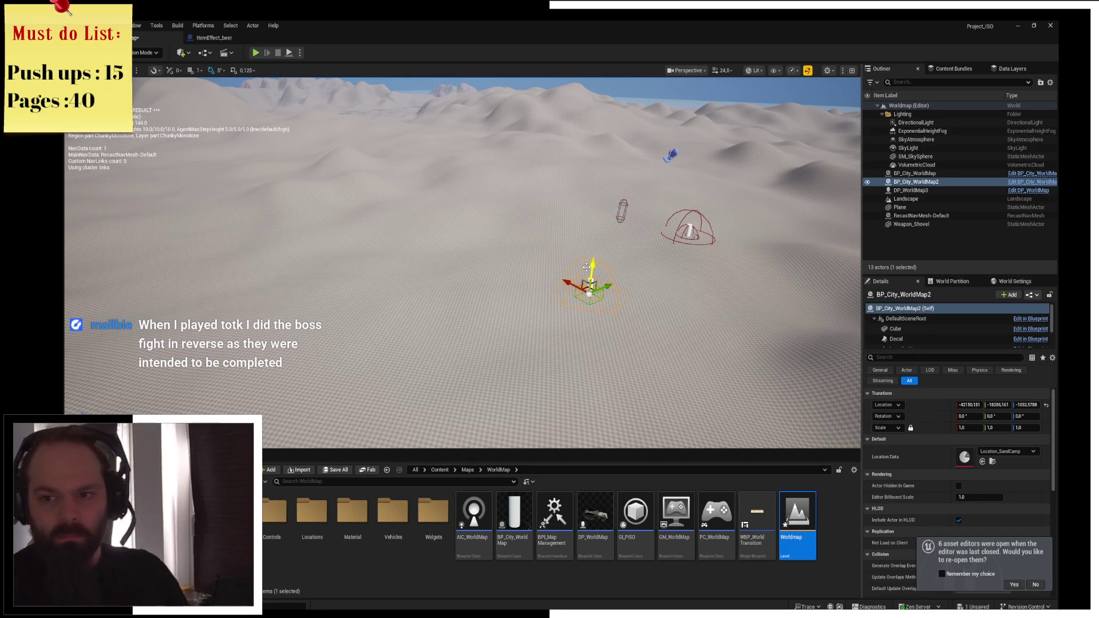
key(End)
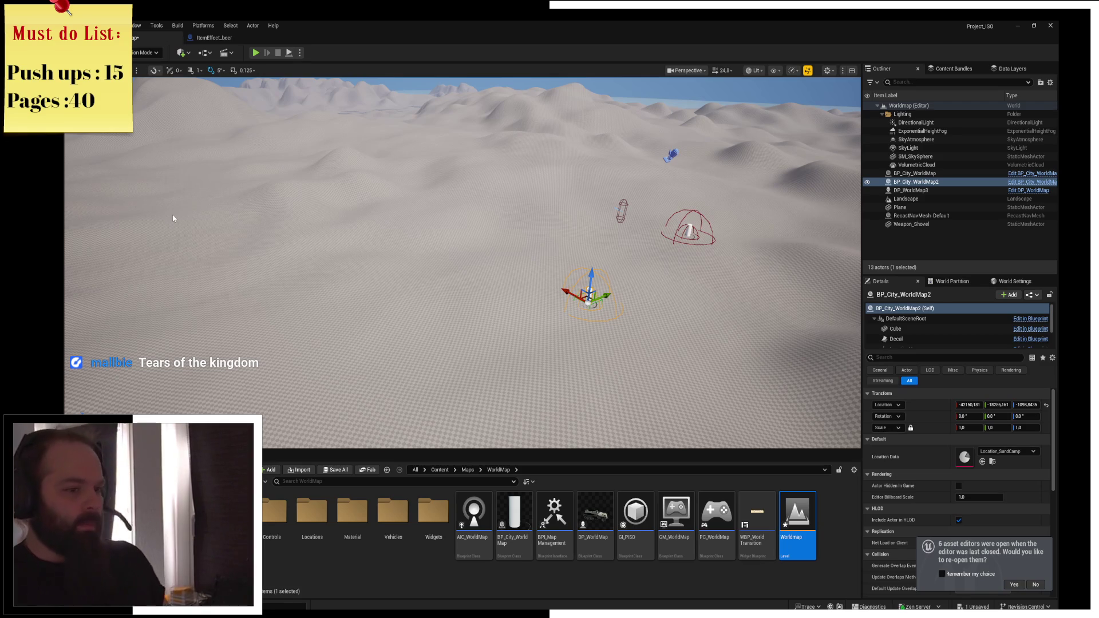
Fly the view close to the capsule and select the DP_WorldMap3 actor
mouse_move(138, 200)
mouse_down()
mouse_move(137, 171)
mouse_move(115, 172)
mouse_up()
click(506, 228)
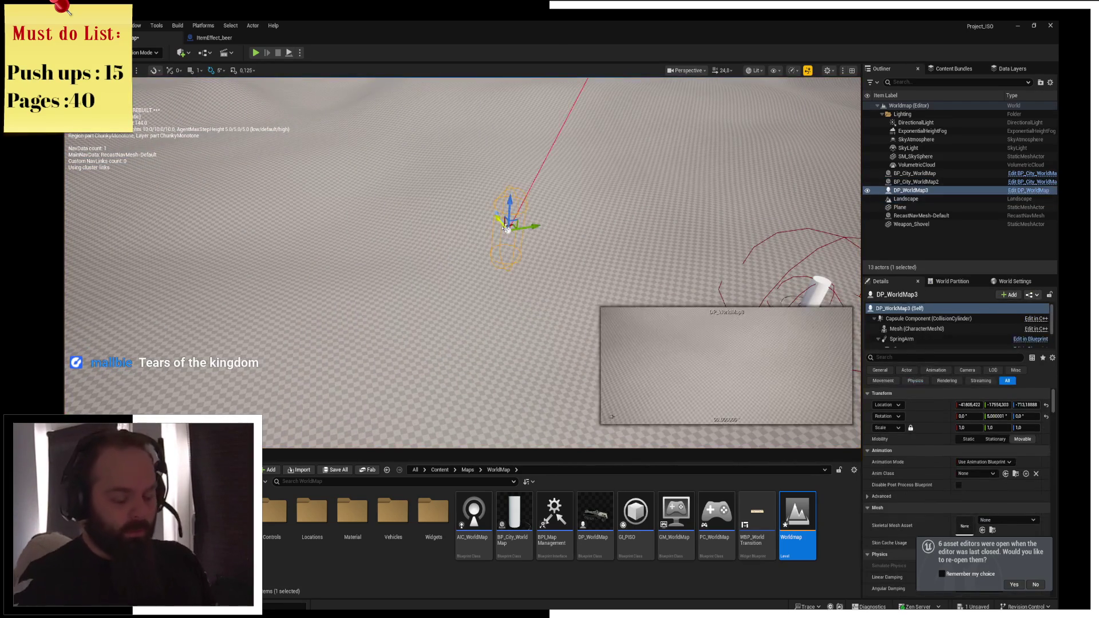
Drop DP_WorldMap3 to about Z -1034 with End and fly closer to the landscape
key(End)
mouse_move(495, 245)
mouse_down()
mouse_move(533, 246)
mouse_move(535, 269)
mouse_move(457, 269)
mouse_up()
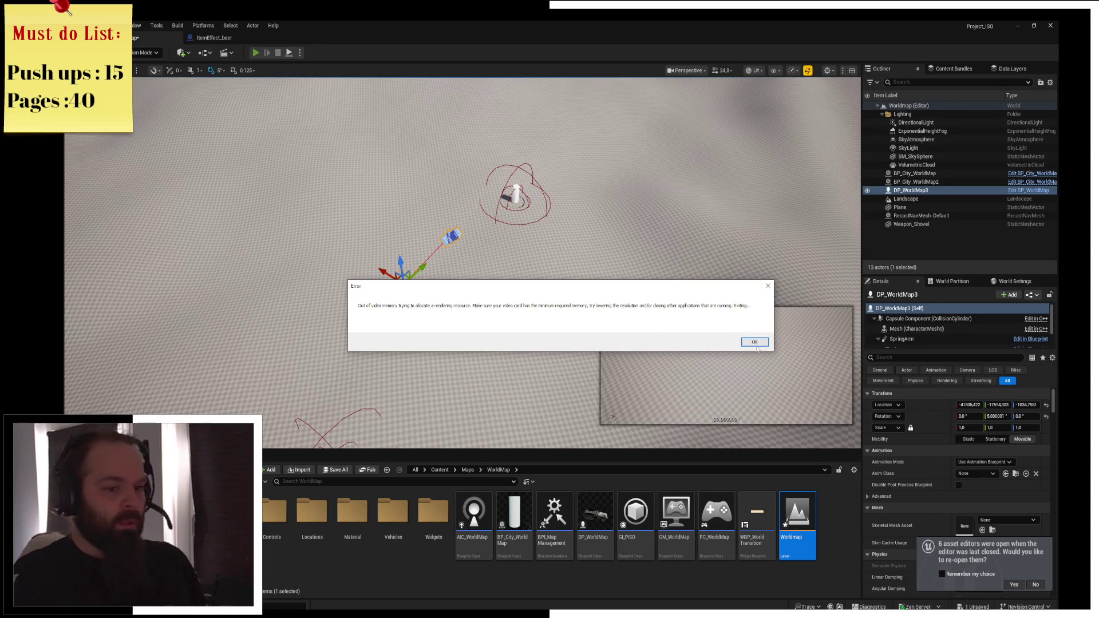
Dismiss the out-of-video-memory error, end the top memory-using process, and close the low-memory window
click(754, 343)
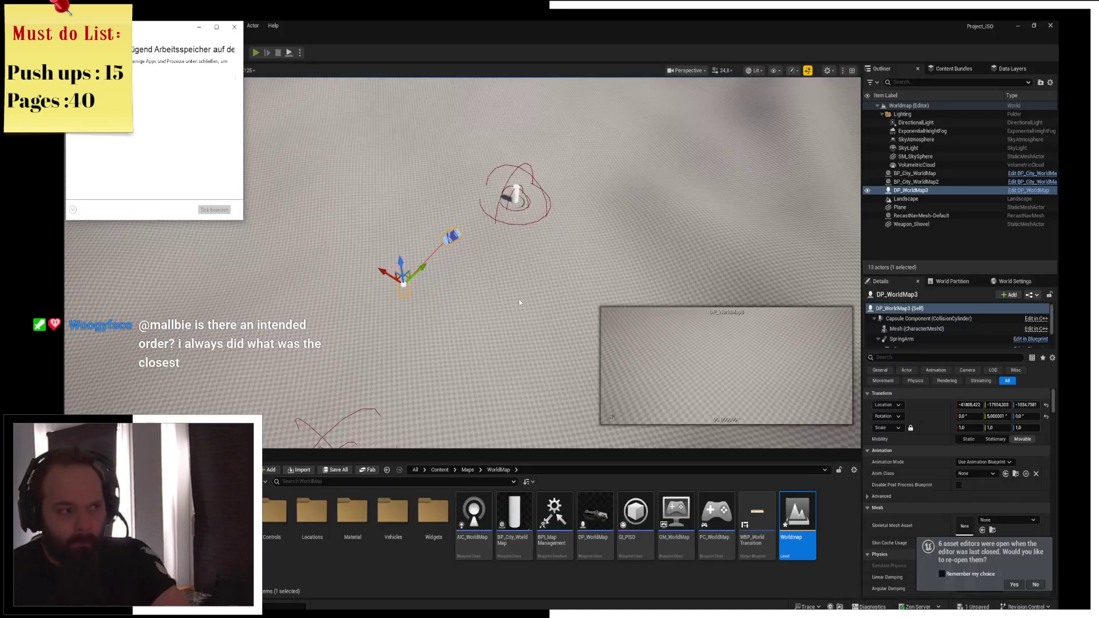
double_click(180, 33)
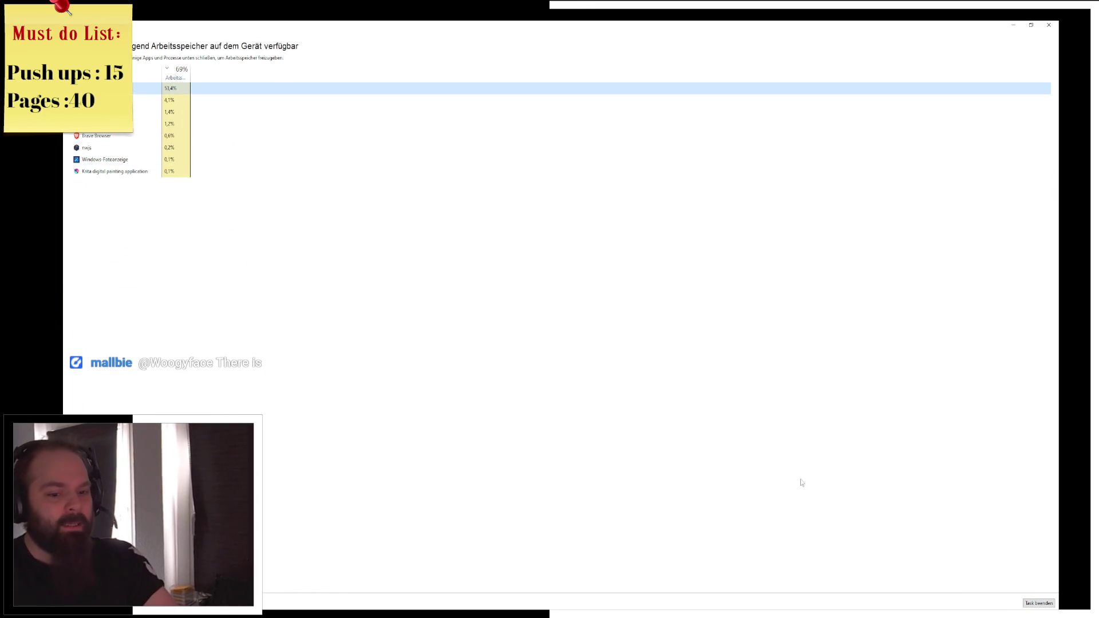
click(1038, 603)
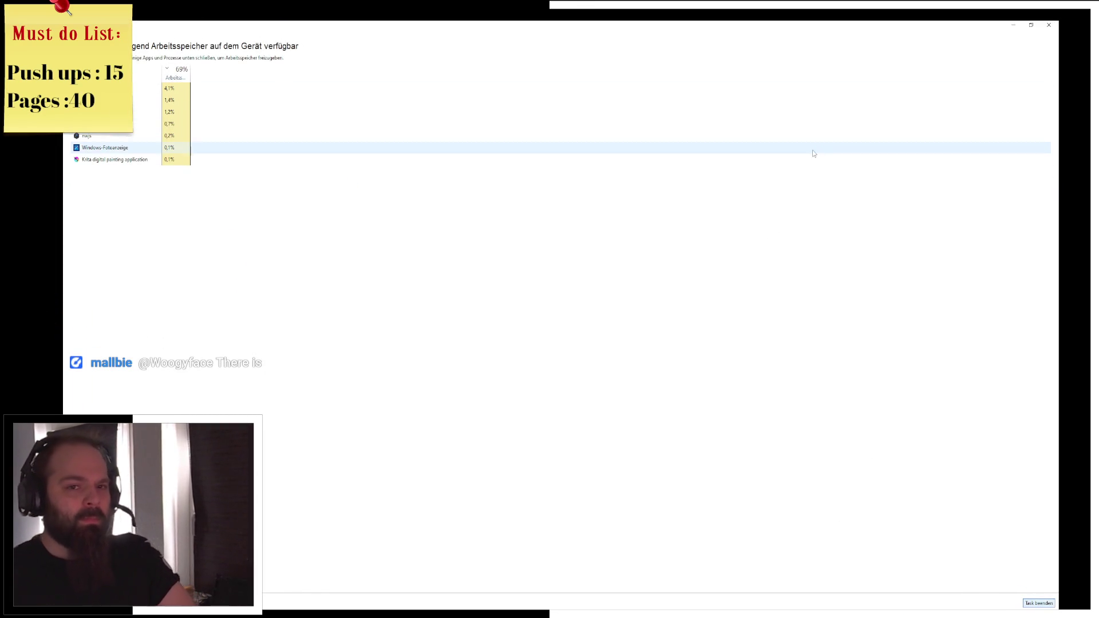
click(1049, 25)
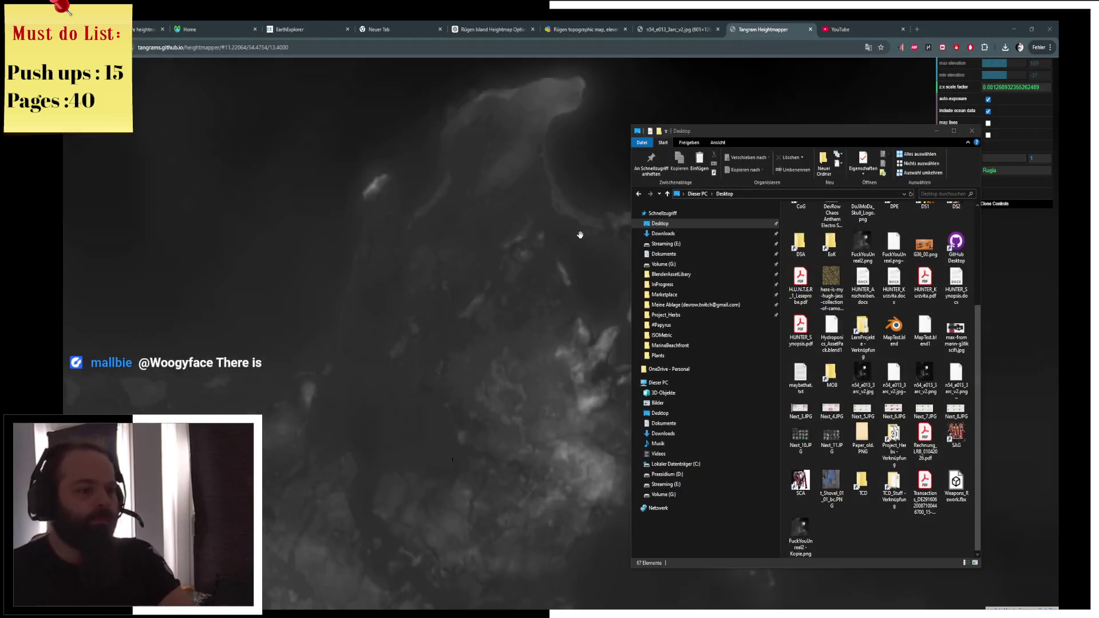
Close all the open Chrome tabs
click(447, 60)
key(ctrl+w)
click(718, 29)
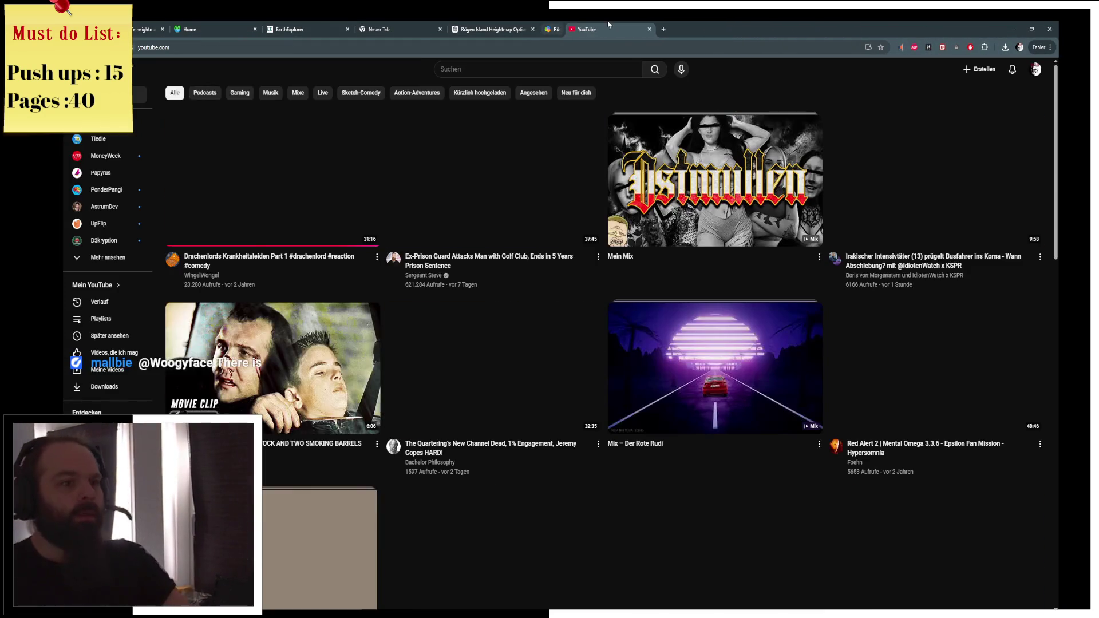
click(626, 30)
click(534, 30)
click(533, 29)
click(441, 29)
click(348, 29)
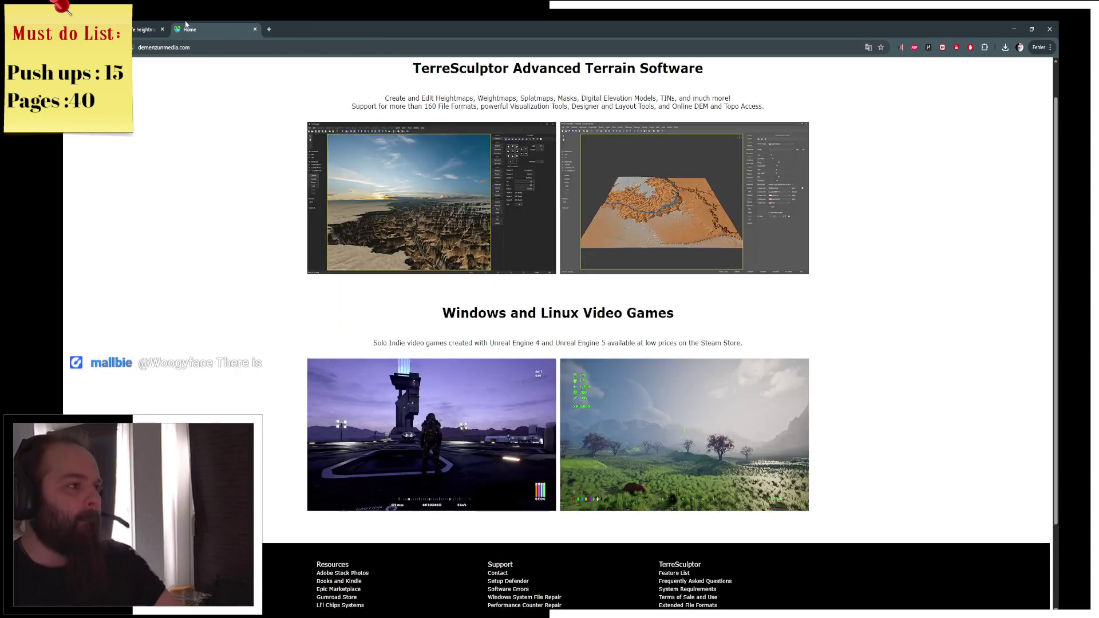
click(166, 28)
click(164, 29)
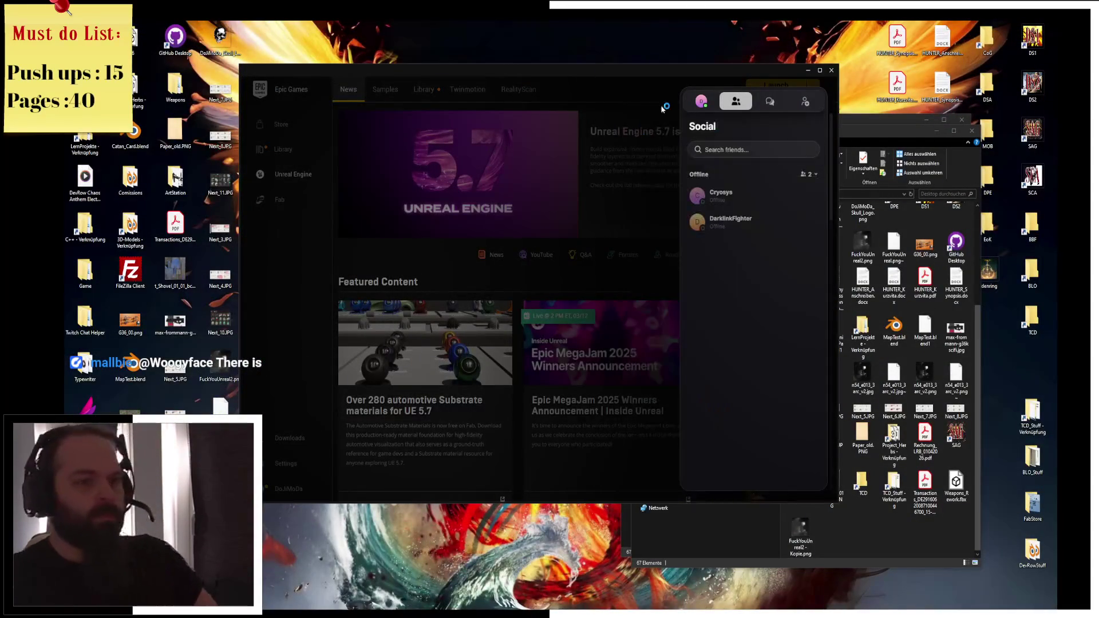
Close the Epic Games Launcher and both File Explorer windows
click(832, 70)
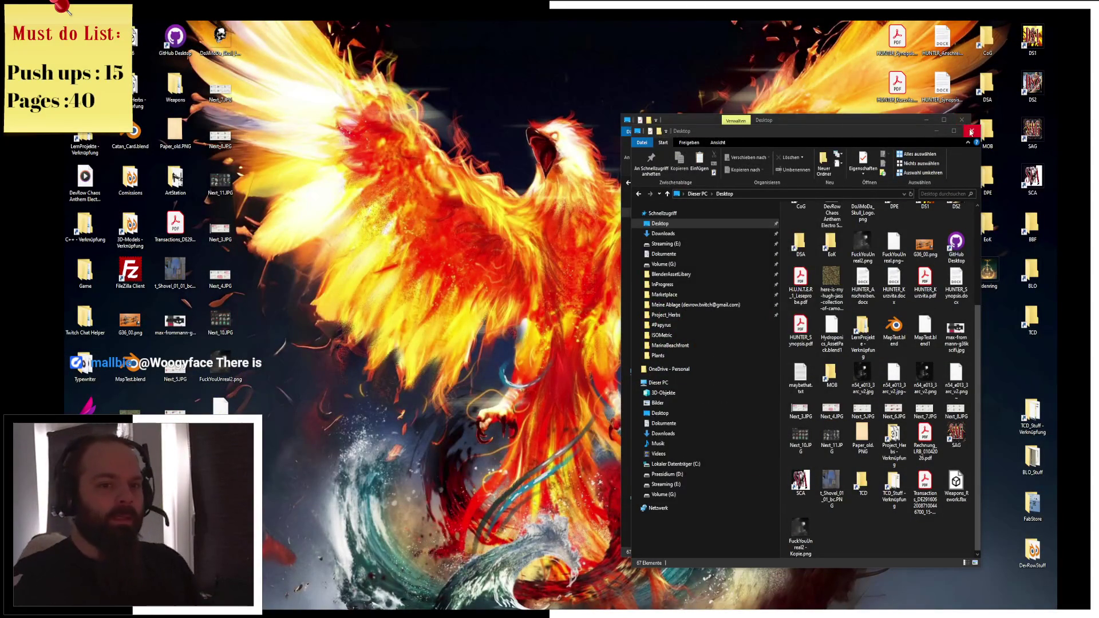
click(973, 130)
click(962, 119)
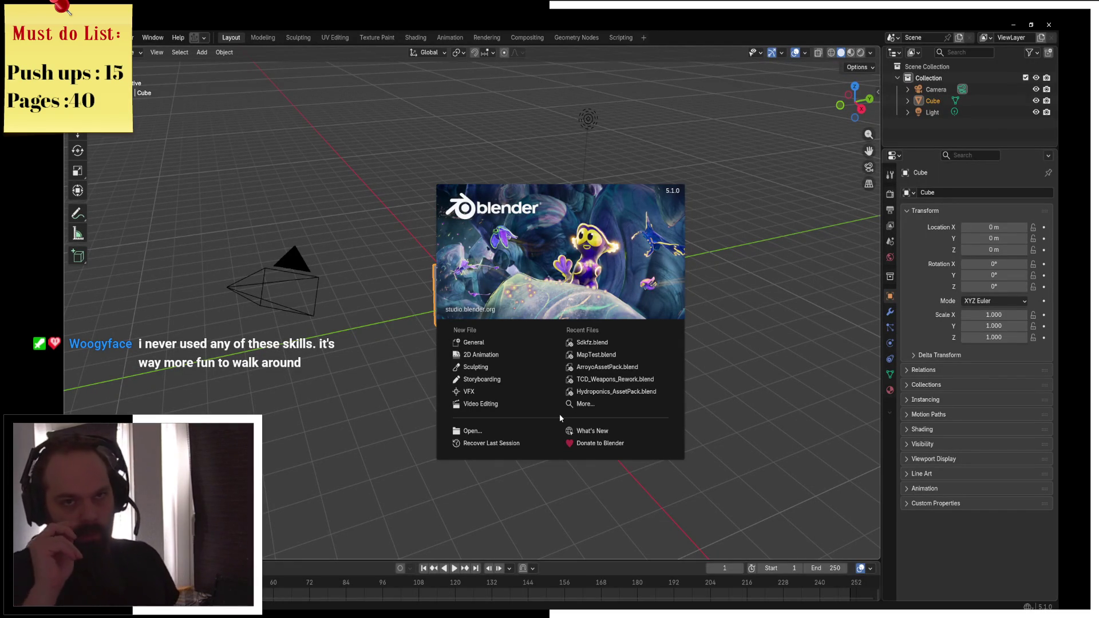
Scale the default cube to about 2 in X and Y, then flatten it along Z into a thin slab
click(325, 366)
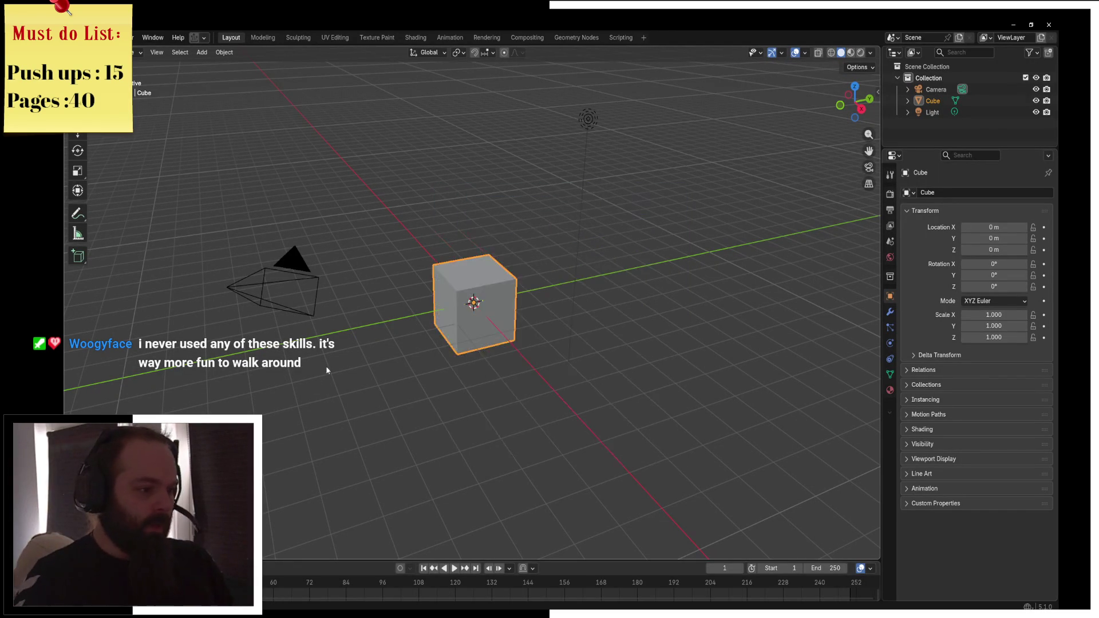
mouse_move(505, 217)
mouse_down()
mouse_move(425, 249)
mouse_move(593, 271)
mouse_up()
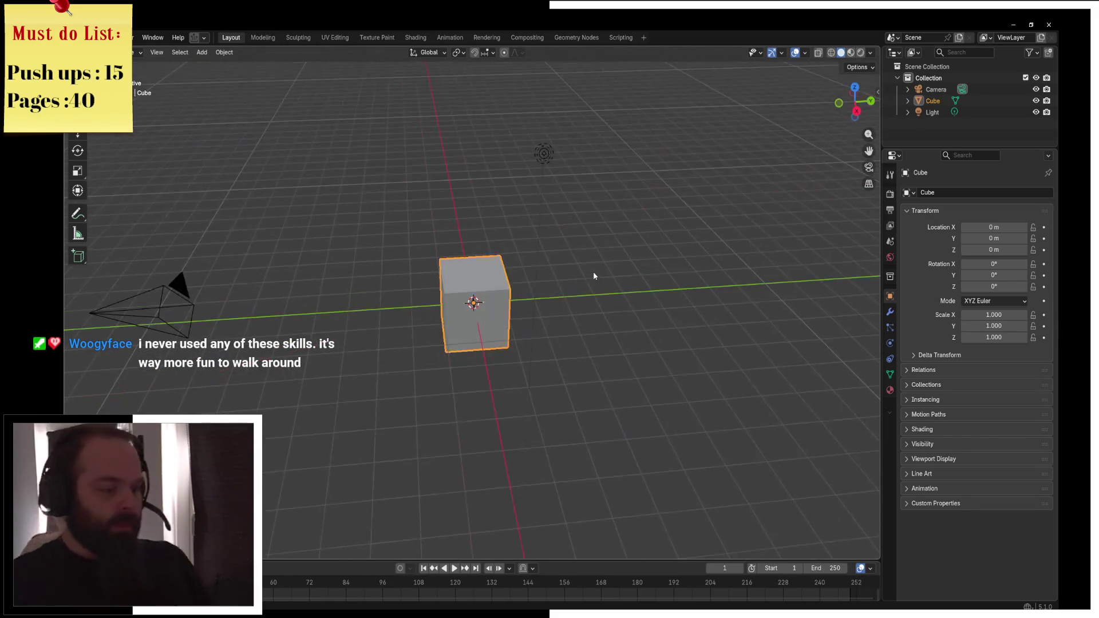
key(KP_7)
key(s)
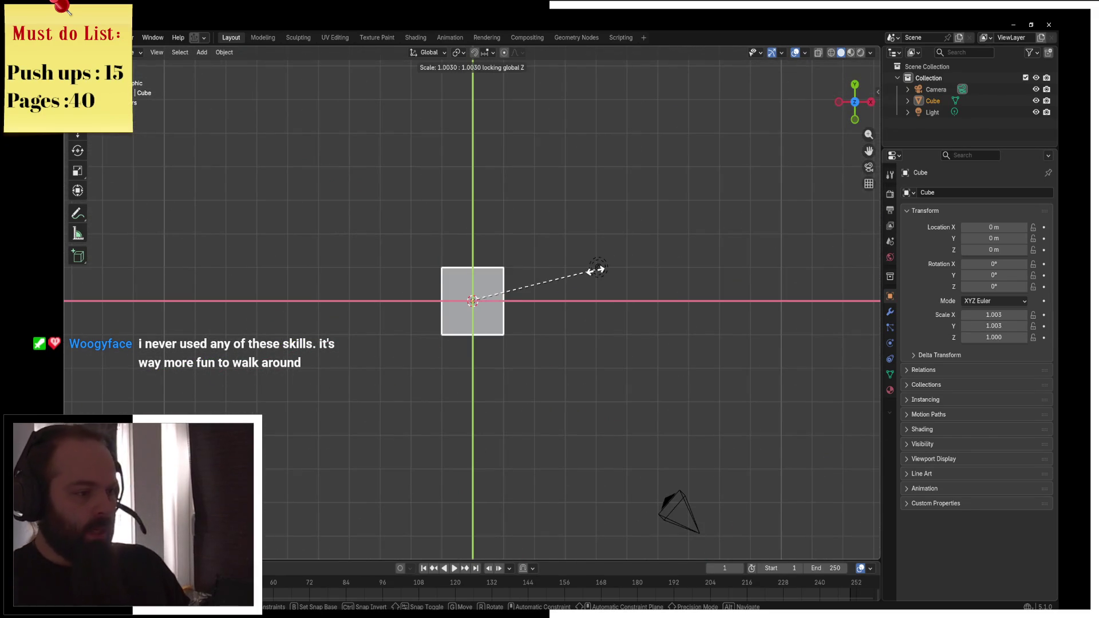
key(shift+z)
click(724, 301)
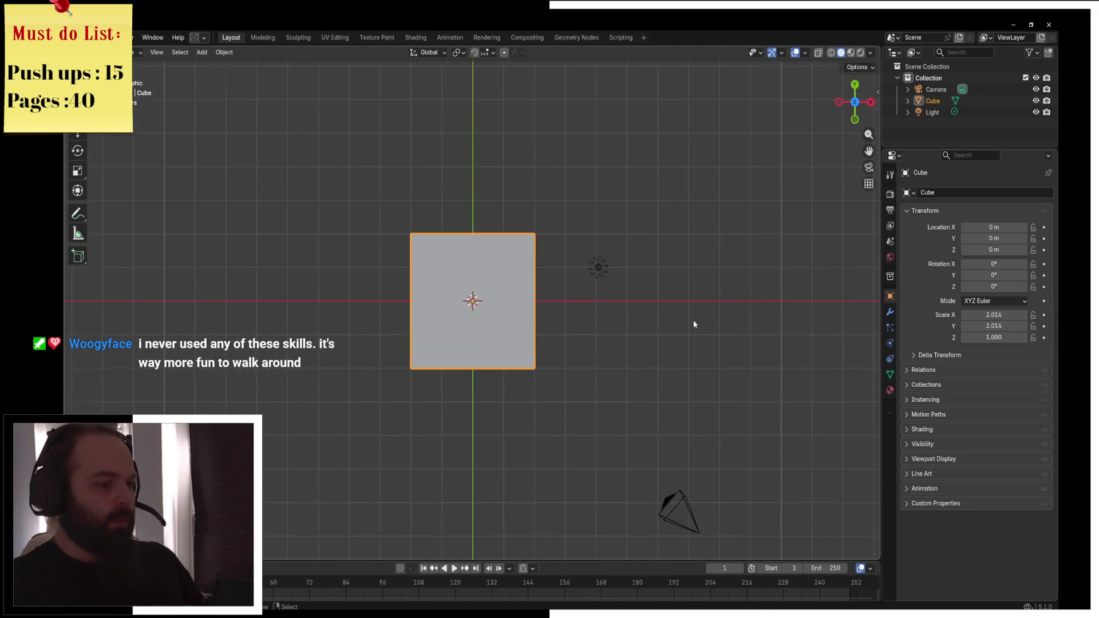
drag(699, 321, 603, 231)
key(s)
key(z)
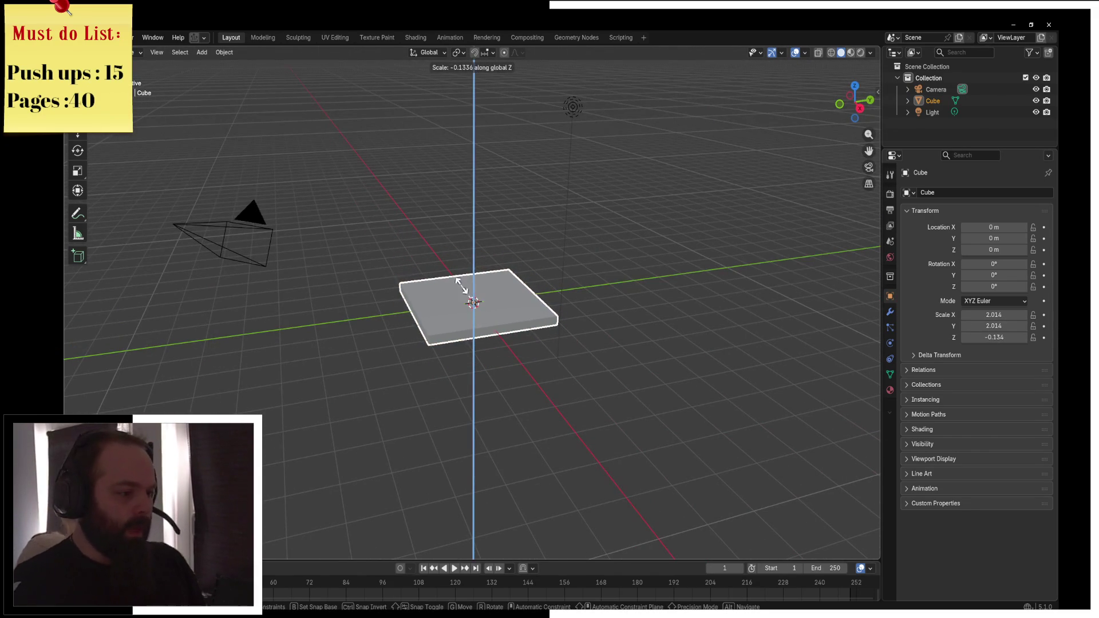
click(461, 289)
Add two loop cuts in each direction across the slab's mesh
key(ctrl+Tab)
key(ctrl+r)
scroll(492, 319, up, 1)
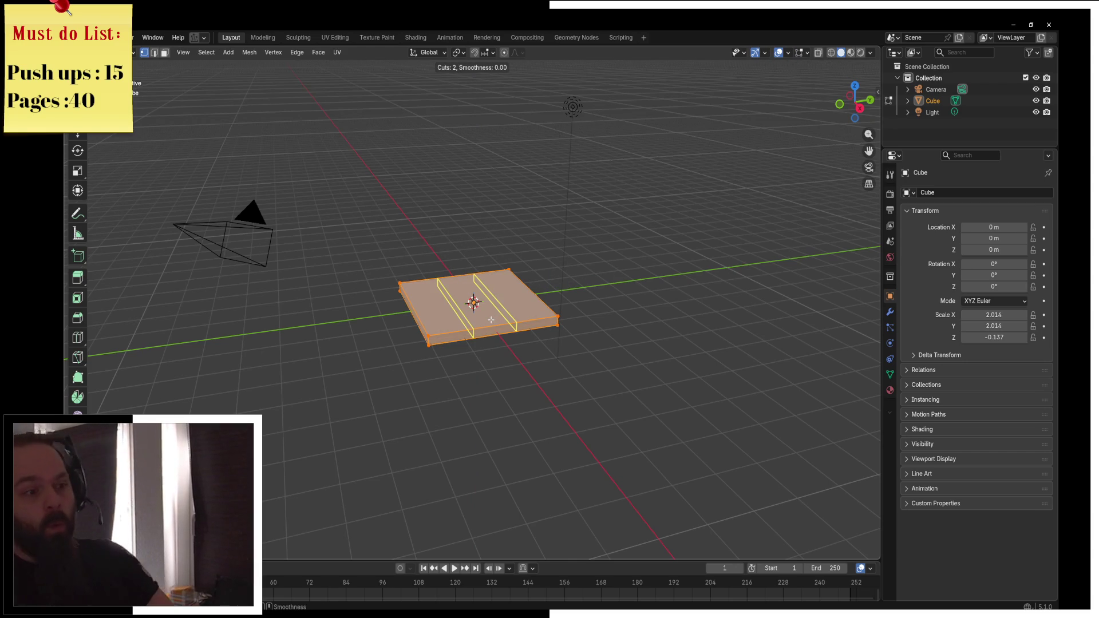
click(492, 319)
key(ctrl+r)
click(476, 303)
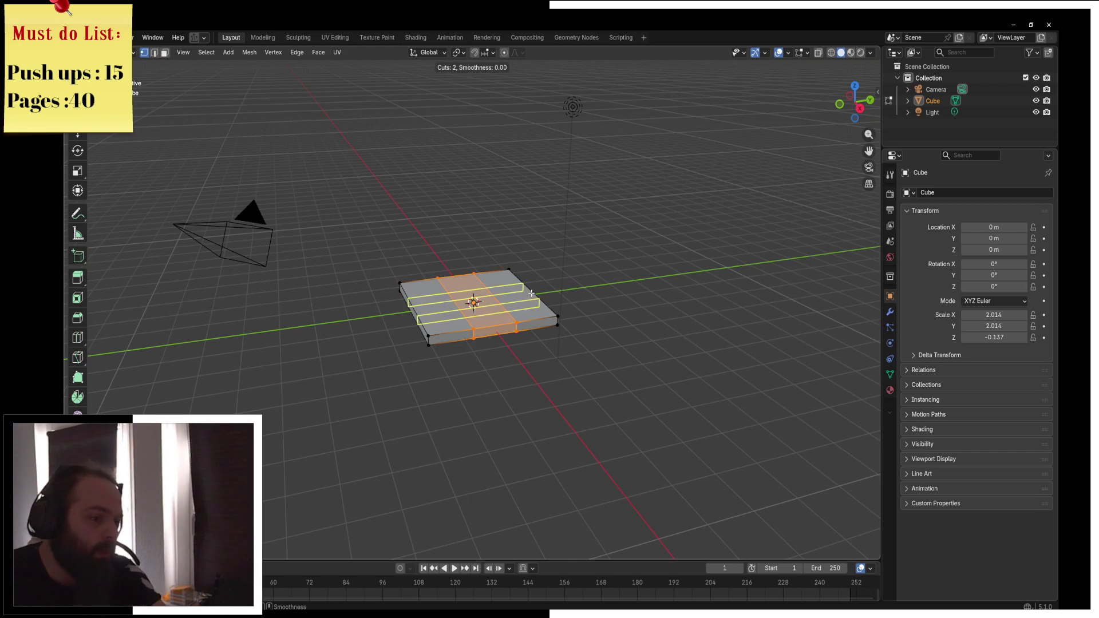
key(Tab)
Delete the slab and add a mesh cylinder in its place
key(x)
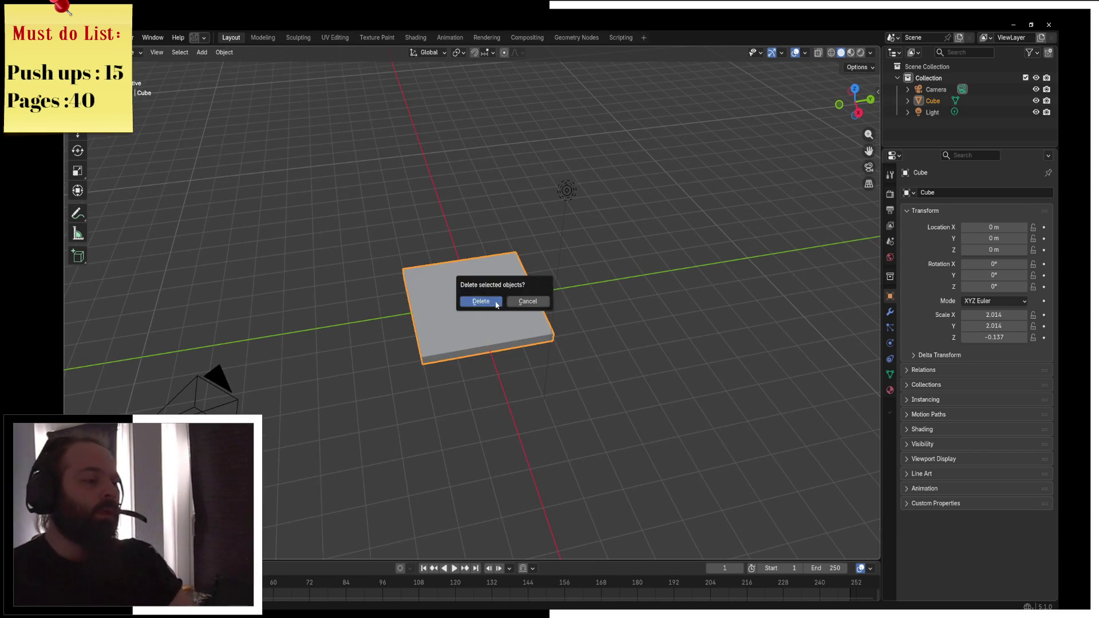
click(496, 304)
key(shift+a)
mouse_move(472, 318)
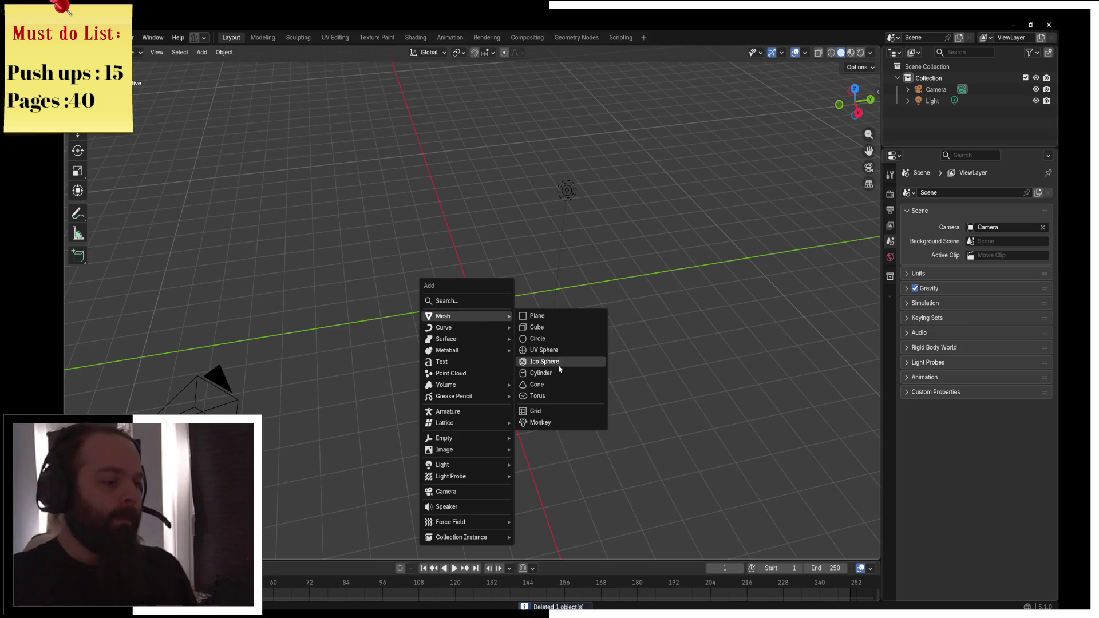
click(550, 375)
Scale the cylinder to about 1.97 in X and Y and flatten it along Z
key(KP_7)
key(s)
key(shift+z)
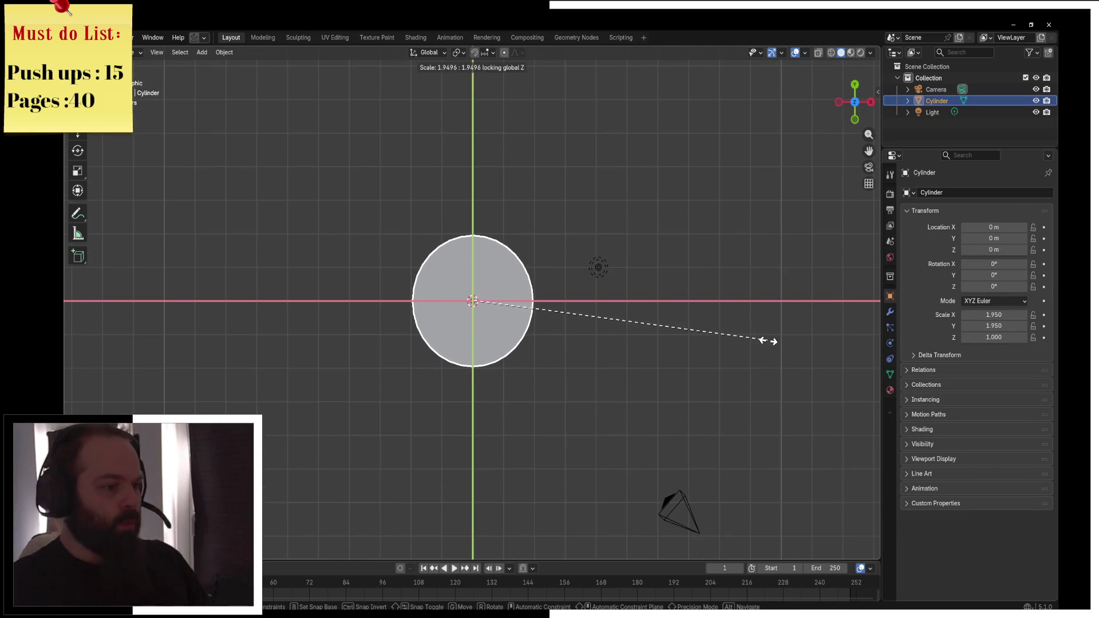
click(771, 338)
drag(725, 338, 609, 251)
key(s)
key(z)
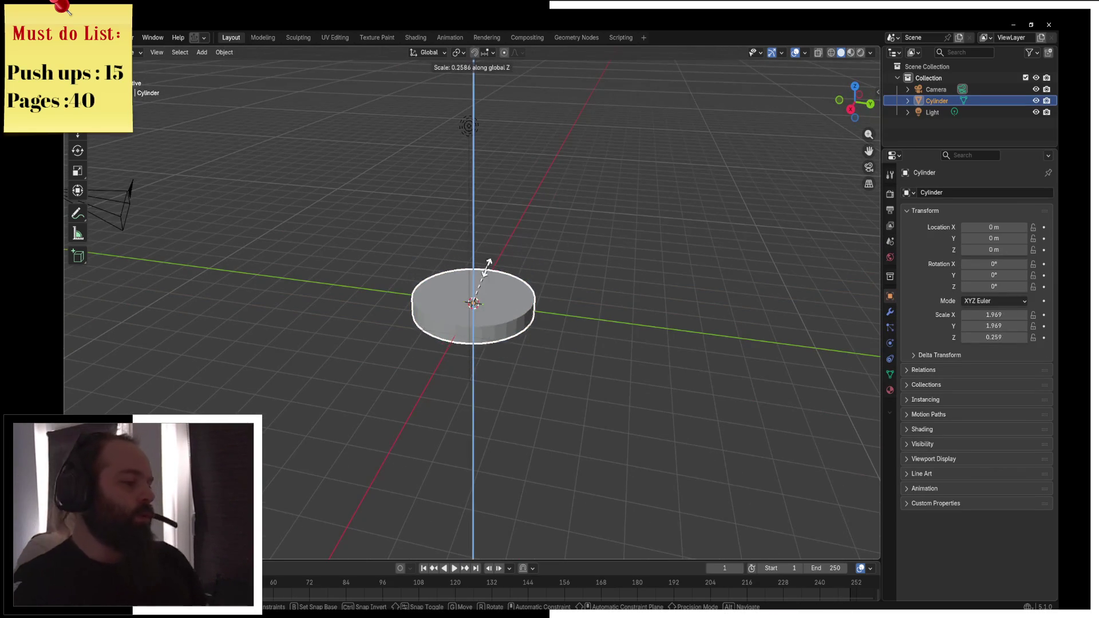
click(466, 280)
Thin the disc further to about -0.107 height and enter Edit Mode
scroll(548, 282, up, 3)
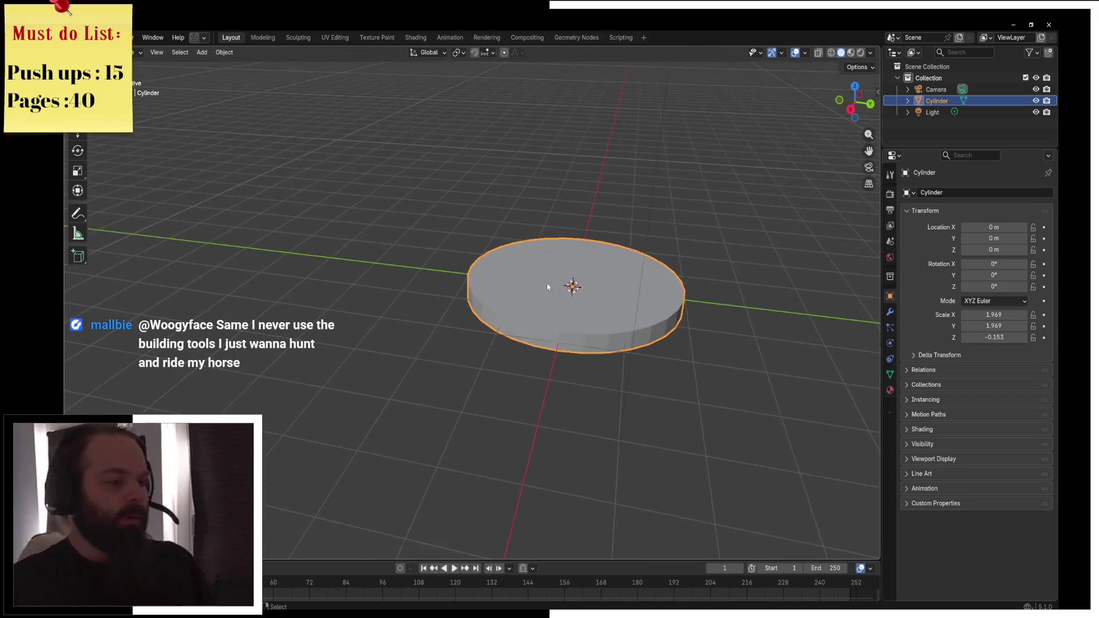
key(s)
key(z)
click(602, 290)
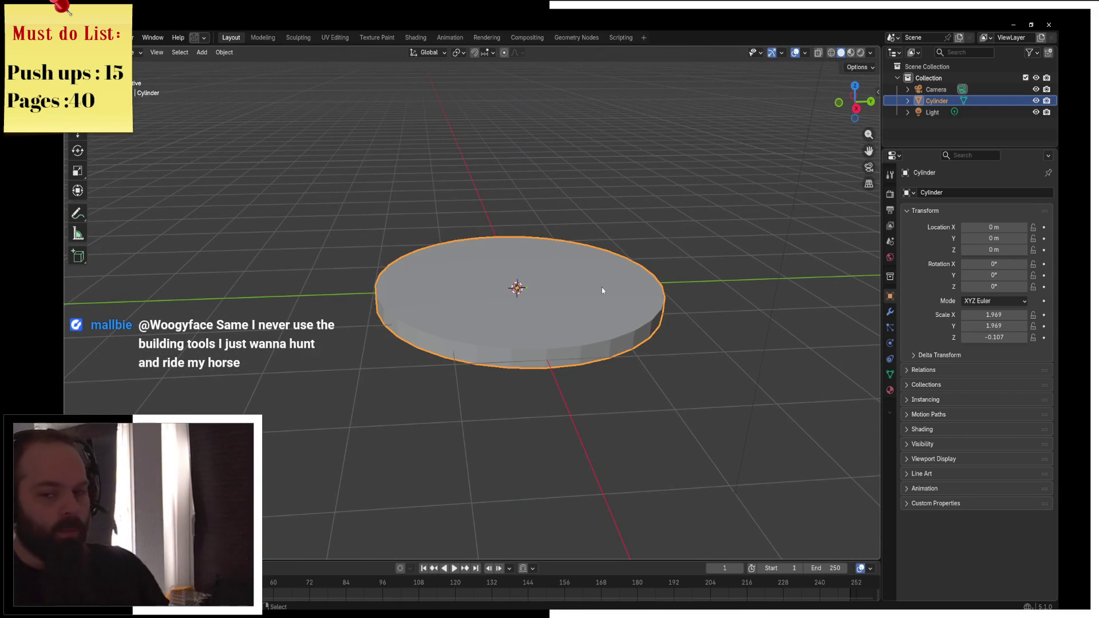
key(Tab)
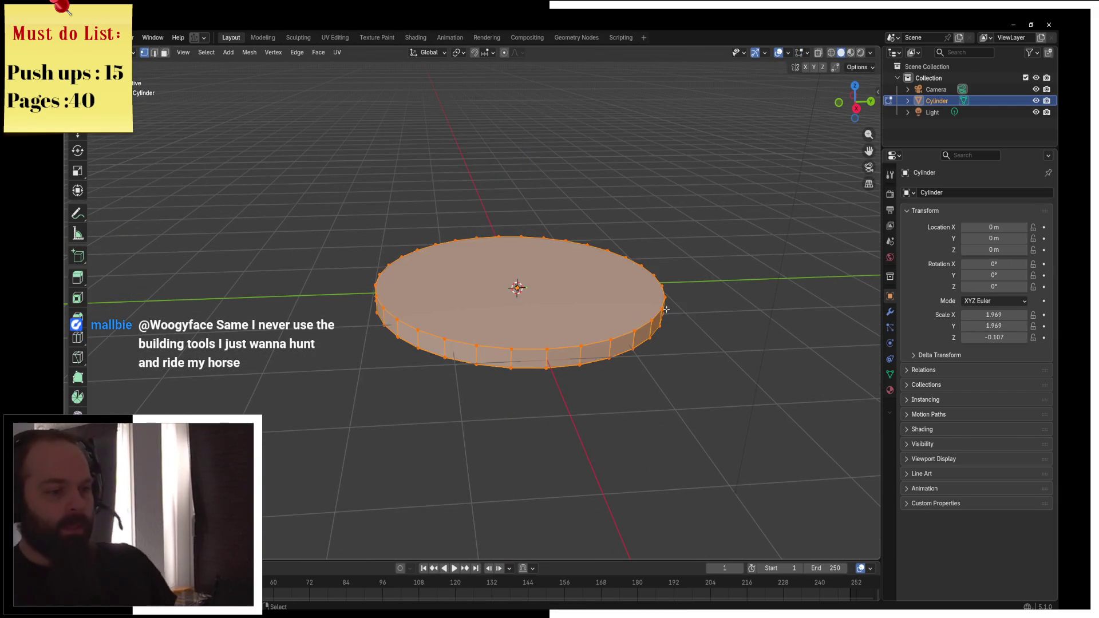
Cut a new edge loop around the disc's side and widen it in X and Y
key(ctrl+r)
click(630, 340)
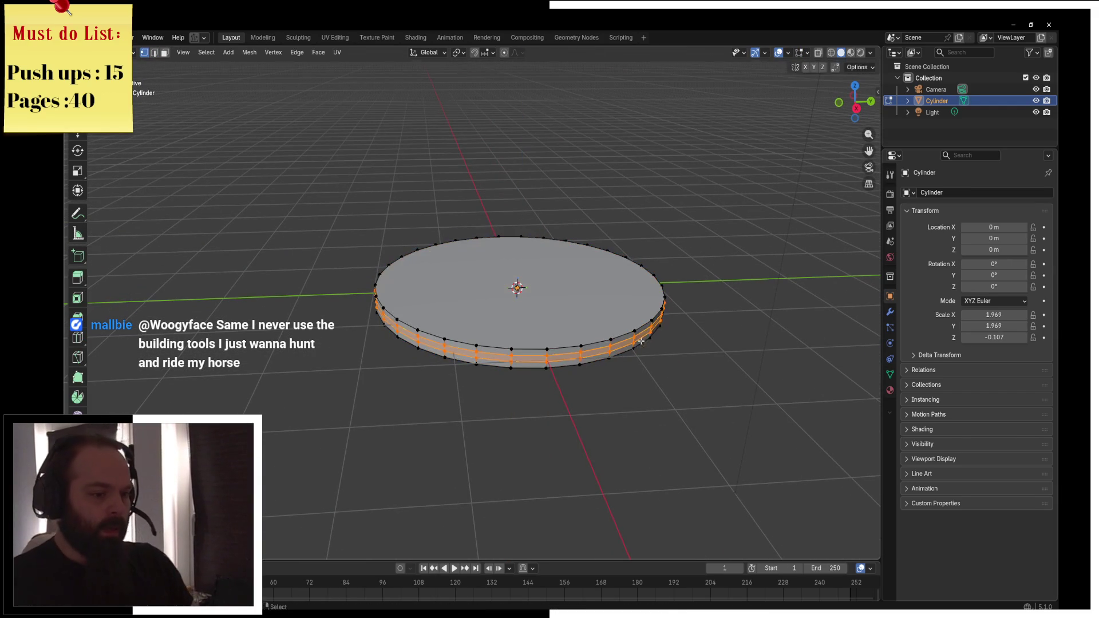
key(s)
key(shift+z)
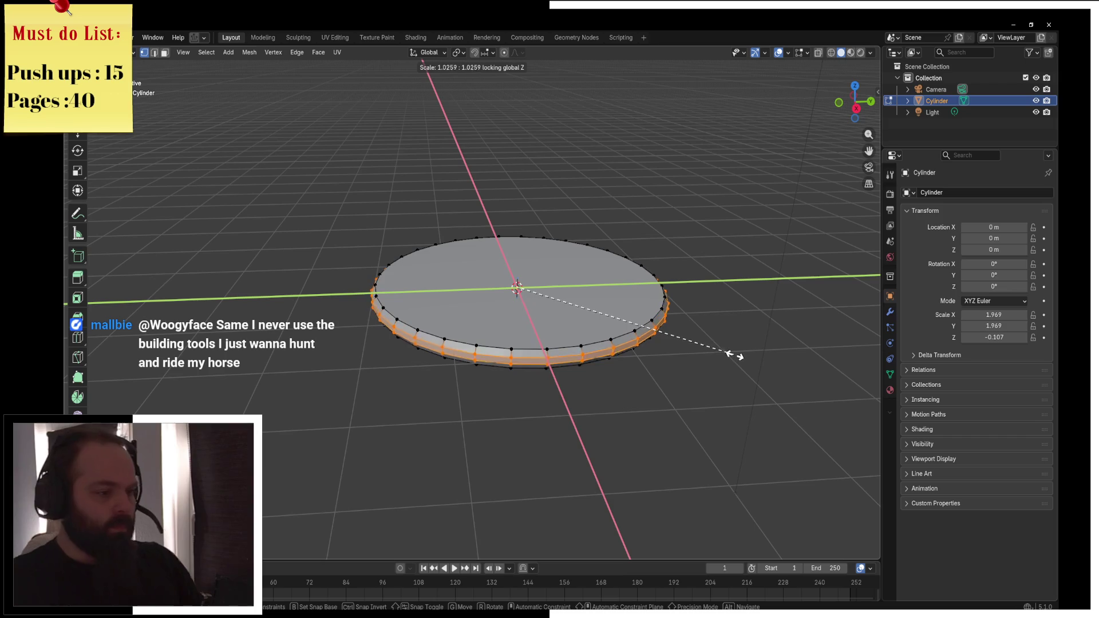
click(726, 354)
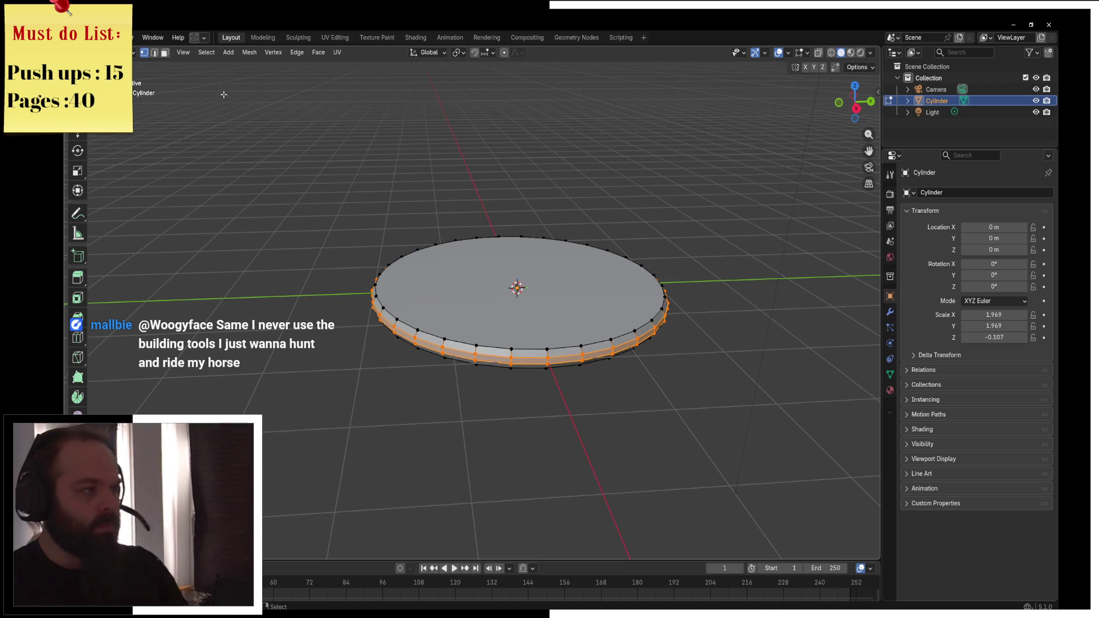
Select the disc's top face, shrink it slightly and extrude it in place as an inset
click(164, 52)
click(544, 263)
key(s)
click(664, 283)
key(e)
key(Escape)
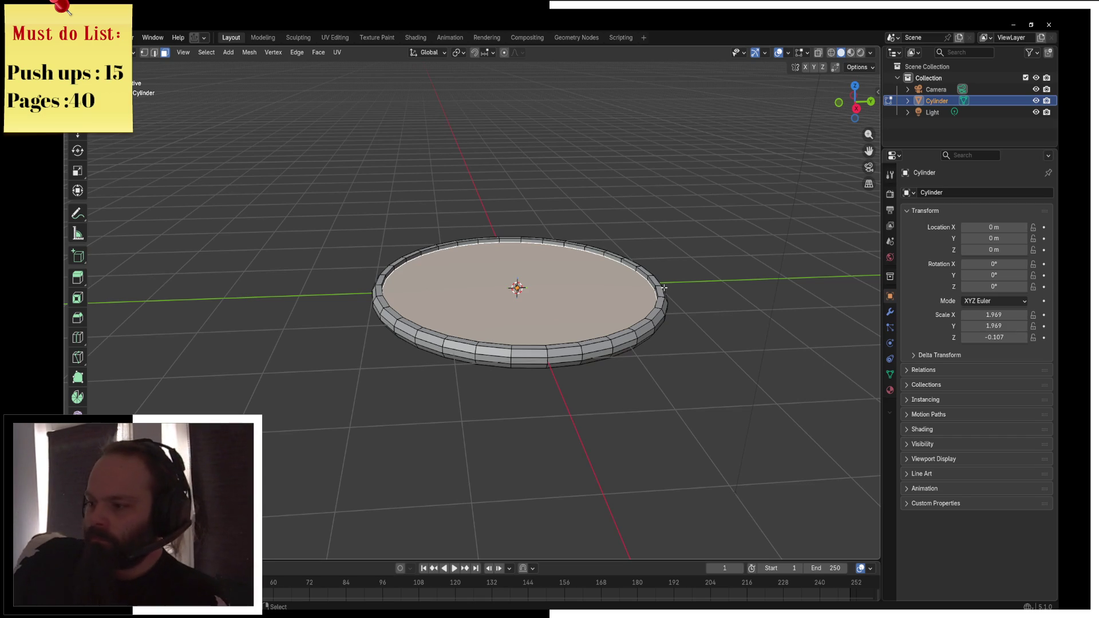
Apply auto smooth shading to the disc in Object Mode
key(ctrl+Tab)
click(534, 274)
key(F3)
click(578, 299)
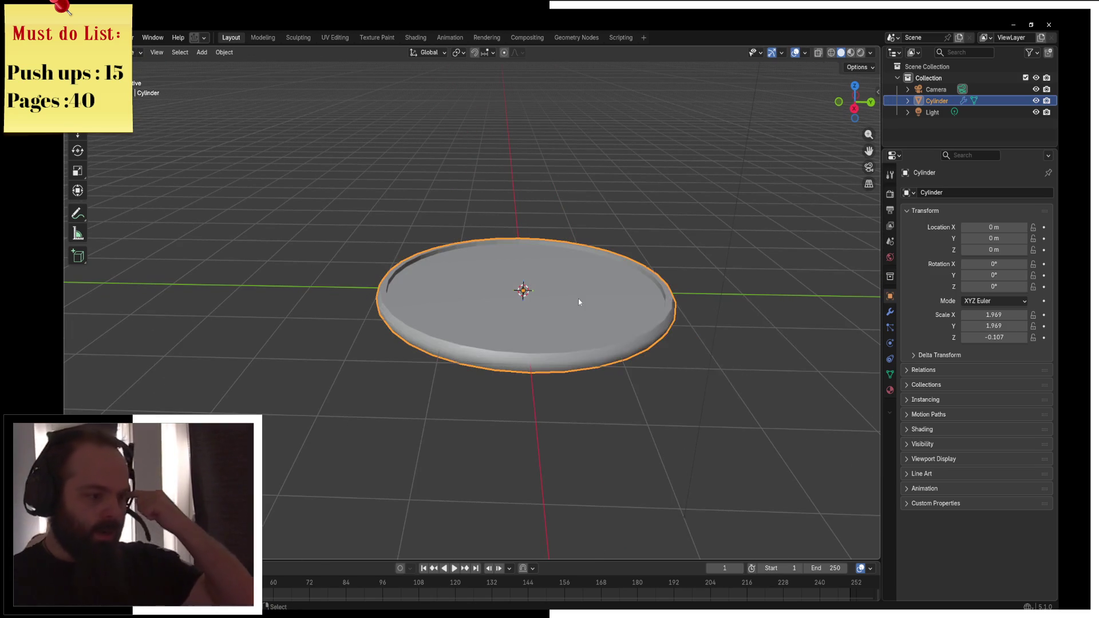
mouse_move(575, 304)
mouse_down()
mouse_move(521, 334)
mouse_move(544, 270)
mouse_up()
Shrink the inset top face slightly more in Edit Mode
key(ctrl+Tab)
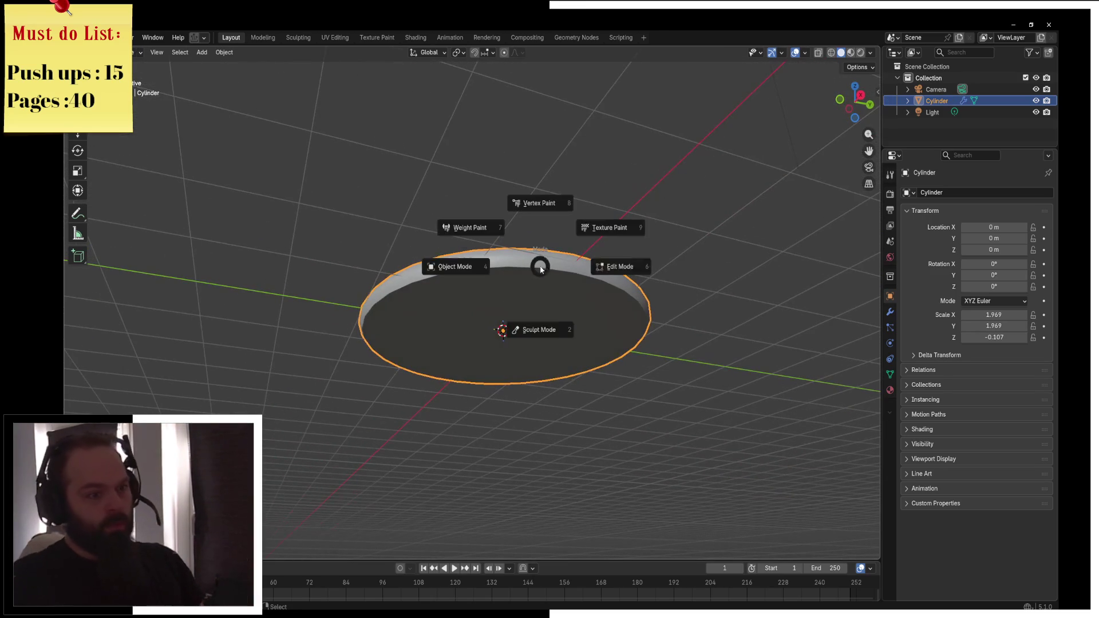
click(613, 263)
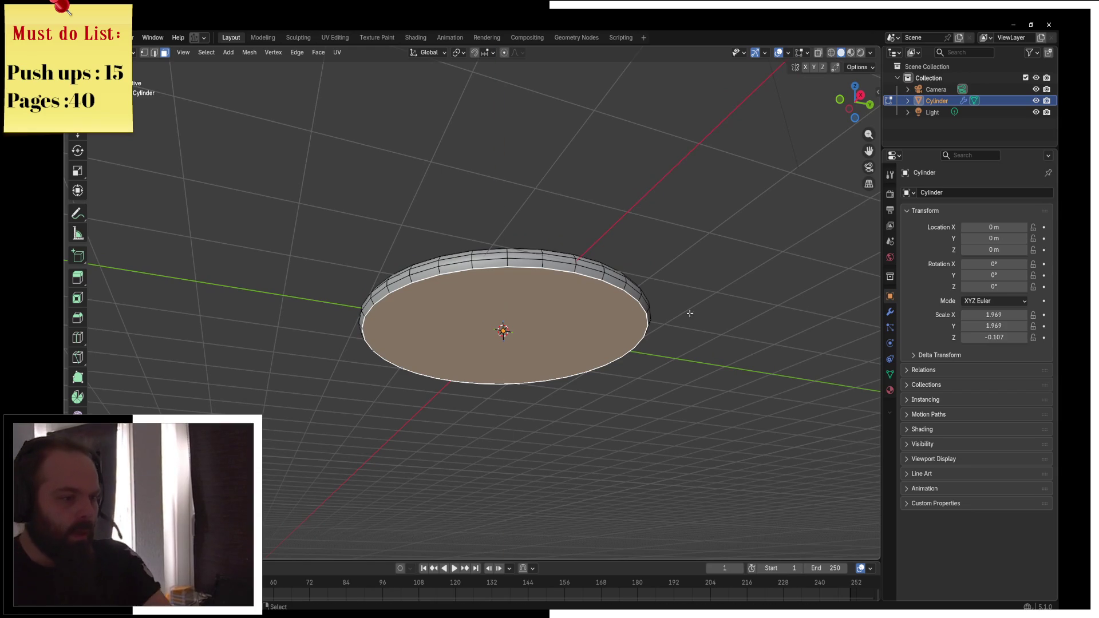
key(s)
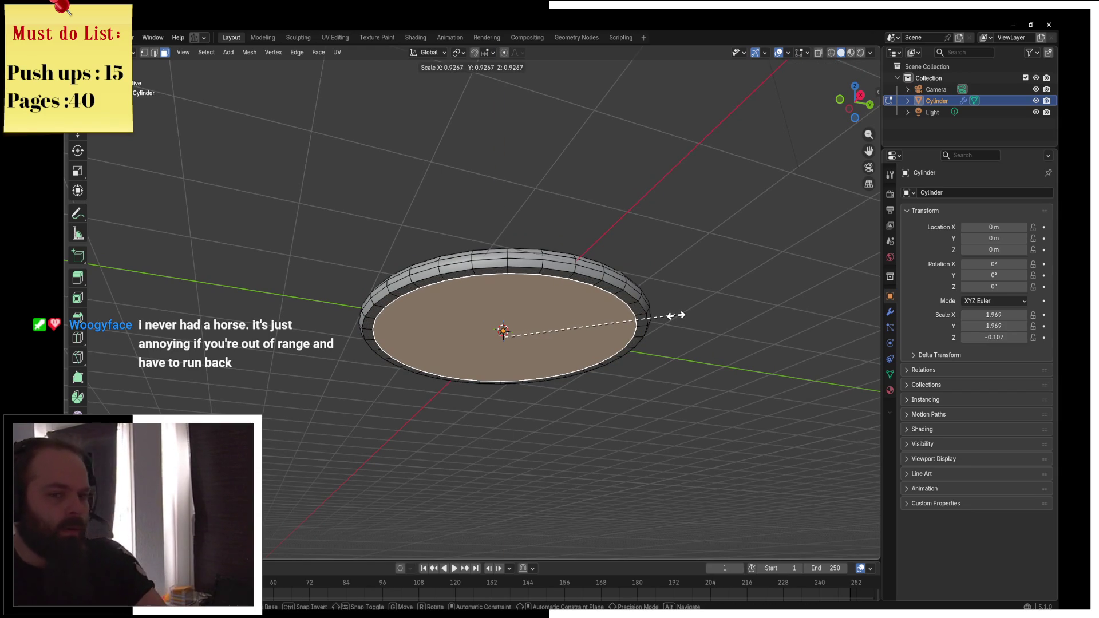
click(676, 316)
key(Tab)
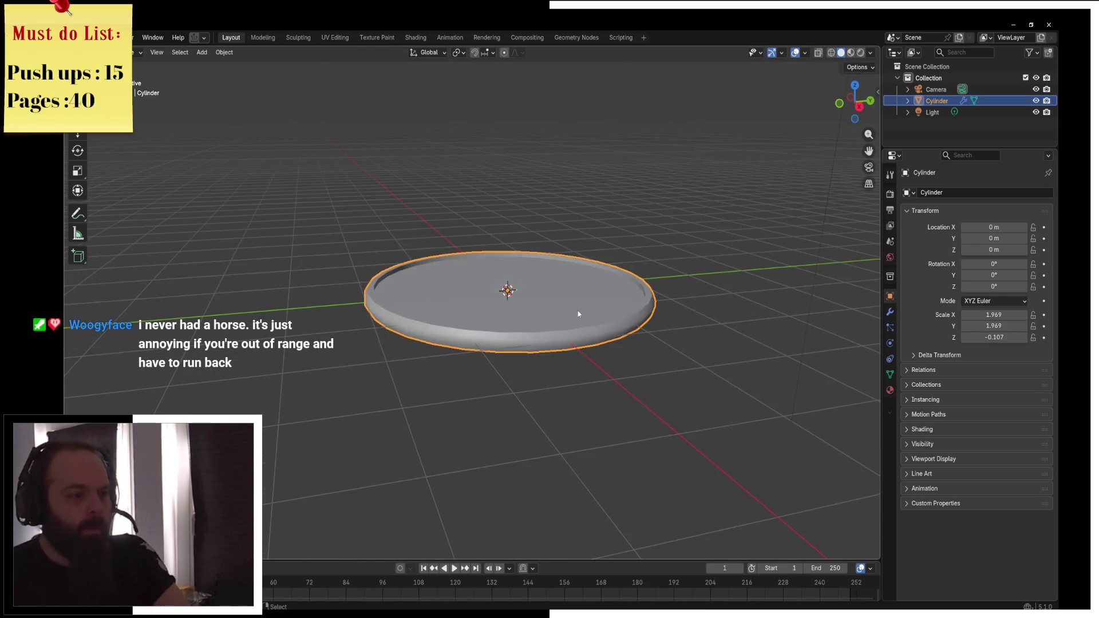
Thicken the disc along Z from a side view, then start moving the selection vertically
drag(593, 325, 511, 303)
key(ctrl+Tab)
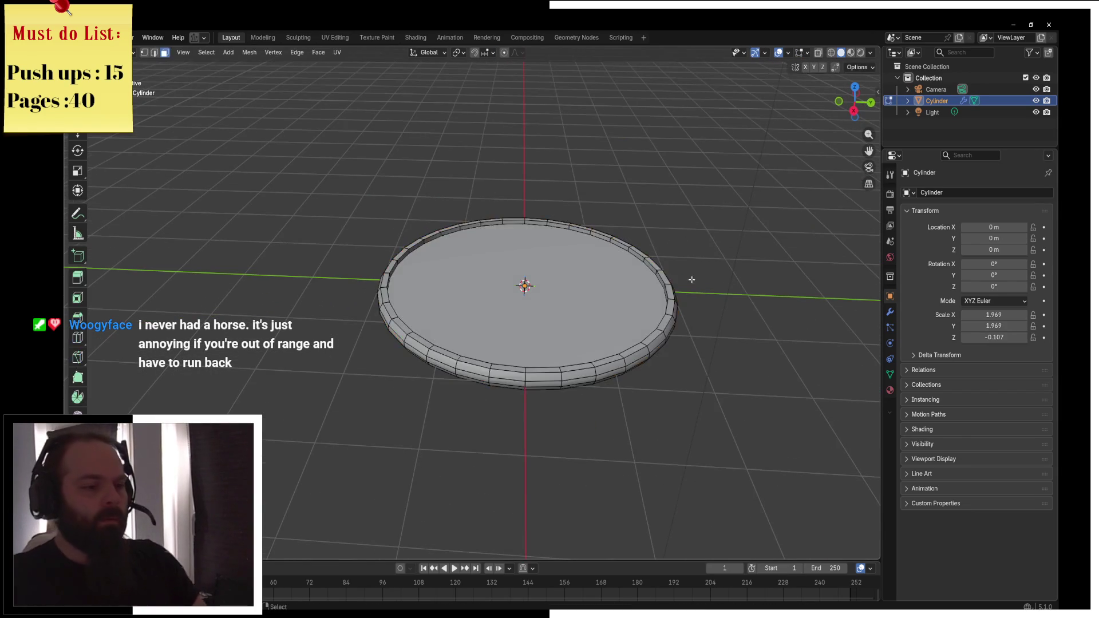
key(KP_3)
key(z)
key(s)
key(z)
click(870, 240)
key(KP_1)
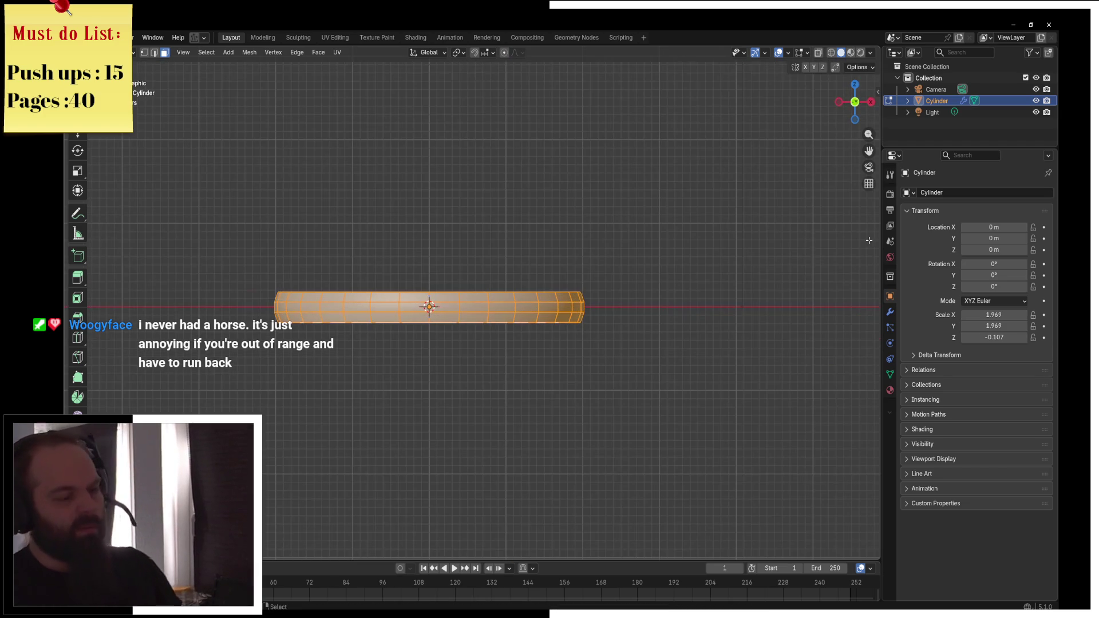
key(g)
key(z)
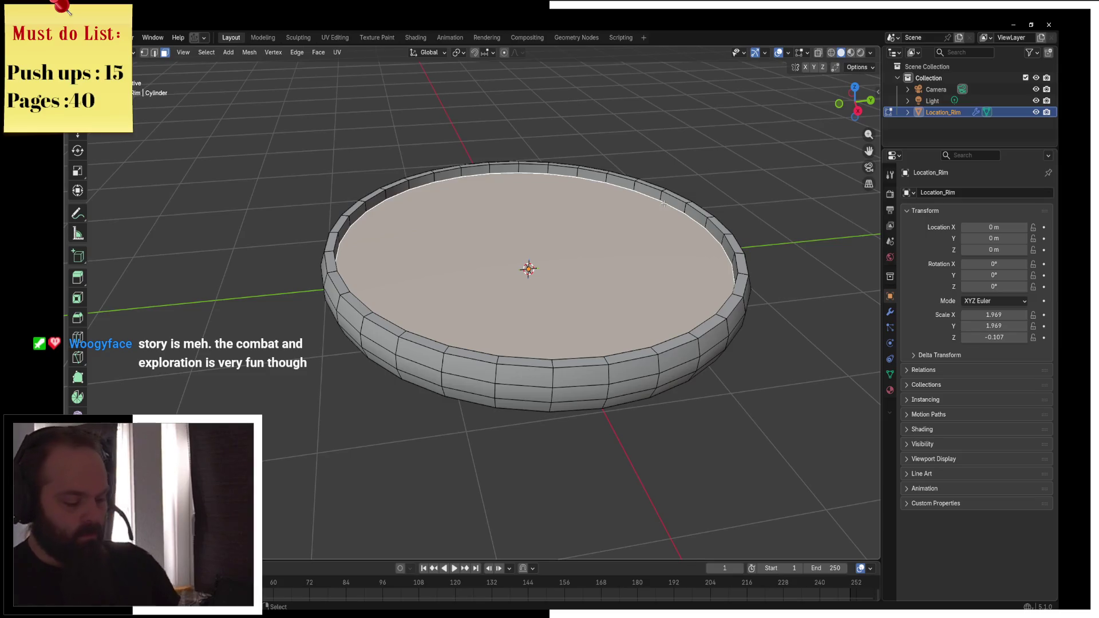
Separate the inner floor as its own object and rename it Location_SandCamp
key(Tab)
double_click(944, 123)
click(962, 124)
key(BackSpace)
key(BackSpace)
key(BackSpace)
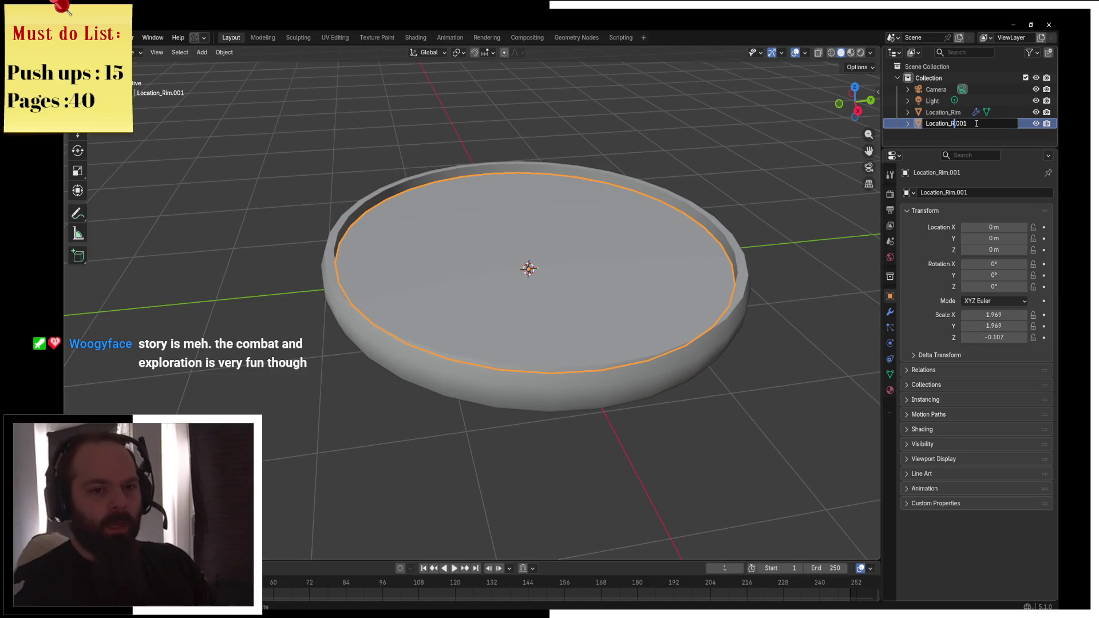
key(Delete)
key(Delete)
key(Delete)
text(S)
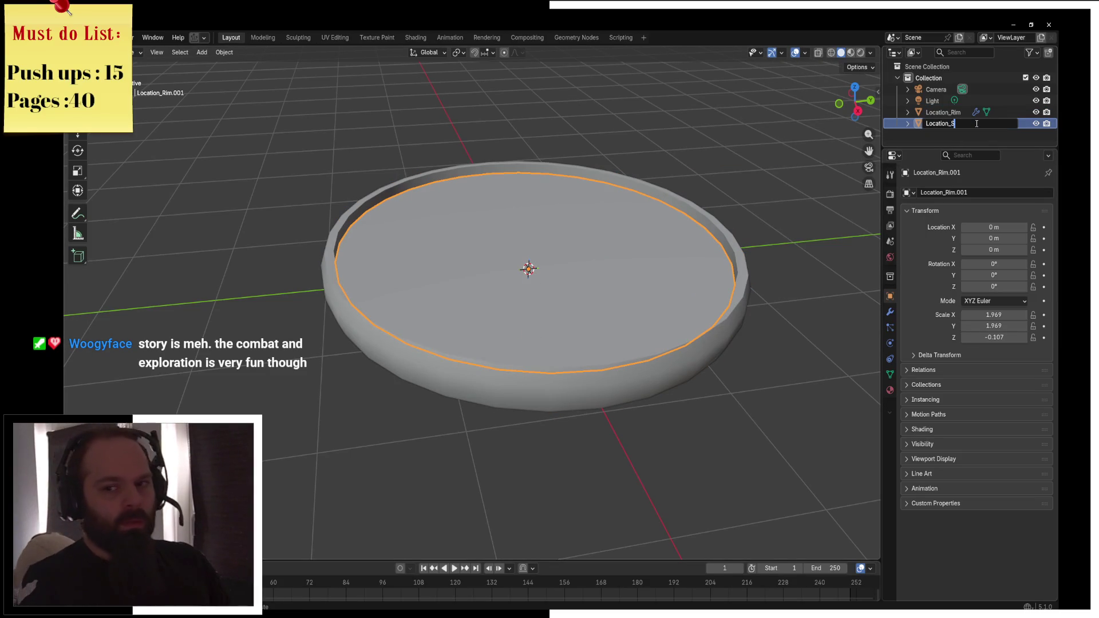
text(andCamp)
key(Return)
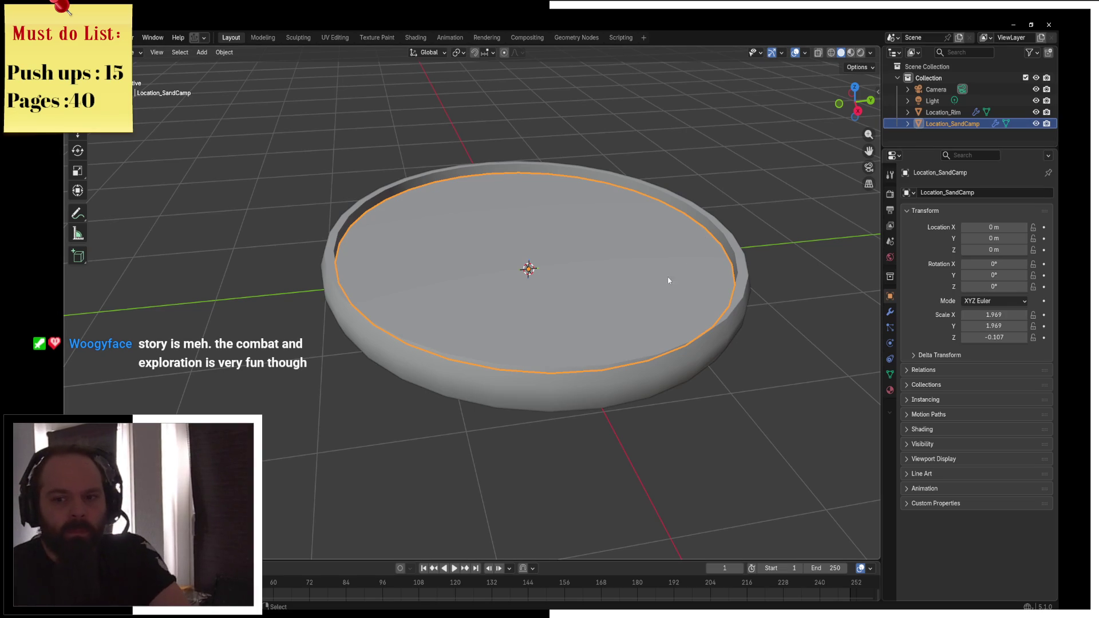
Reselect the Location_SandCamp floor and select its top face in Edit Mode
click(600, 264)
click(604, 257)
key(g)
key(Escape)
key(Tab)
click(658, 220)
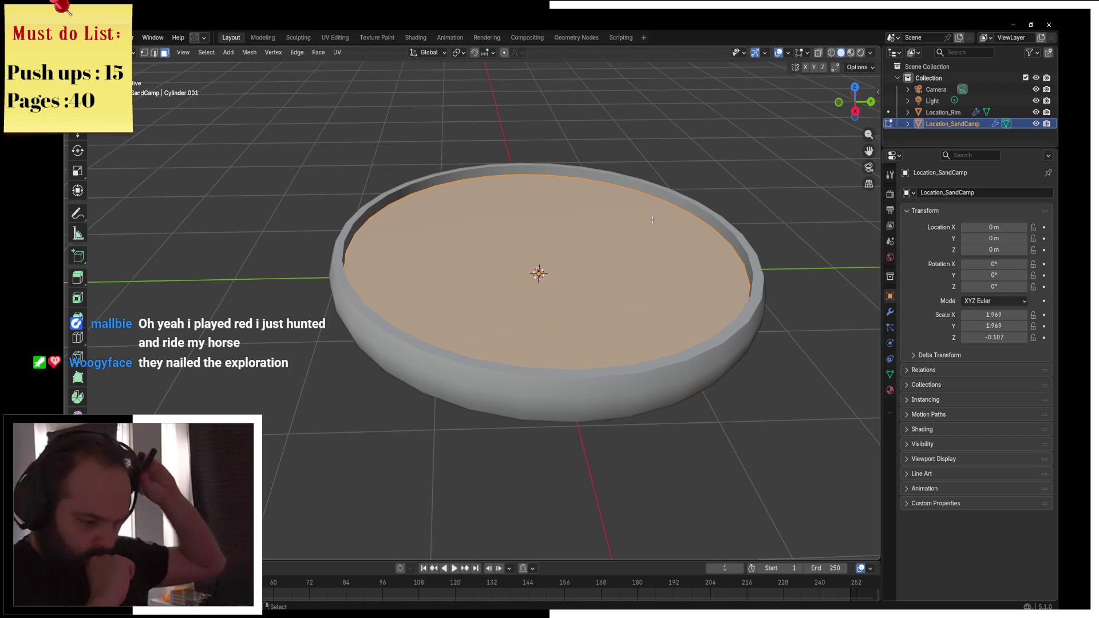
Add a cube on the camp floor and stretch it along Y into a long block
mouse_move(647, 219)
mouse_down()
mouse_move(516, 206)
mouse_move(560, 216)
mouse_up()
key(Tab)
key(Tab)
key(shift+a)
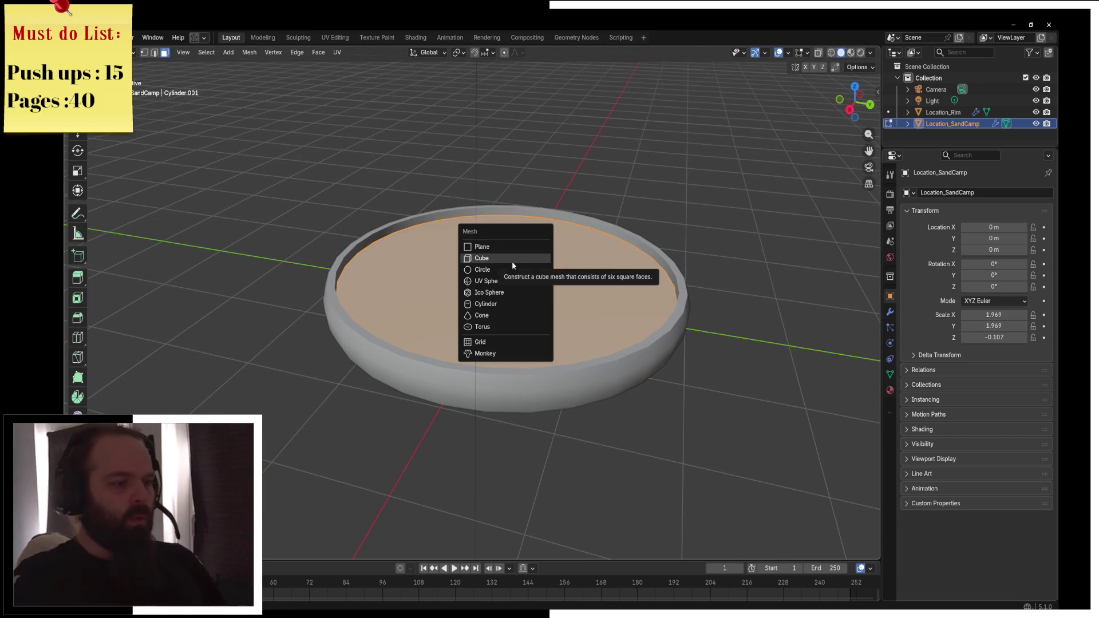
click(529, 261)
key(g)
key(z)
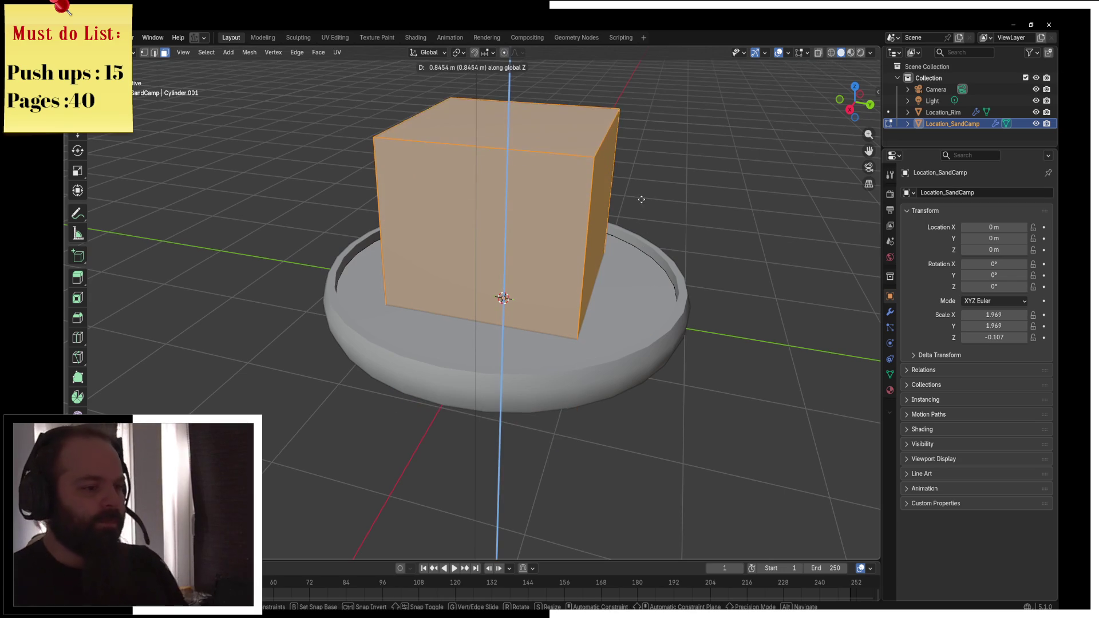
click(649, 229)
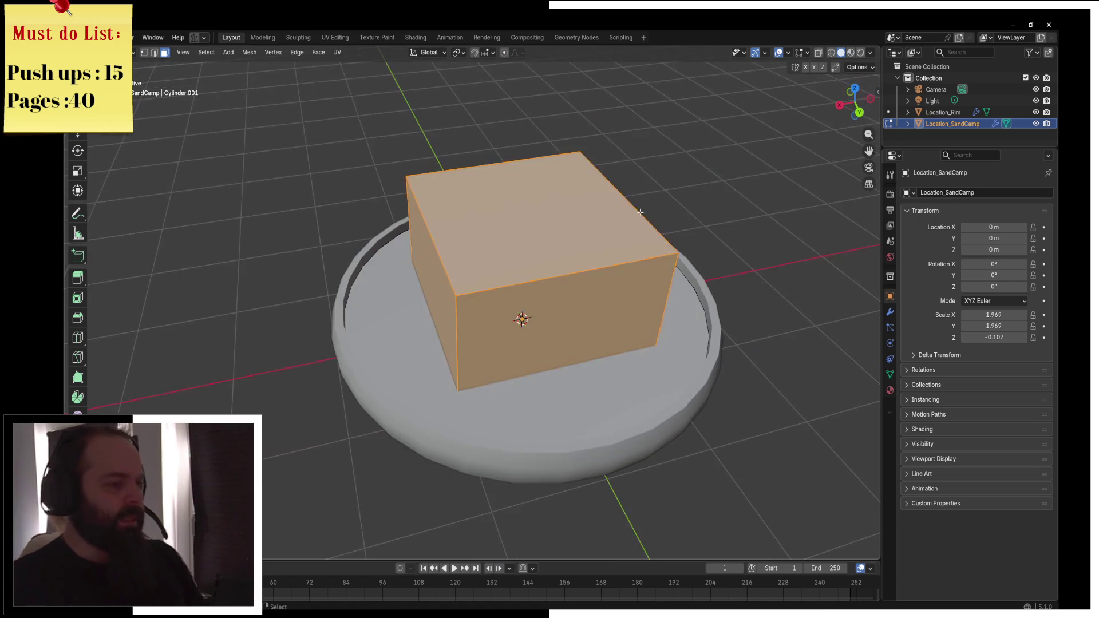
key(s)
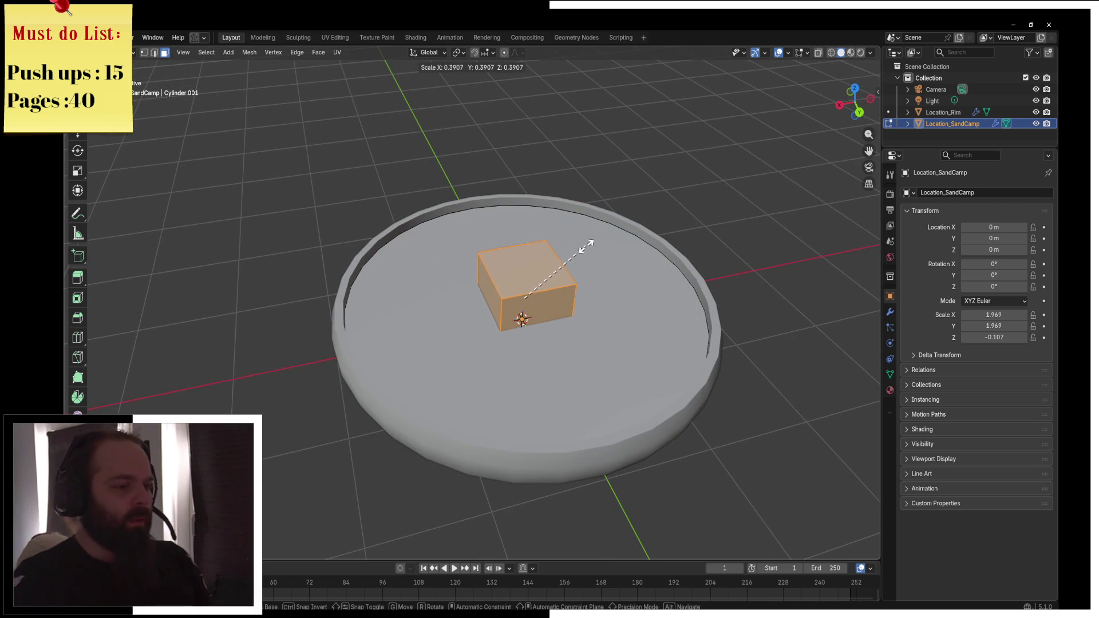
key(y)
mouse_move(597, 243)
mouse_down()
mouse_move(702, 332)
mouse_move(797, 363)
mouse_up()
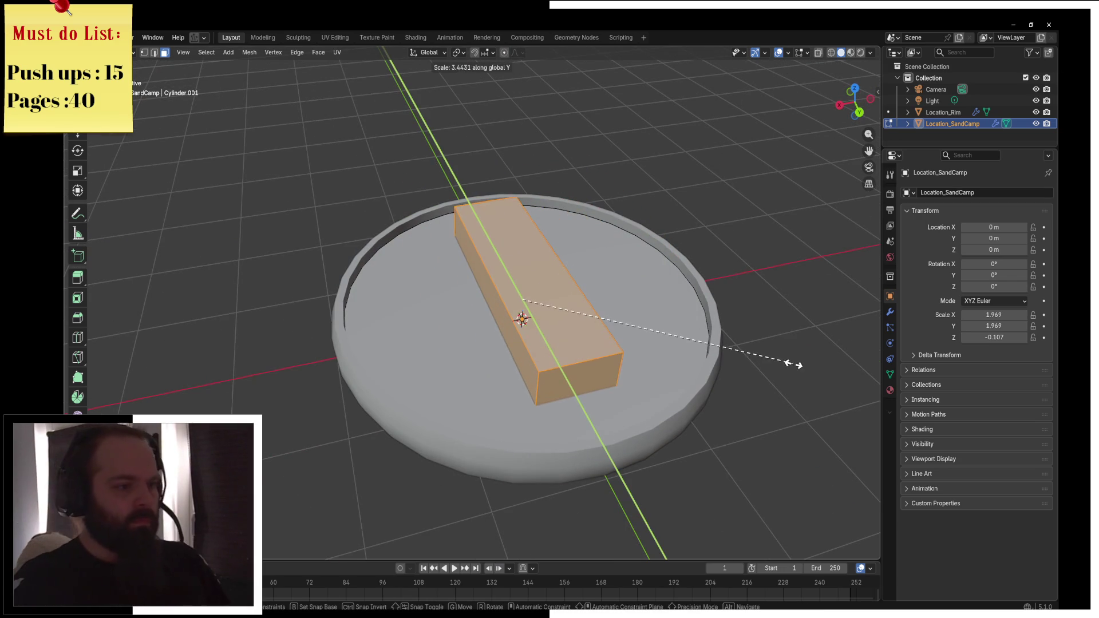
click(798, 363)
Divide the block into three sections with two evenly spaced loop cuts
key(ctrl+r)
scroll(504, 286, up, 1)
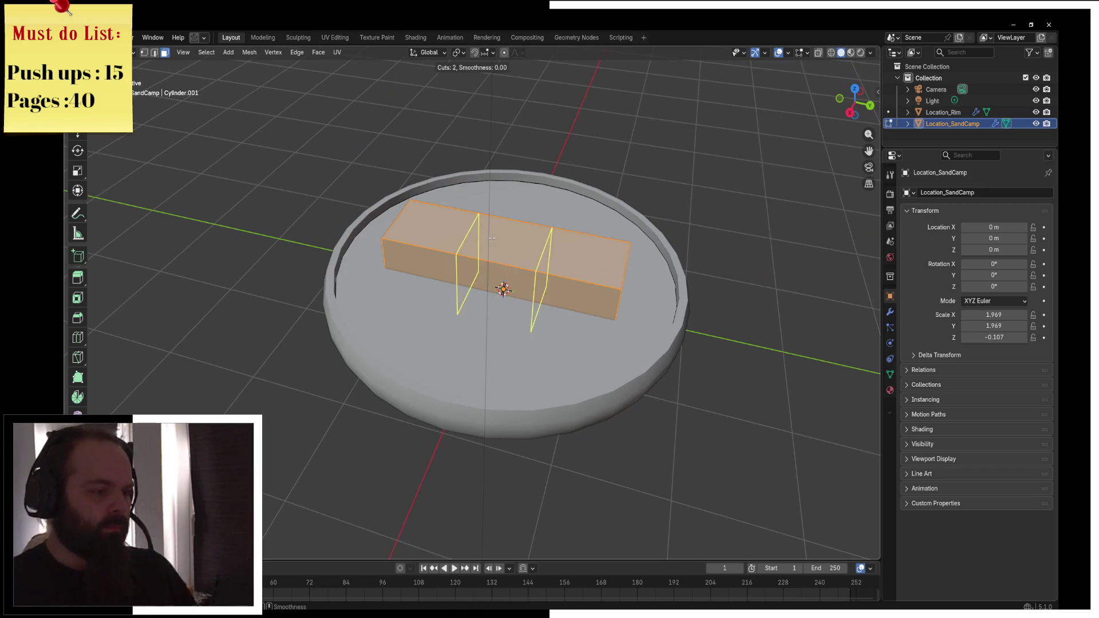
click(492, 238)
click(527, 243)
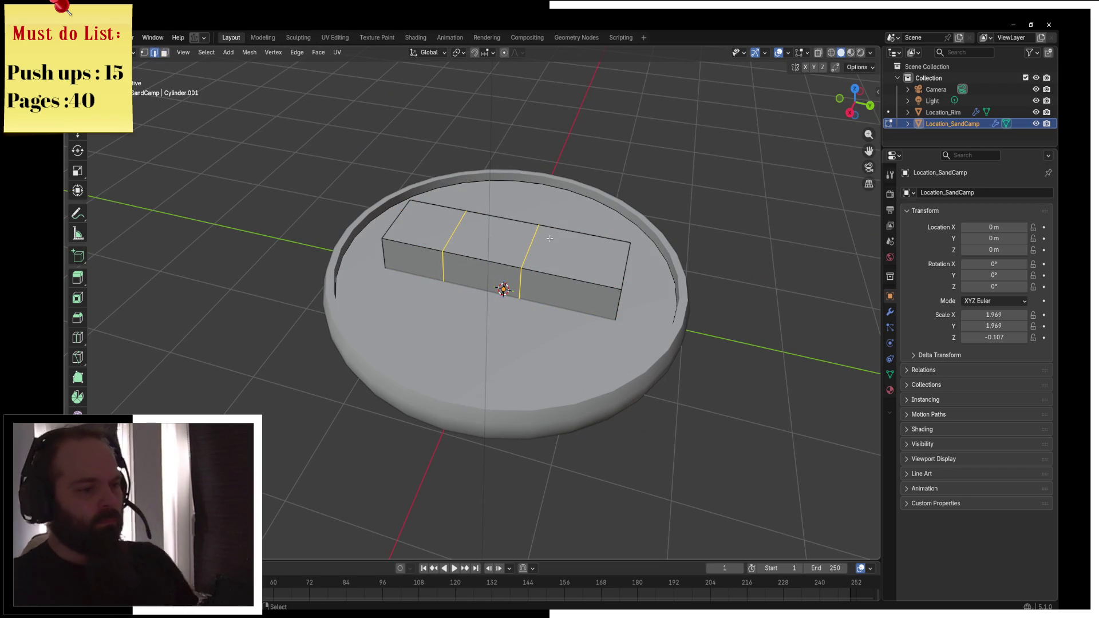
key(ctrl+z)
key(ctrl+r)
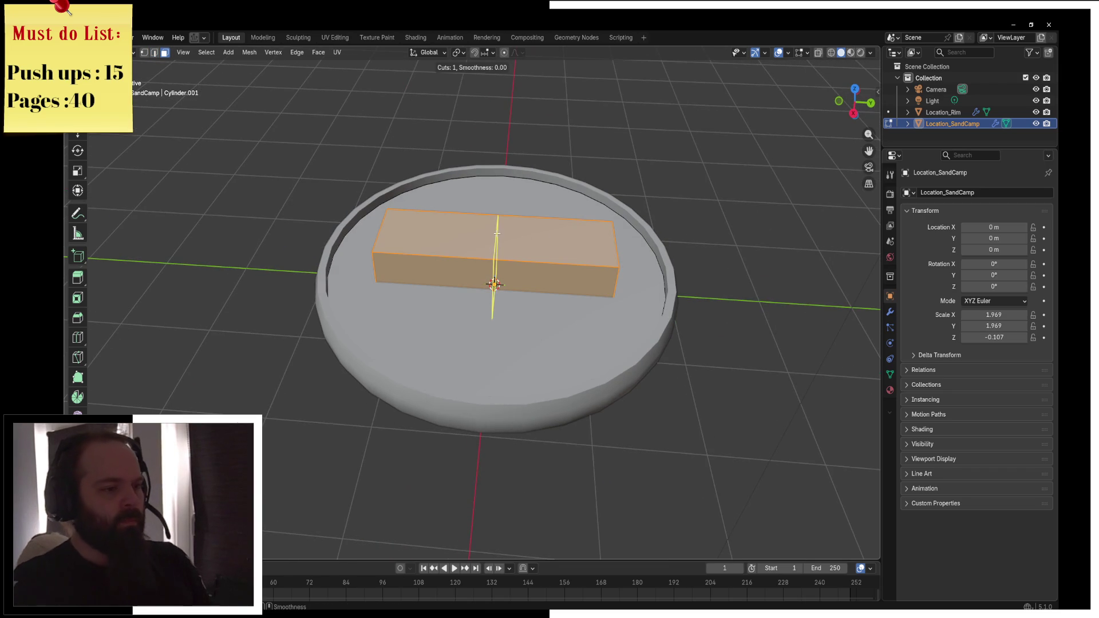
scroll(497, 234, up, 1)
click(497, 233)
Extrude the middle section's top face upward to make it taller
click(530, 208)
click(515, 232)
key(e)
click(522, 131)
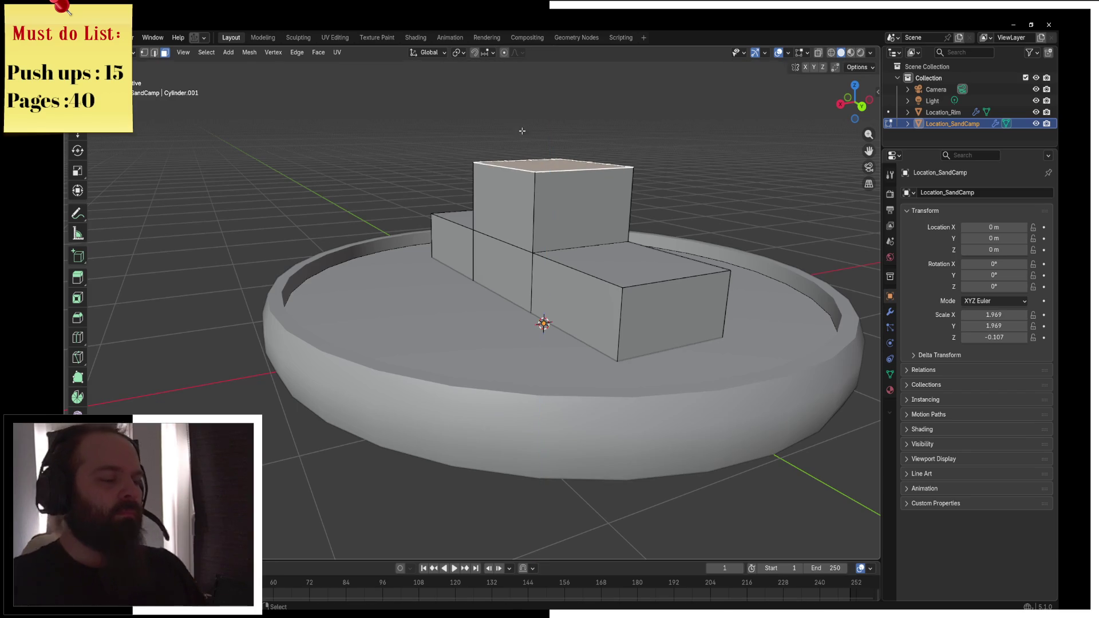
Scale the left and right top faces in X into roof ridges and raise them
click(446, 206)
click(636, 243)
key(e)
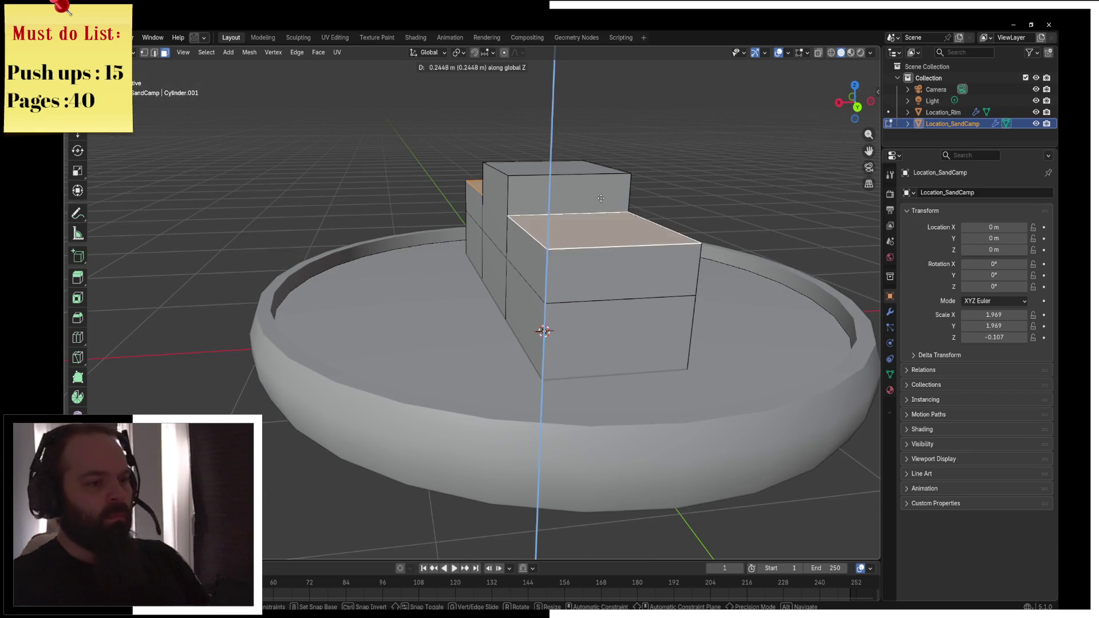
right_click(600, 200)
key(s)
key(x)
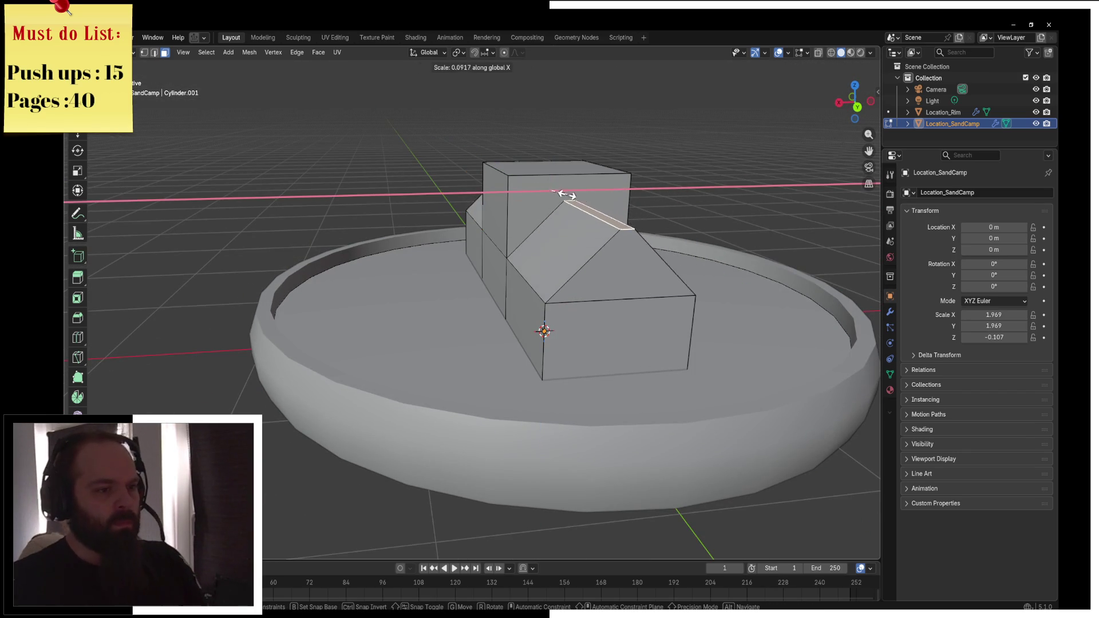
click(570, 196)
key(g)
key(z)
click(554, 192)
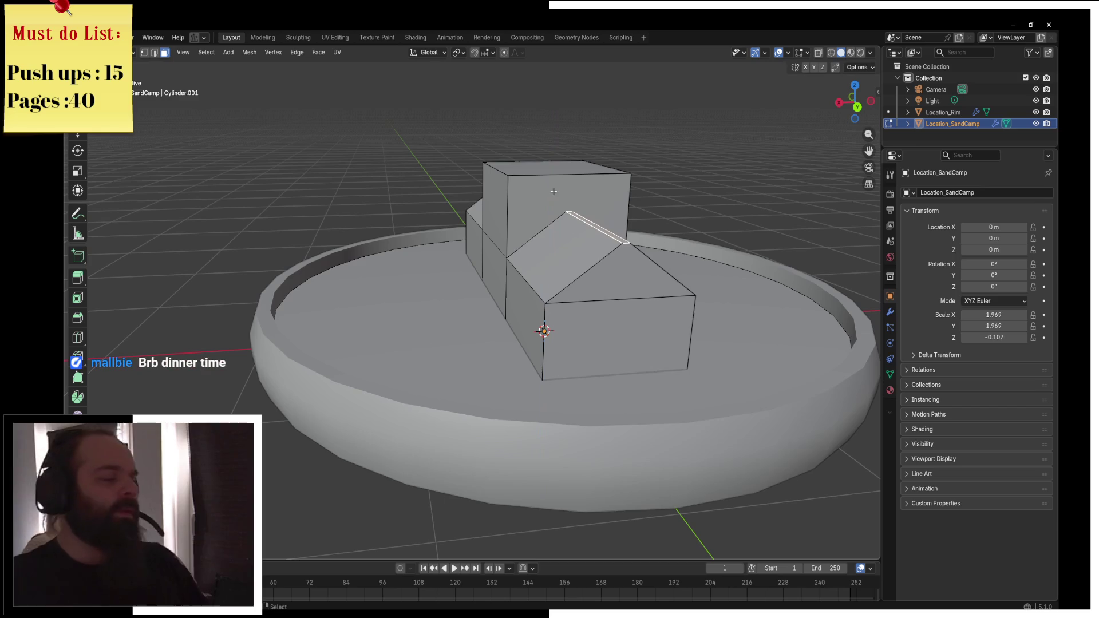
Extrude the middle top and narrow it into a gable ridge, lowering the middle roof into place
click(533, 165)
key(e)
click(585, 131)
key(s)
key(y)
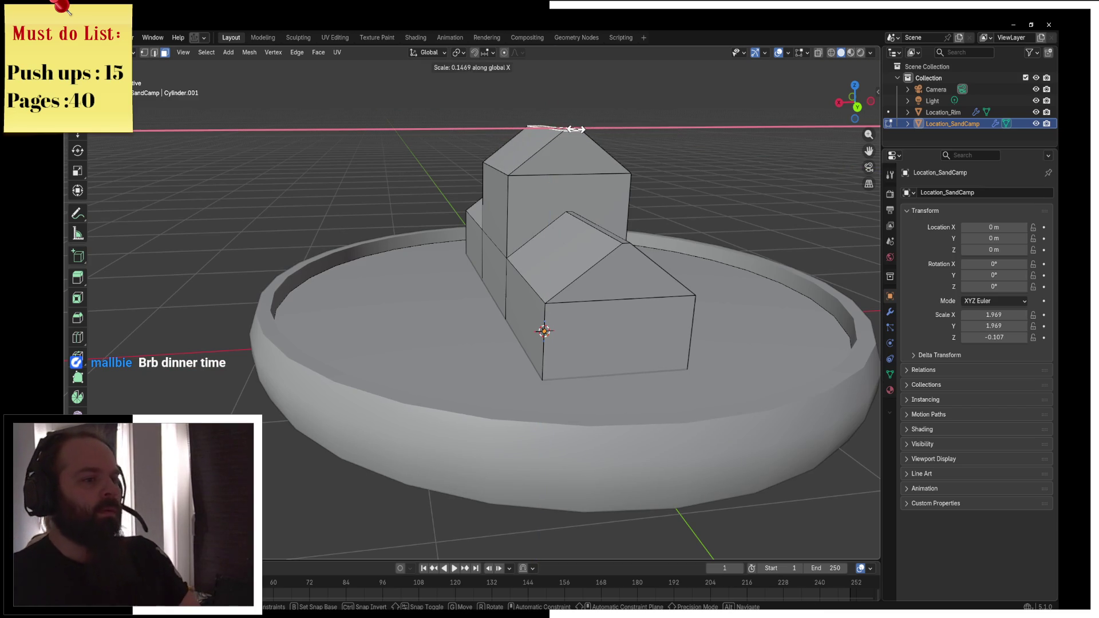
click(528, 157)
key(ctrl+KP_Add)
key(g)
key(z)
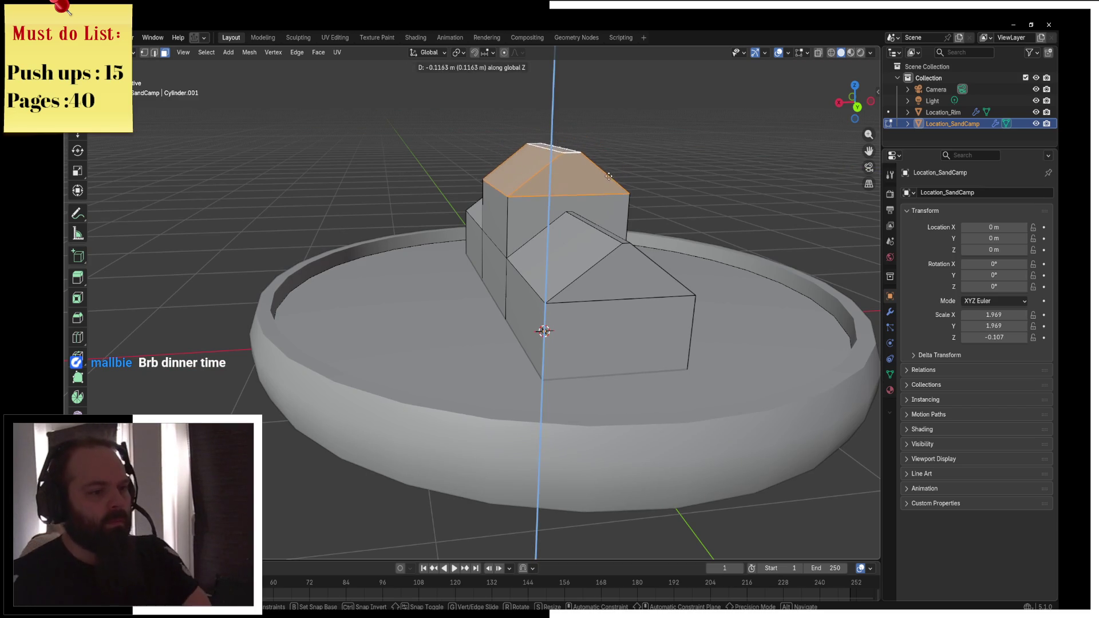
click(604, 183)
key(ctrl+Tab)
click(561, 187)
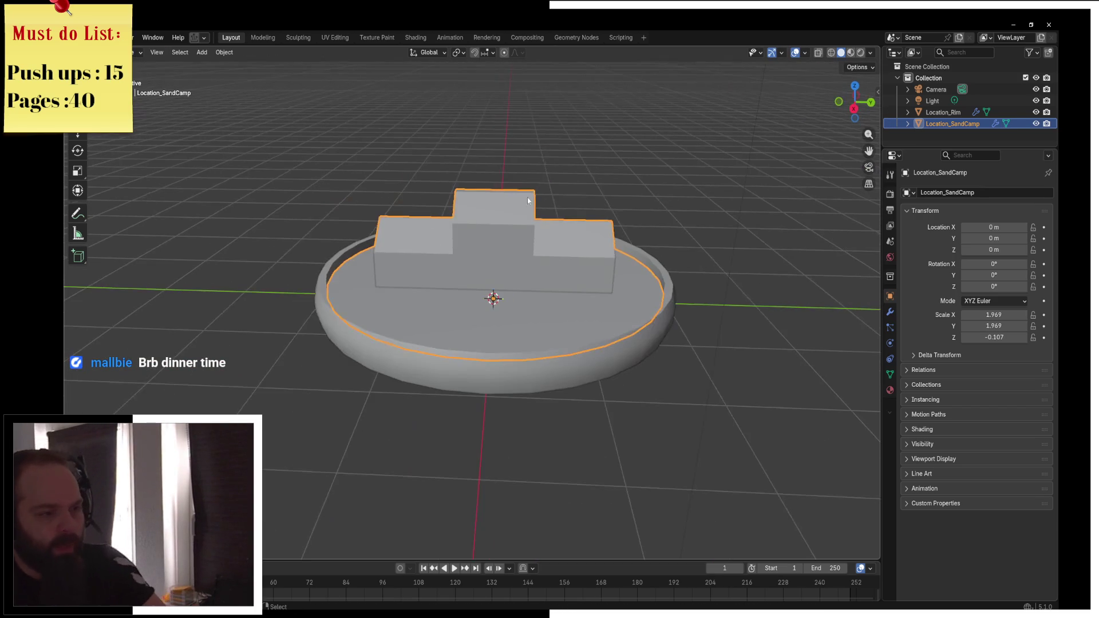
View the camp from a raised diagonal angle, then switch to the browser's nikuman search
mouse_move(588, 243)
mouse_down()
mouse_move(442, 265)
mouse_move(491, 246)
mouse_move(530, 260)
mouse_move(642, 250)
mouse_move(645, 263)
mouse_up()
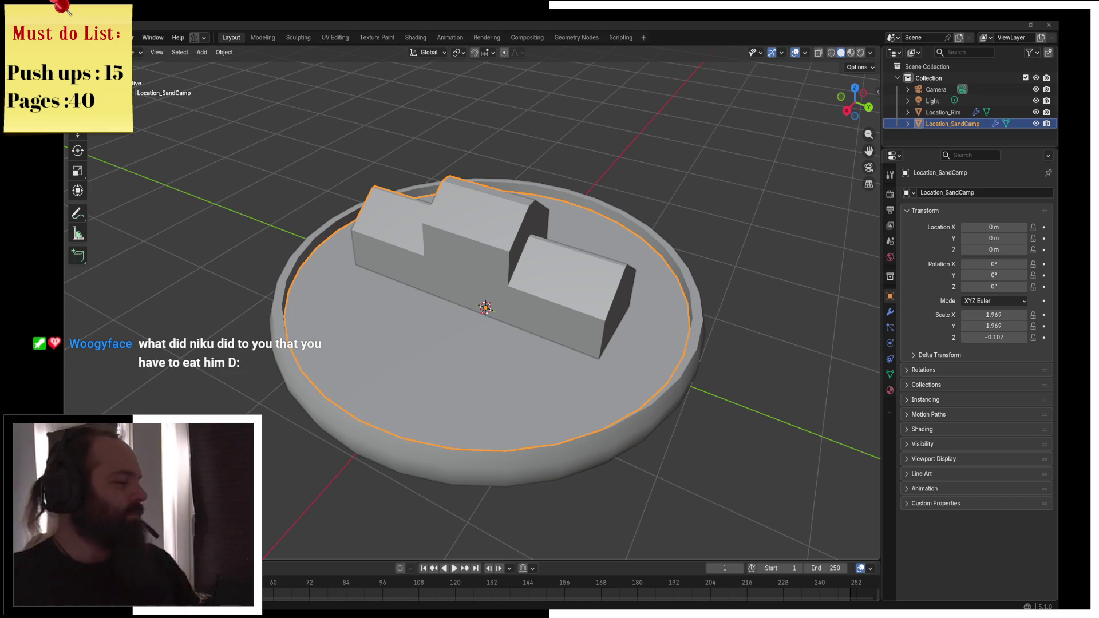
key(alt+Tab)
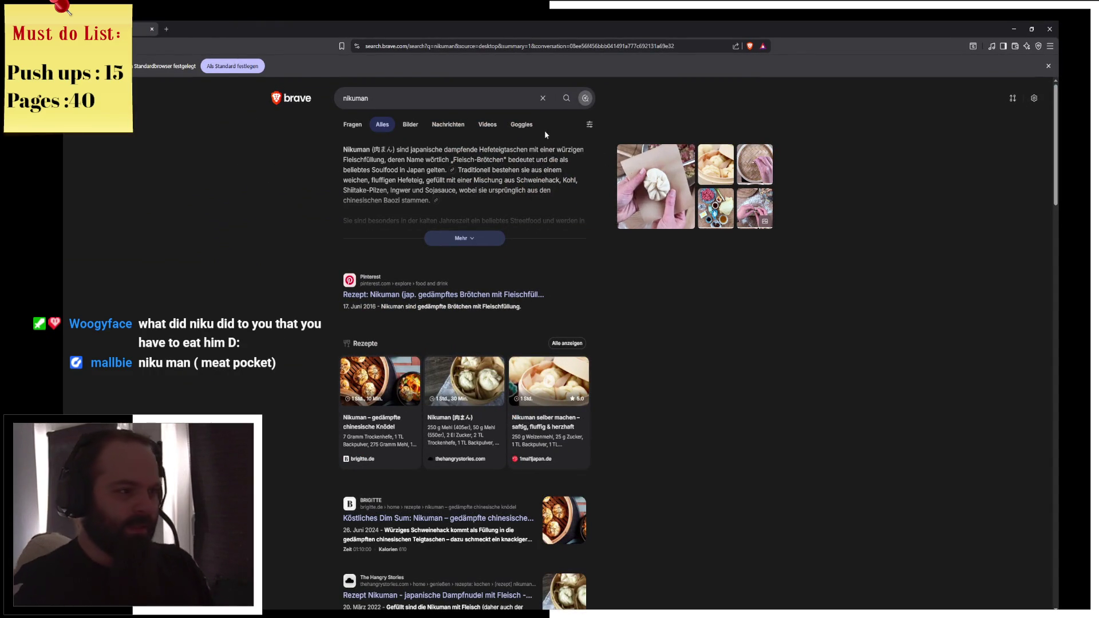
Show the nikuman image results in Brave, then return to Blender
click(410, 124)
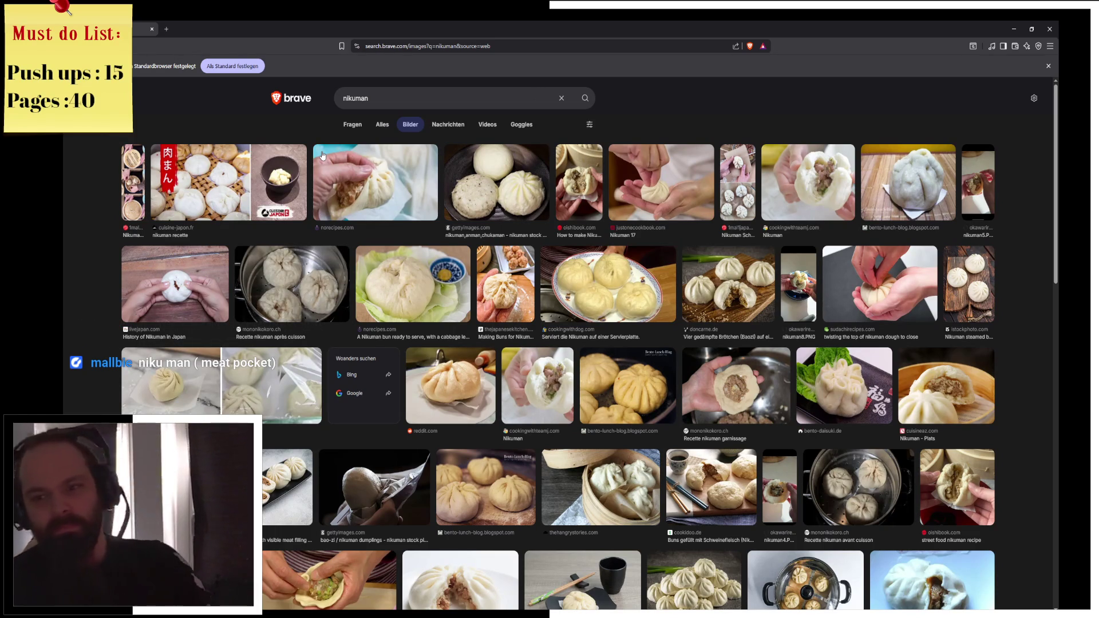
key(alt+Tab)
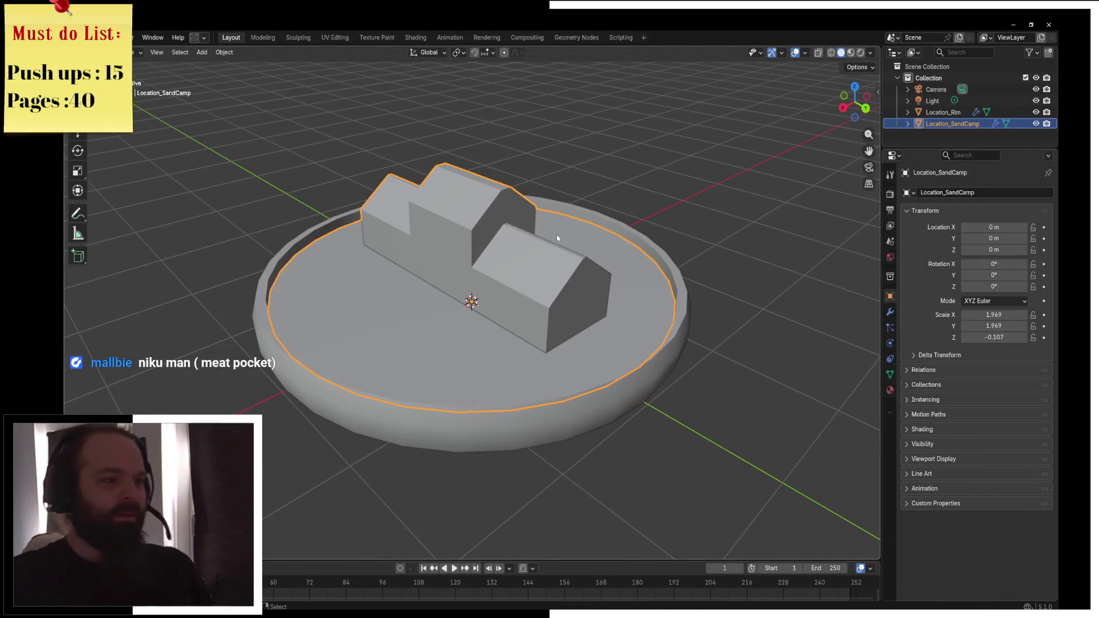
In Edit Mode, narrow the roof ridge strip to a sliver by scaling it along X
key(ctrl+Tab)
click(643, 248)
click(452, 213)
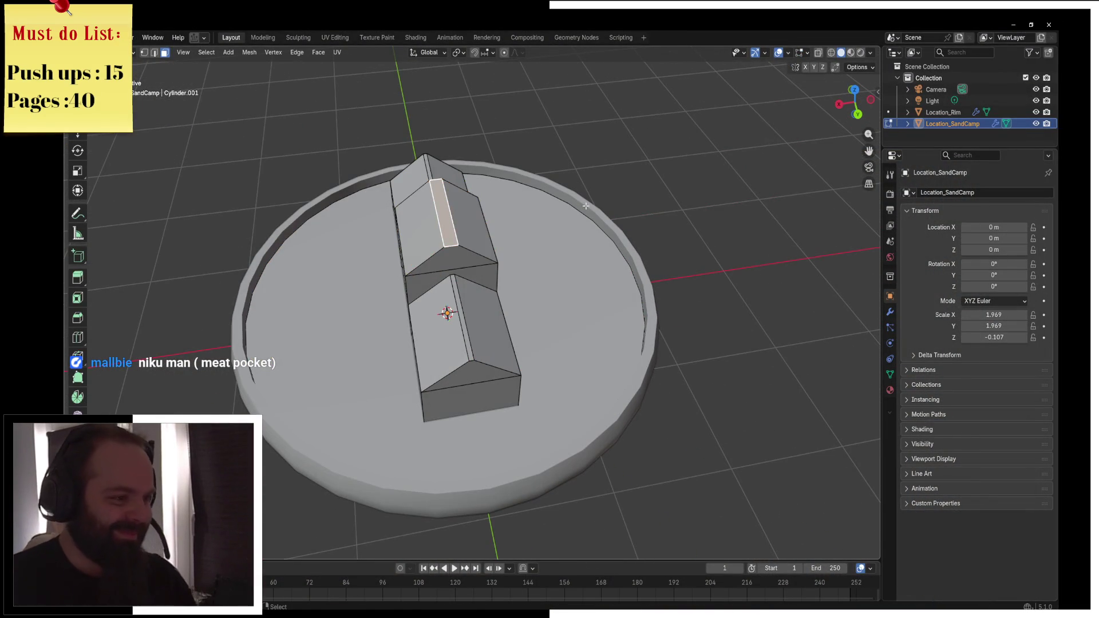
key(s)
key(x)
click(475, 200)
Reselect Location_SandCamp, after briefly entering the rim's mesh, and go into its Edit Mode
key(ctrl+Tab)
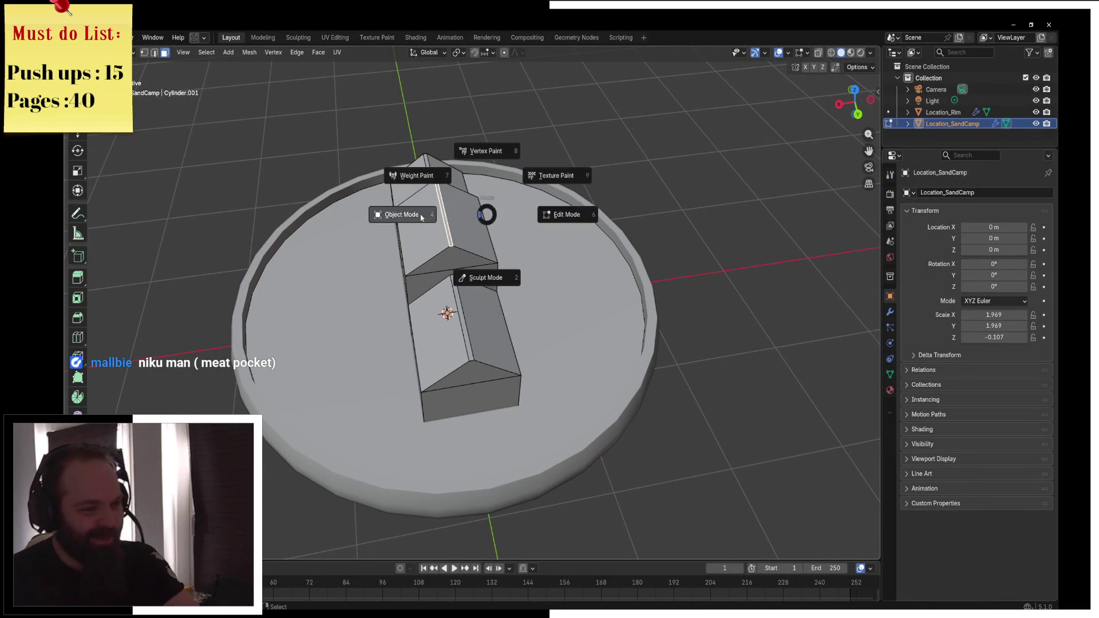
click(393, 214)
key(ctrl+Tab)
click(521, 287)
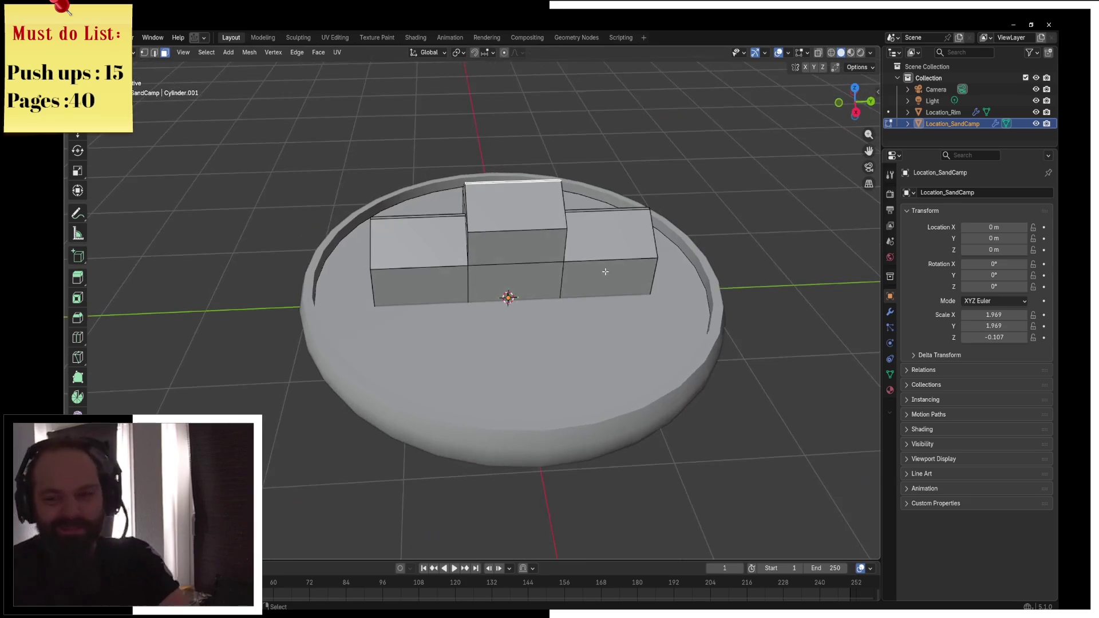
key(ctrl+Tab)
click(647, 300)
key(ctrl+Tab)
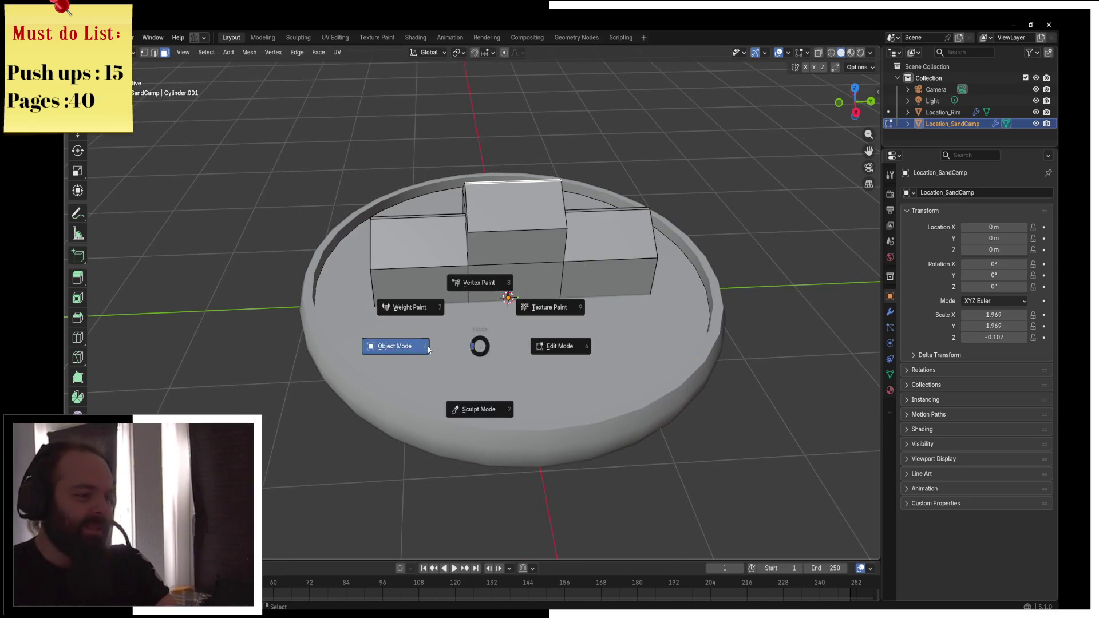
click(475, 344)
click(518, 337)
click(516, 277)
key(ctrl+Tab)
click(597, 280)
key(ctrl+Tab)
click(508, 280)
click(548, 257)
key(ctrl+Tab)
click(578, 259)
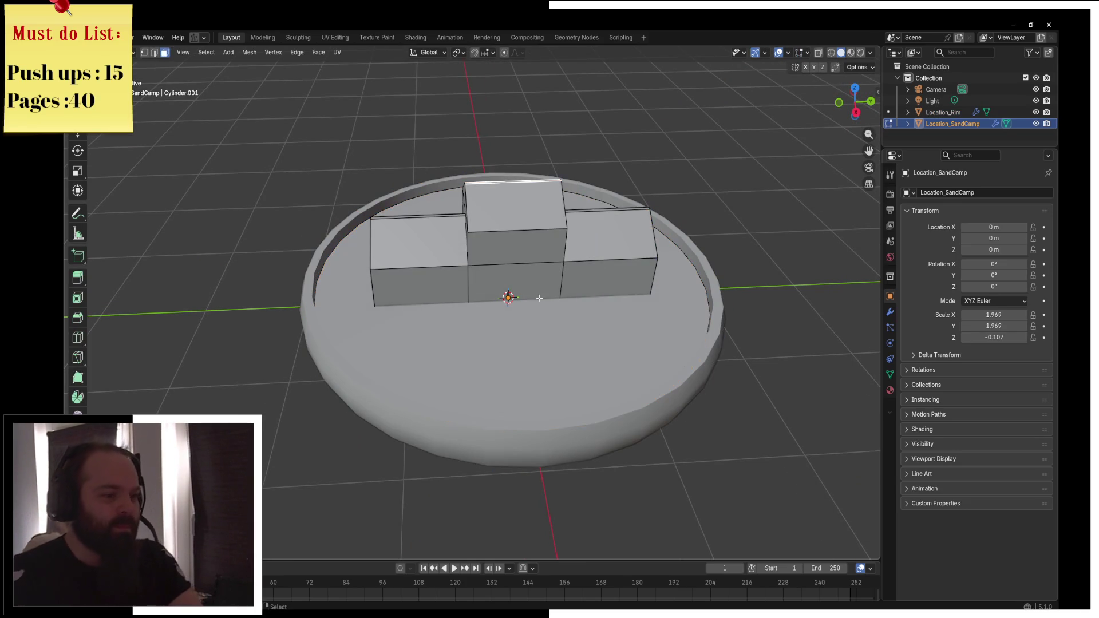
In front wireframe view, select only the box's bottom edge and raise it along Z
click(154, 52)
click(419, 267)
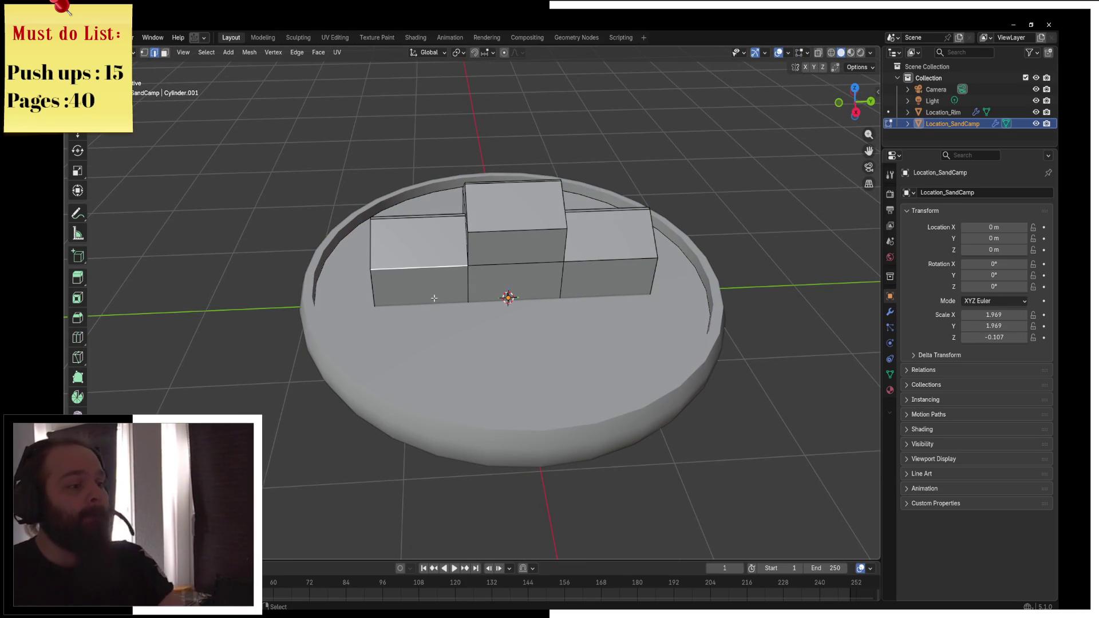
key(z)
click(356, 297)
key(KP_1)
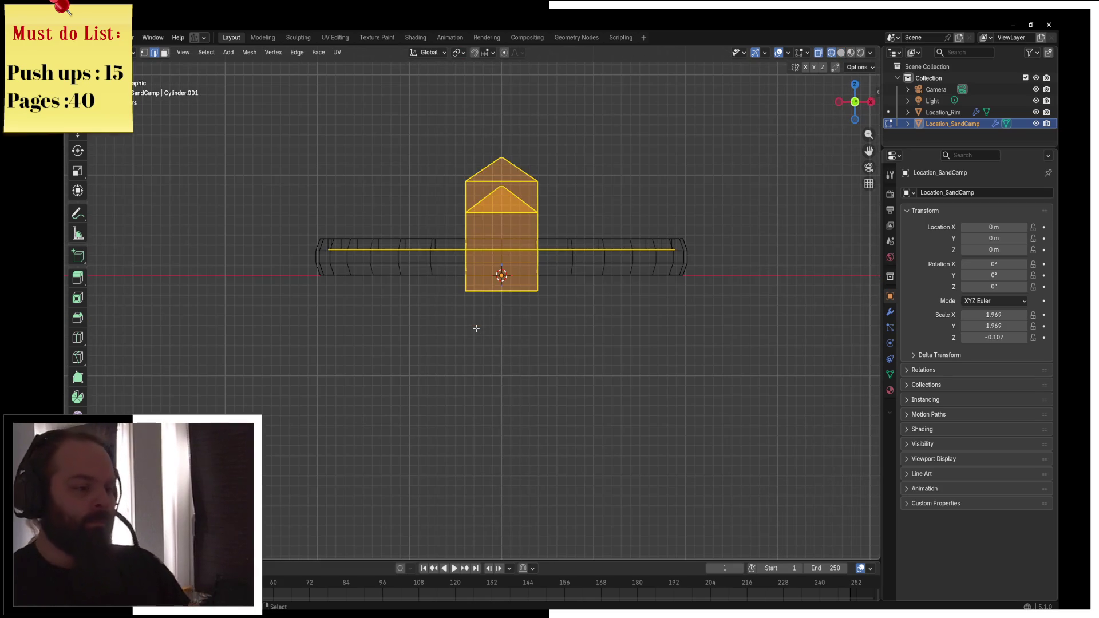
click(492, 334)
key(c)
drag(500, 297, 584, 297)
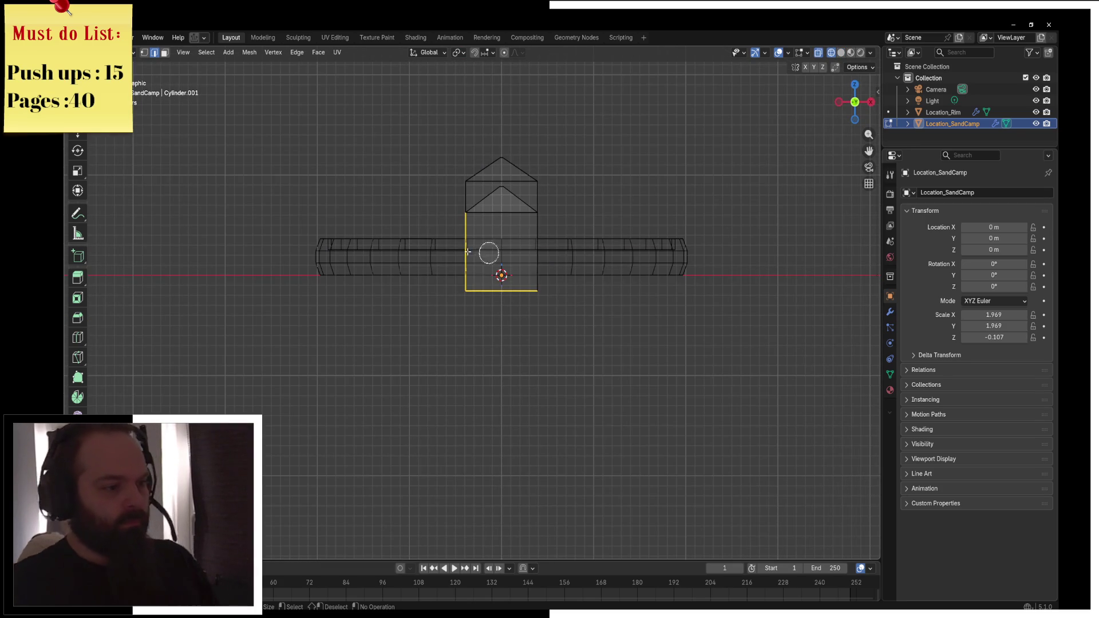
key(Escape)
key(g)
key(z)
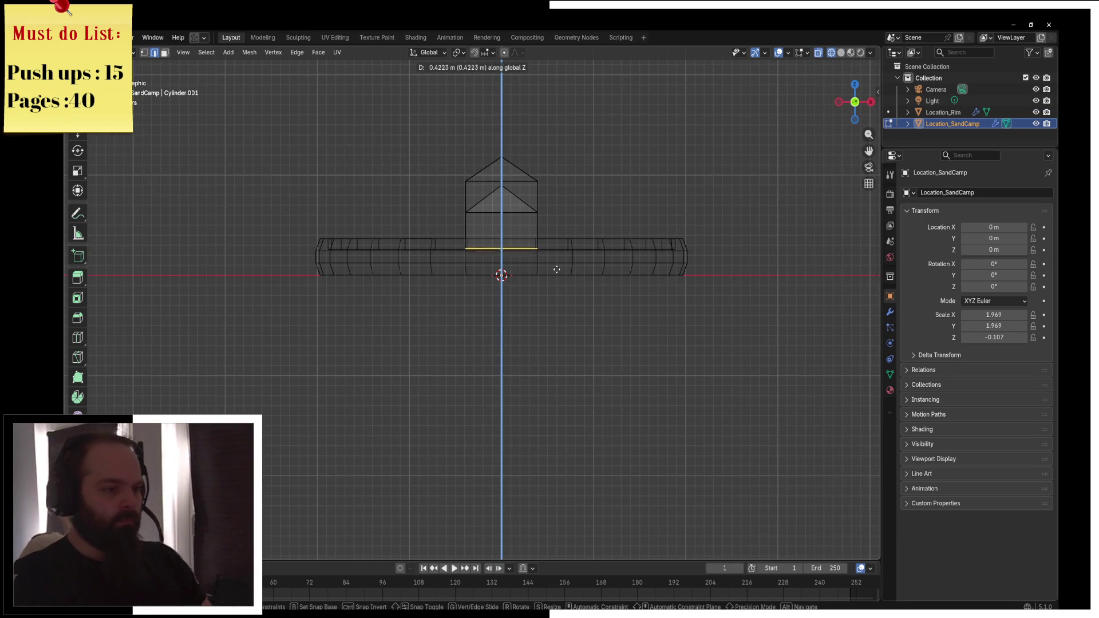
click(555, 270)
Back in solid shading, extrude the houses' bottom front edges forward along X into flat floor strips
key(z)
click(618, 274)
drag(618, 274, 530, 296)
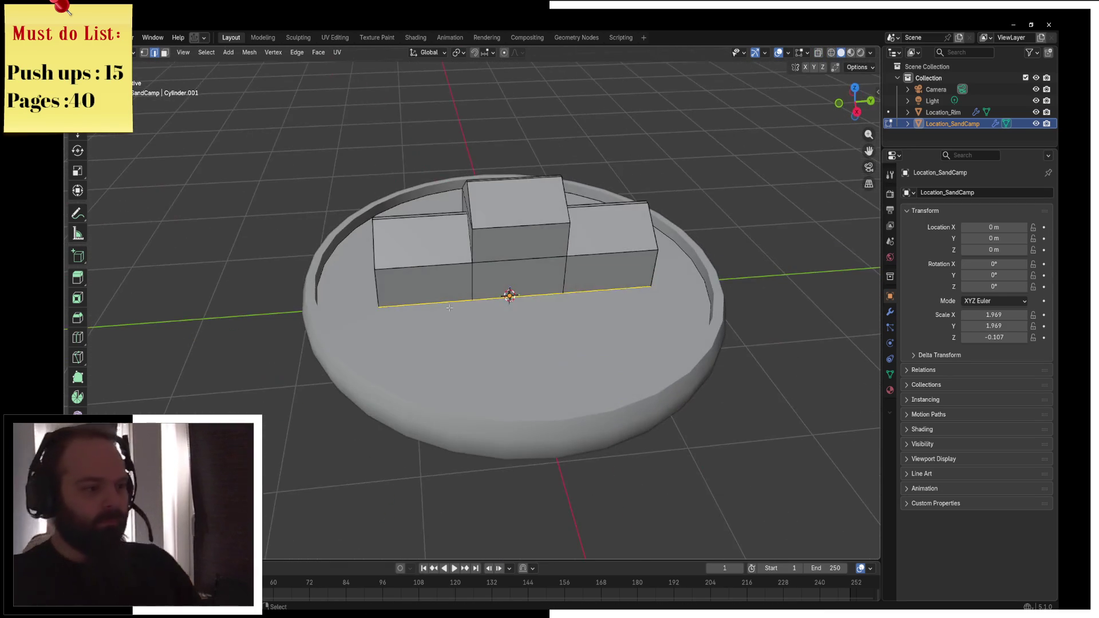
shift+click(530, 296)
shift+click(607, 288)
key(e)
key(x)
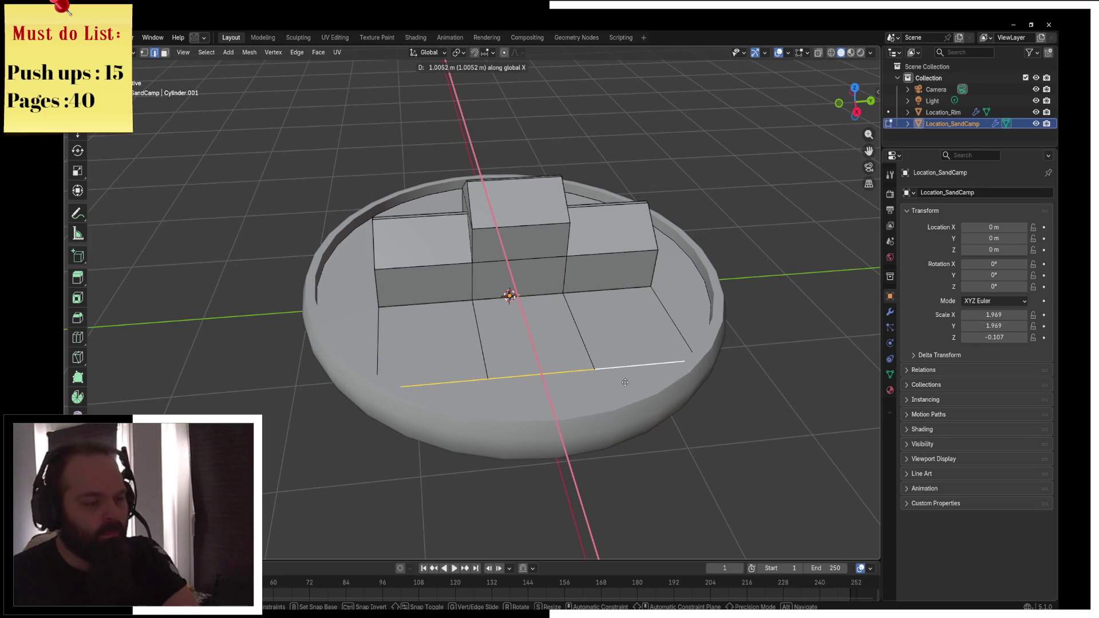
click(625, 382)
mouse_move(625, 382)
mouse_down()
mouse_move(463, 360)
mouse_move(556, 348)
mouse_move(793, 359)
mouse_move(394, 360)
mouse_move(588, 329)
mouse_up()
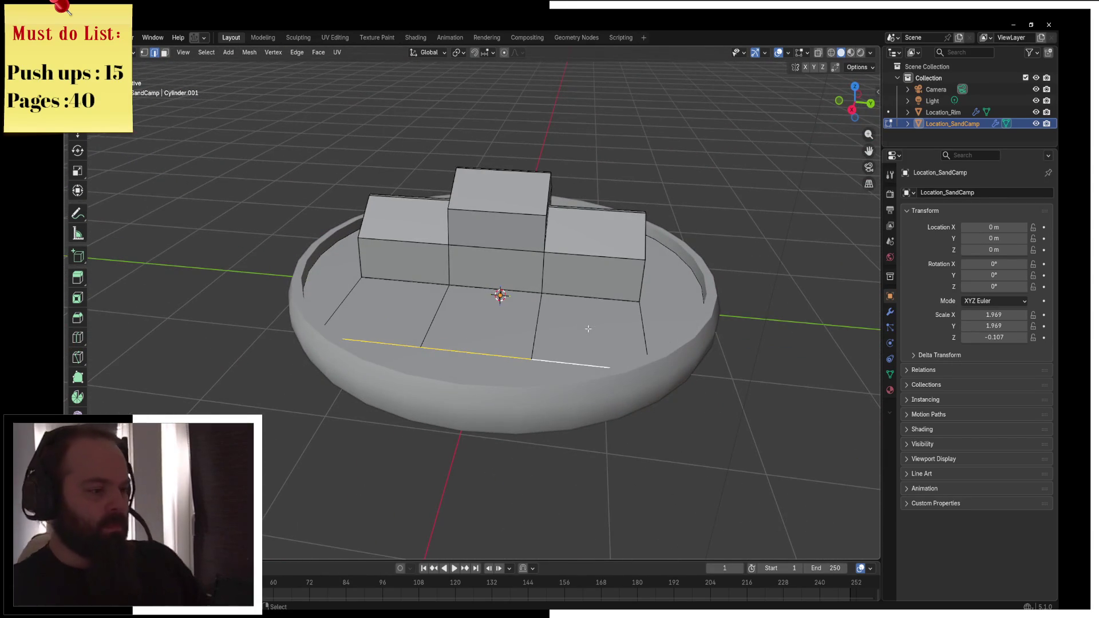
click(164, 52)
Create a new material named 'Gras' with a bright green base colour
click(423, 308)
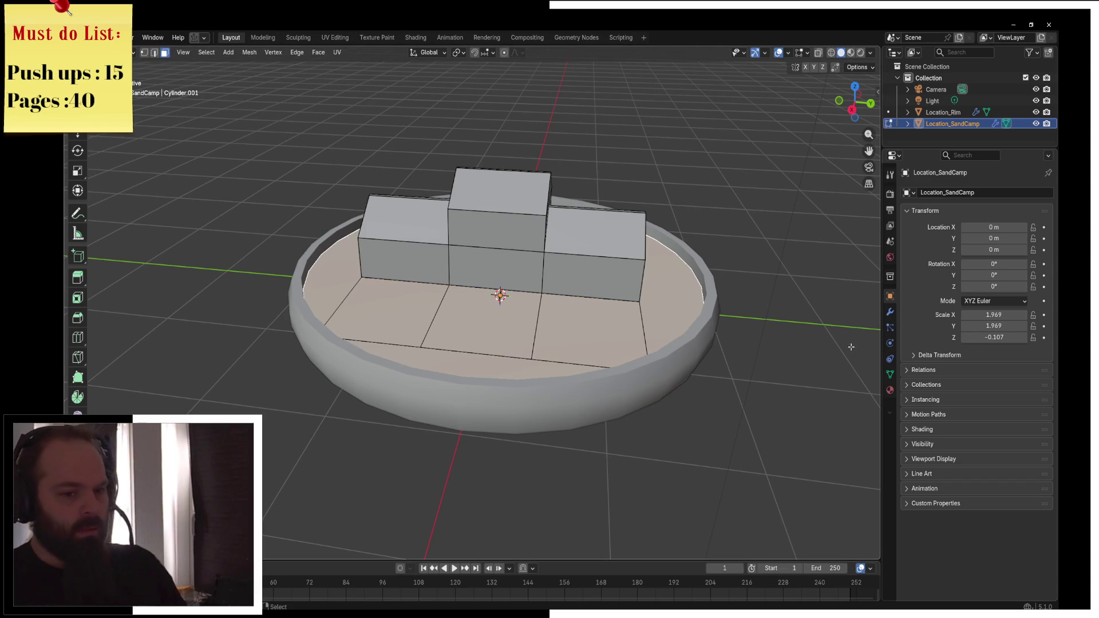
click(890, 390)
click(908, 239)
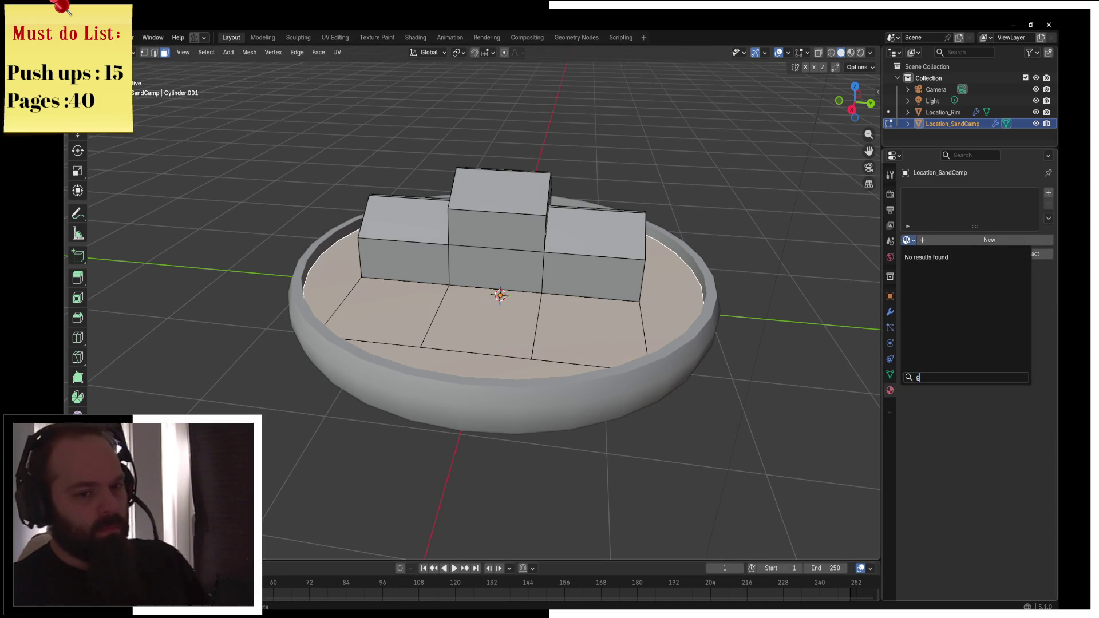
click(945, 240)
double_click(935, 195)
text(Gras)
key(Return)
click(982, 323)
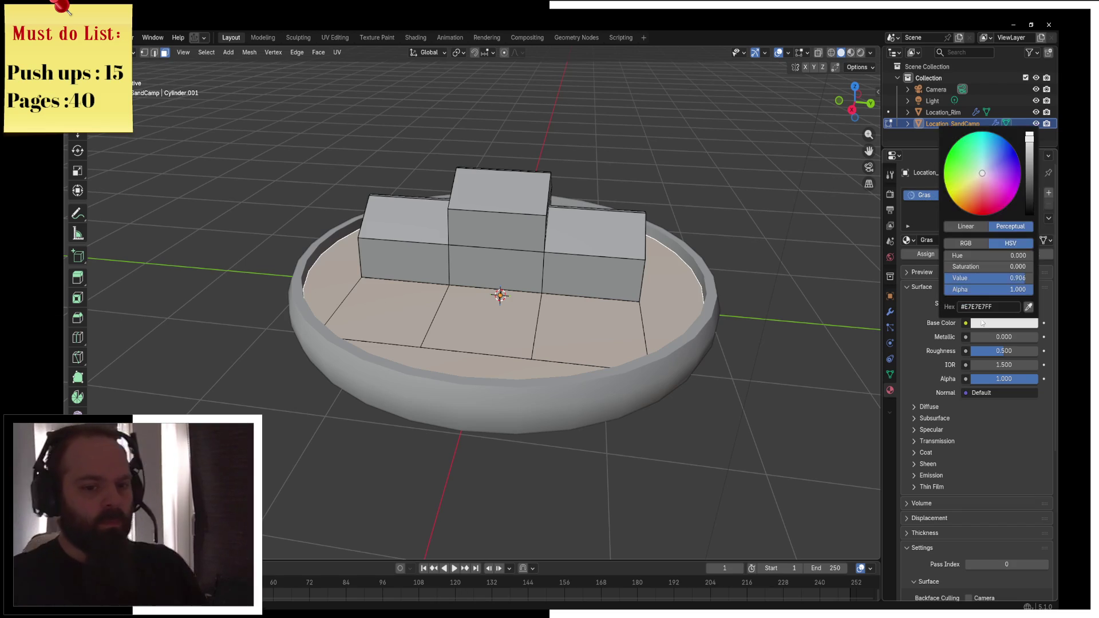
drag(959, 173, 945, 166)
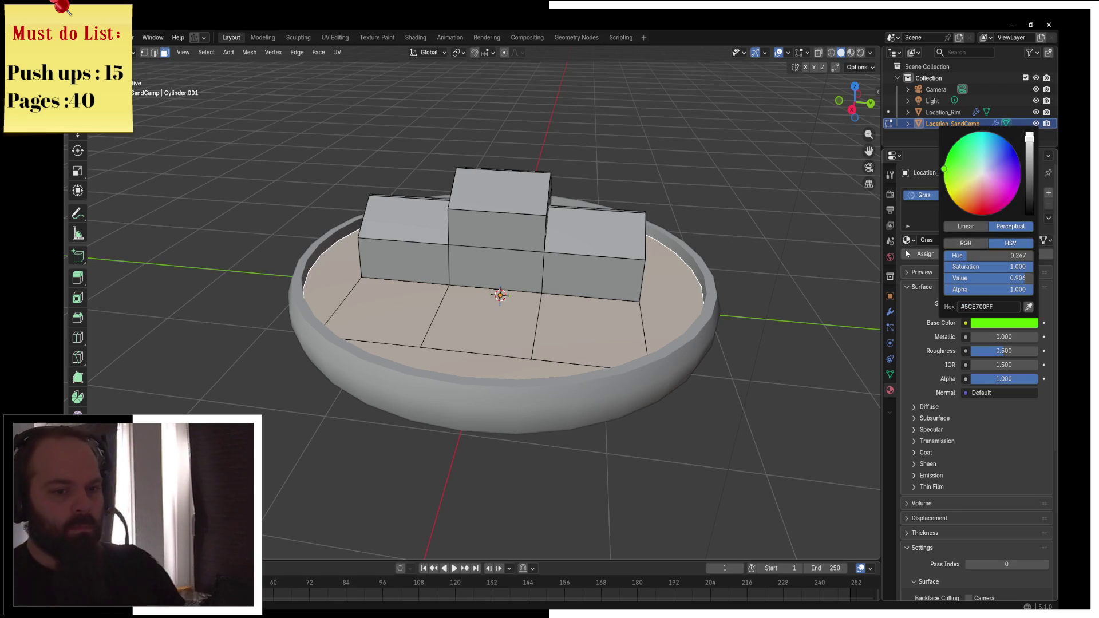
Switch to Material Preview shading and select the floor quads in front of the houses
key(z)
click(542, 333)
click(485, 293)
click(402, 347)
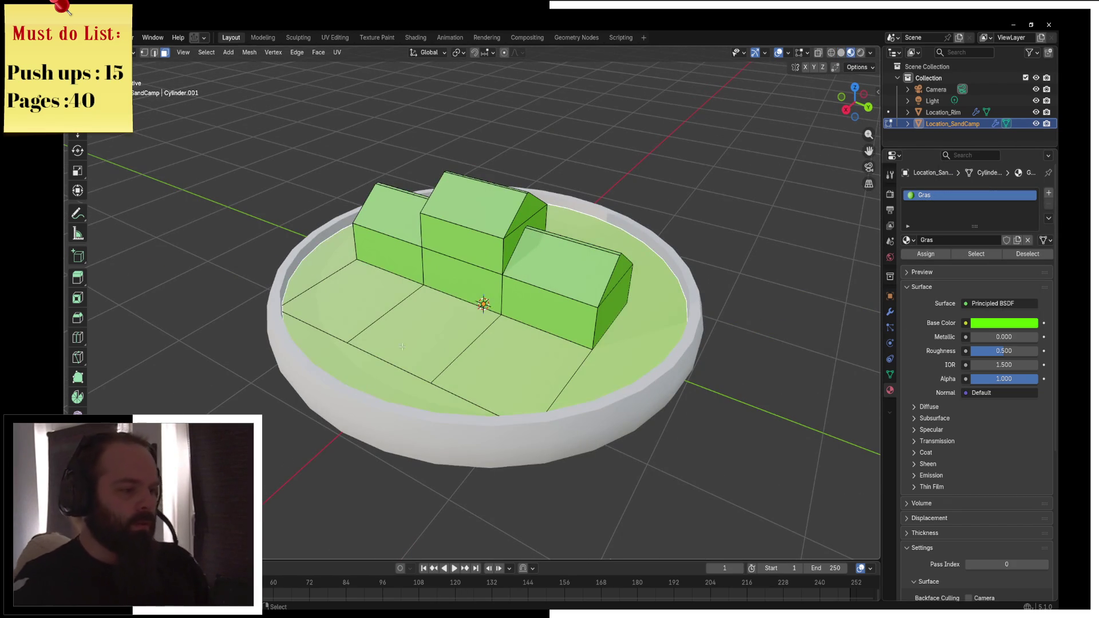
click(382, 301)
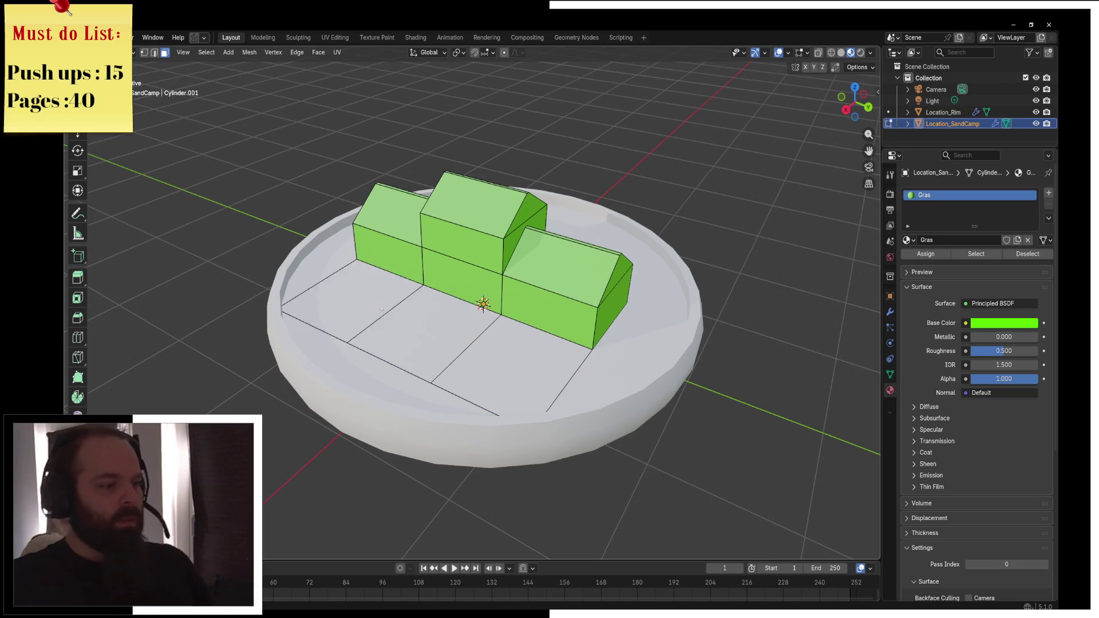
Give the three floor quads a new dark grey material named 'Parkingspaces'
key(l)
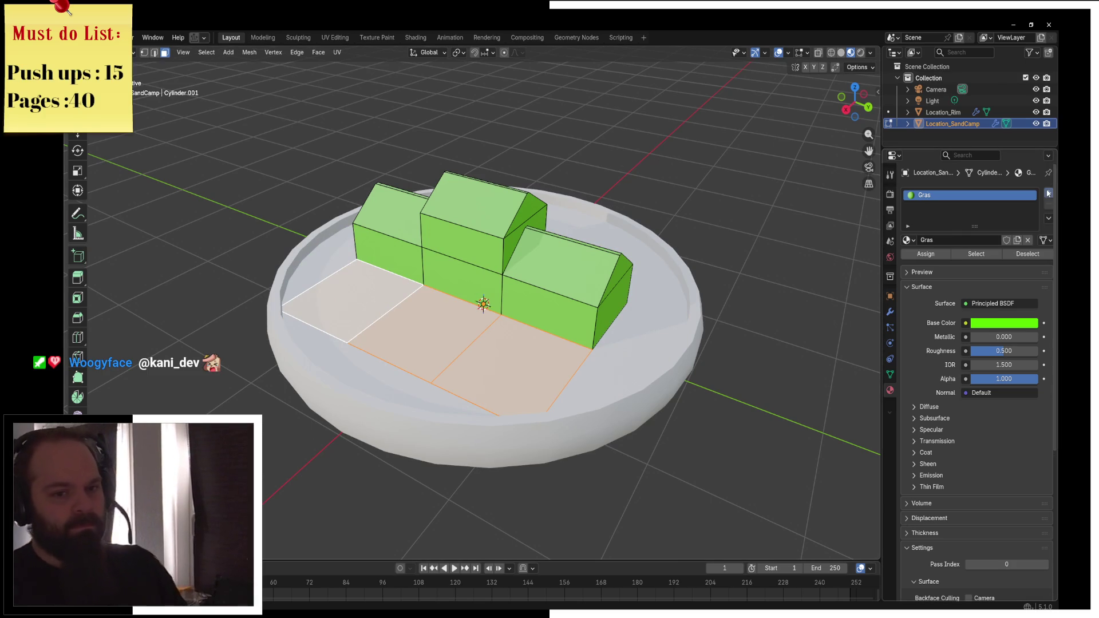
click(1049, 193)
click(938, 263)
double_click(939, 209)
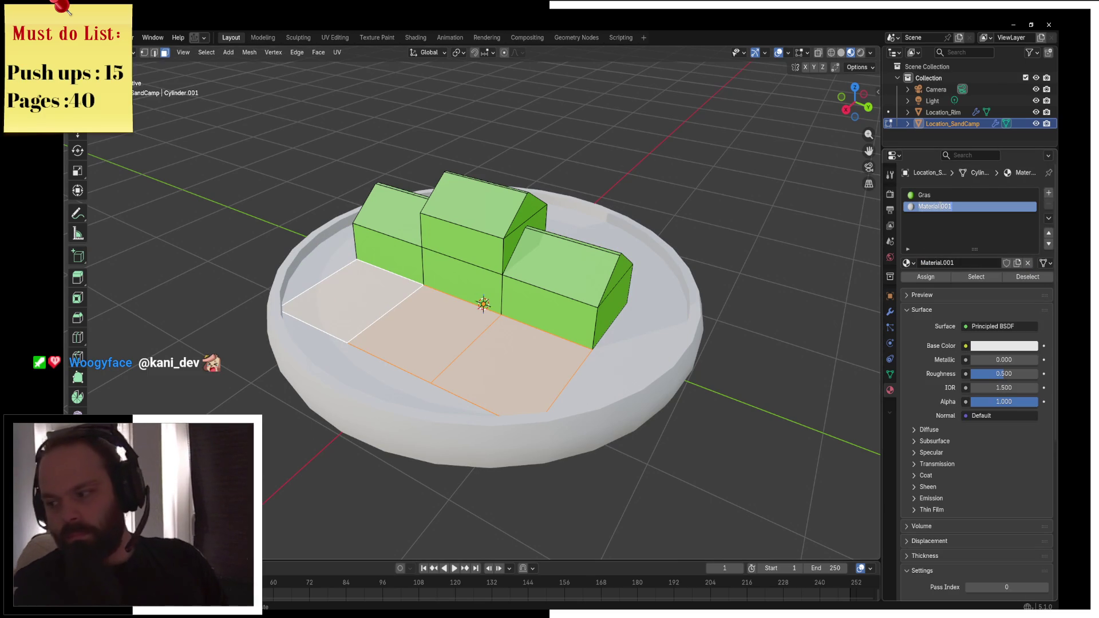
text(G)
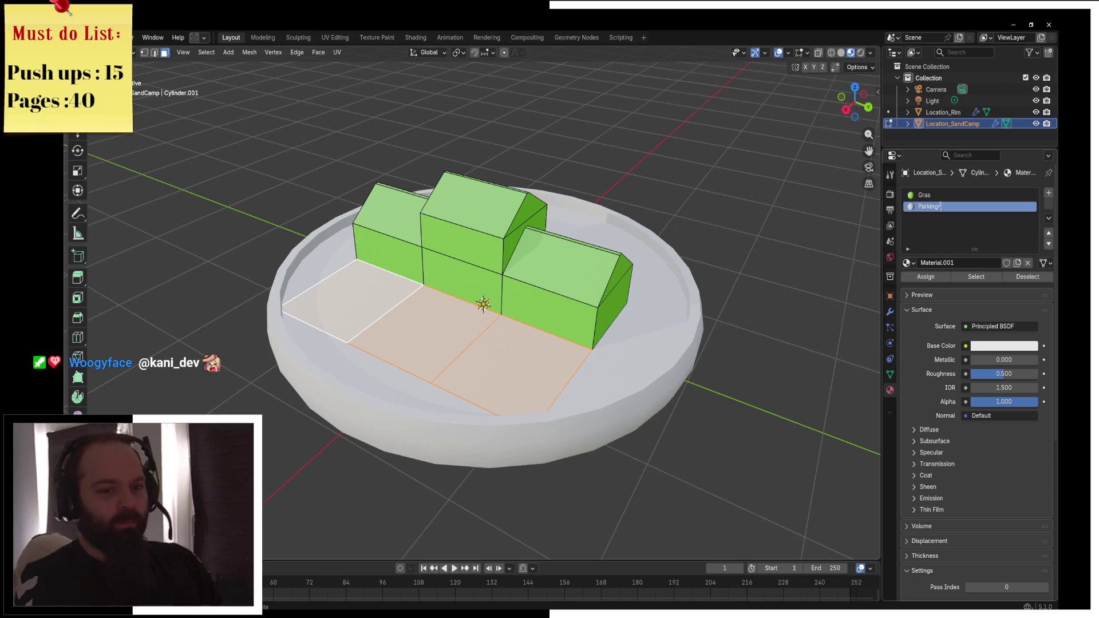
text(es)
key(Return)
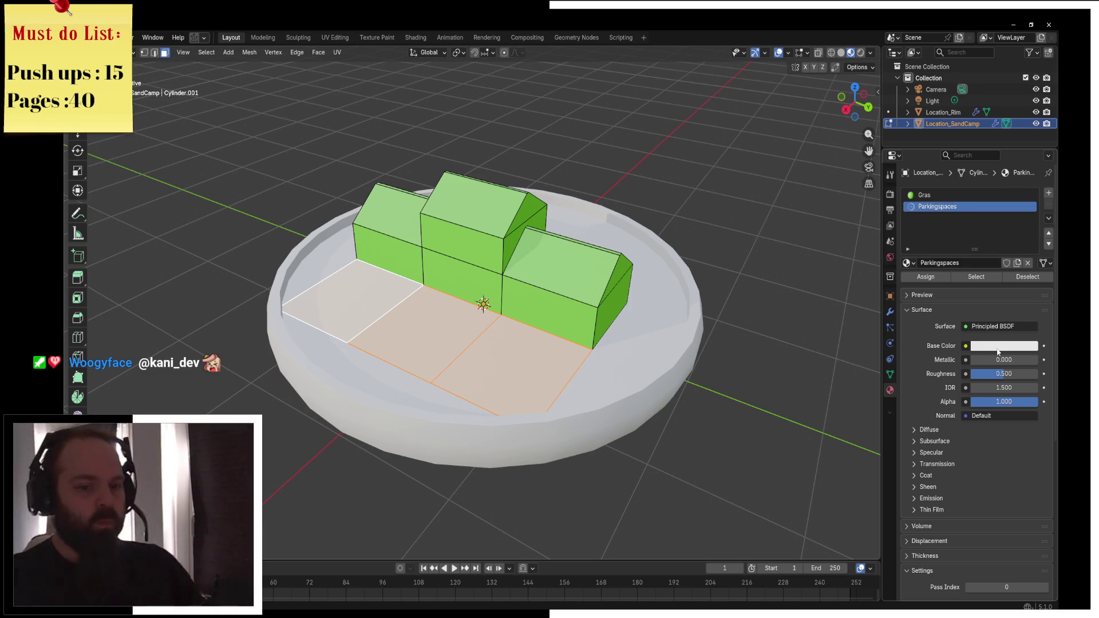
click(1001, 346)
click(1029, 223)
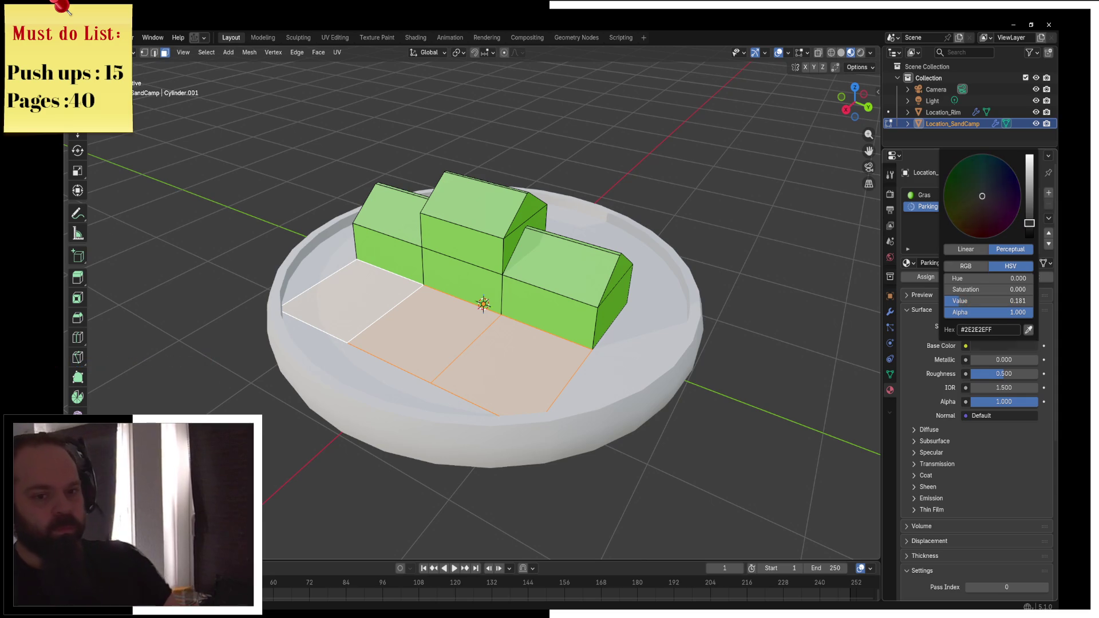
Select the full loop of house wall faces
click(926, 276)
click(580, 318)
key(ctrl+KP_Add)
alt+click(471, 263)
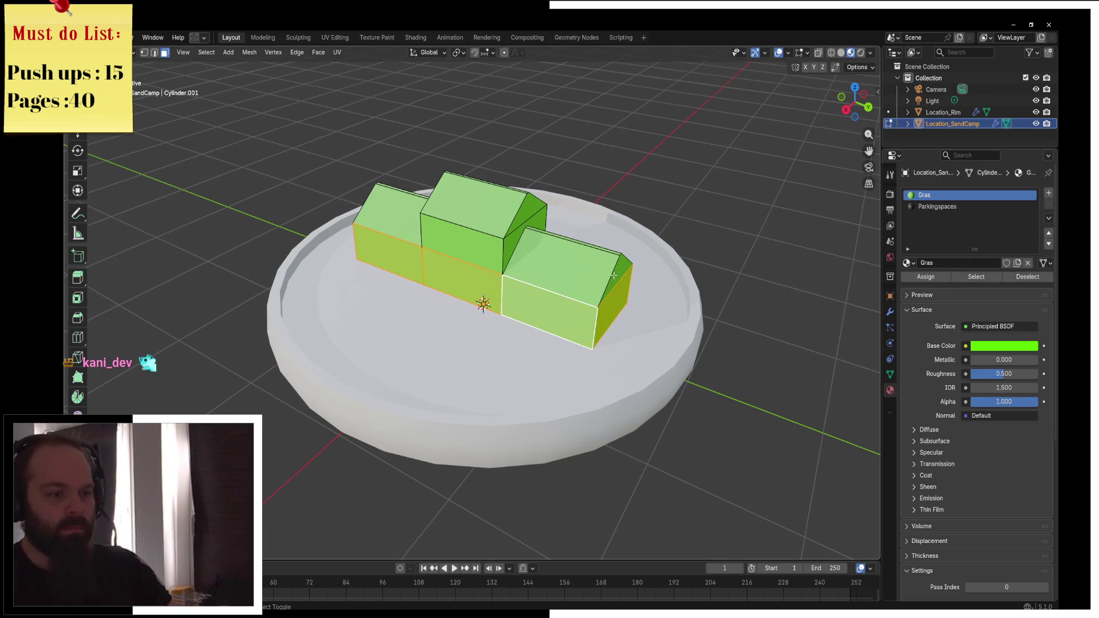
drag(505, 252, 573, 258)
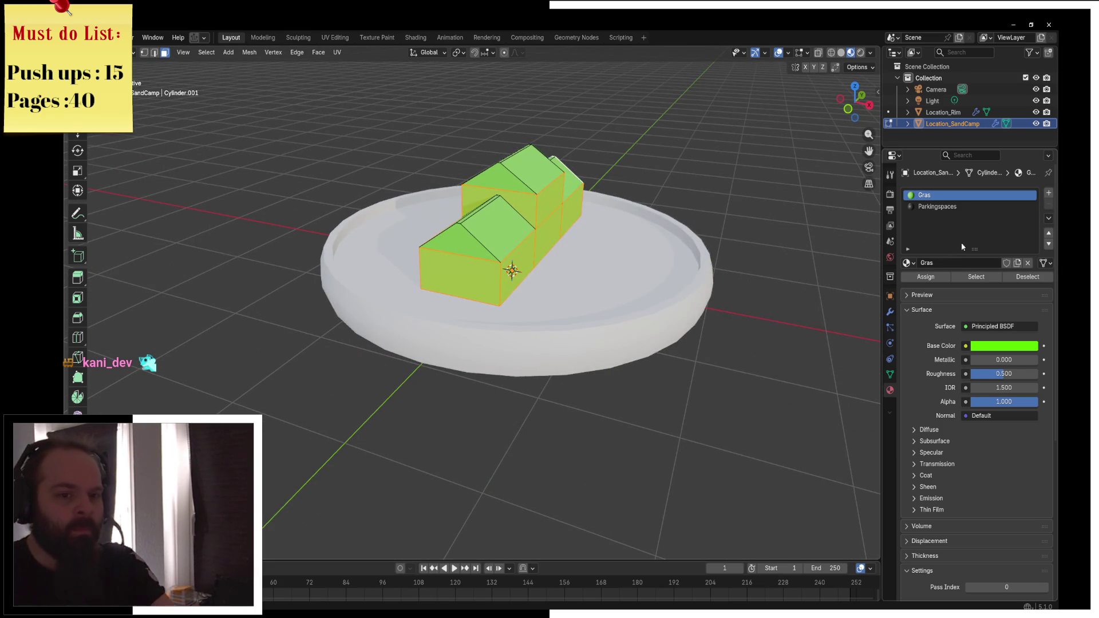
Add a 'walls' material slot and assign it to the selected wall faces
click(1049, 193)
click(962, 263)
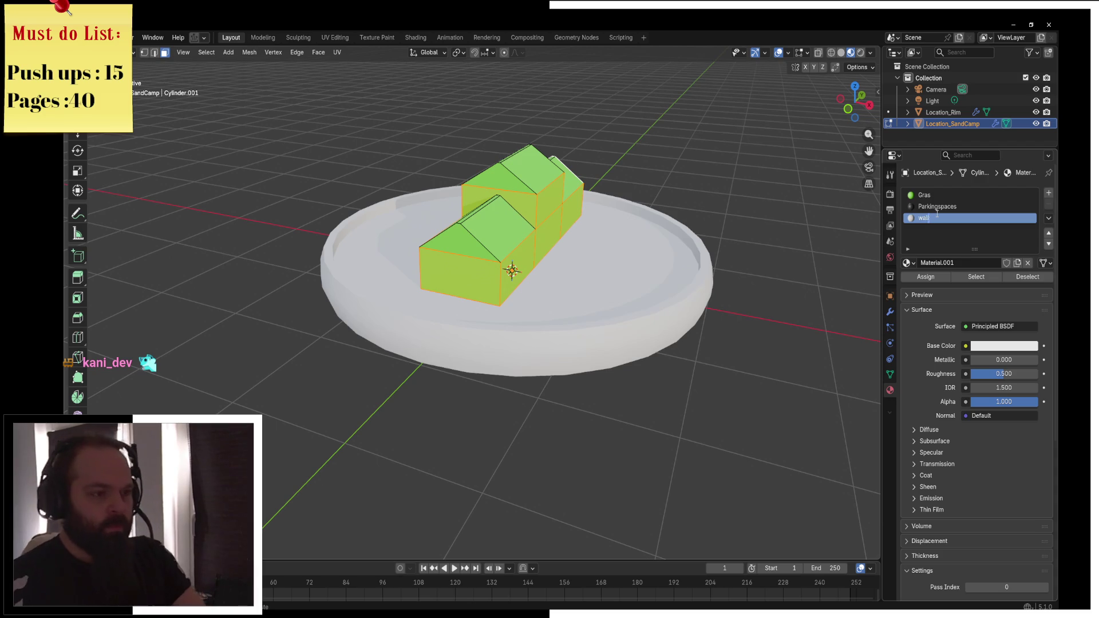
text(s)
key(Return)
click(926, 277)
In Object Mode, remove the Gras and Parkingspaces material slots, then return to Edit Mode
key(ctrl+Tab)
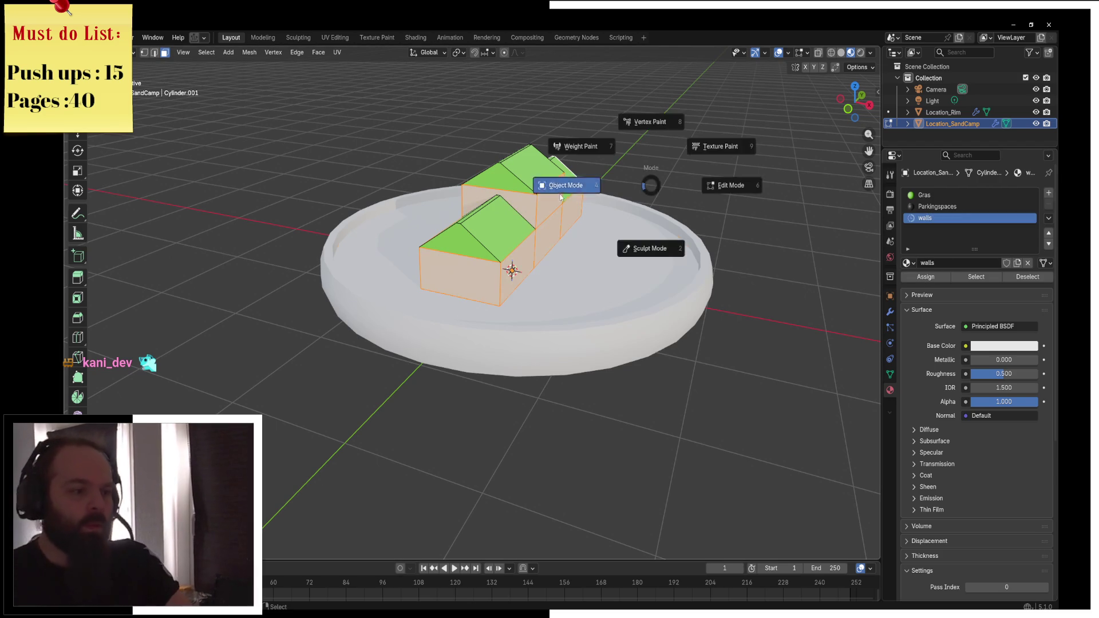
click(560, 197)
click(928, 195)
click(1050, 205)
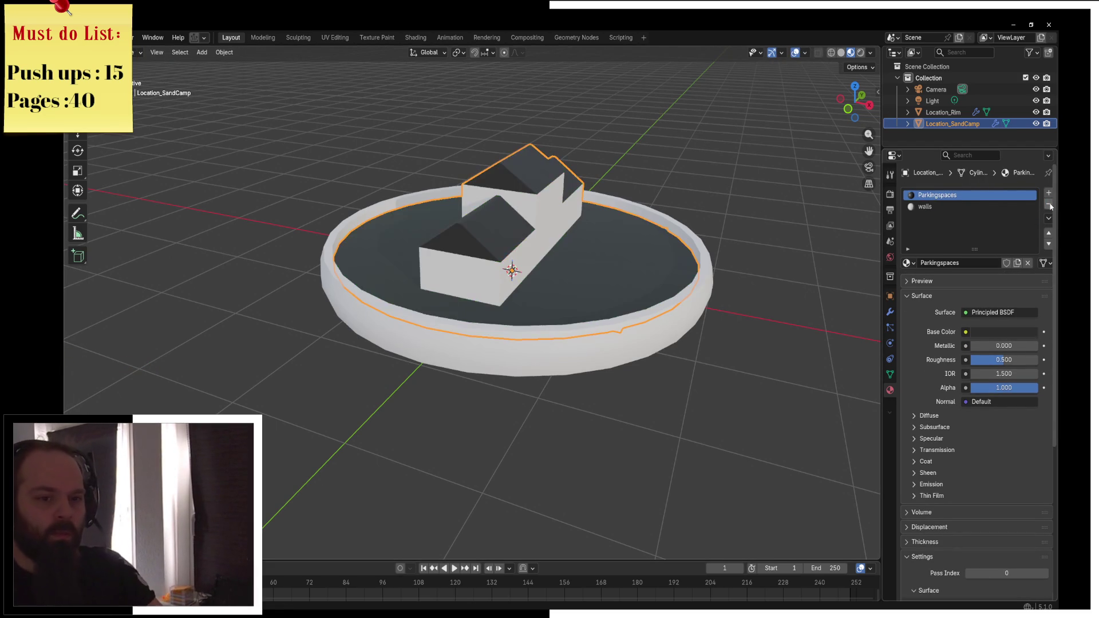
click(1050, 206)
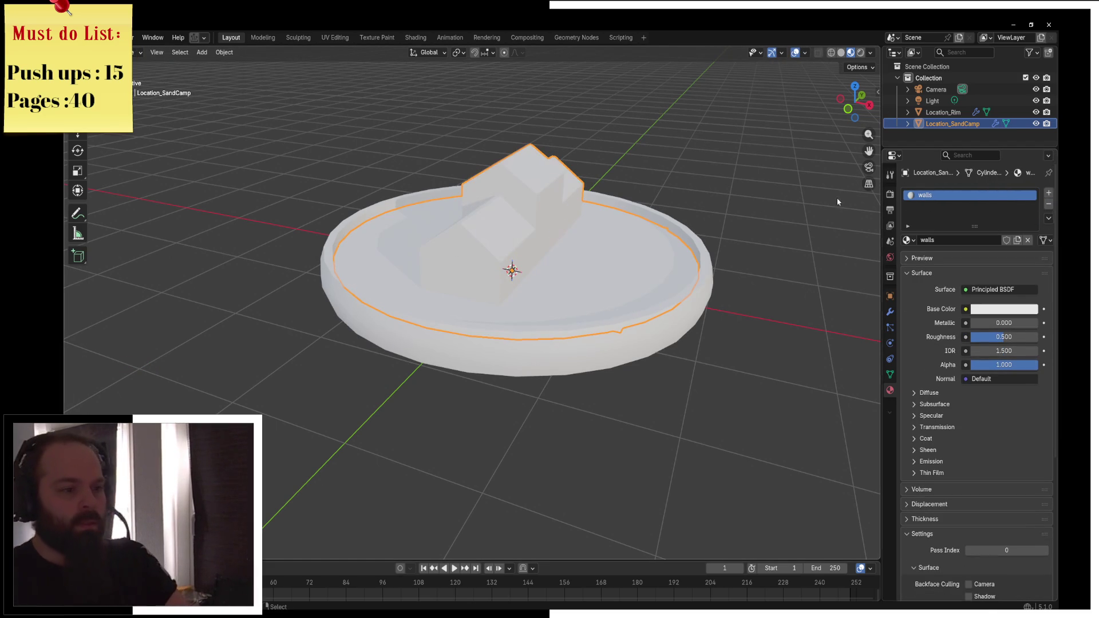
key(ctrl+Tab)
click(620, 261)
key(ctrl+Tab)
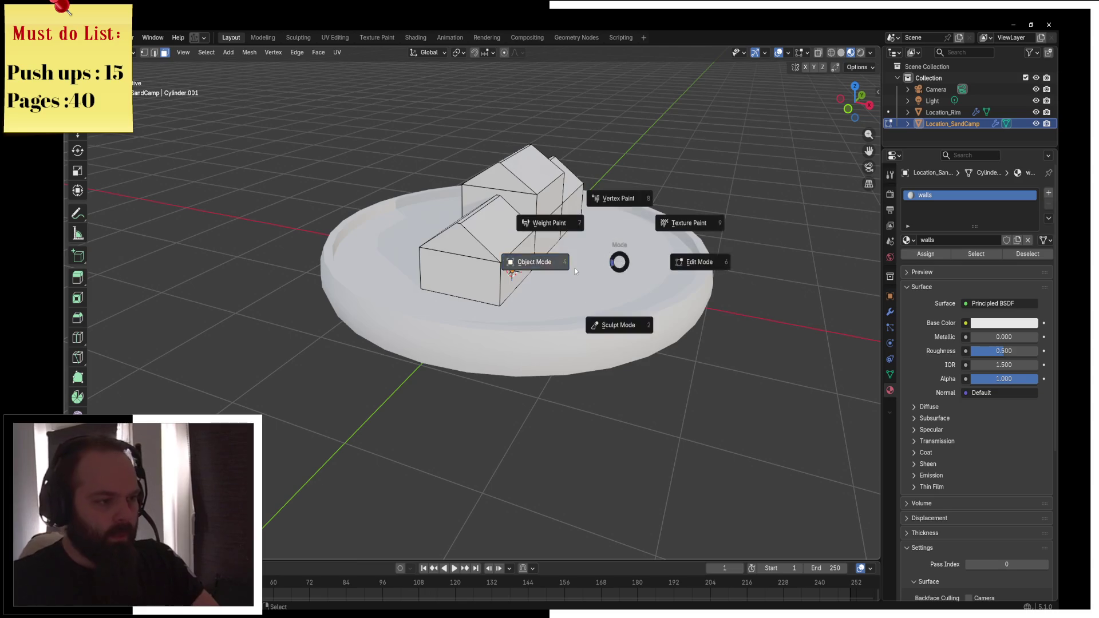
click(575, 269)
key(ctrl+Tab)
click(630, 269)
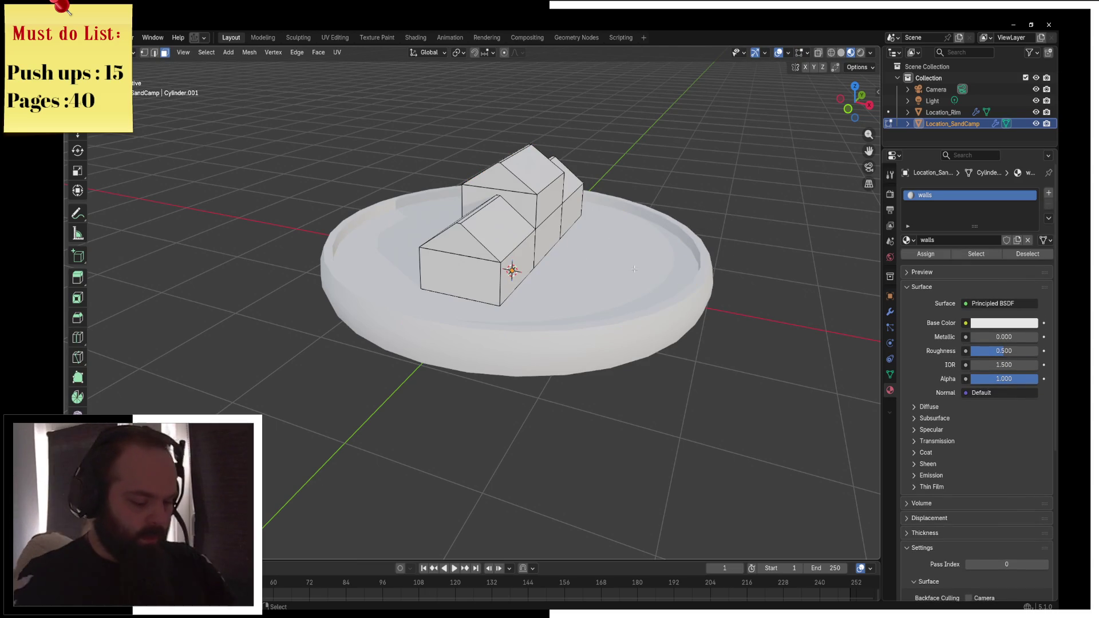
Switch to wireframe display and select the house's end face
key(p)
click(634, 270)
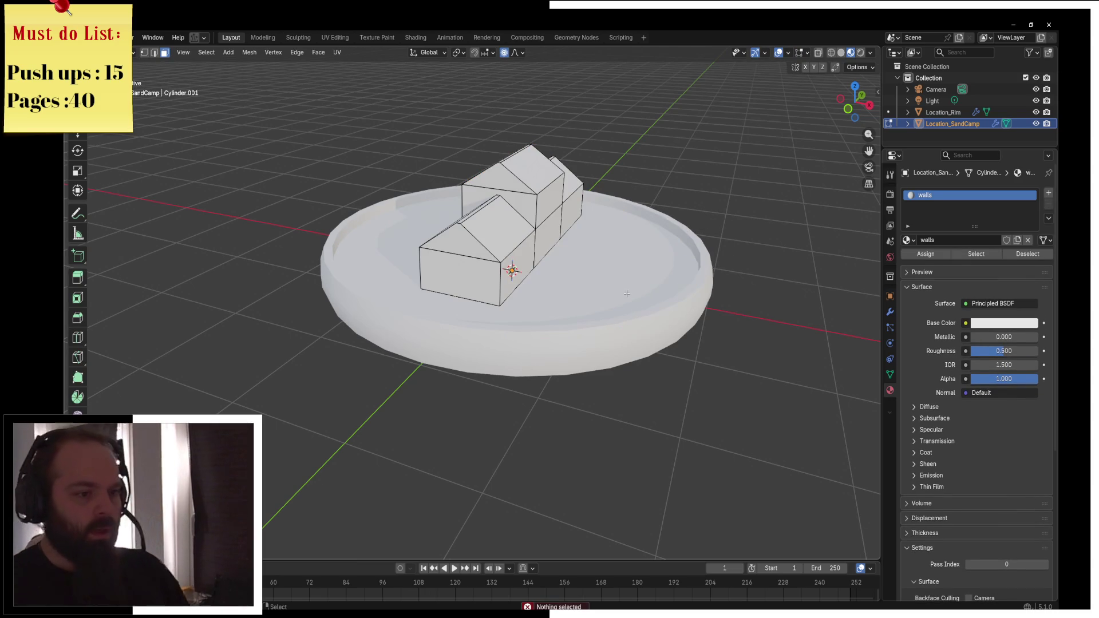
key(z)
click(524, 282)
click(512, 255)
click(512, 253)
click(552, 254)
Return to Object Mode, reselect the sand camp object, and re-enter its Edit Mode
key(Tab)
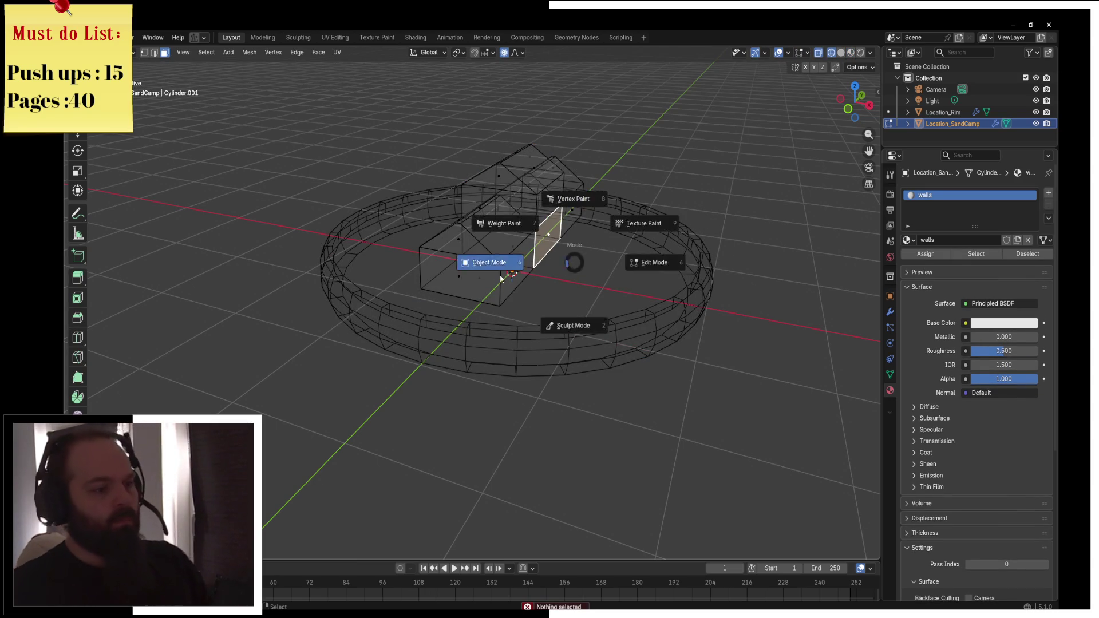
click(647, 230)
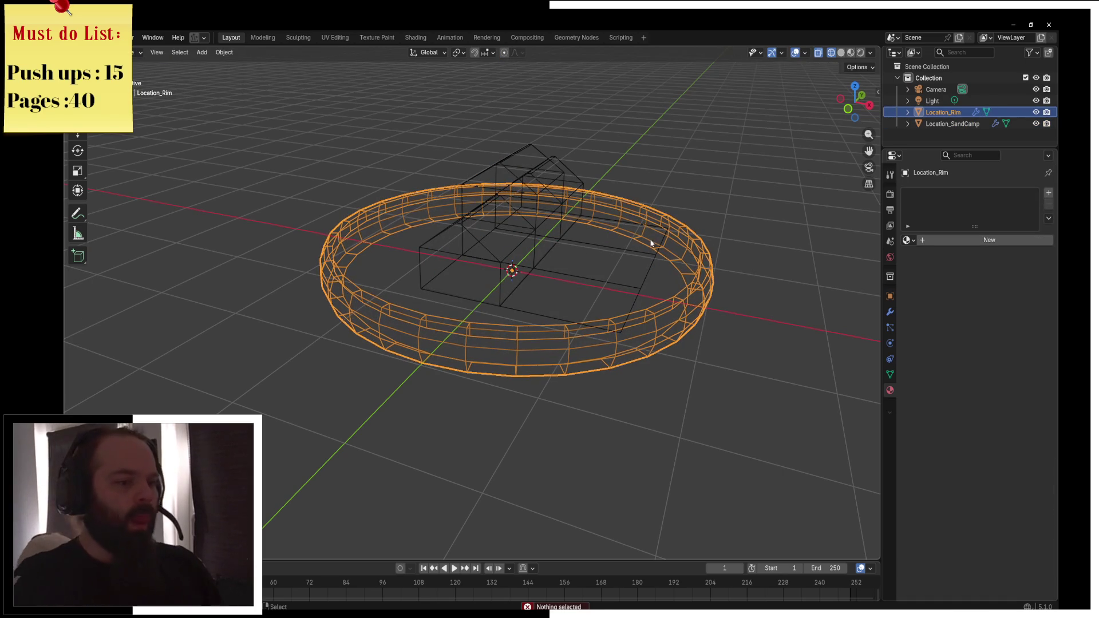
click(644, 252)
key(Tab)
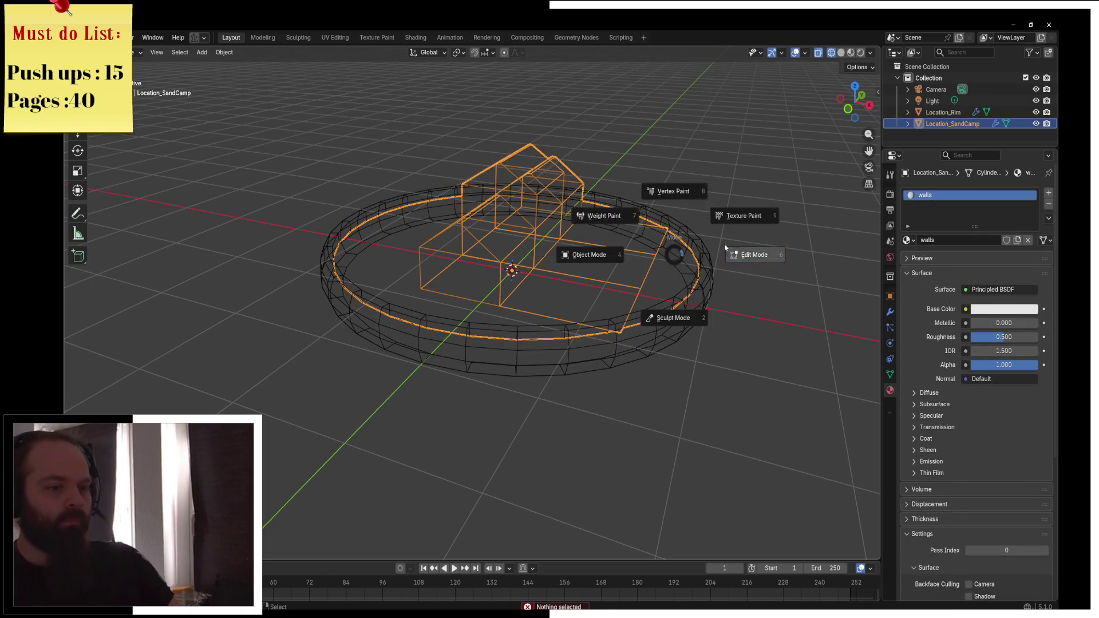
click(513, 255)
key(Tab)
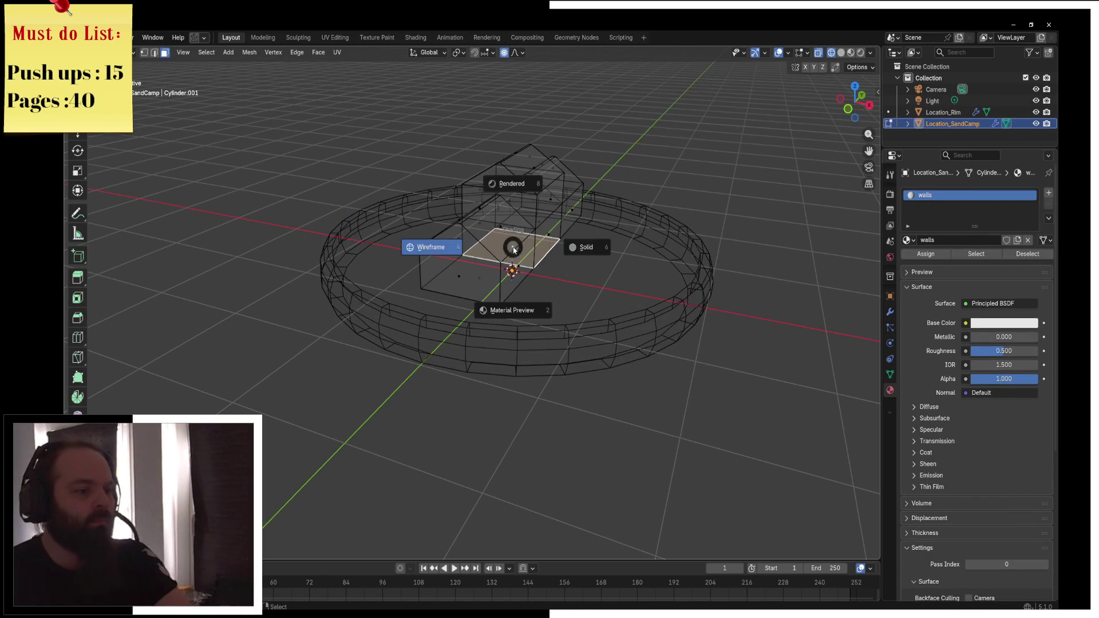
Select all the house geometry, cancel a move, and go back to Object Mode
key(a)
key(g)
key(Escape)
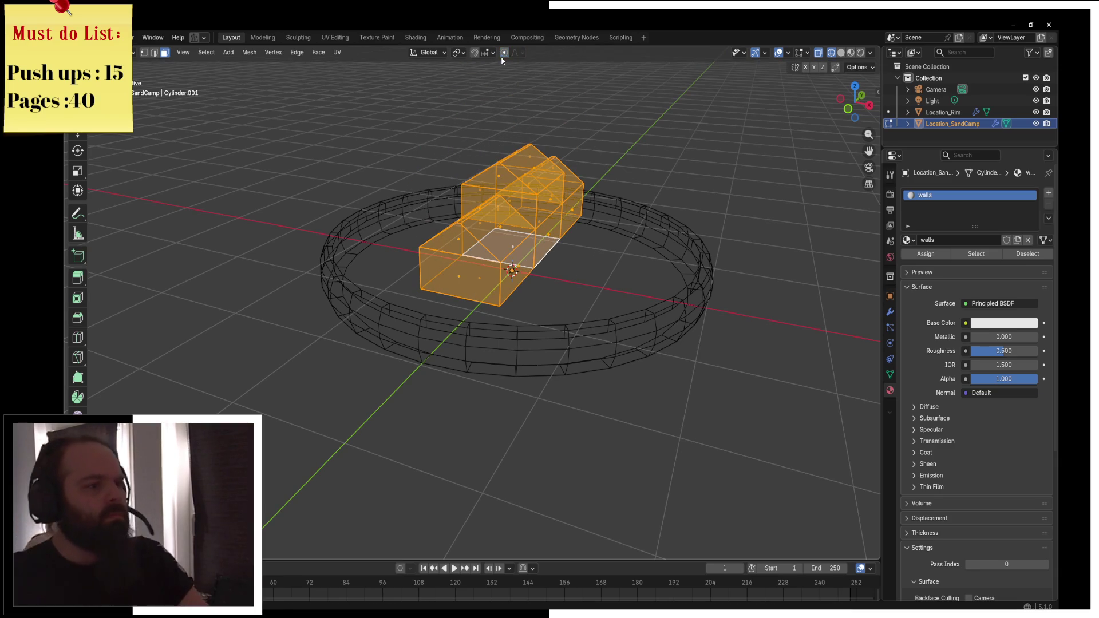
key(Tab)
click(643, 225)
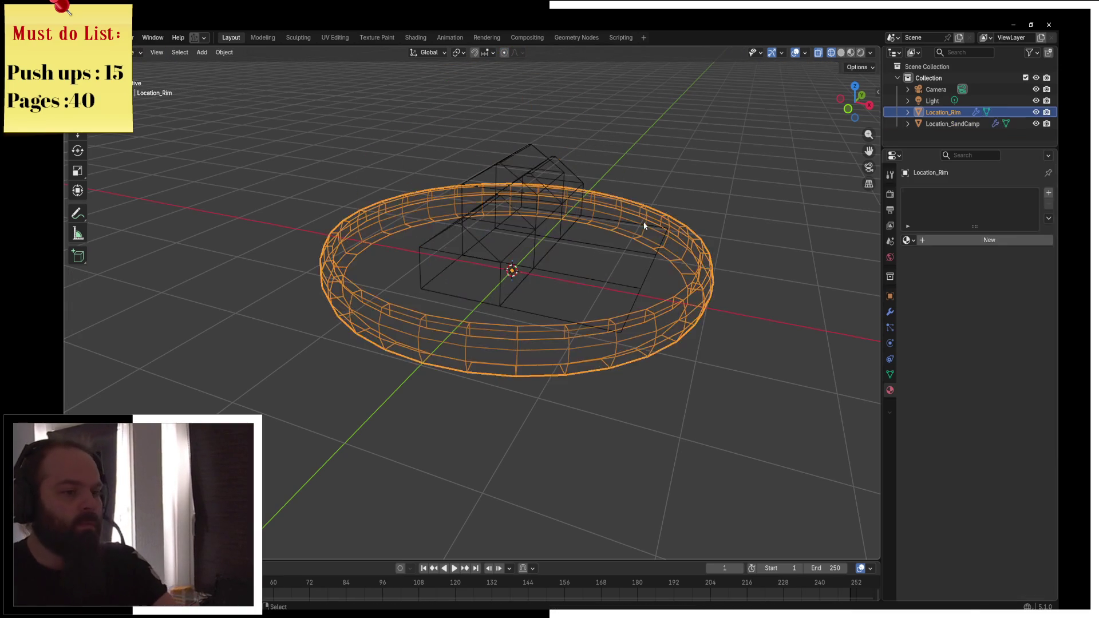
click(643, 222)
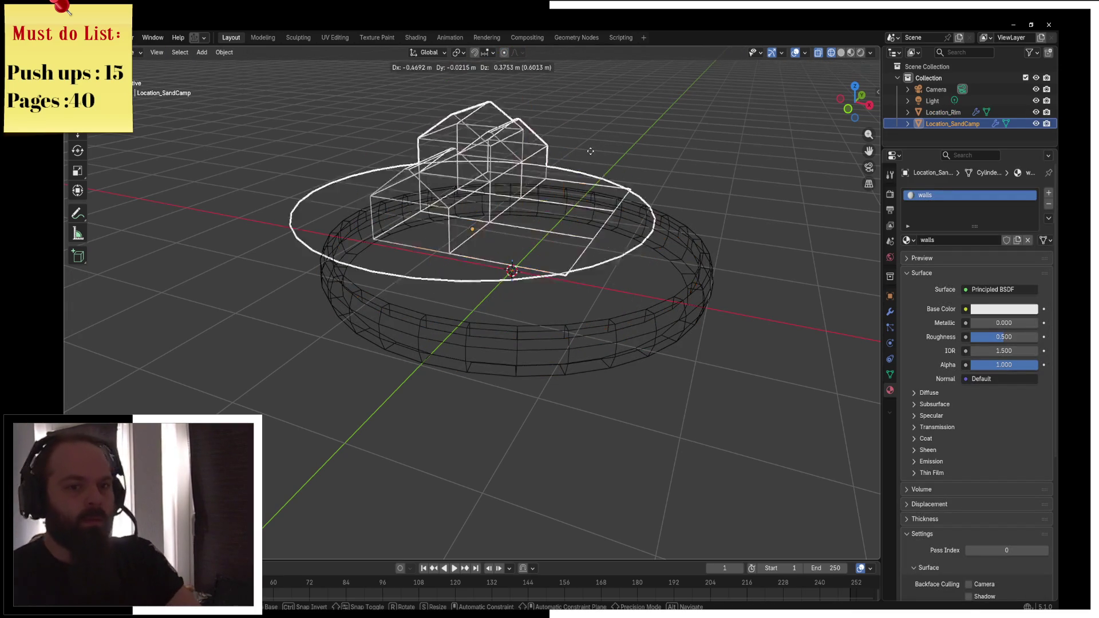
Hide Location_Rim with H, reselect the sand camp, and show material colours in the view
click(663, 297)
key(h)
click(613, 251)
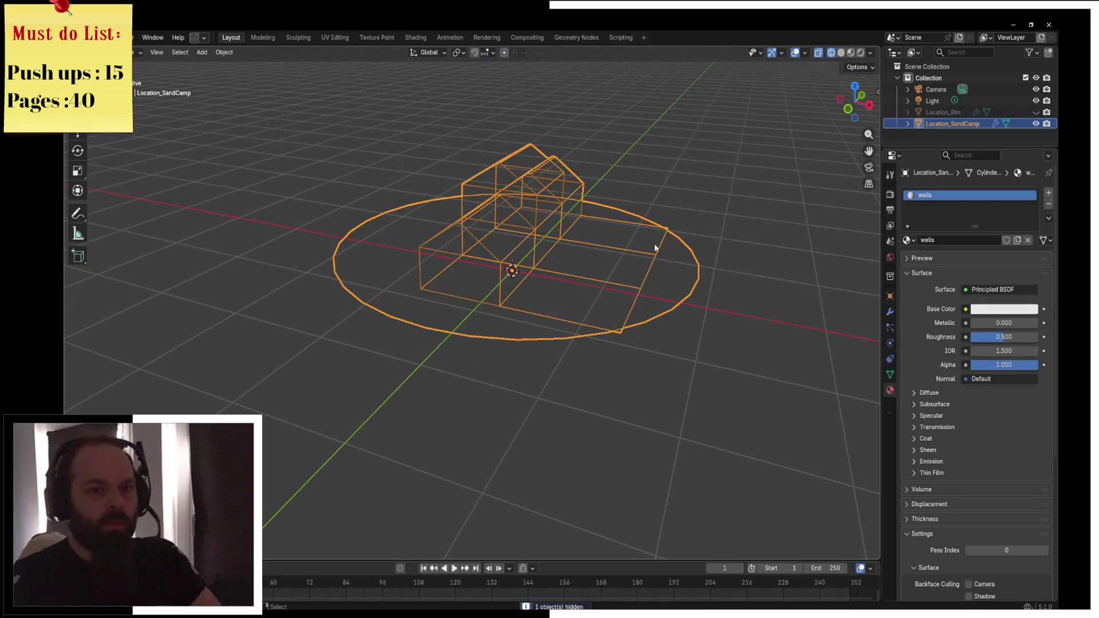
drag(854, 100, 870, 103)
key(Tab)
click(709, 184)
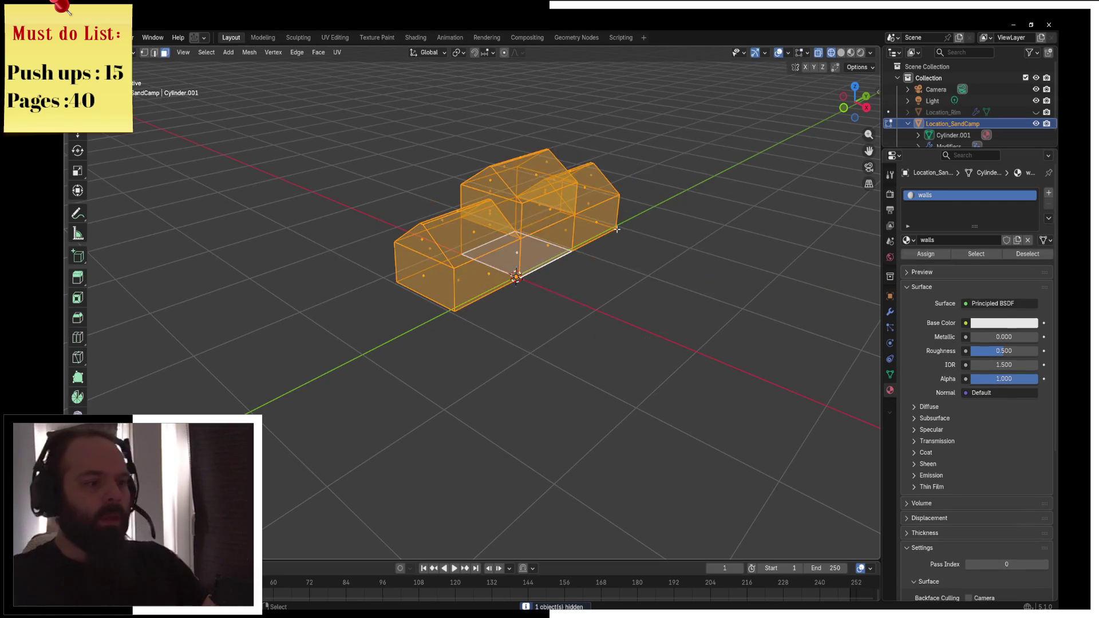
In the camp's Edit Mode, reveal the hidden ground geometry with Alt+H and deselect everything
key(z)
click(513, 251)
key(alt+h)
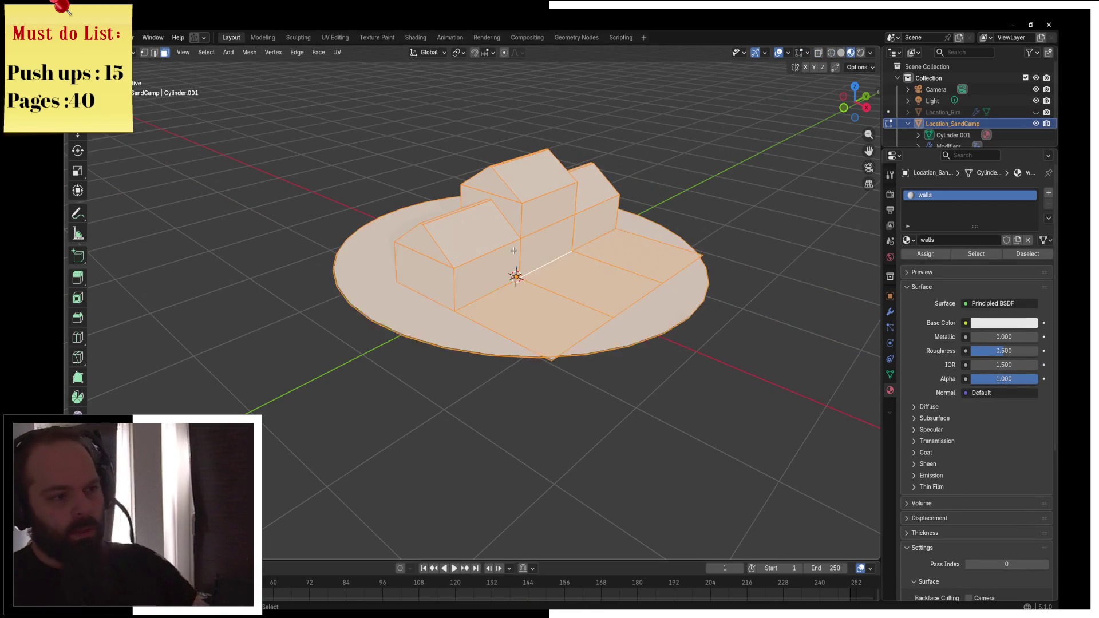
key(alt+a)
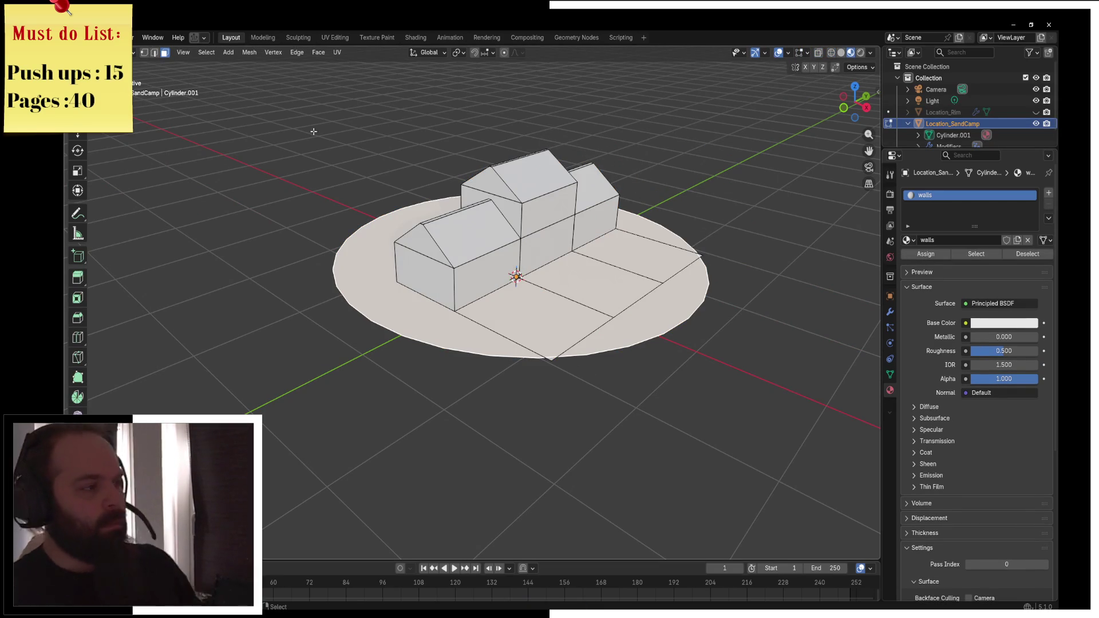
Add a new material slot and fill it with the existing Gras material
key(z)
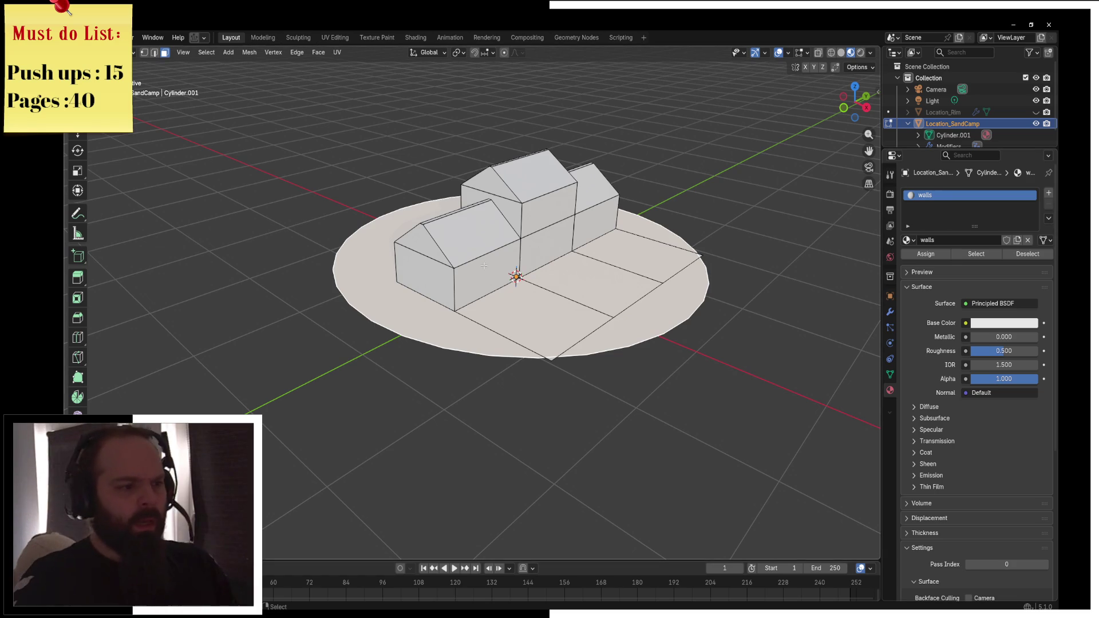
click(1049, 192)
click(907, 262)
click(928, 281)
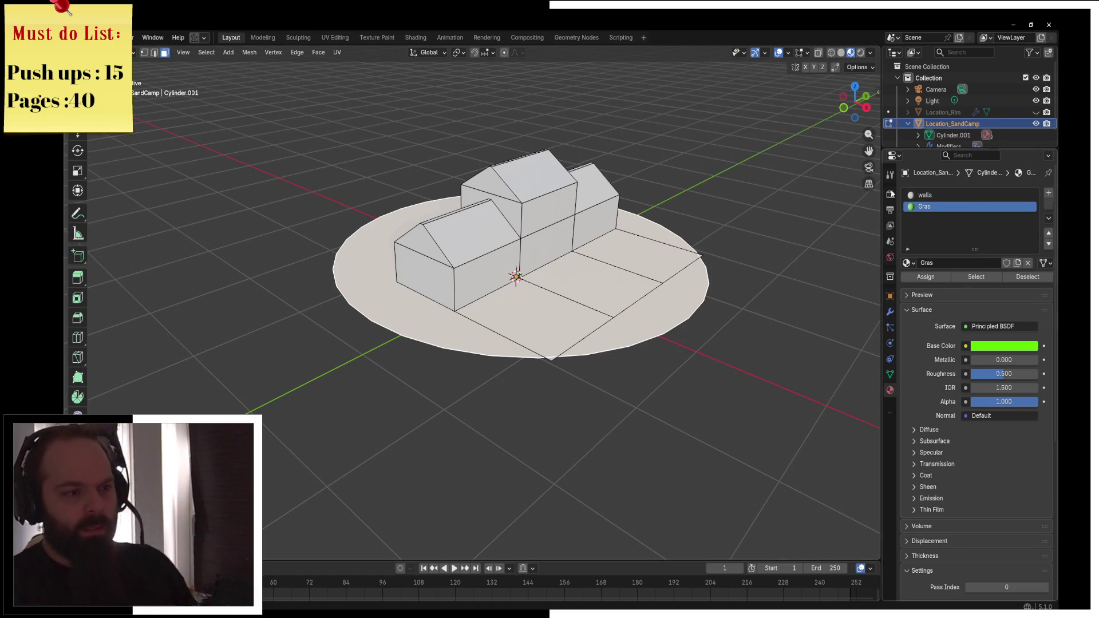
Select every roof face of the houses, including the right house's front roof, and add another empty slot
click(450, 285)
click(533, 232)
shift+click(495, 234)
shift+click(478, 166)
shift+click(508, 154)
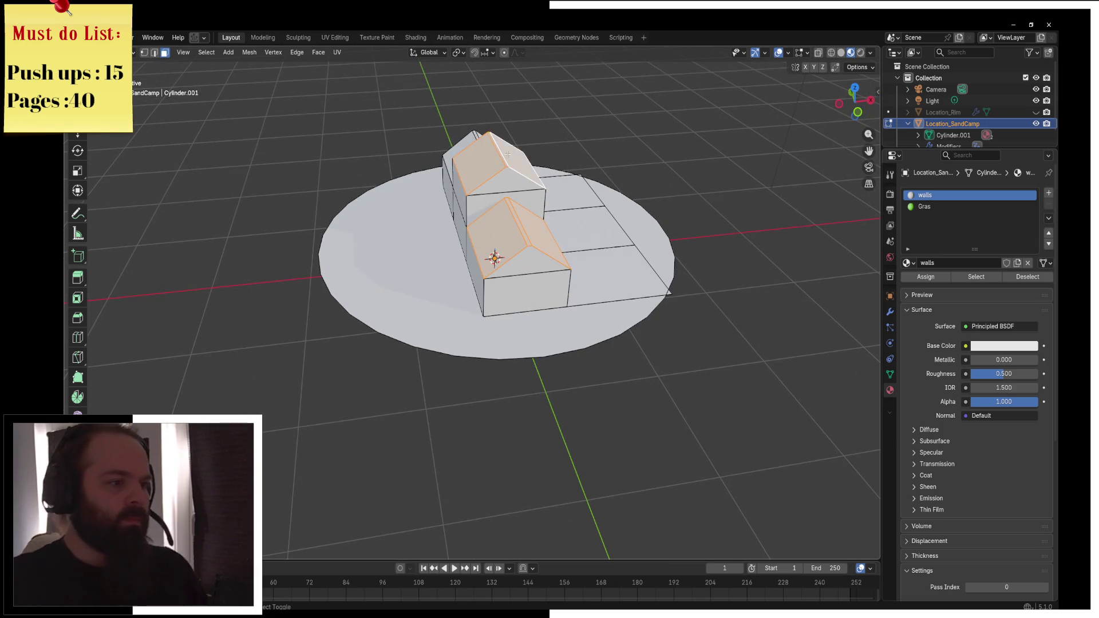
drag(508, 155, 524, 239)
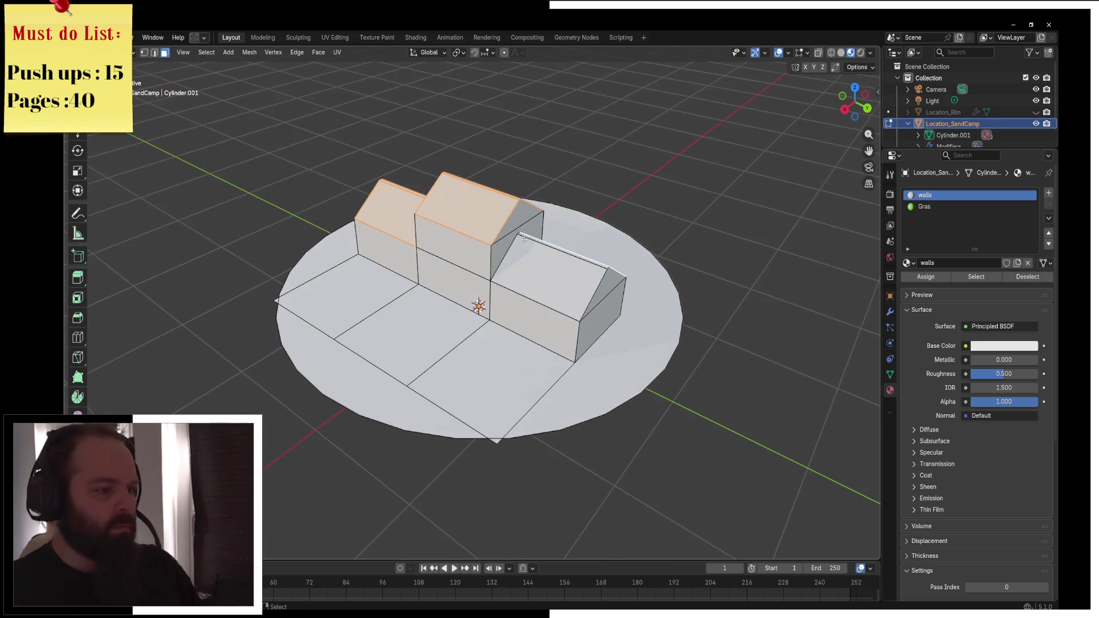
shift+click(544, 244)
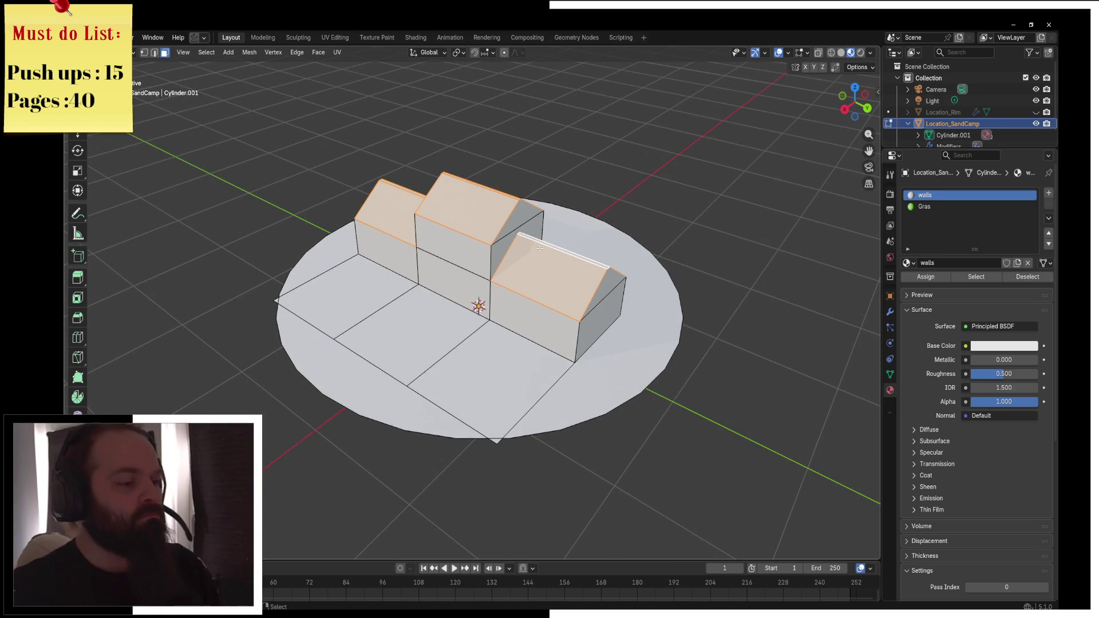
click(1049, 193)
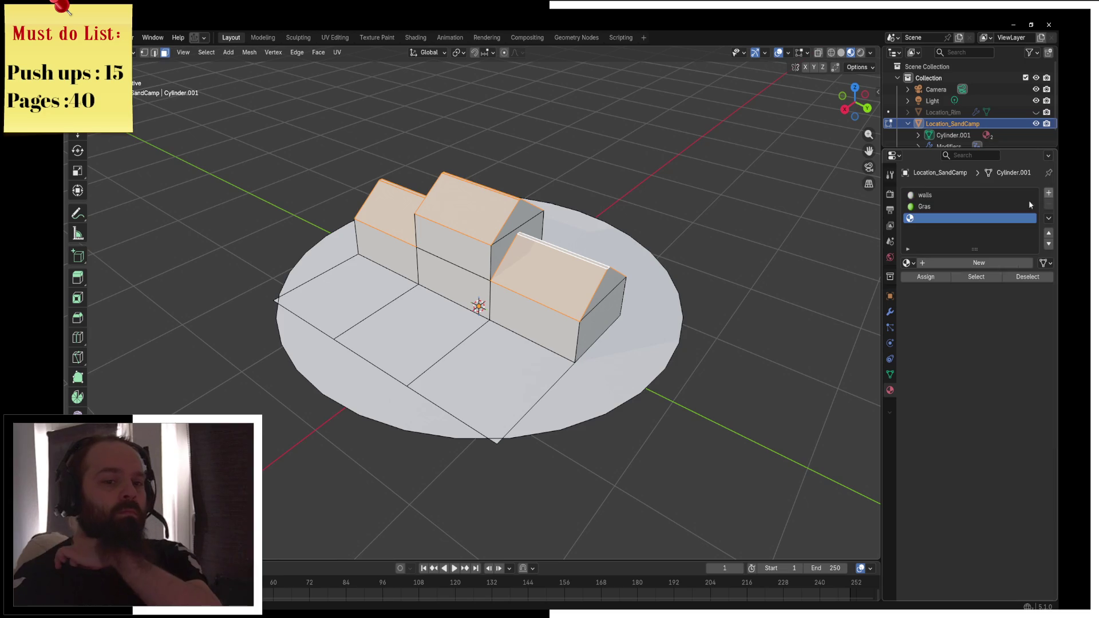
Create a new material named Roof with base colour #511A00 and assign it to the roofs
click(911, 263)
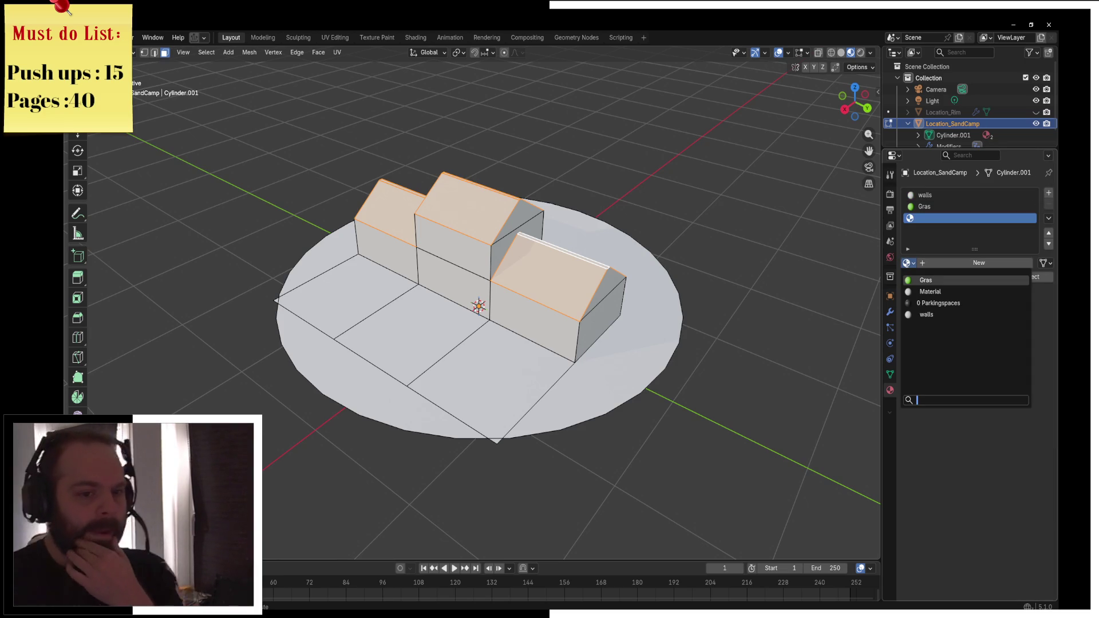
click(967, 263)
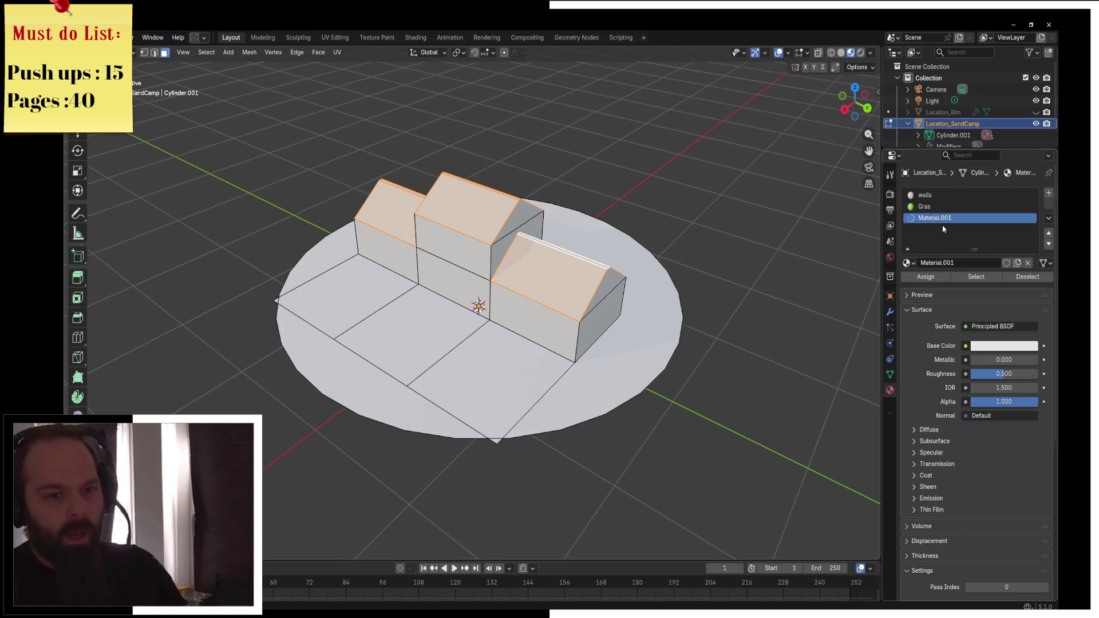
double_click(943, 218)
text(R)
key(Return)
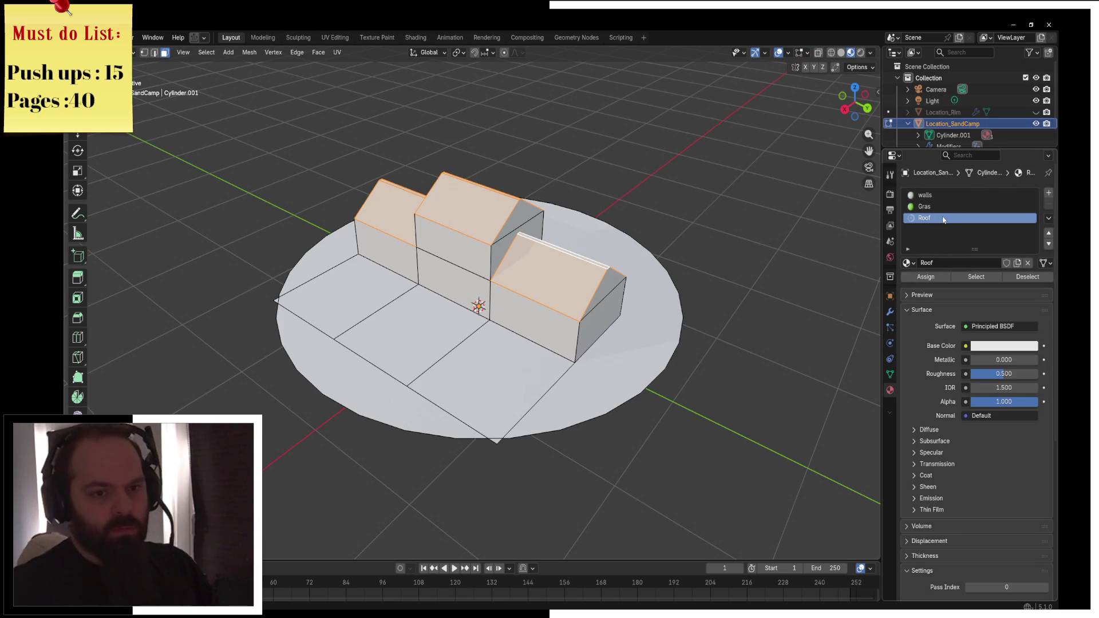
click(994, 346)
drag(962, 219, 968, 234)
drag(1027, 197, 1024, 218)
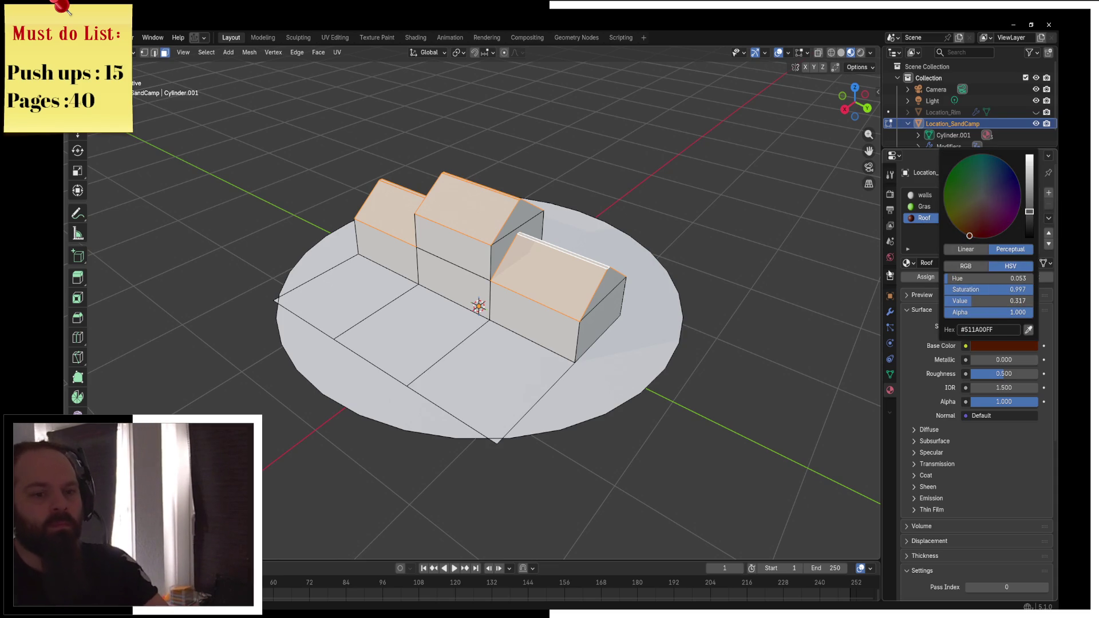
click(926, 276)
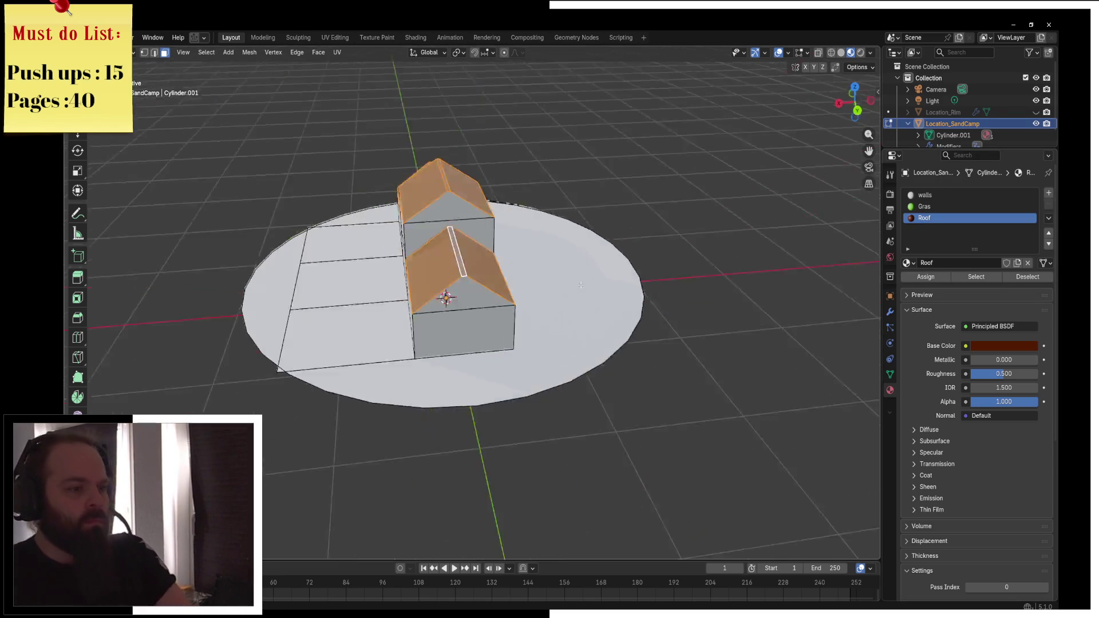
Hide the round ground disc face and select the three floor faces
click(481, 313)
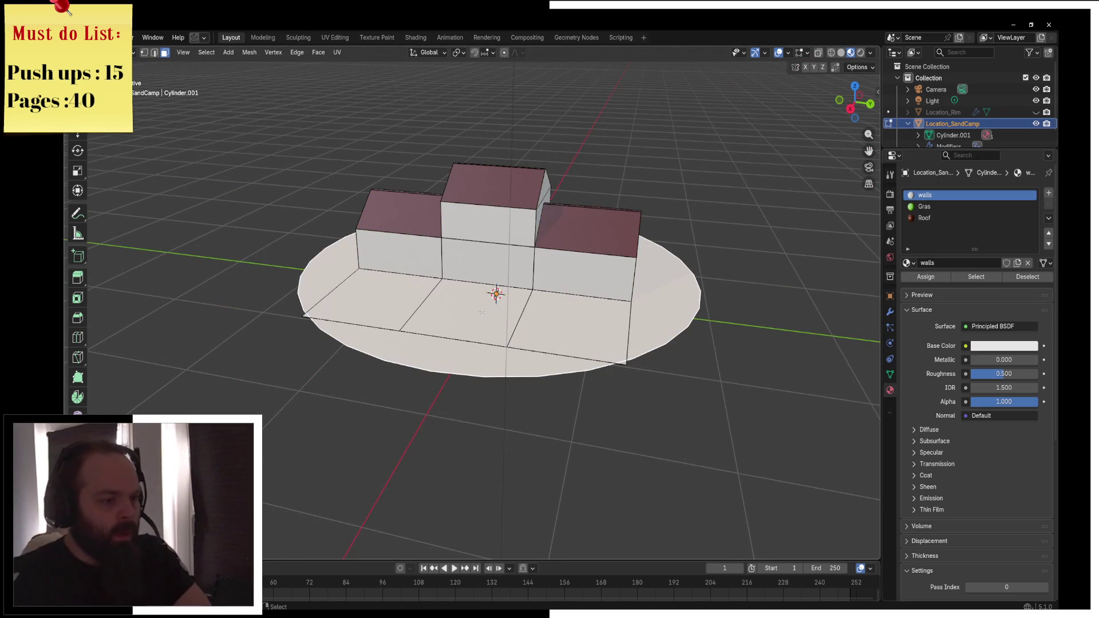
key(h)
click(378, 297)
shift+click(470, 312)
shift+click(572, 327)
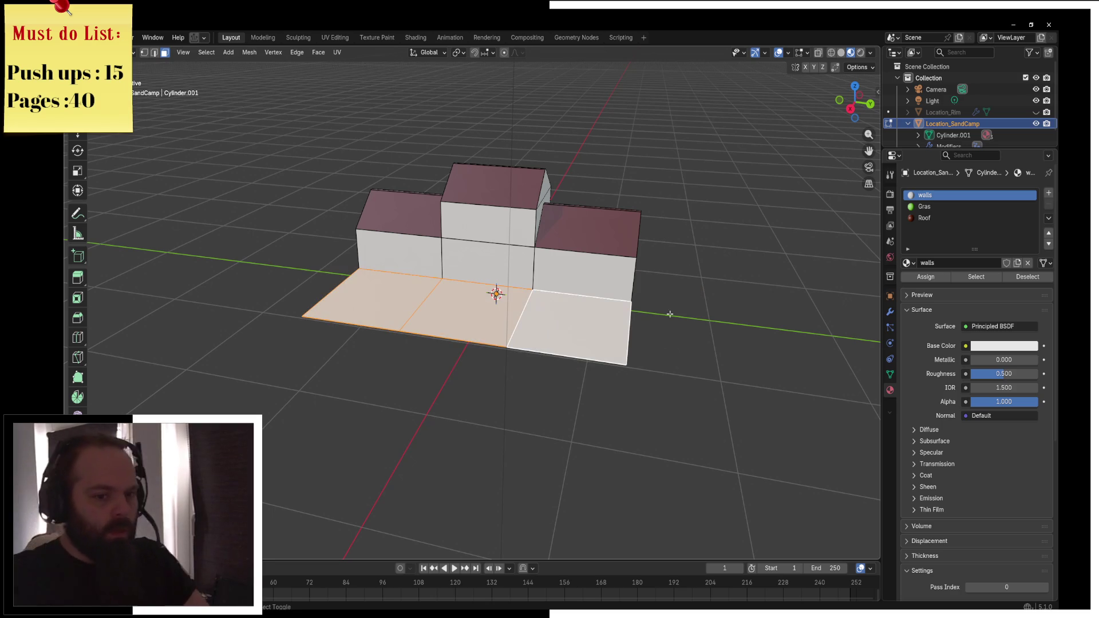
Add a fourth slot with the Parkingspaces material and assign it to the floor faces
click(1049, 193)
click(908, 263)
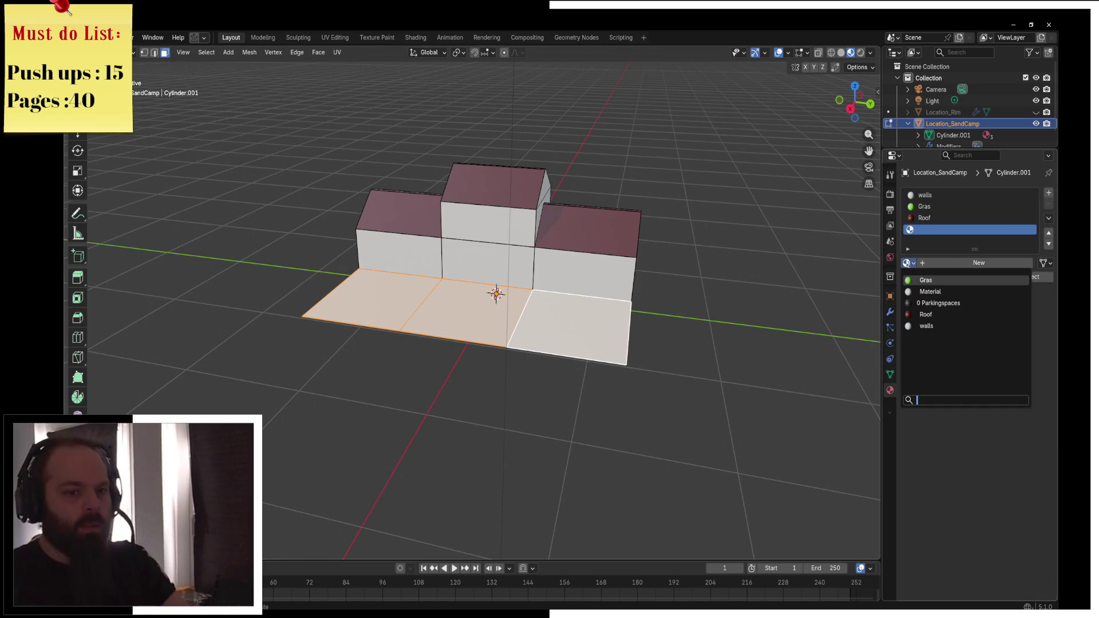
text(park)
key(Return)
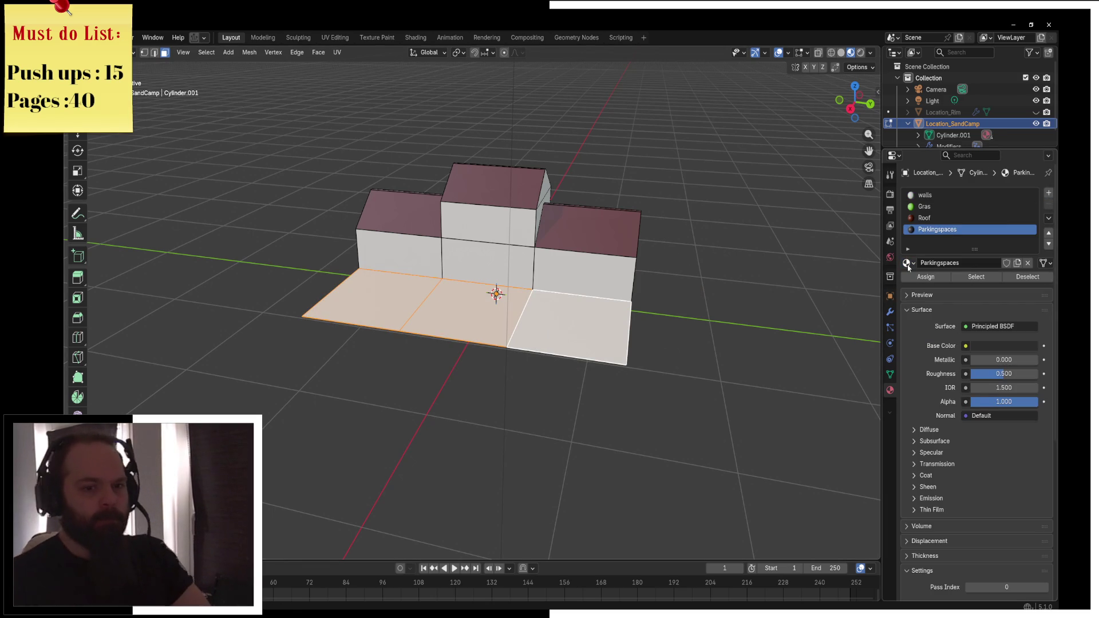
click(926, 277)
Return to object mode, orbit to a low side view, then re-enter edit mode on Location_SandCamp
key(ctrl+Tab)
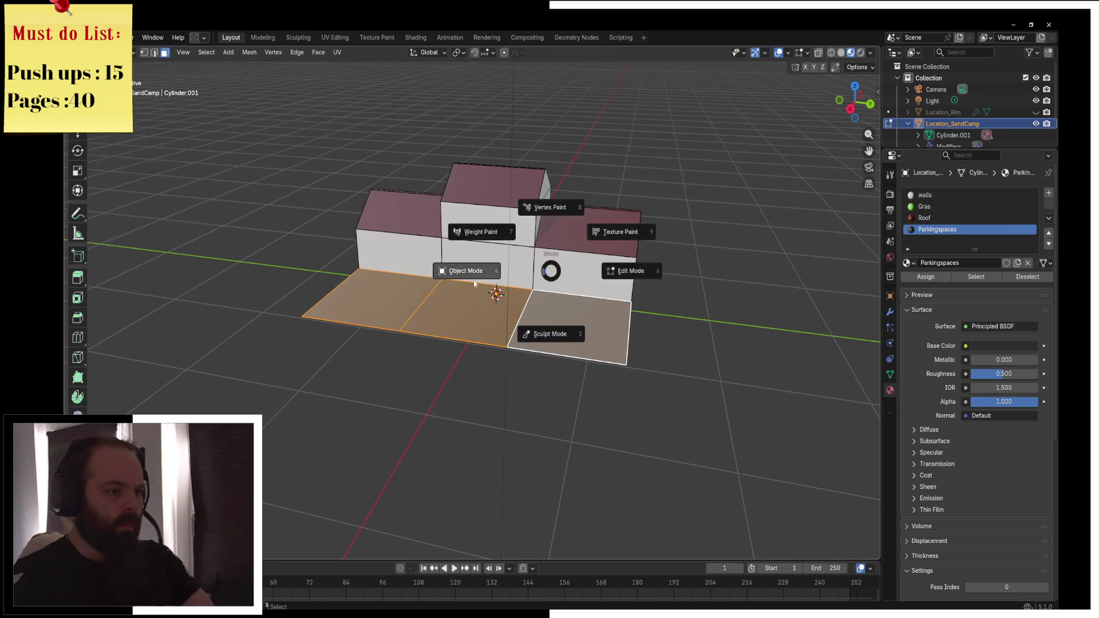
click(488, 283)
key(Tab)
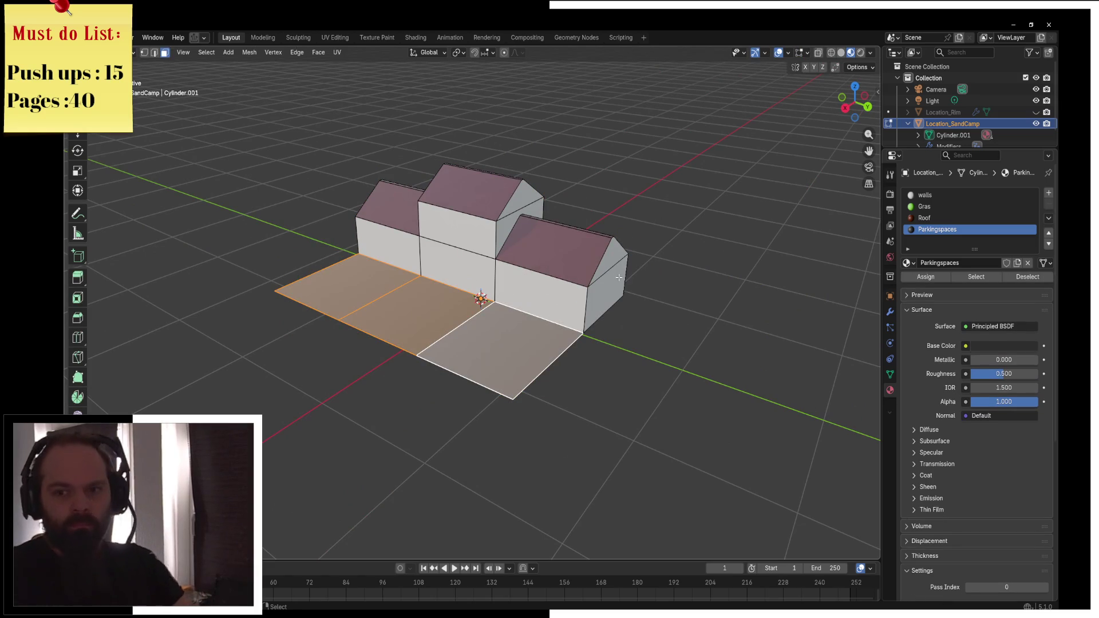
key(ctrl+Tab)
click(516, 284)
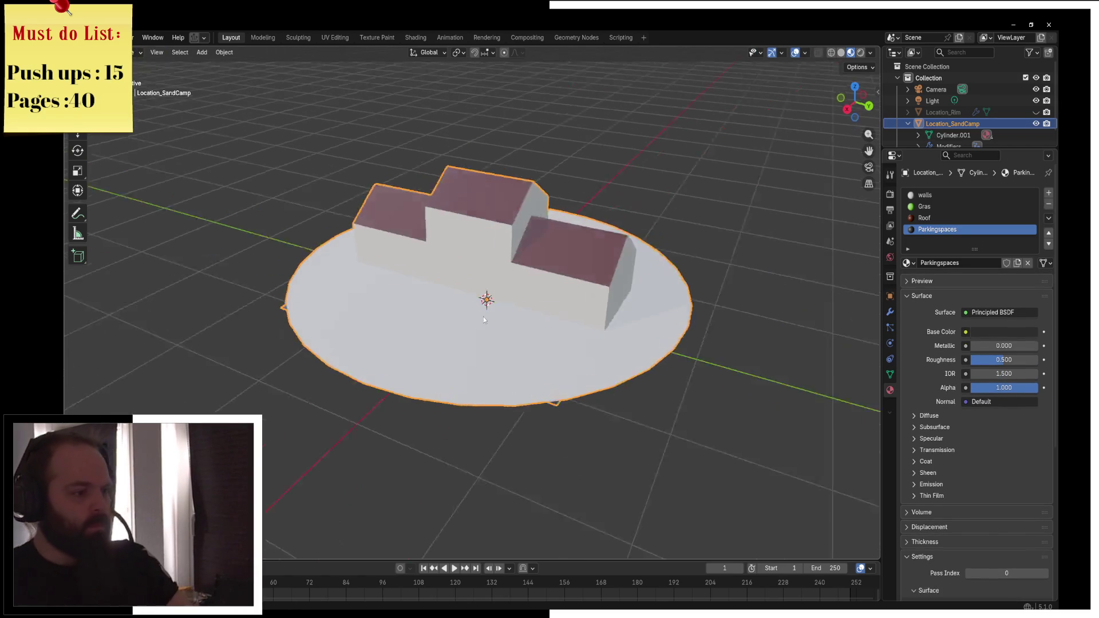
key(ctrl+Tab)
key(Escape)
mouse_move(620, 329)
mouse_down()
mouse_move(502, 310)
mouse_move(555, 298)
mouse_up()
key(ctrl+Tab)
click(590, 307)
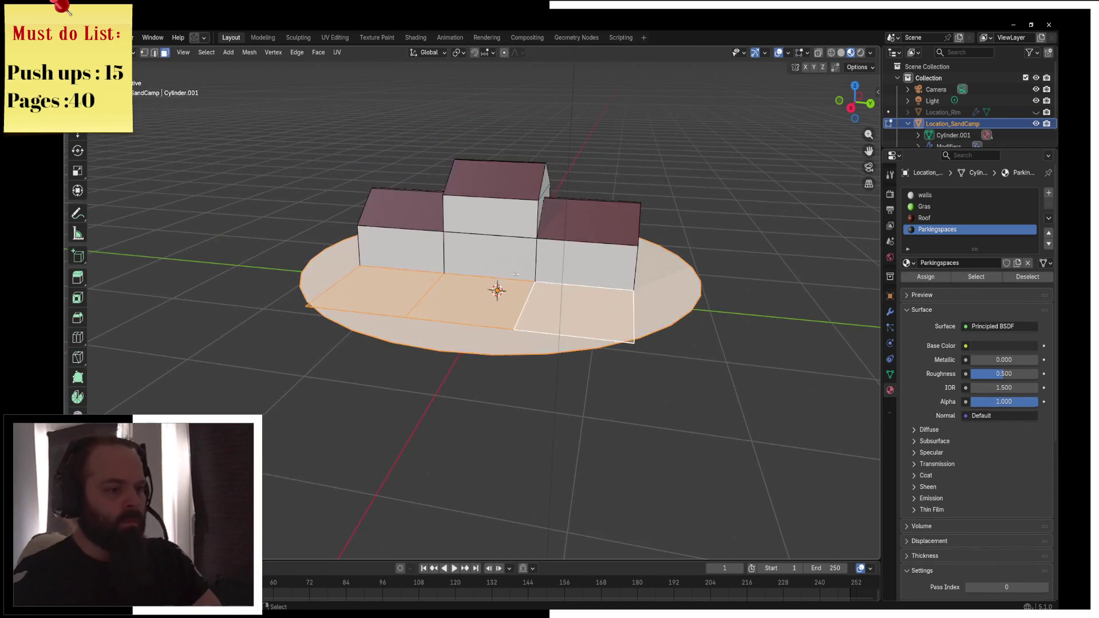
Select the middle house's front wall face and scale it down to a door-sized rectangle
scroll(519, 258, up, 5)
click(519, 235)
scroll(518, 235, down, 3)
mouse_move(519, 235)
mouse_down()
mouse_move(526, 259)
mouse_move(556, 244)
mouse_up()
scroll(525, 259, up, 3)
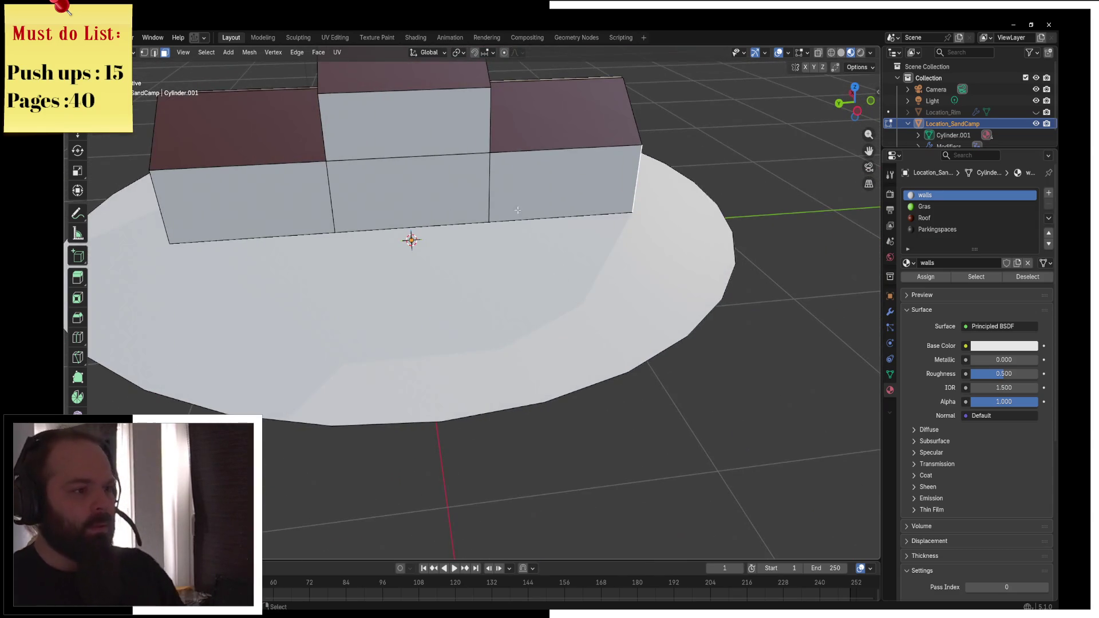
scroll(484, 214, down, 3)
scroll(554, 214, up, 4)
key(KP_Decimal)
key(s)
key(x)
key(y)
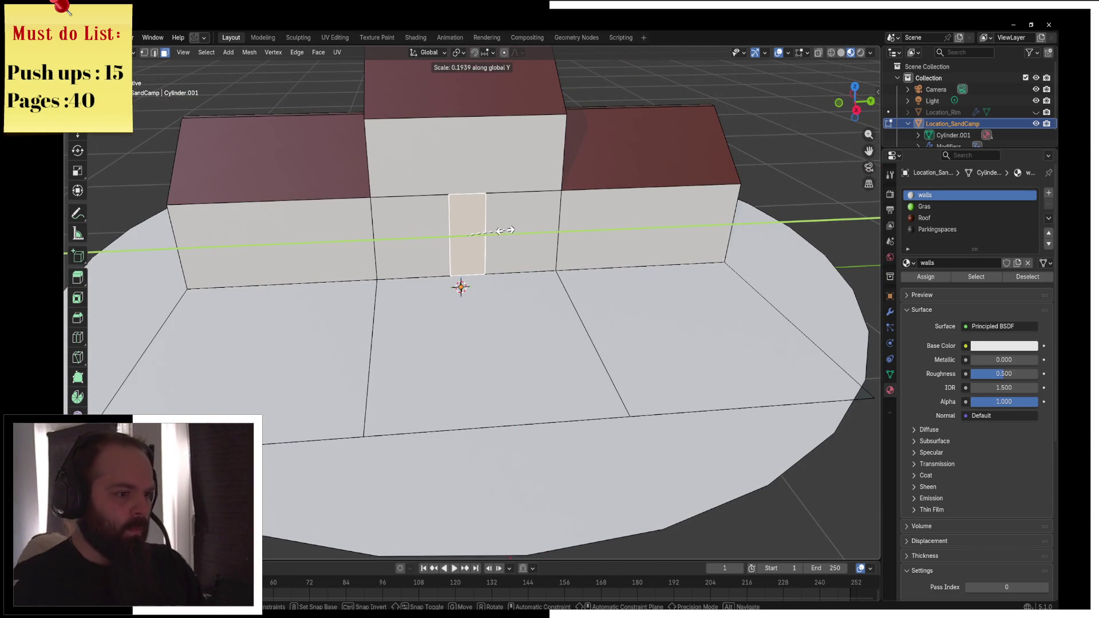
key(y)
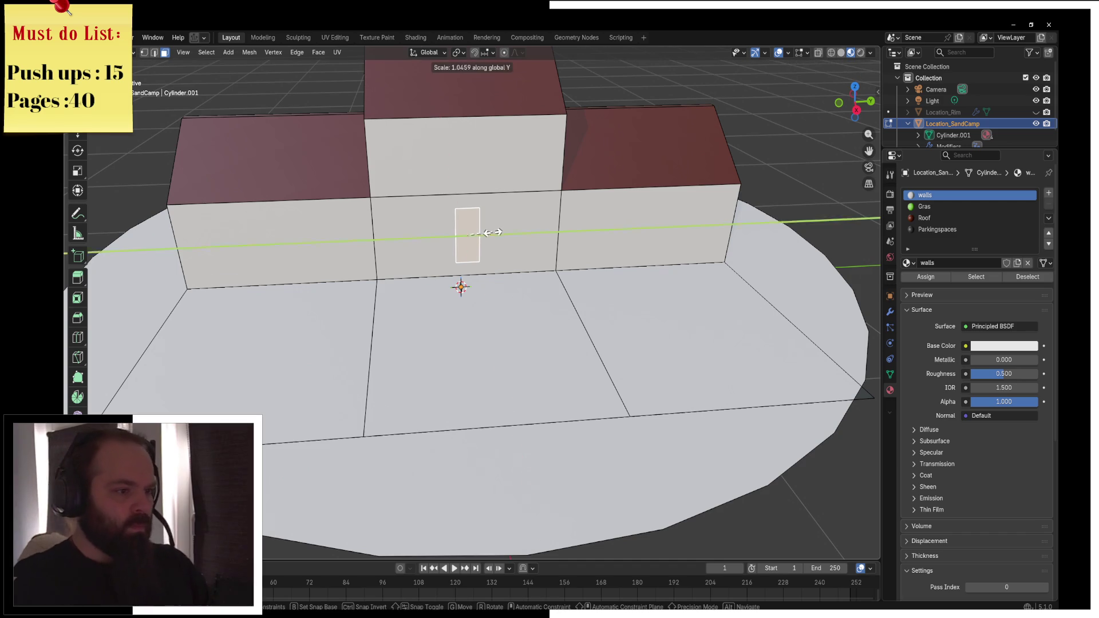
click(496, 234)
Move the door rectangle into place and adjust its width and height
key(g)
key(z)
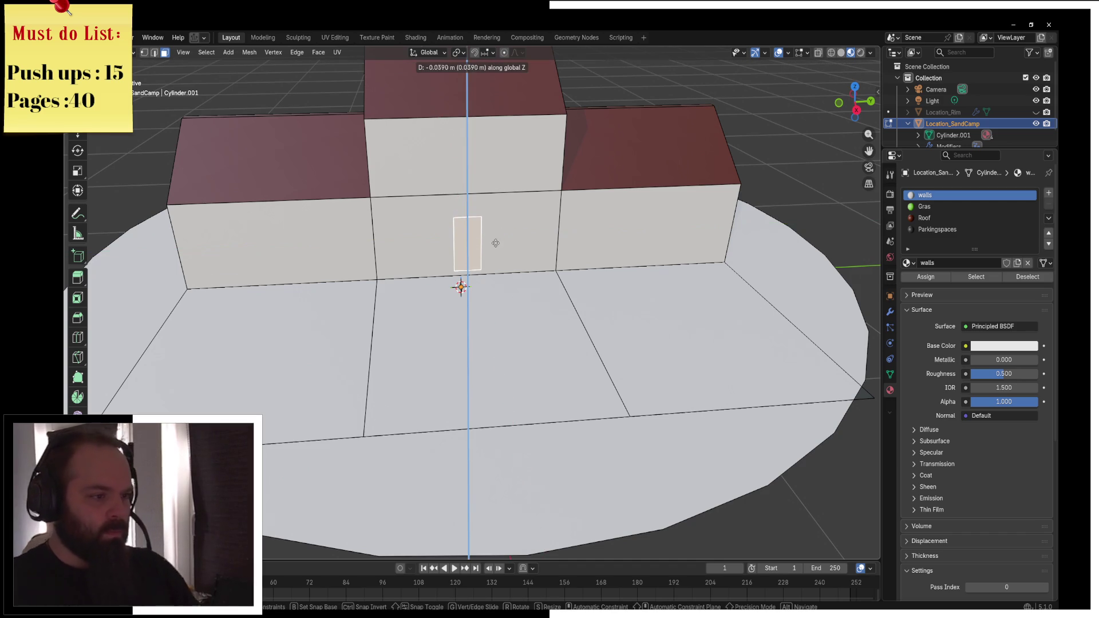
key(x)
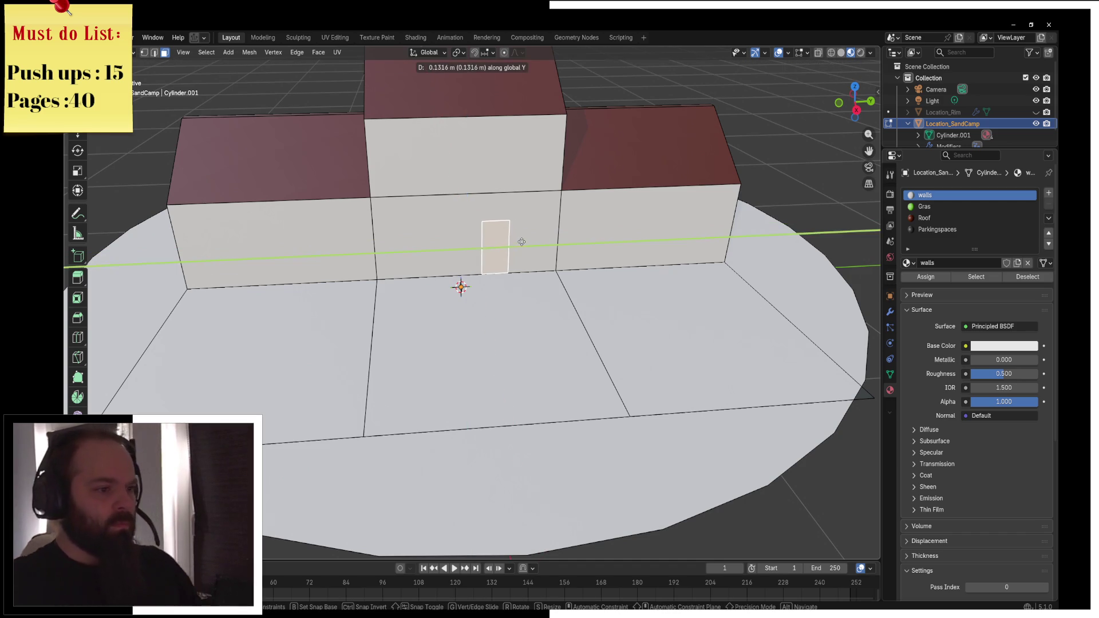
click(481, 246)
scroll(460, 247, up, 3)
key(KP_Decimal)
key(s)
click(570, 266)
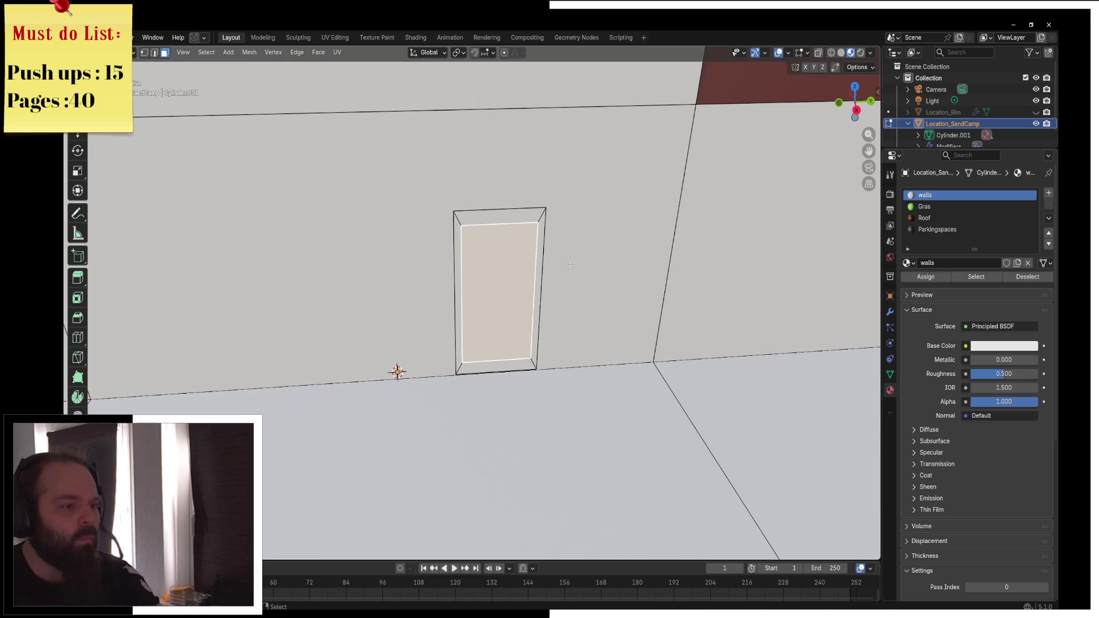
key(s)
key(z)
click(520, 239)
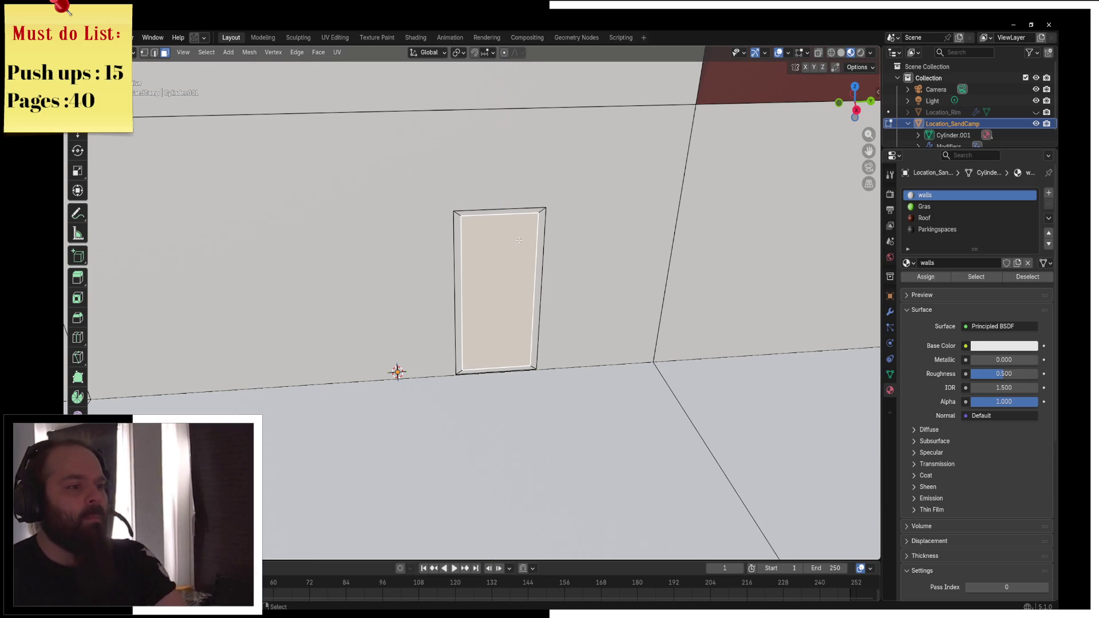
key(s)
key(z)
click(504, 295)
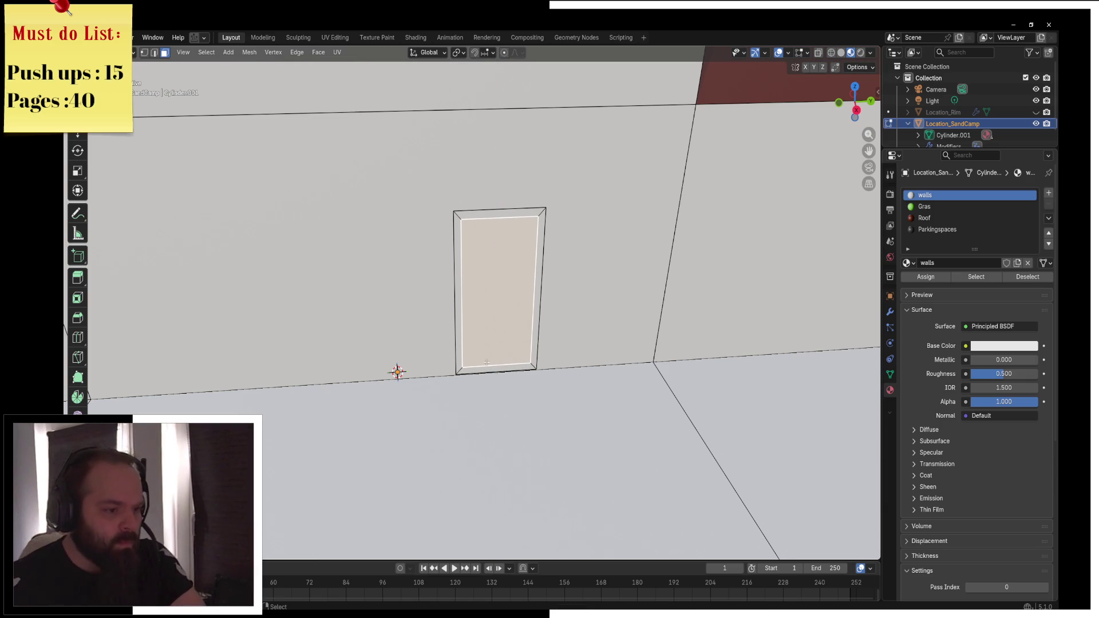
Delete the door face while keeping its edge outline
key(x)
key(Escape)
key(x)
key(Escape)
key(x)
click(495, 319)
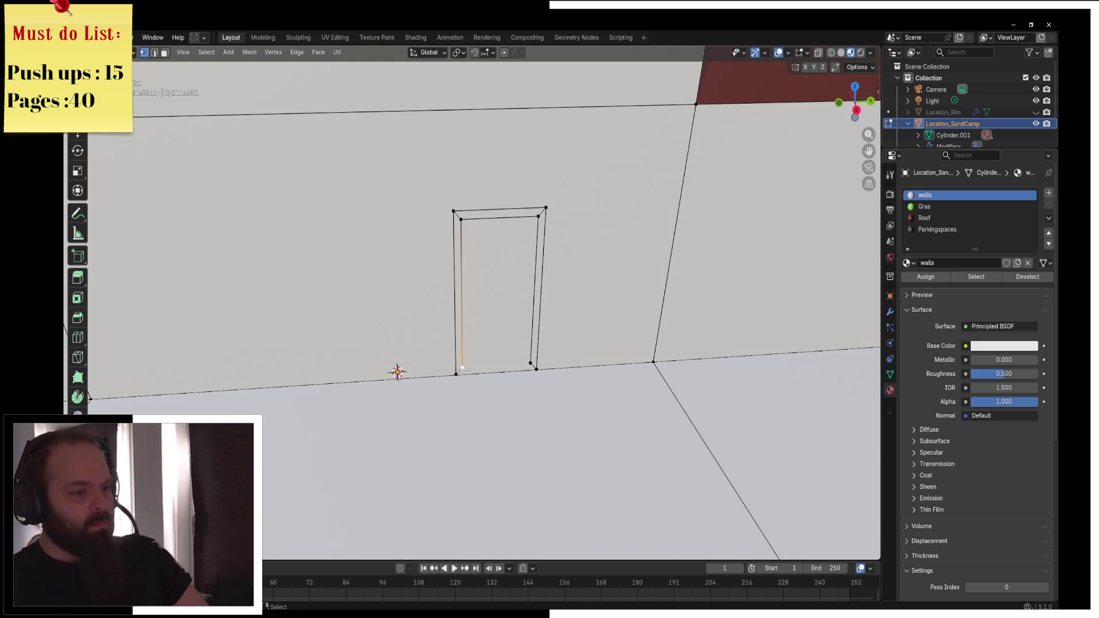
Change the snapping target and try vertical resizes and moves of the door outline
key(s)
key(z)
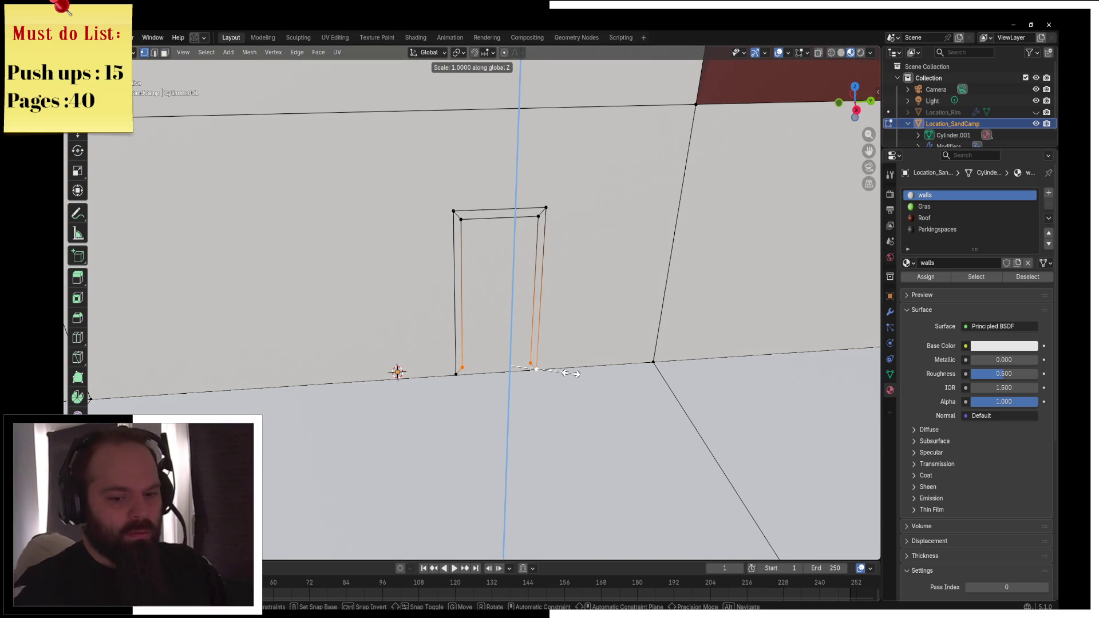
key(Escape)
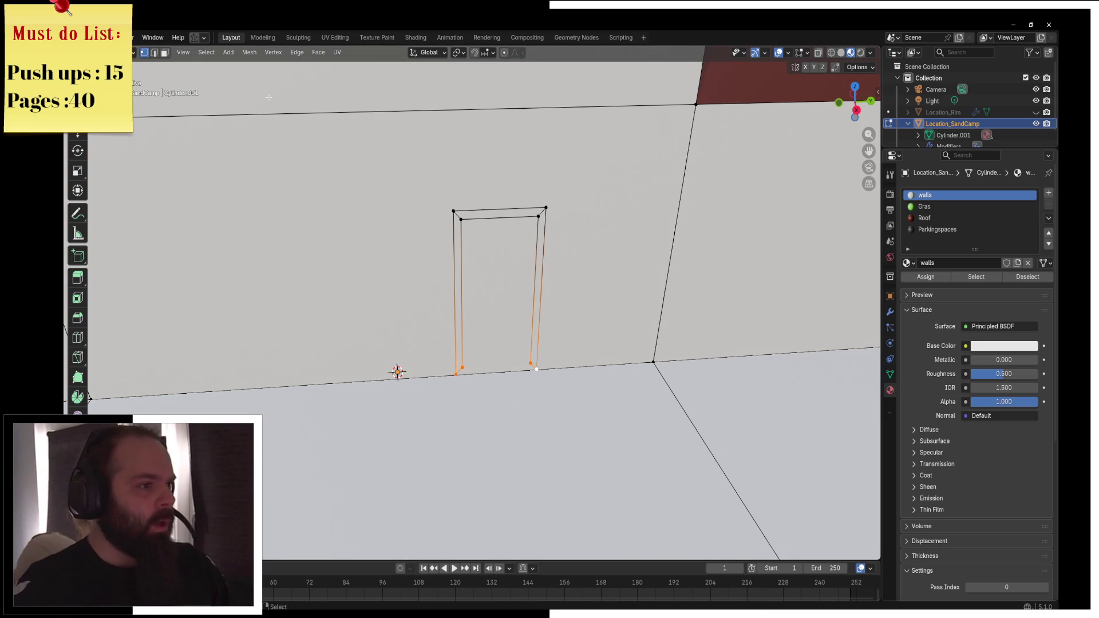
click(488, 50)
click(491, 127)
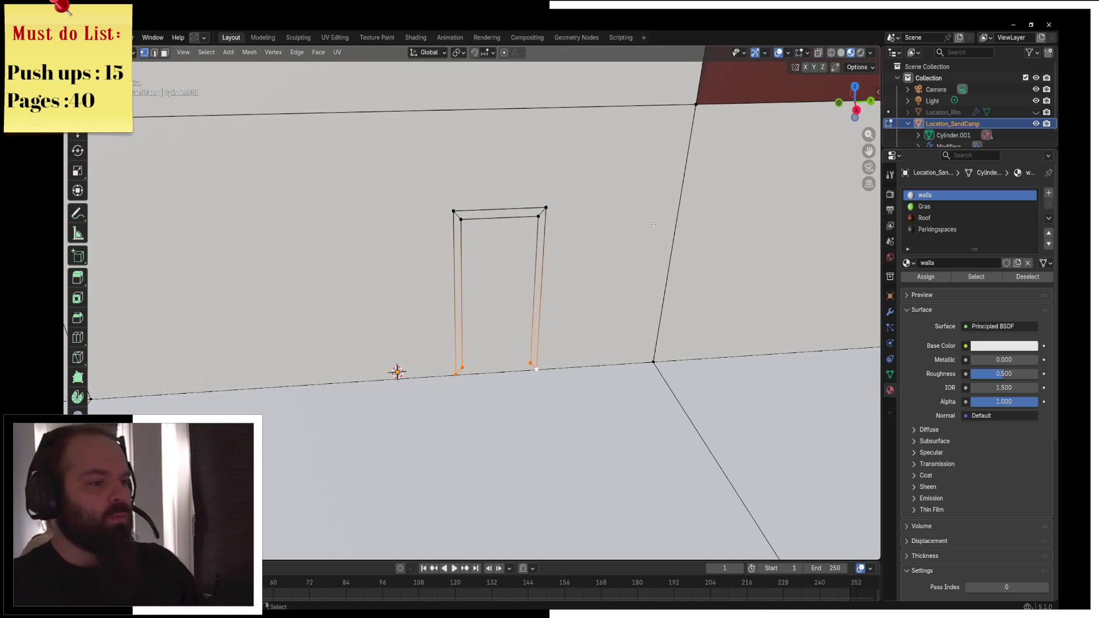
key(s)
key(z)
key(Escape)
key(g)
key(z)
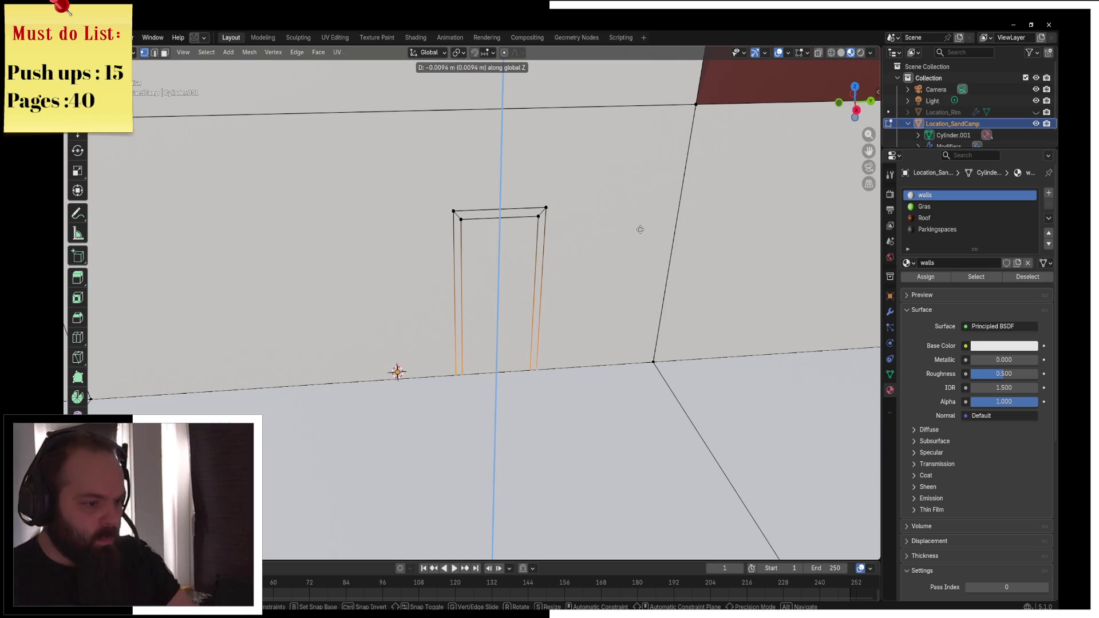
key(Escape)
Extrude the door frame faces out from the wall and add a fifth slot with a new material
key(a)
key(alt+a)
click(538, 212)
key(e)
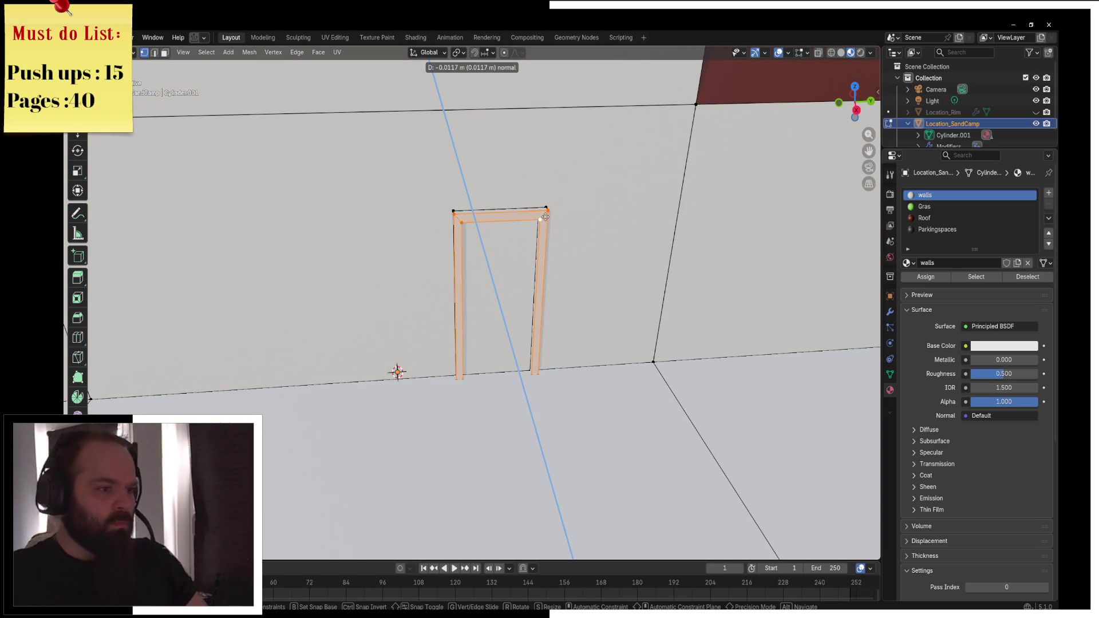
click(547, 217)
key(grave)
scroll(504, 233, down, 6)
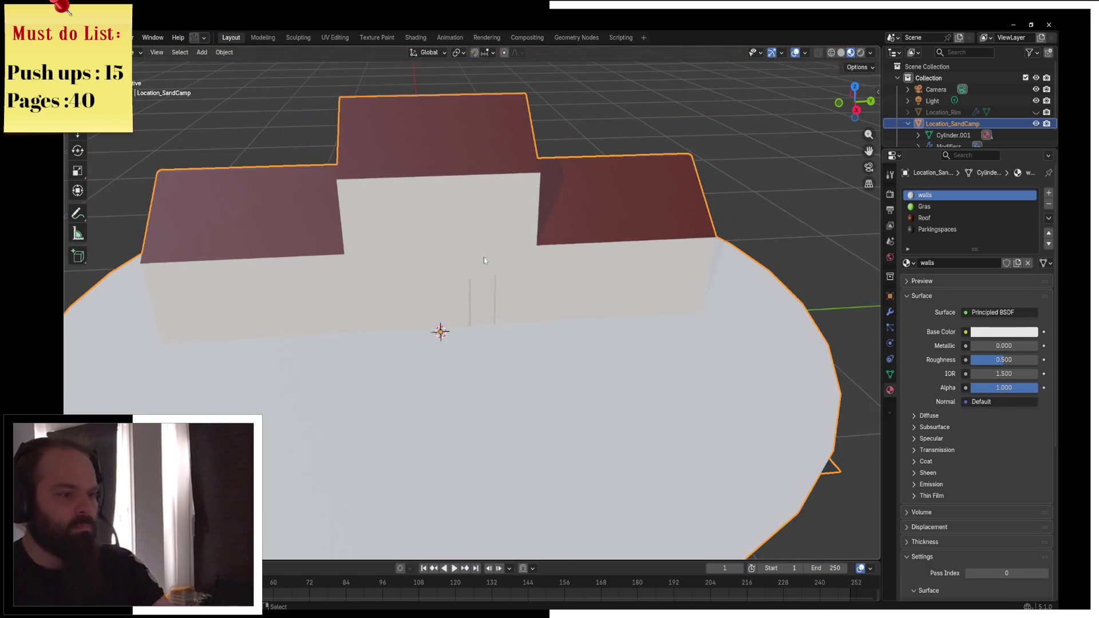
scroll(515, 266, up, 1)
scroll(504, 265, down, 1)
scroll(481, 263, up, 5)
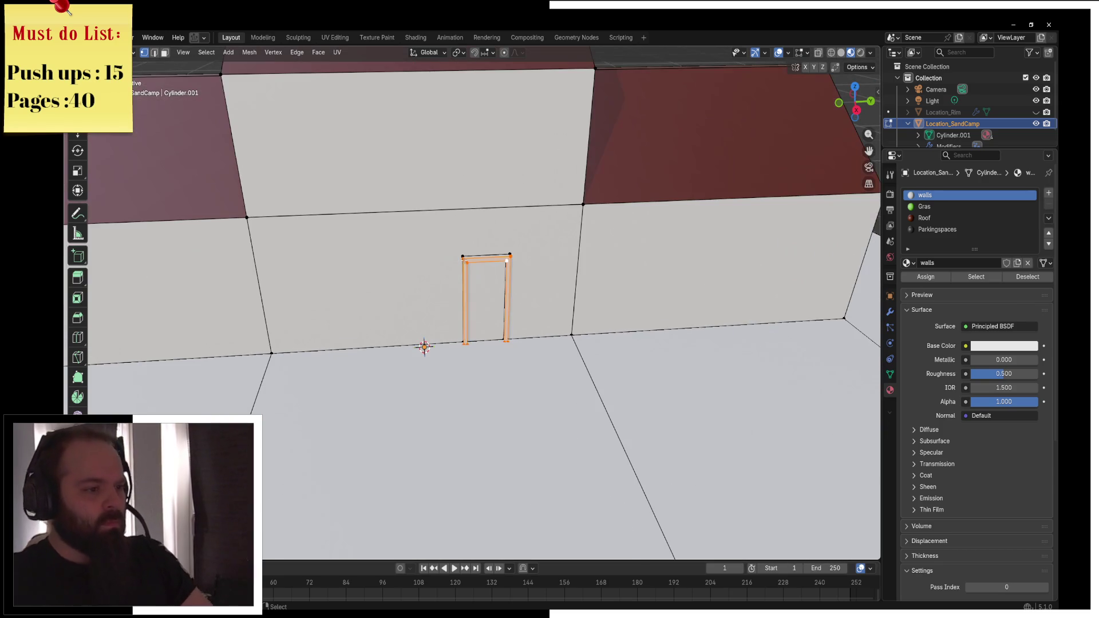
key(grave)
key(Escape)
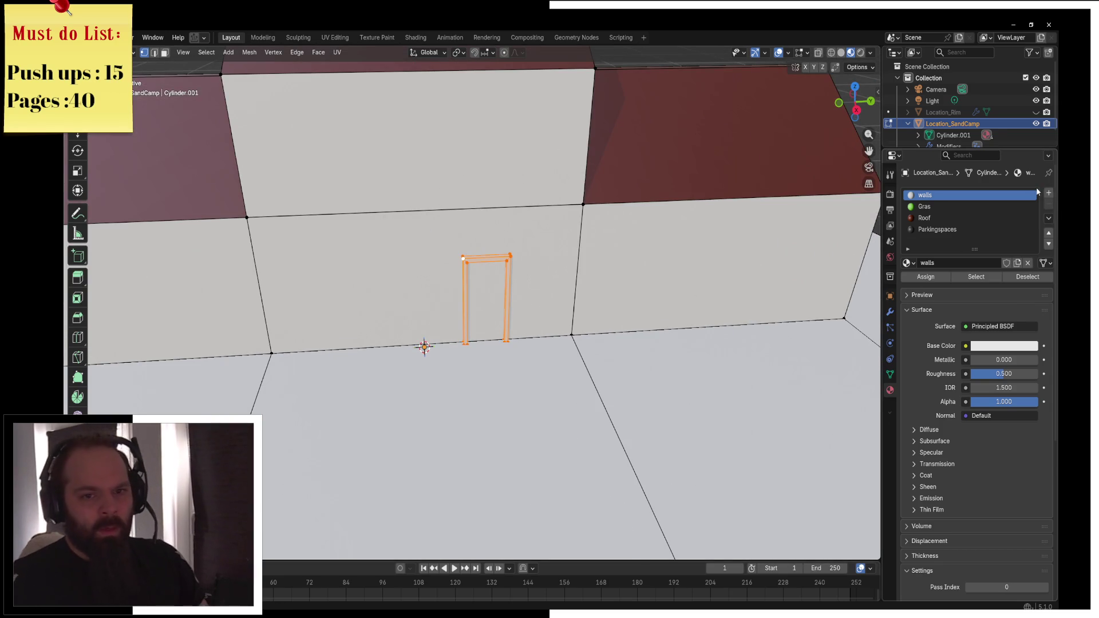
click(1049, 193)
click(957, 263)
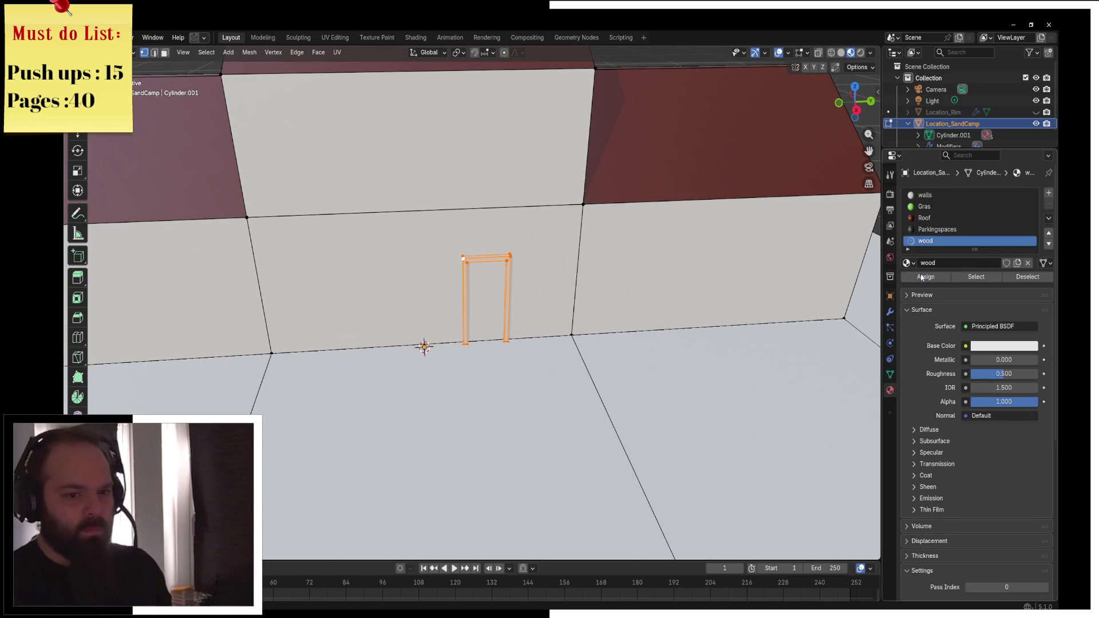
Assign the new wood material to the door frame with a red base colour and preview it
click(984, 346)
click(1013, 200)
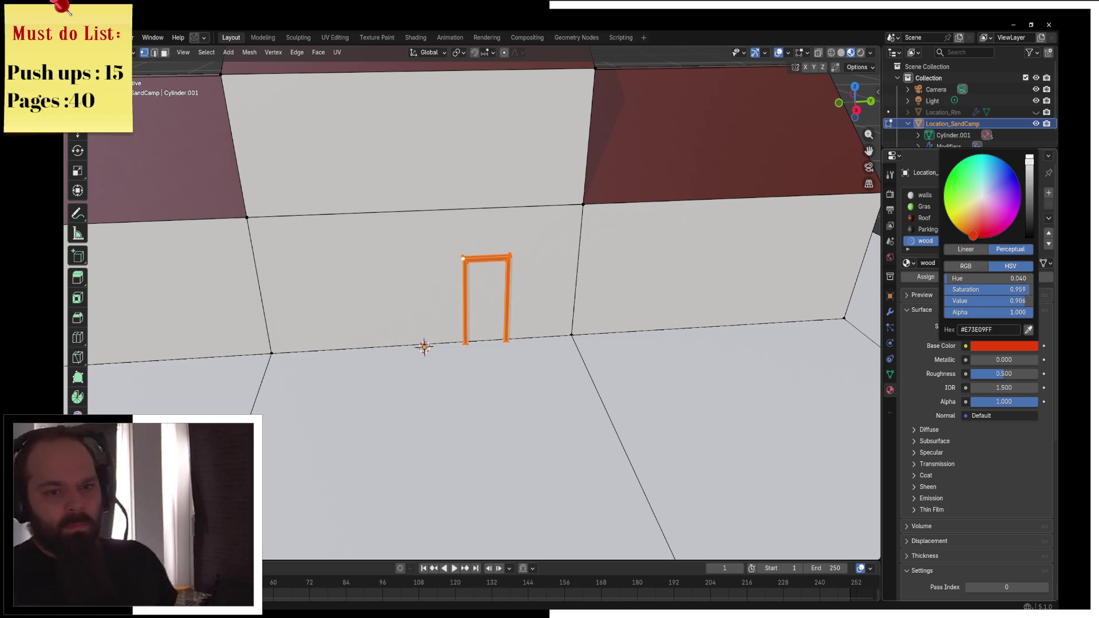
scroll(620, 303, down, 3)
scroll(620, 303, down, 3)
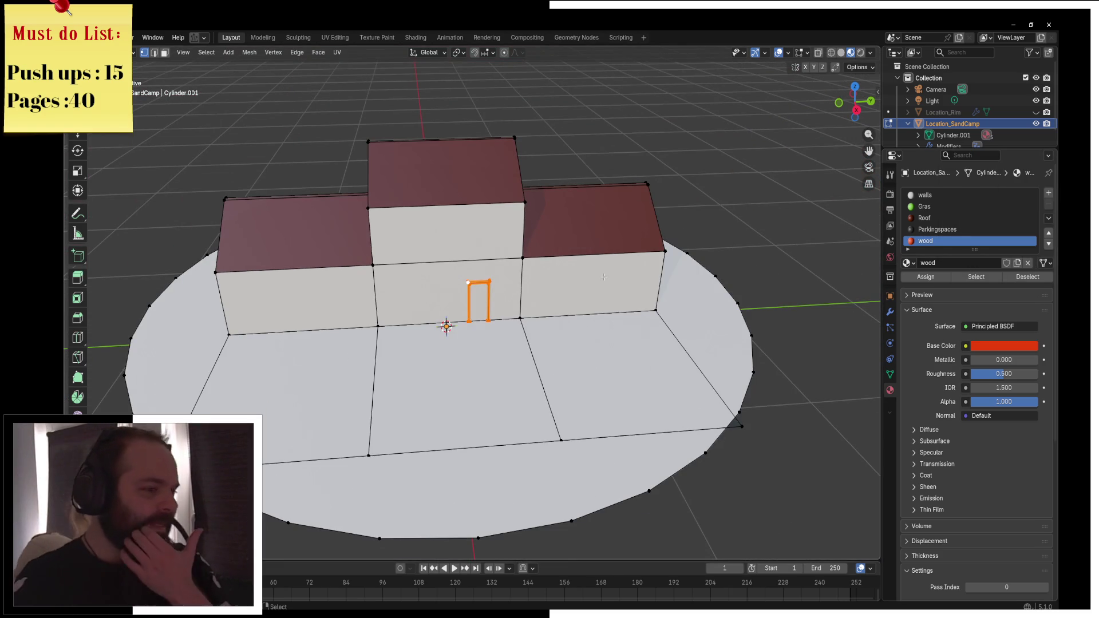
key(ctrl+Tab)
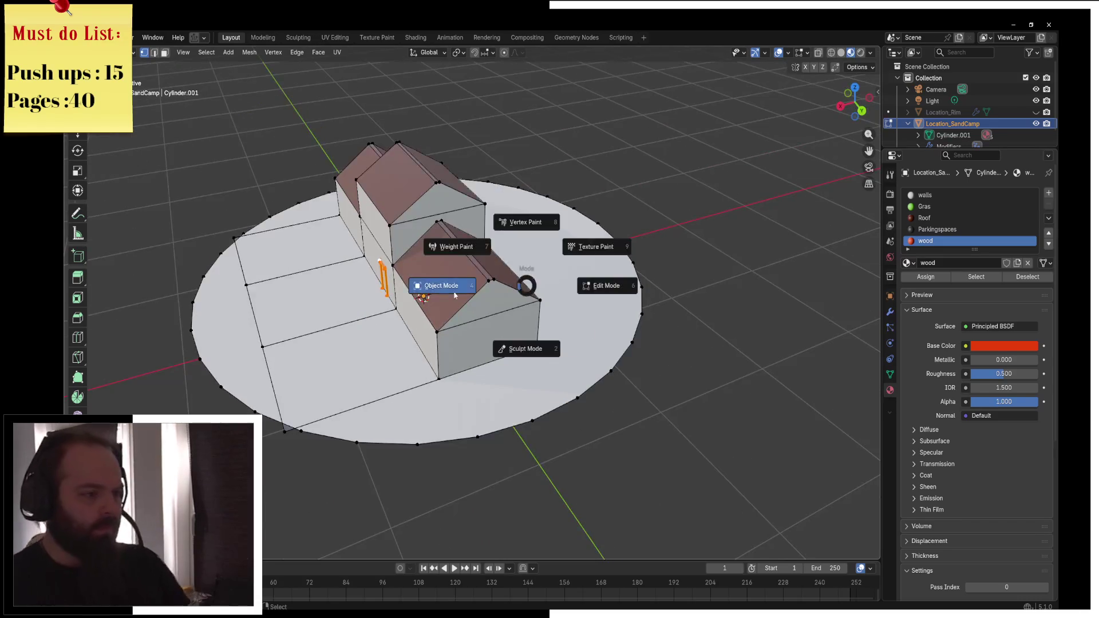
click(435, 285)
key(ctrl+Tab)
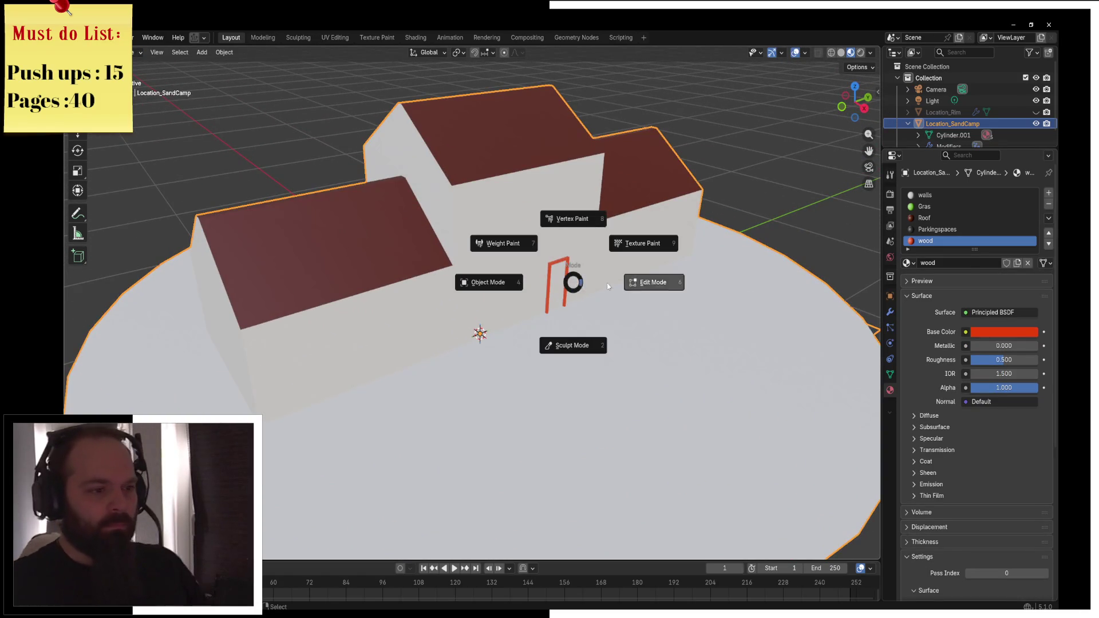
click(630, 283)
Change the wood base colour to orange (#E79100), check it in object mode, then switch to edge select
click(990, 348)
click(958, 229)
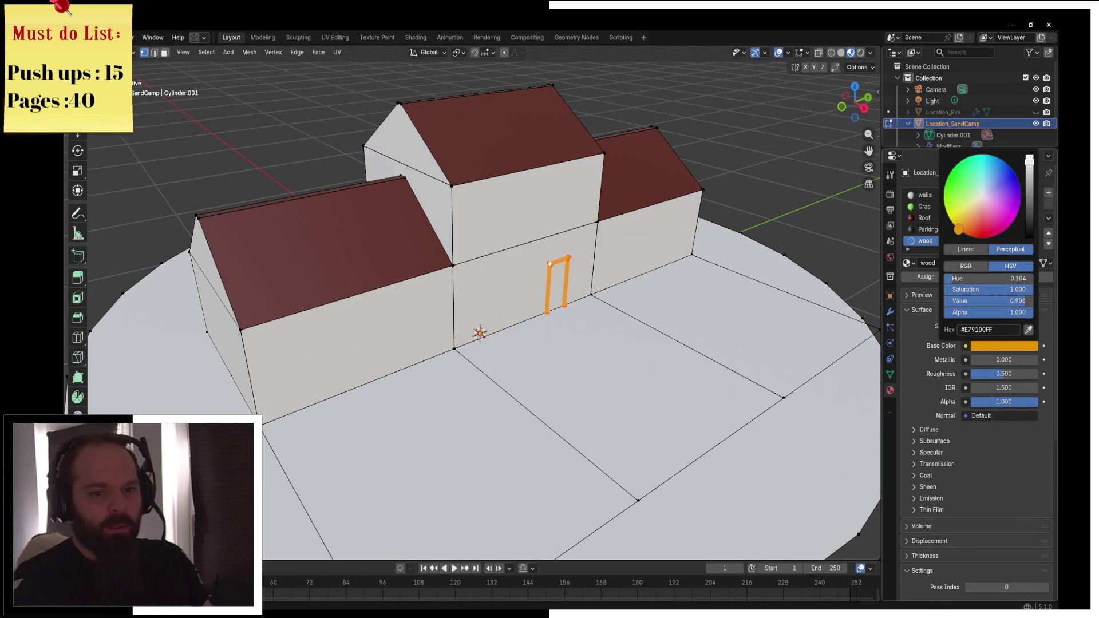
key(ctrl+Tab)
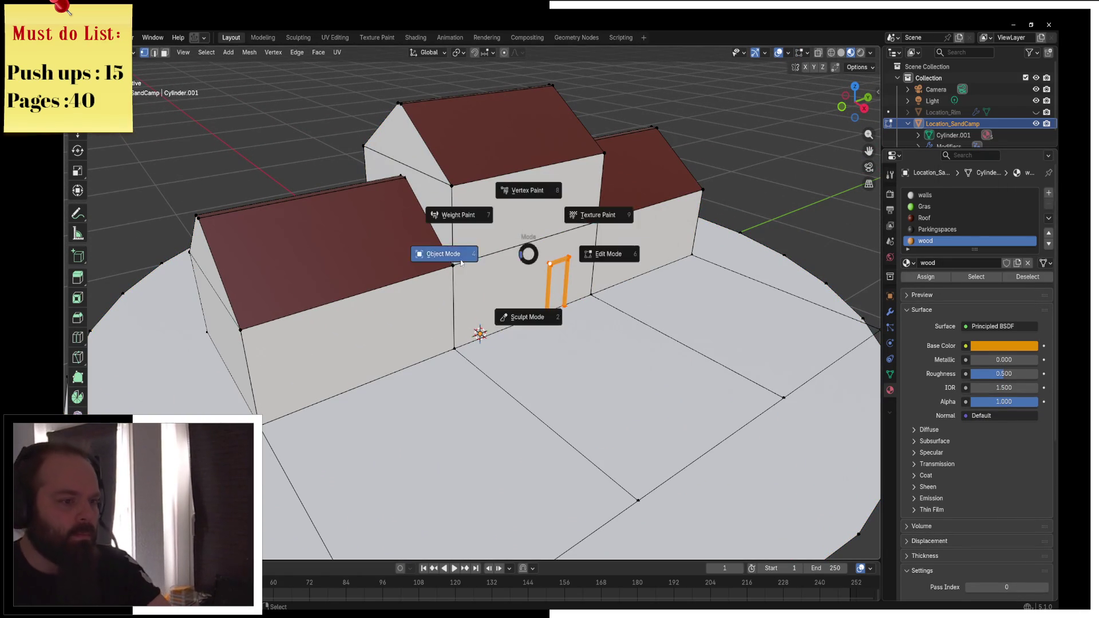
click(570, 277)
key(ctrl+Tab)
click(633, 273)
scroll(410, 192, up, 5)
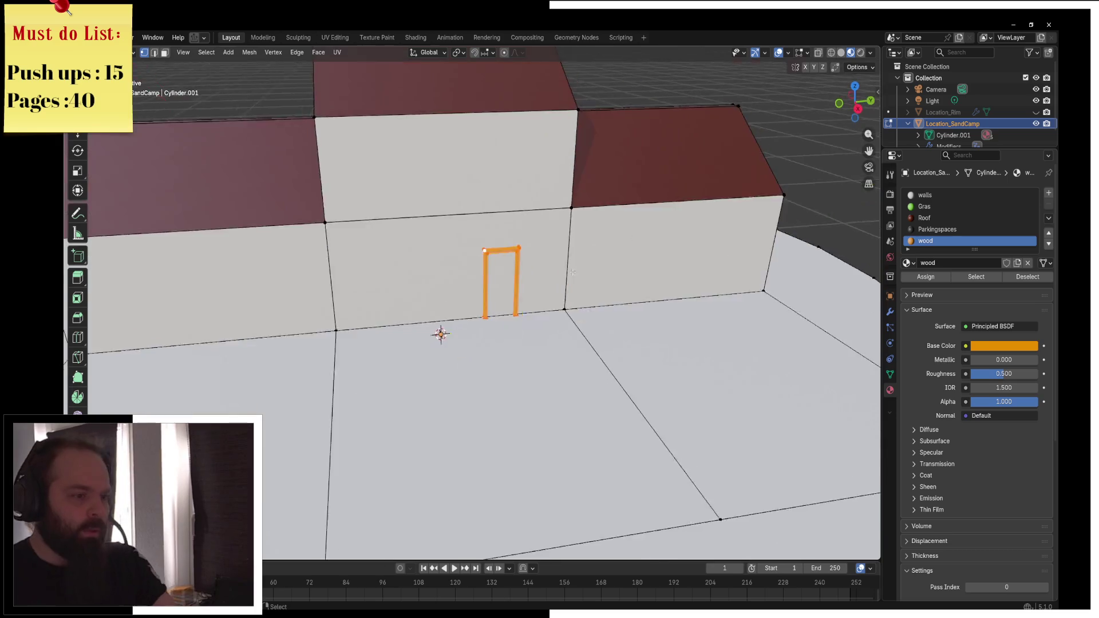
click(154, 52)
mouse_move(435, 258)
mouse_down()
mouse_move(401, 246)
mouse_move(492, 224)
mouse_move(438, 238)
mouse_up()
click(493, 224)
click(321, 245)
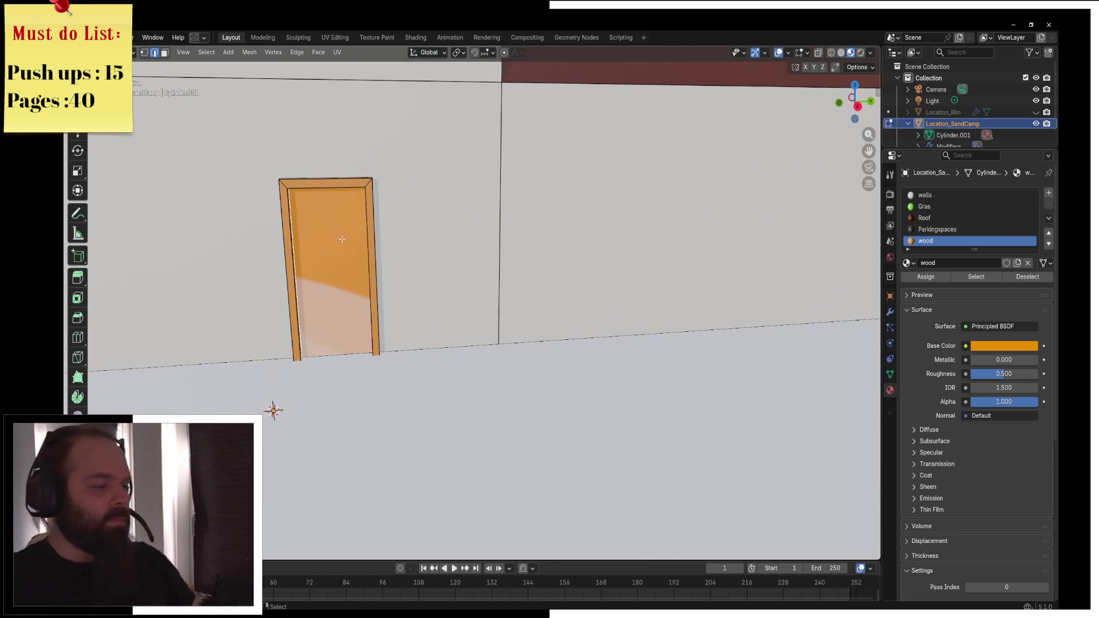
drag(341, 240, 515, 252)
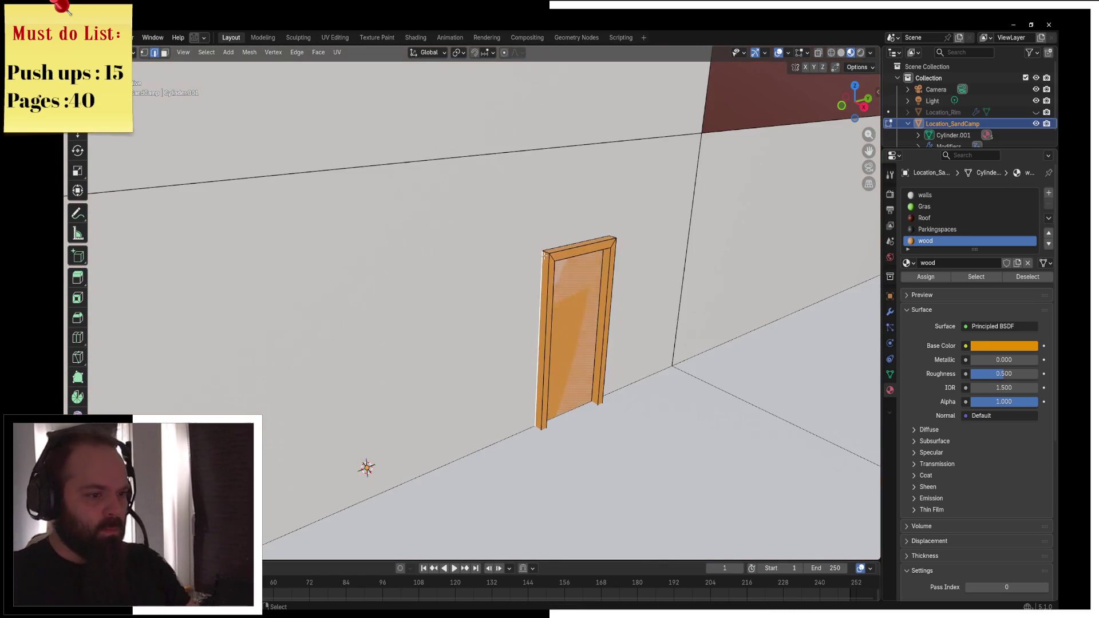
key(a)
key(g)
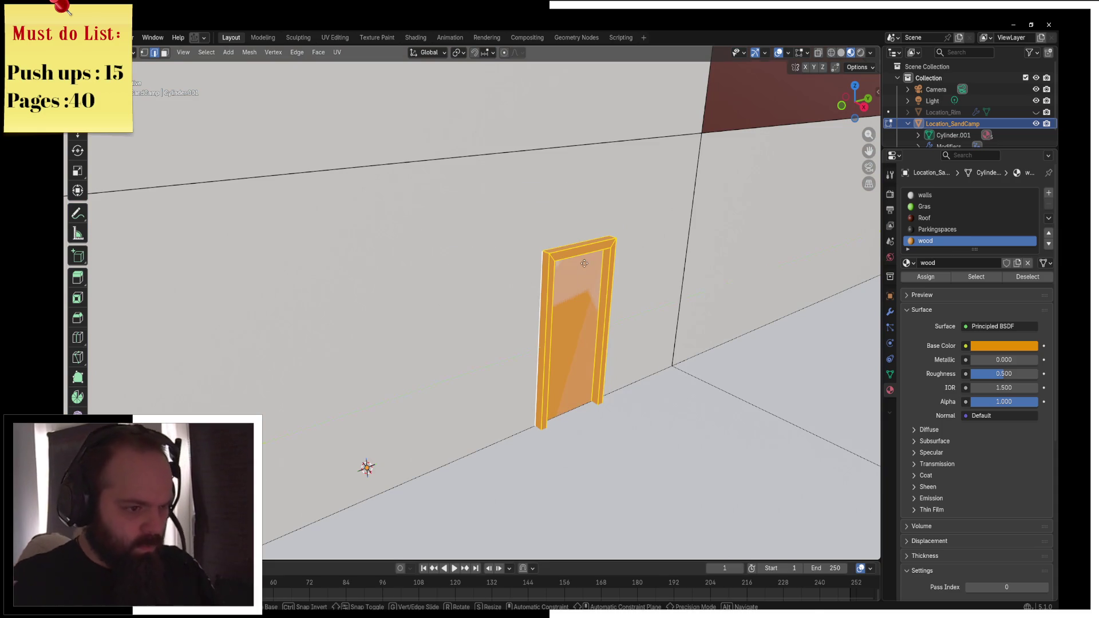
key(x)
key(Escape)
click(540, 265)
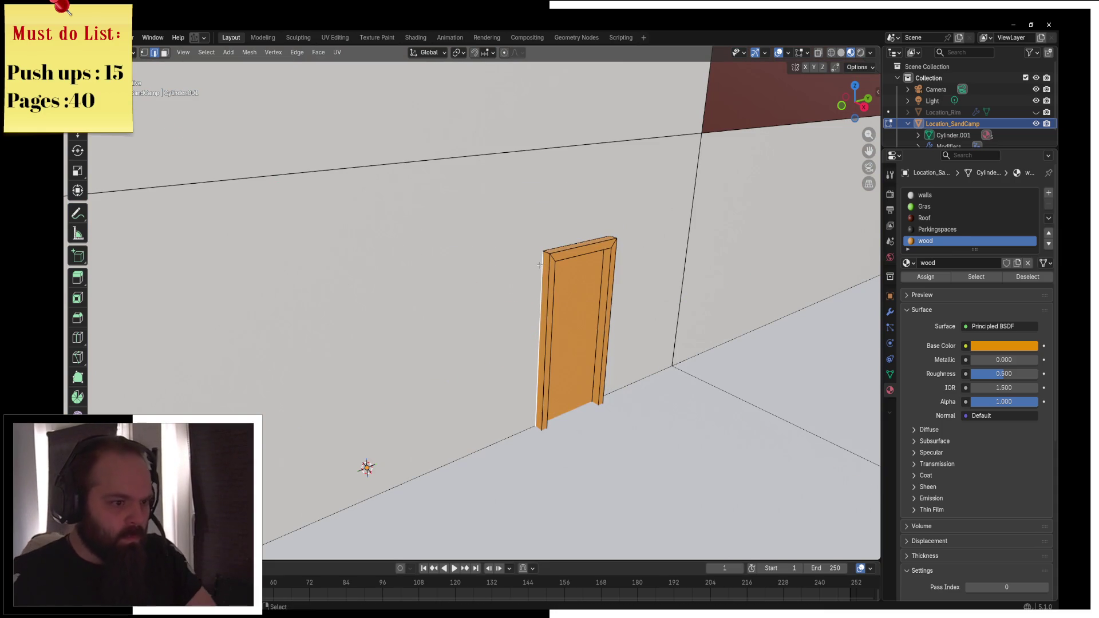
key(g)
key(y)
key(x)
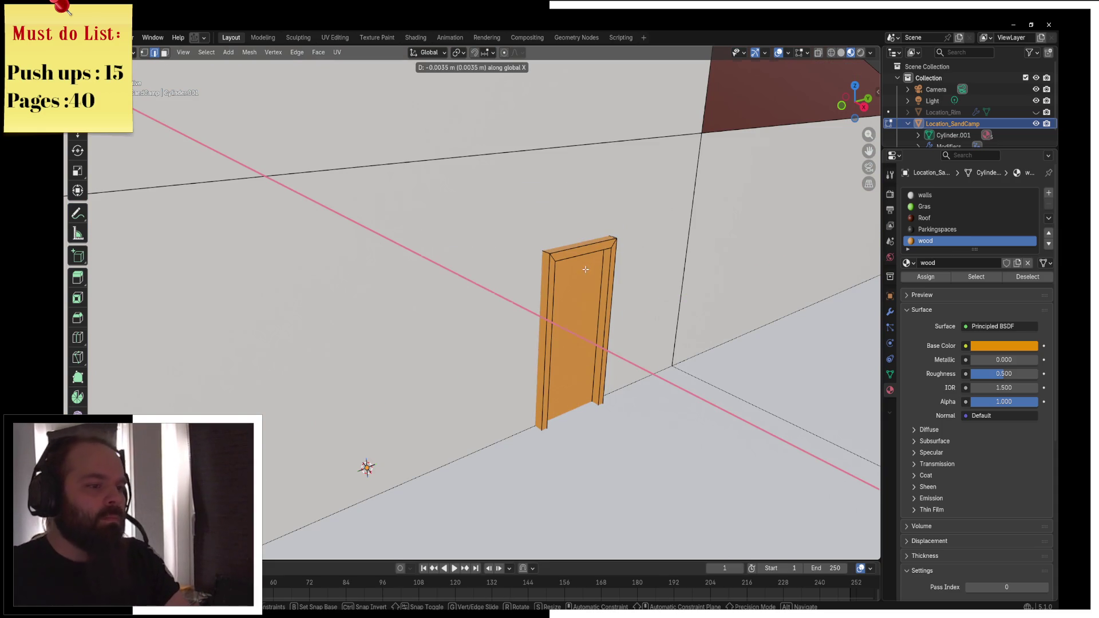
key(Escape)
scroll(586, 269, down, 4)
Select the whole door frame and slide it along X into the middle house's front wall
key(l)
key(KP_Decimal)
scroll(656, 301, down, 2)
key(g)
key(y)
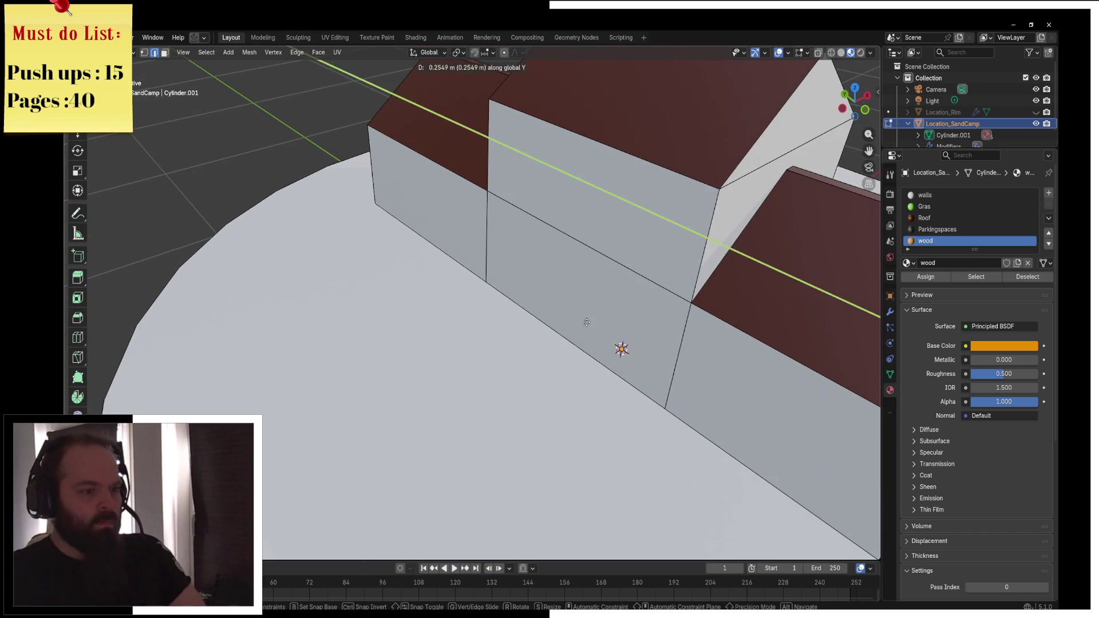
key(x)
key(Escape)
key(g)
key(z)
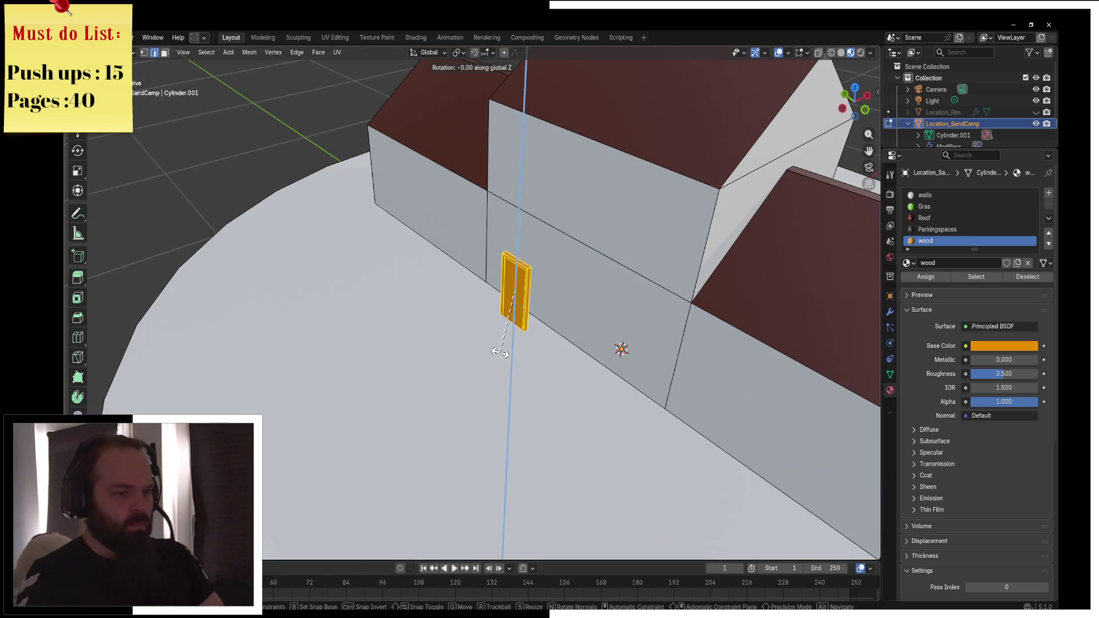
key(Escape)
key(g)
key(y)
key(x)
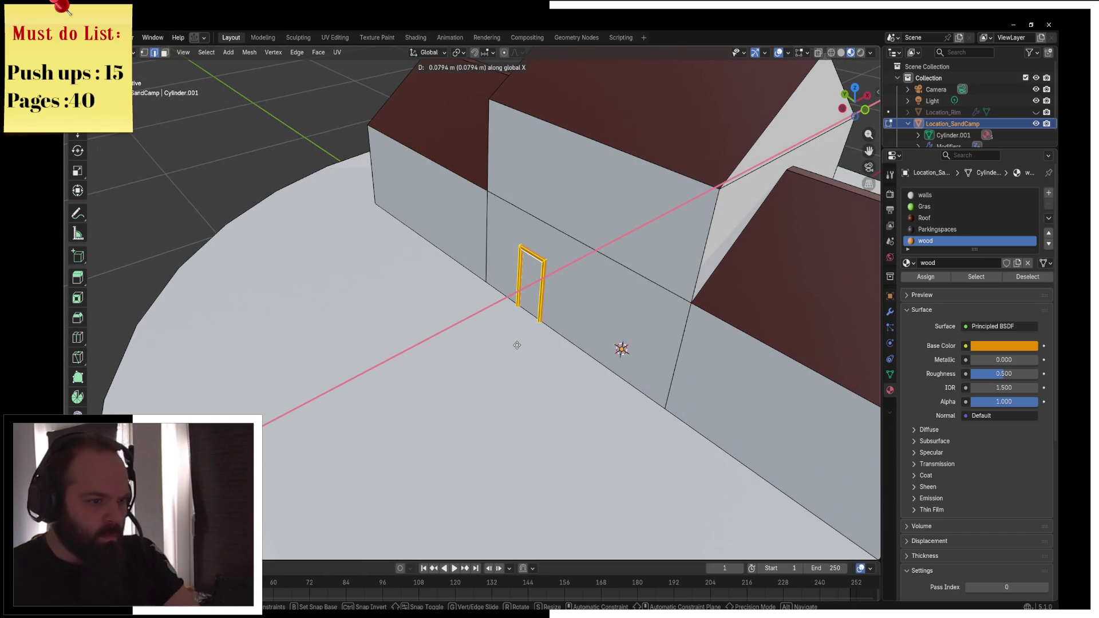
click(517, 346)
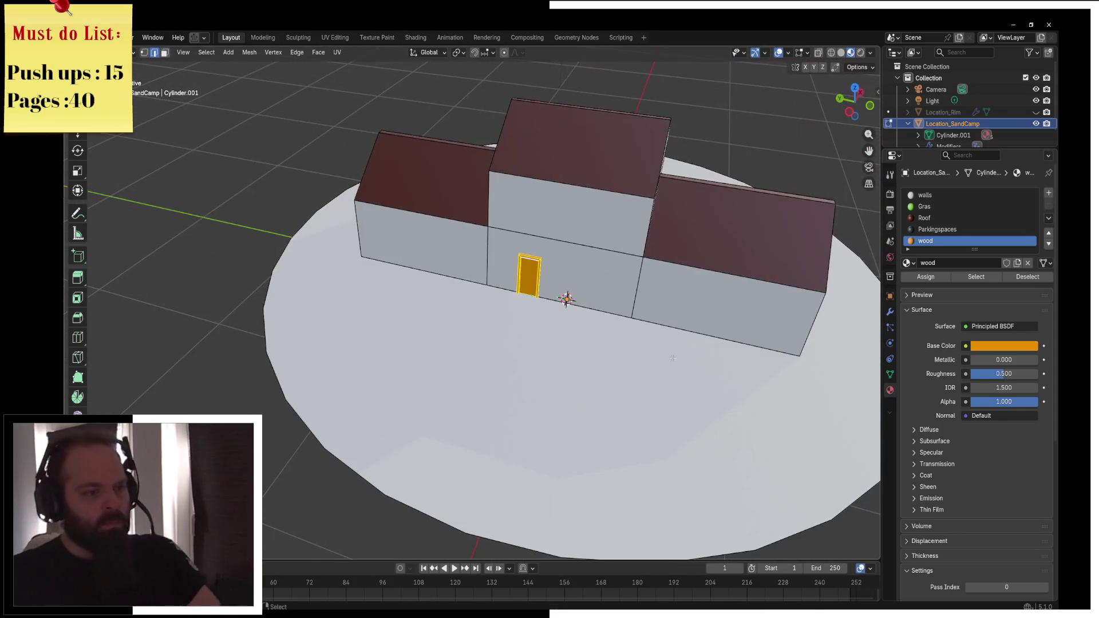
Duplicate the door frame along Y to the right house and rotate the copy 90° about Z
key(shift+d)
key(y)
click(974, 435)
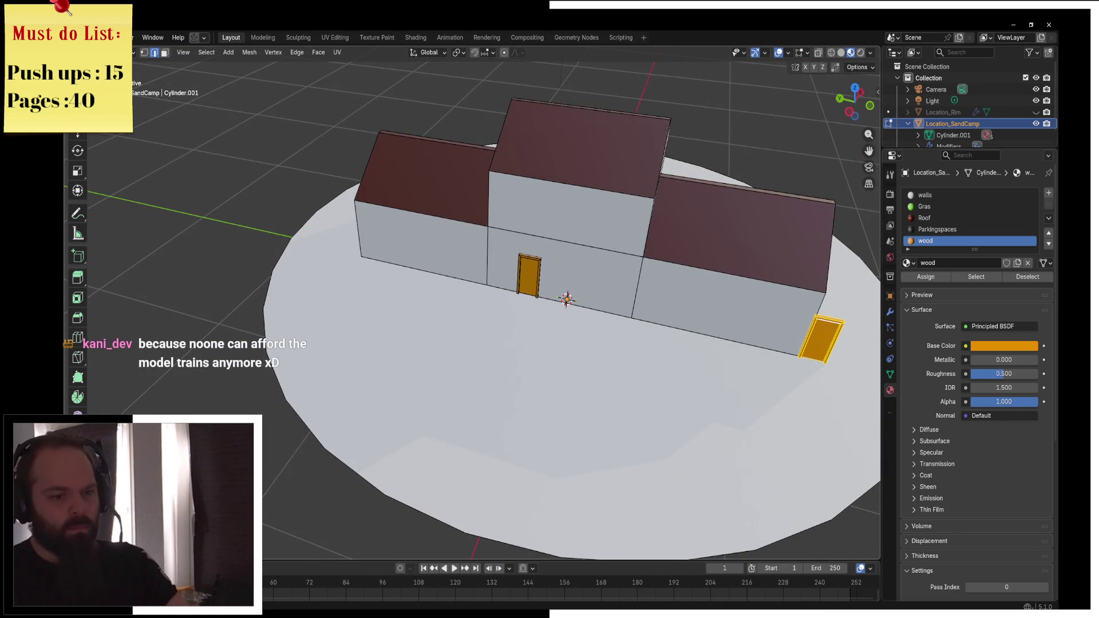
text(rz)
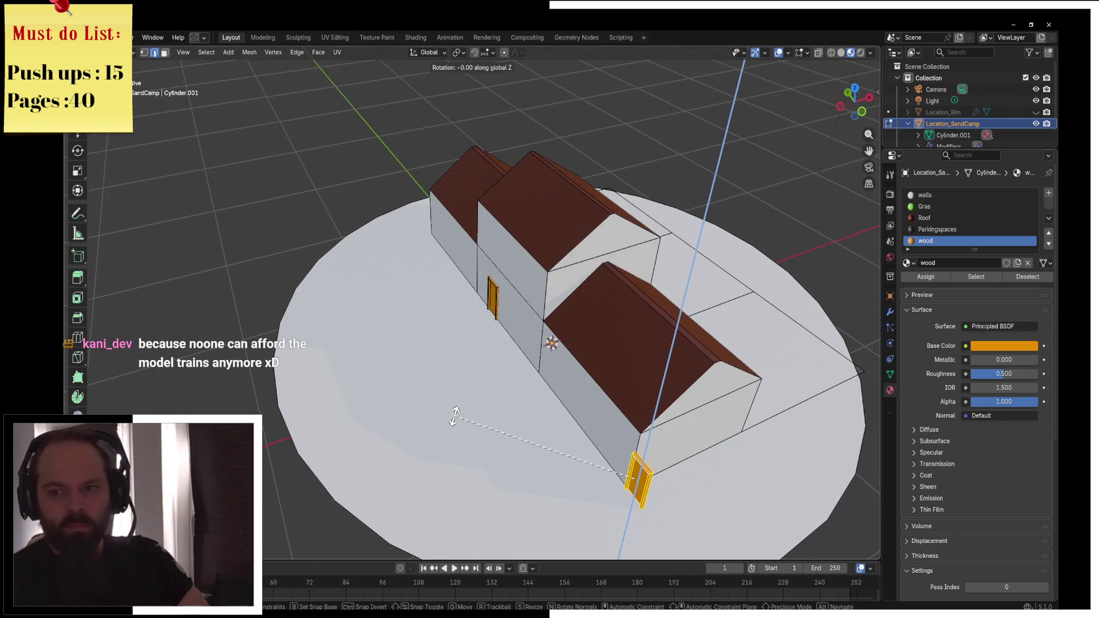
text(0)
key(Return)
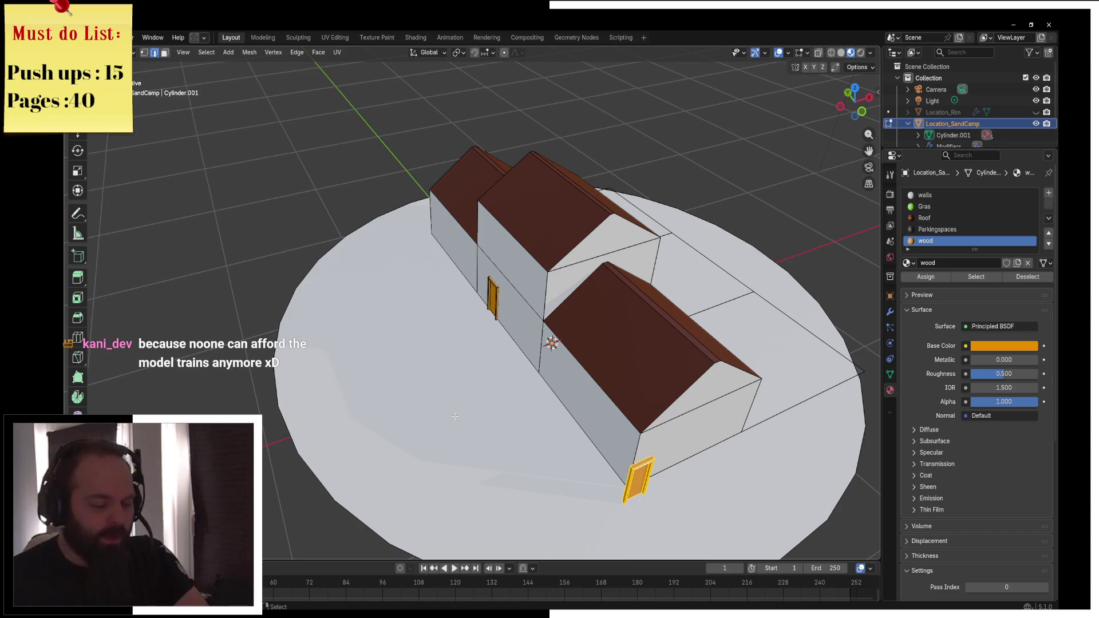
In top orthographic solid view, slide the copy along X onto the house's end wall
key(KP_7)
scroll(454, 416, down, 5)
scroll(570, 343, up, 2)
key(z)
click(643, 346)
key(g)
key(y)
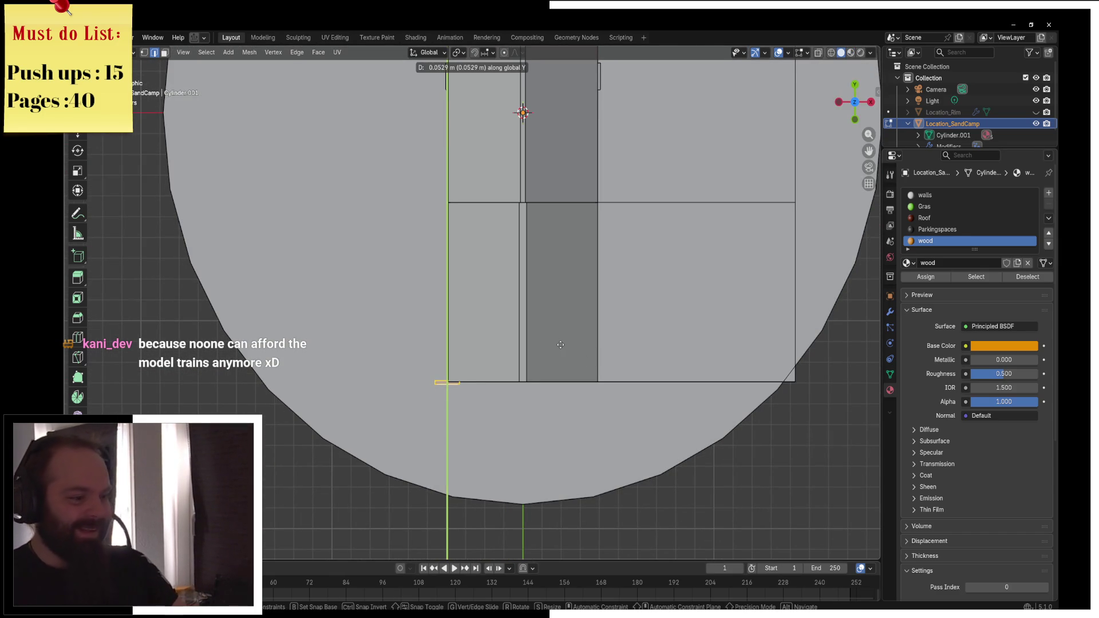
key(x)
click(637, 350)
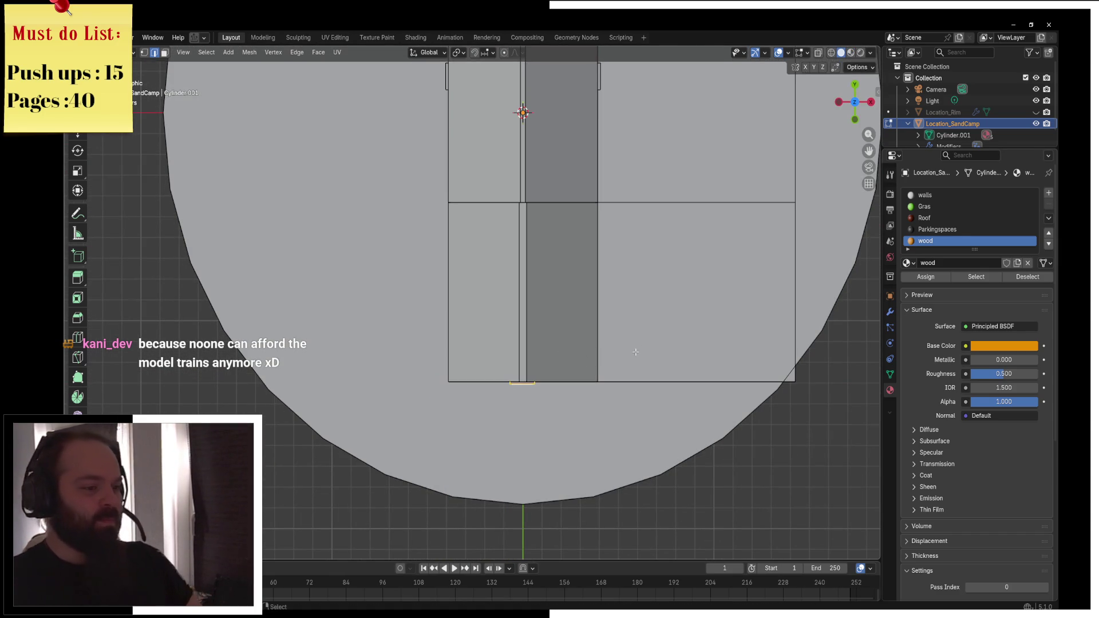
scroll(624, 316, up, 5)
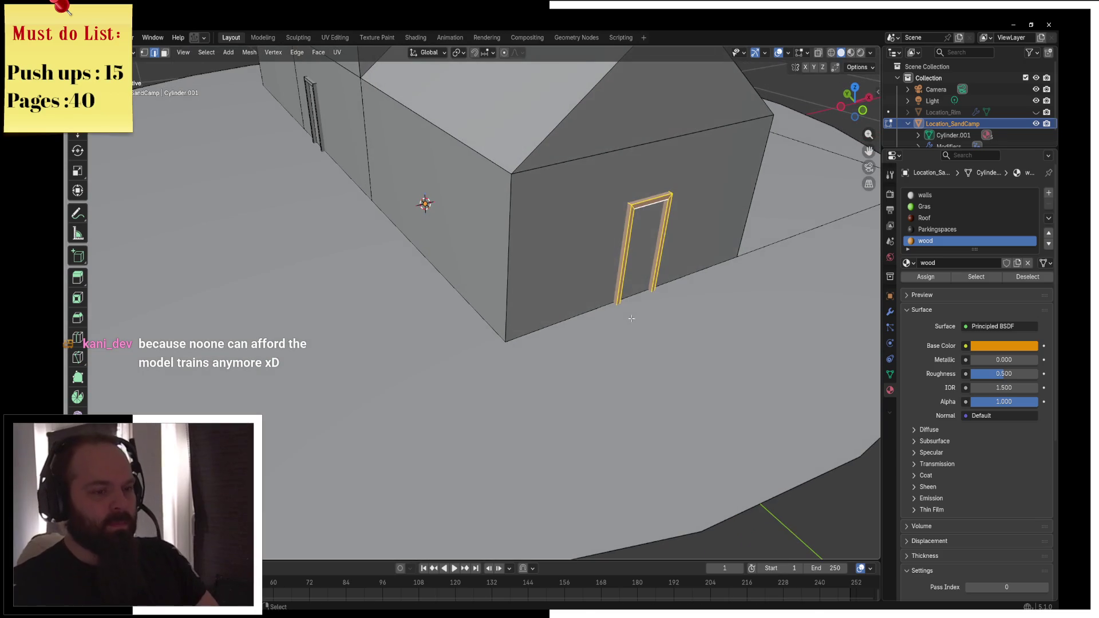
Extrude the door frame to give it depth
key(e)
click(635, 285)
scroll(607, 302, down, 5)
scroll(654, 290, up, 3)
scroll(652, 292, down, 5)
right_click(569, 290)
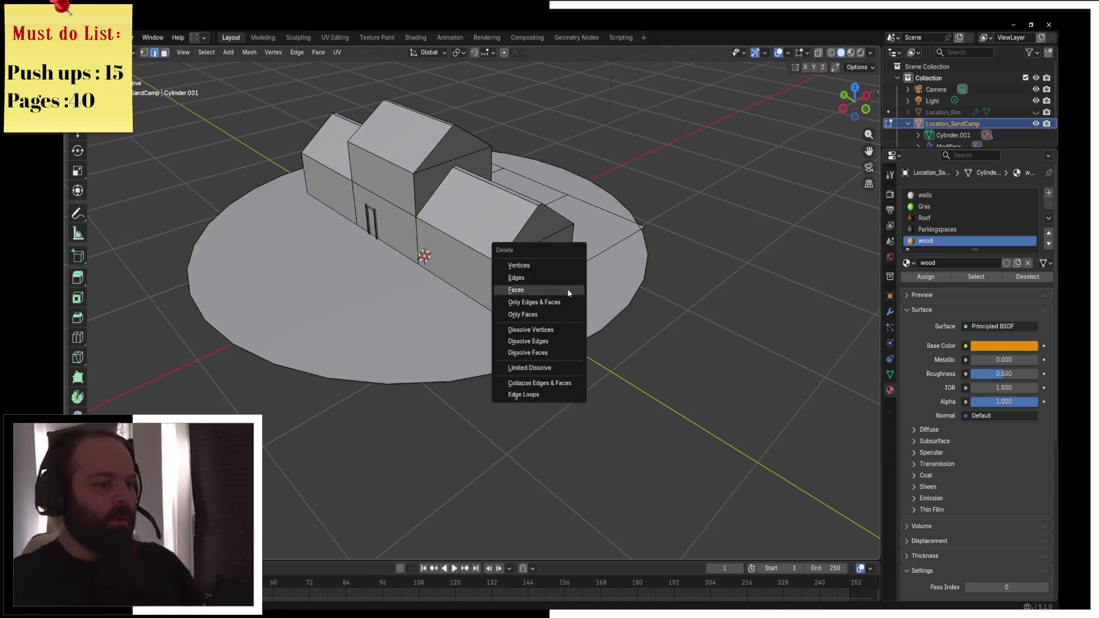
key(Escape)
scroll(533, 279, up, 2)
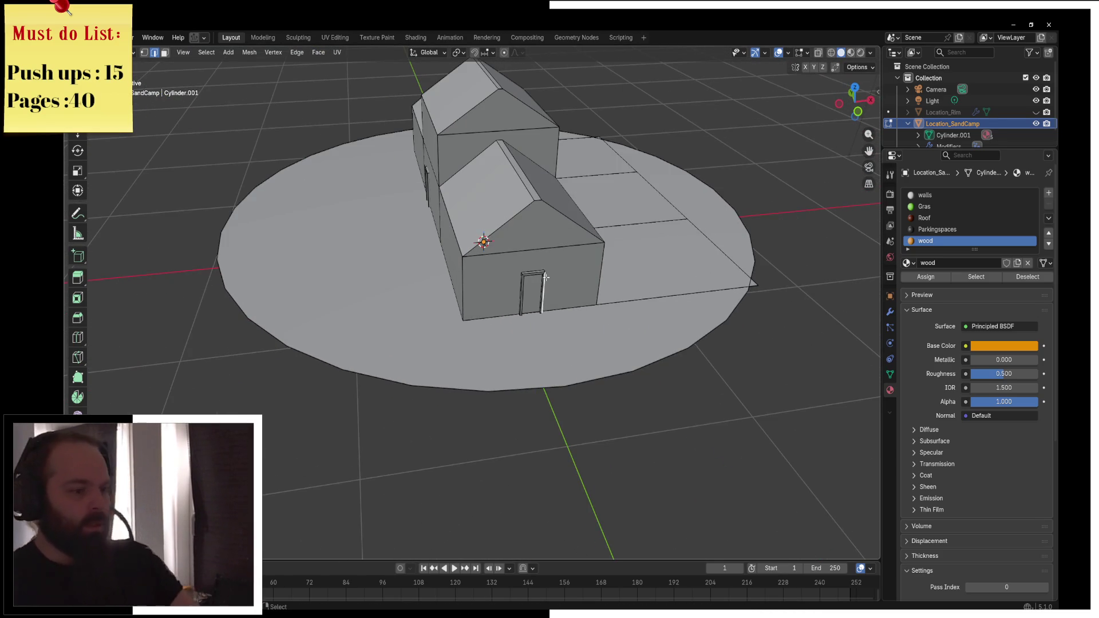
Select the linked door faces and scale them along X to widen the door
key(l)
key(s)
key(x)
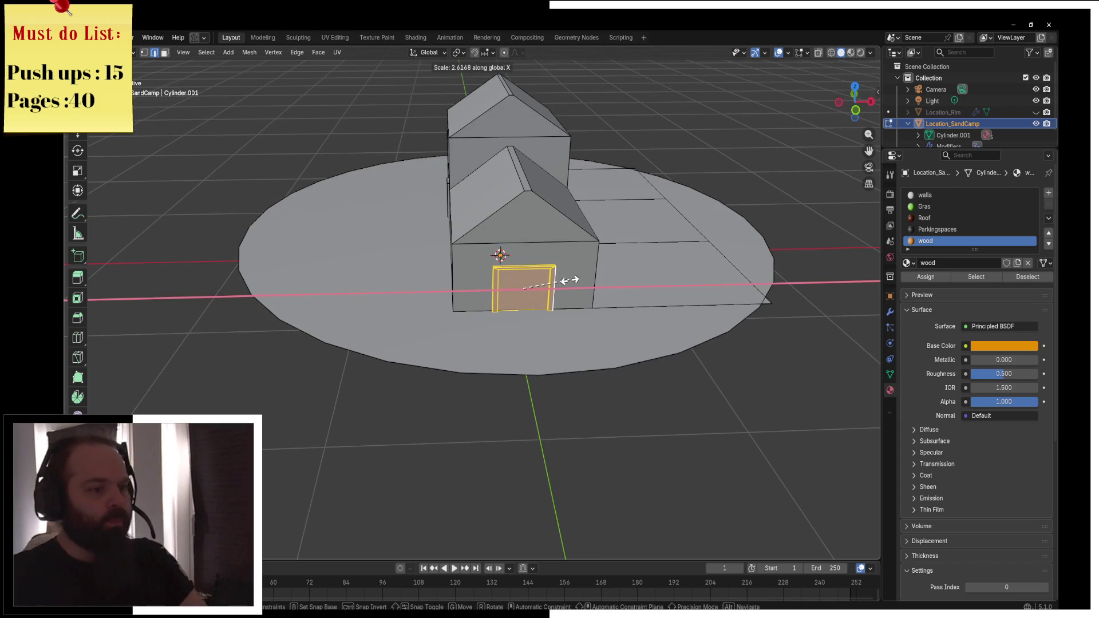
click(570, 281)
scroll(524, 259, up, 5)
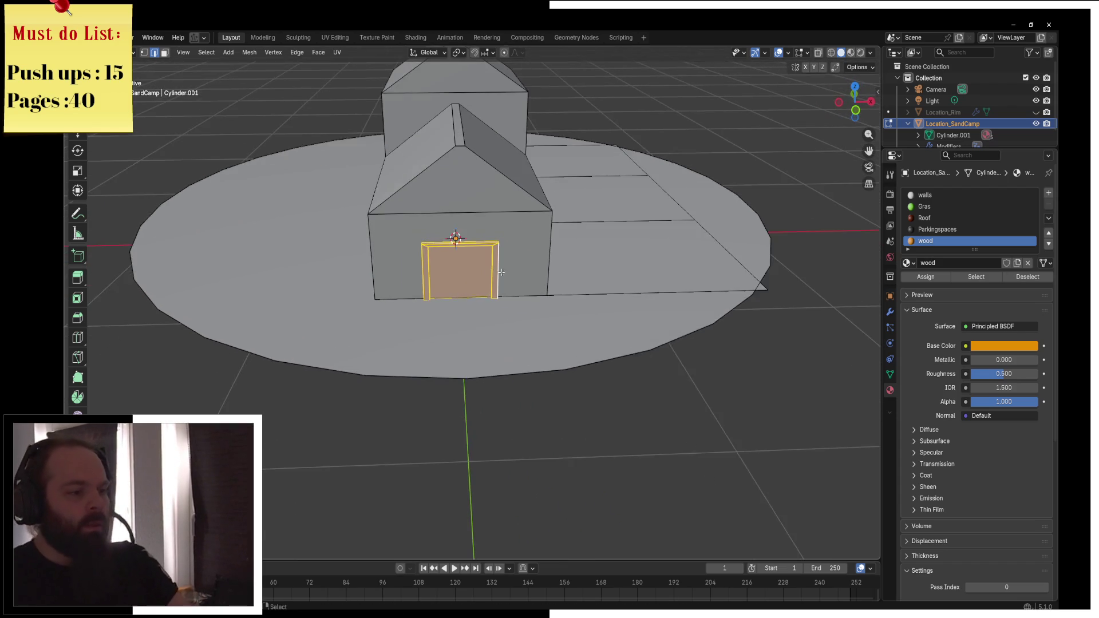
Nudge the door's right and left side edges along X to straighten them
click(537, 240)
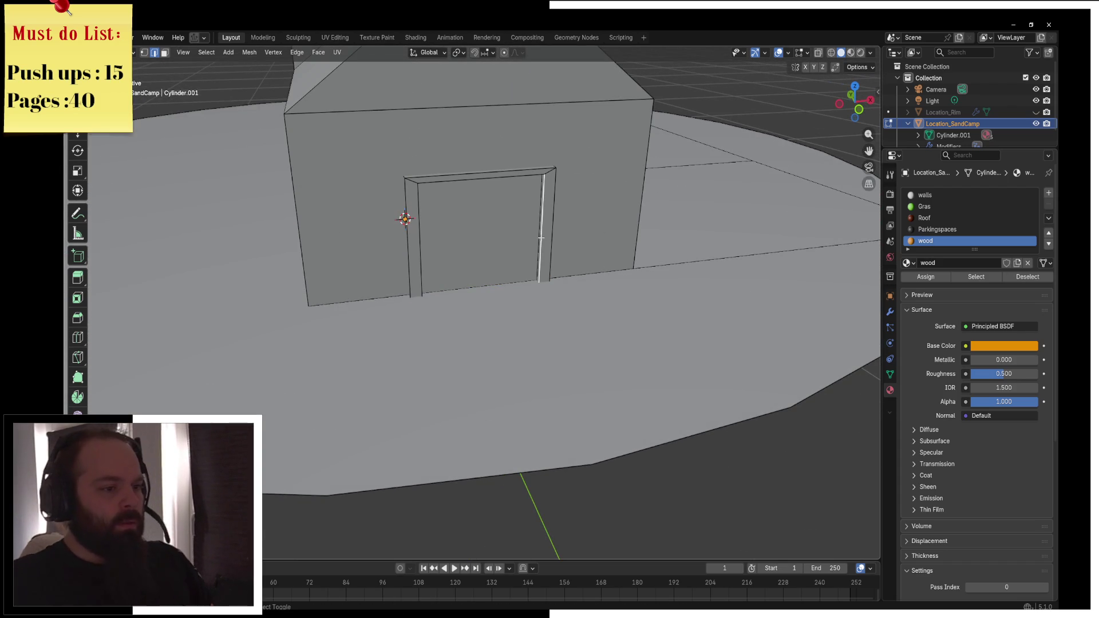
key(g)
key(x)
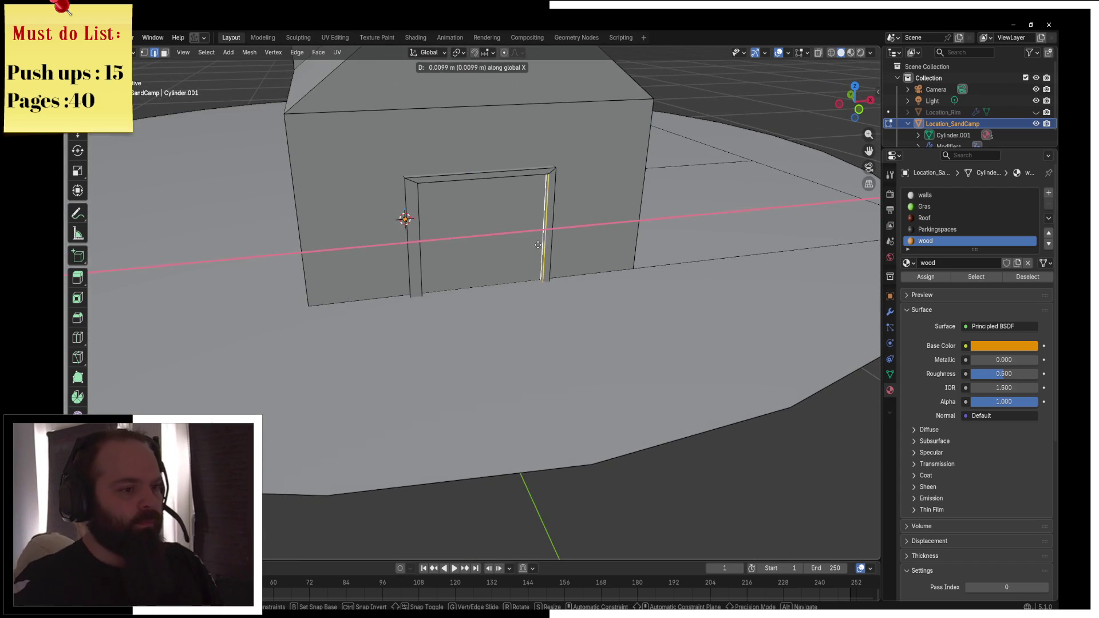
click(539, 244)
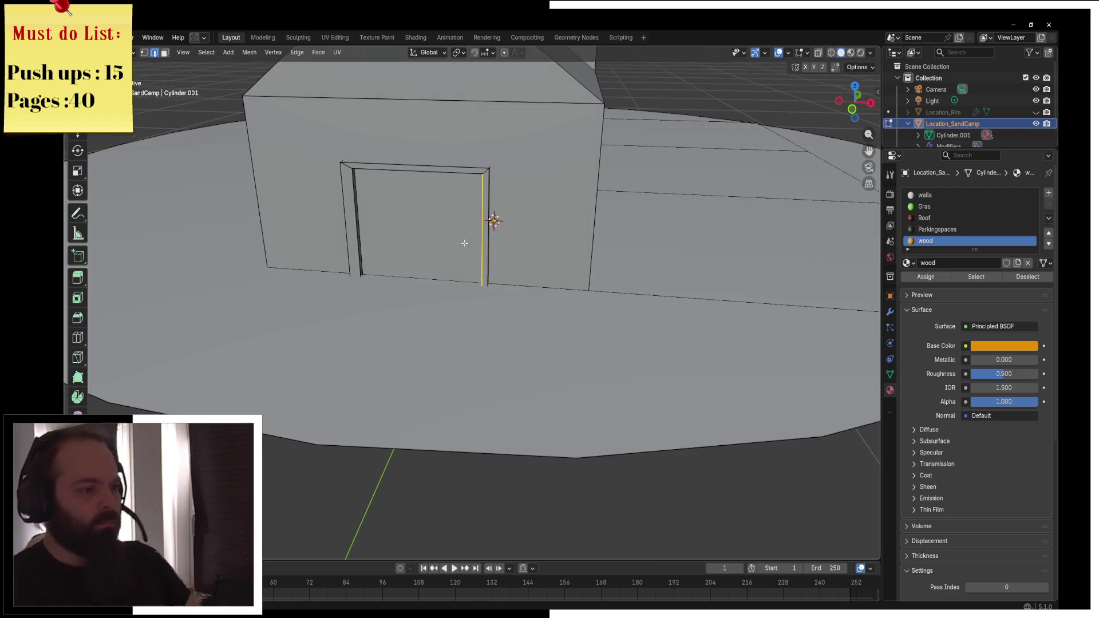
key(g)
key(y)
key(x)
click(375, 232)
Return to Object Mode and switch the viewport to Material Preview shading
key(ctrl+Tab)
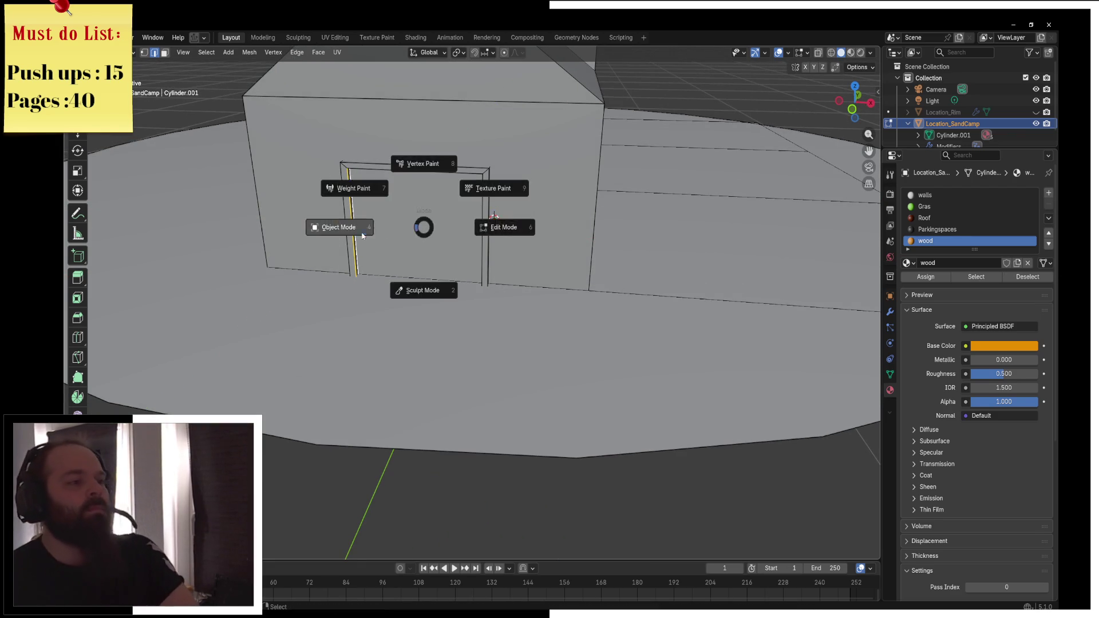
click(367, 235)
scroll(396, 223, down, 5)
key(z)
click(397, 286)
scroll(526, 260, up, 3)
Orbit around the camp to view the white houses, brown roofs and orange doors
mouse_move(527, 260)
mouse_down()
mouse_move(437, 300)
mouse_move(446, 262)
mouse_move(604, 241)
mouse_move(634, 264)
mouse_move(653, 245)
mouse_move(569, 232)
mouse_up()
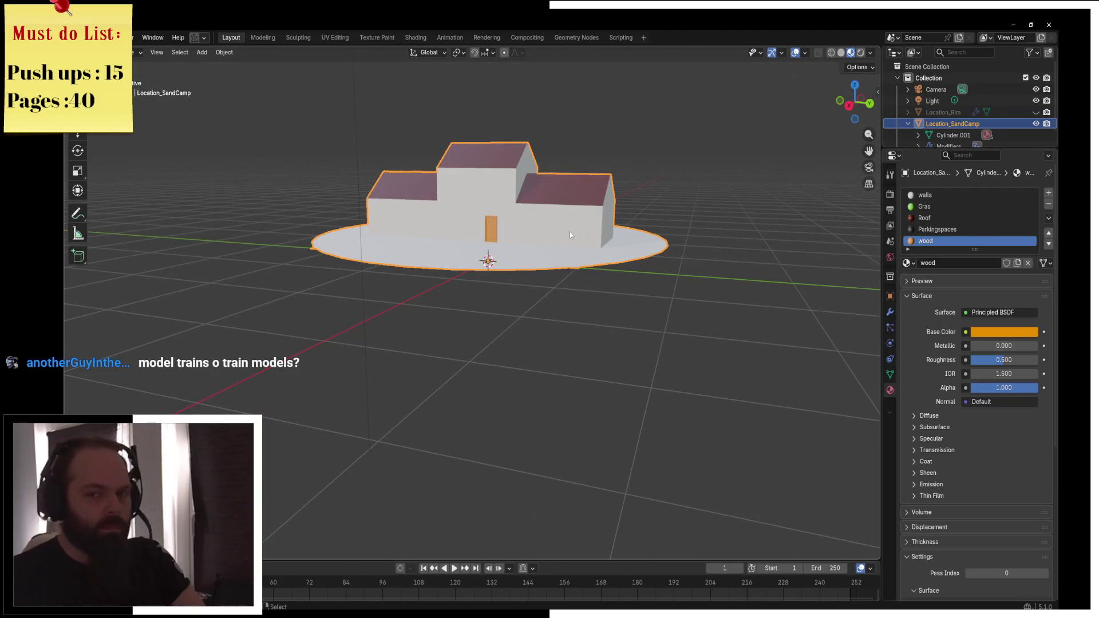
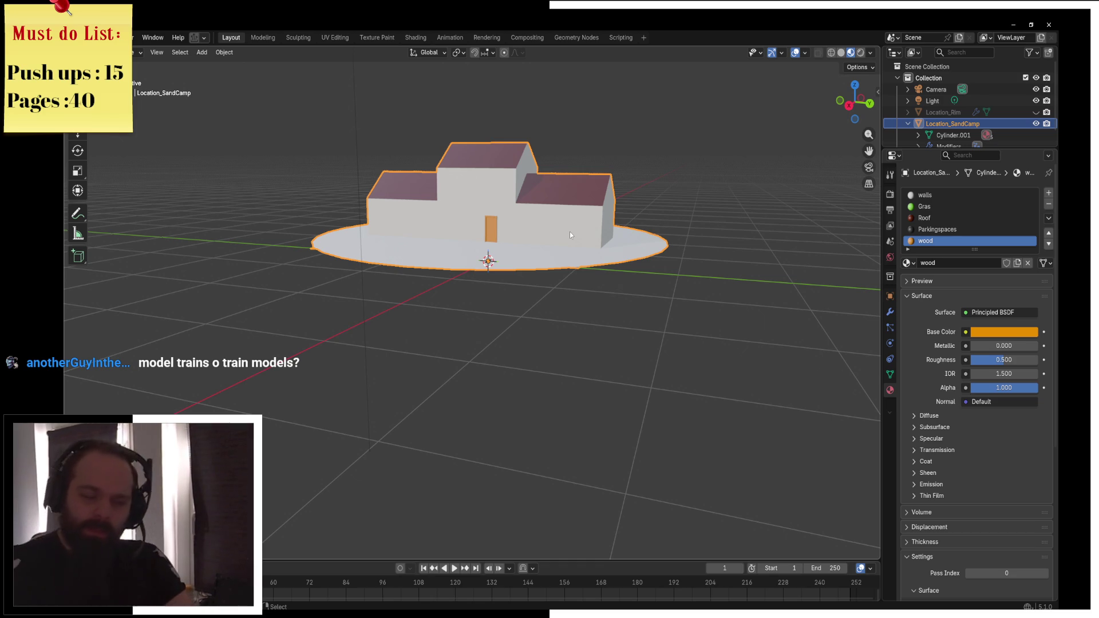
Zoom and orbit around the house, then view it in Rendered shading
scroll(569, 232, up, 2)
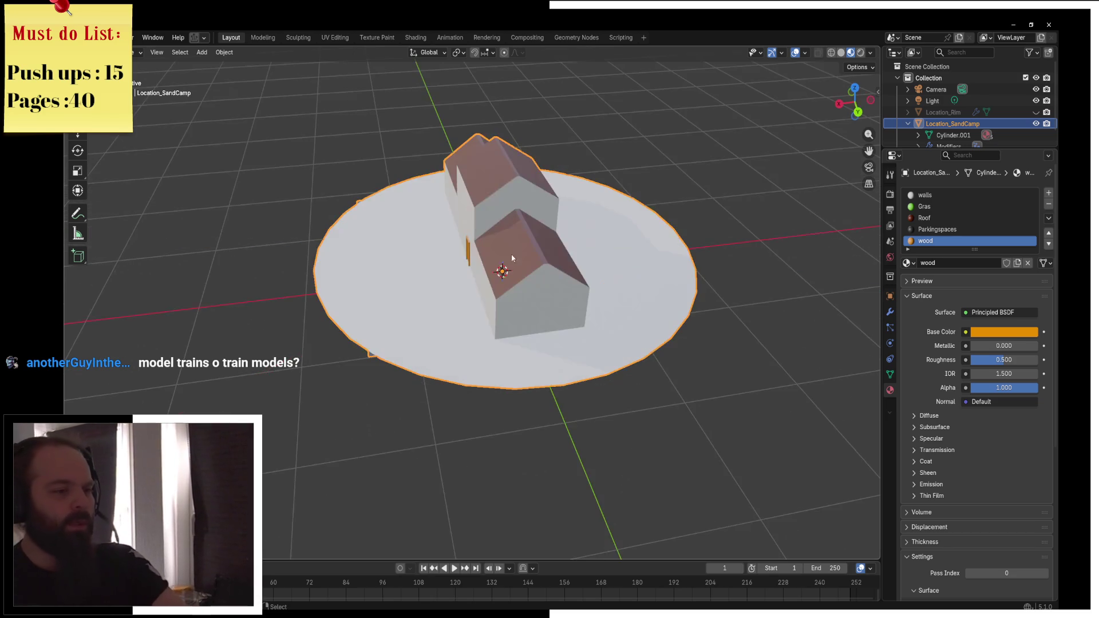
drag(535, 273, 522, 273)
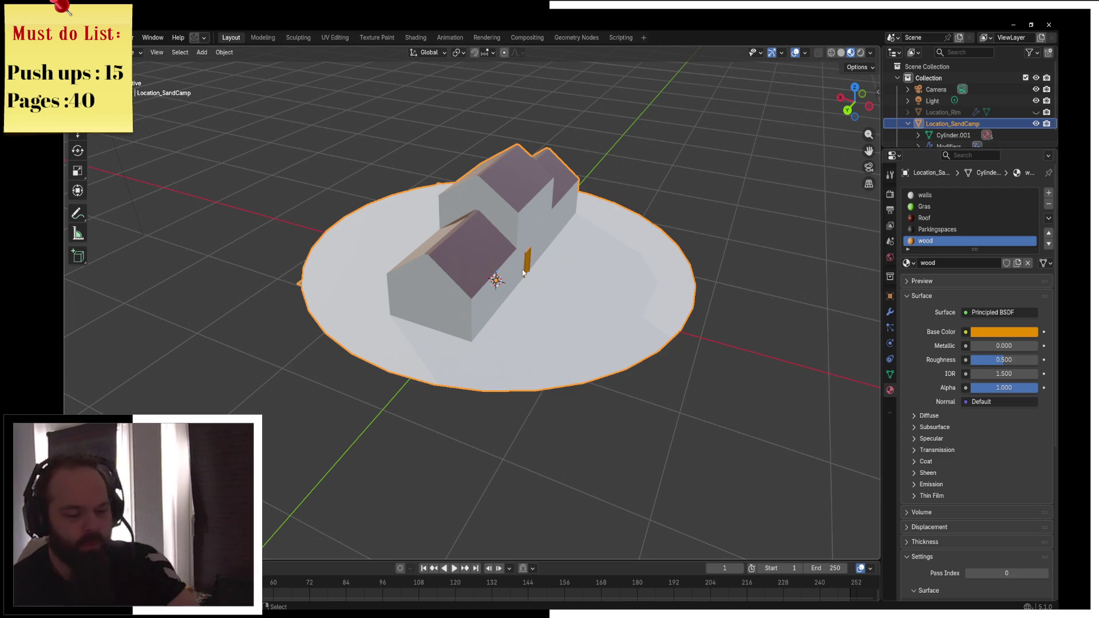
drag(523, 273, 504, 232)
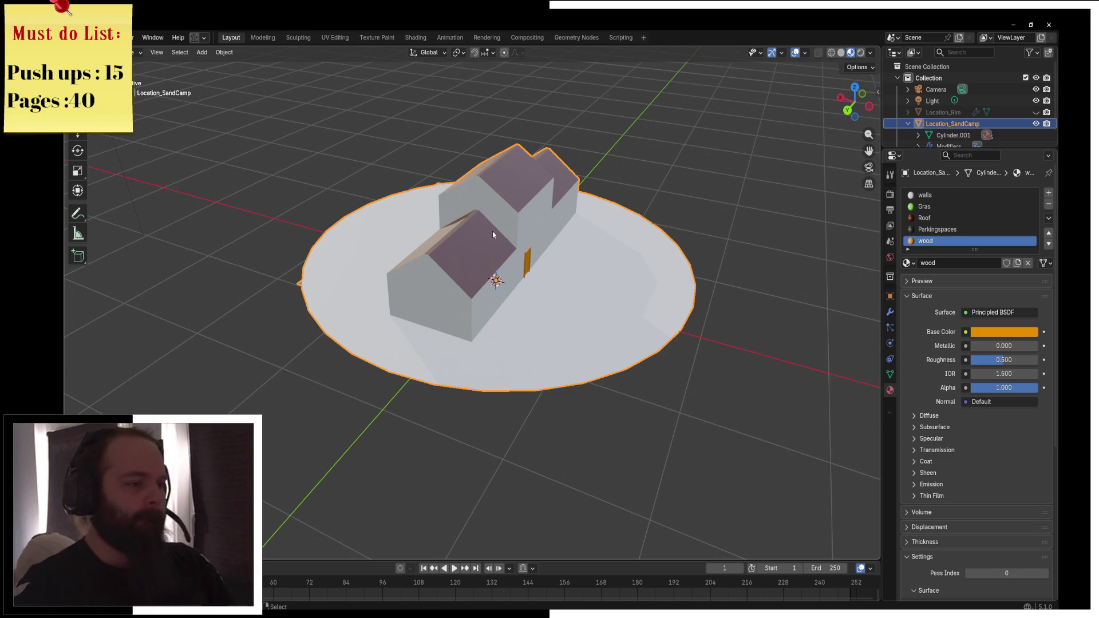
key(z)
Orbit to a front view, switch to Material Preview shading, and enter Edit Mode on the base mesh
key(z)
click(473, 194)
mouse_move(473, 194)
mouse_down()
mouse_move(412, 229)
mouse_move(461, 269)
mouse_up()
key(z)
click(493, 387)
key(ctrl+Tab)
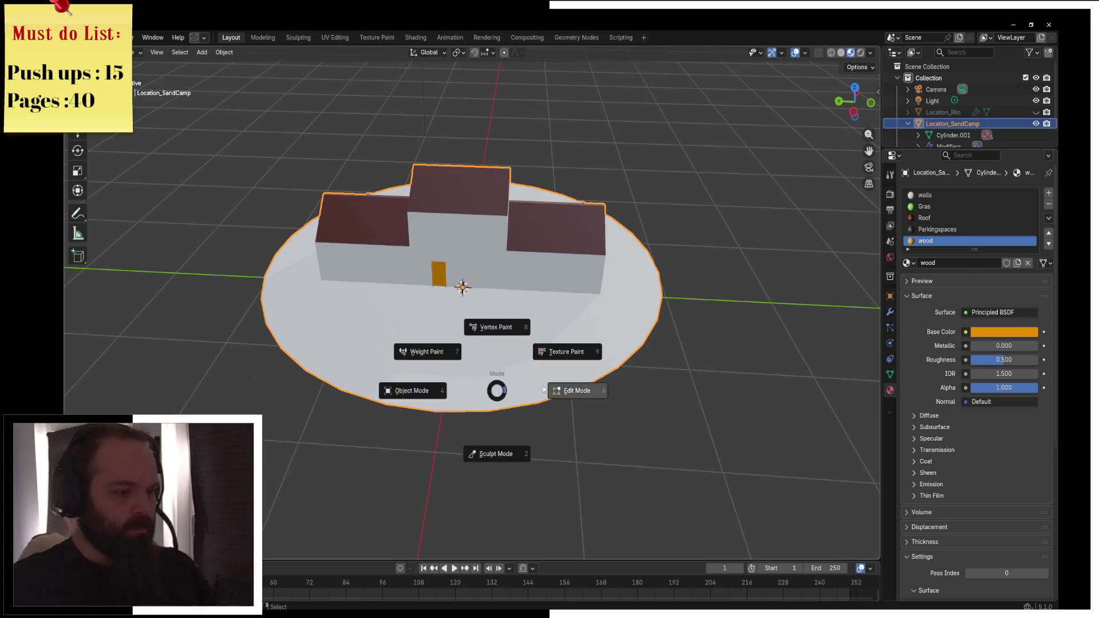
click(533, 388)
Assign the Gras material to the whole ground disc
key(a)
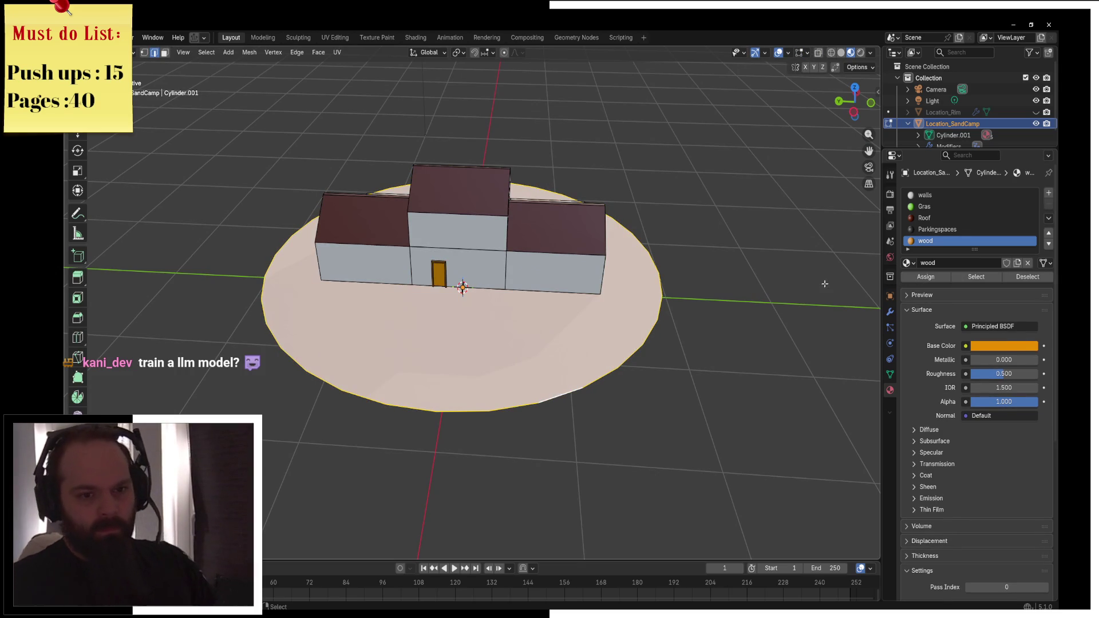
click(925, 207)
click(926, 277)
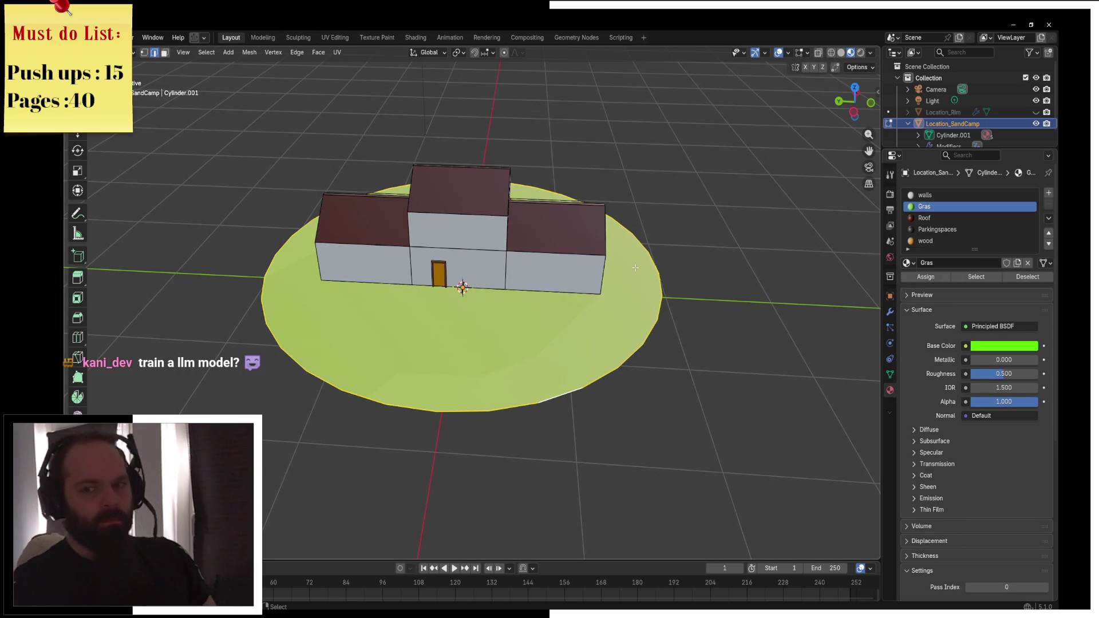
Orbit to a higher angle and inset the ground disc's top face into a fan of faces
key(ctrl+Tab)
click(450, 216)
mouse_move(603, 275)
mouse_down()
mouse_move(544, 264)
mouse_move(452, 276)
mouse_move(581, 254)
mouse_move(431, 243)
mouse_move(564, 313)
mouse_move(498, 310)
mouse_move(532, 287)
mouse_move(672, 274)
mouse_move(661, 267)
mouse_move(579, 291)
mouse_move(513, 286)
mouse_move(710, 319)
mouse_move(498, 292)
mouse_move(503, 307)
mouse_up()
key(Tab)
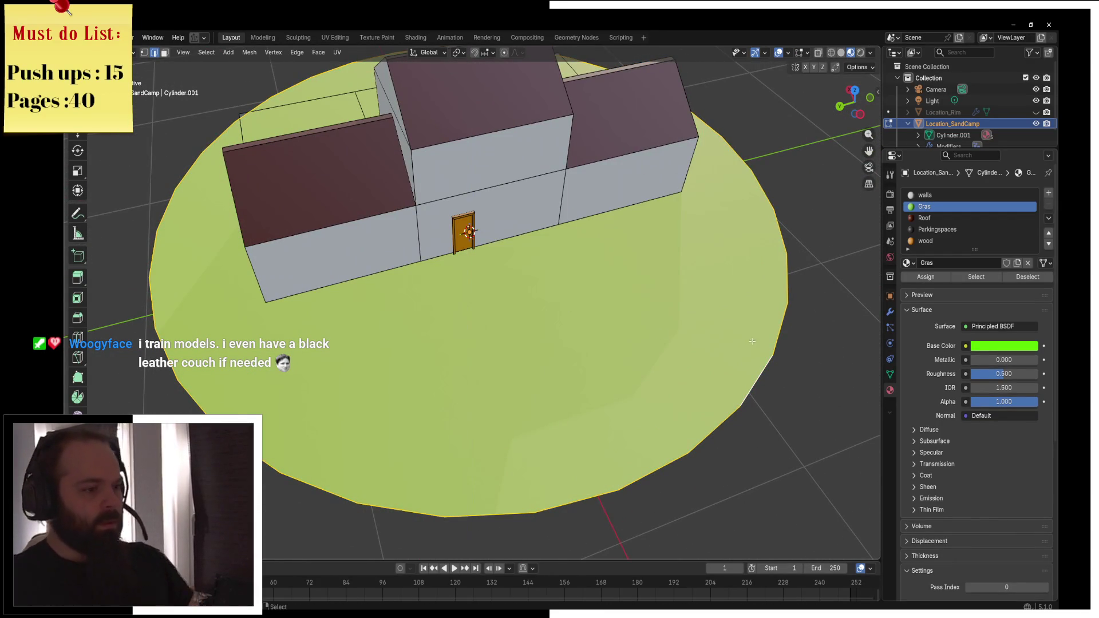
key(i)
click(528, 232)
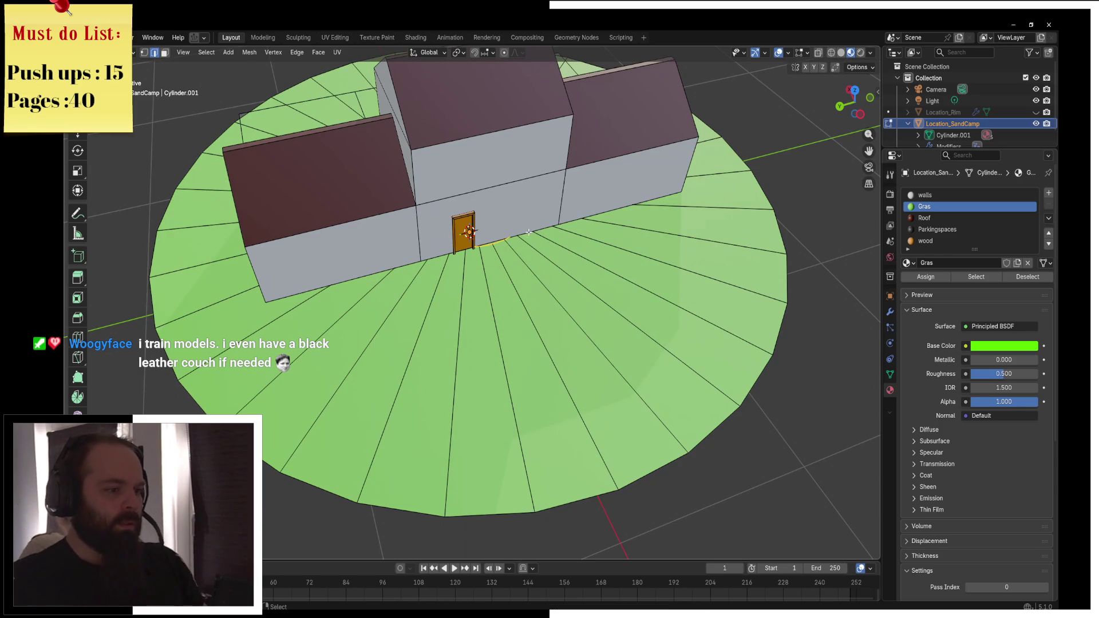
Add several evenly spaced loop cuts as concentric rings on the ground disc
key(ctrl+r)
scroll(487, 309, up, 4)
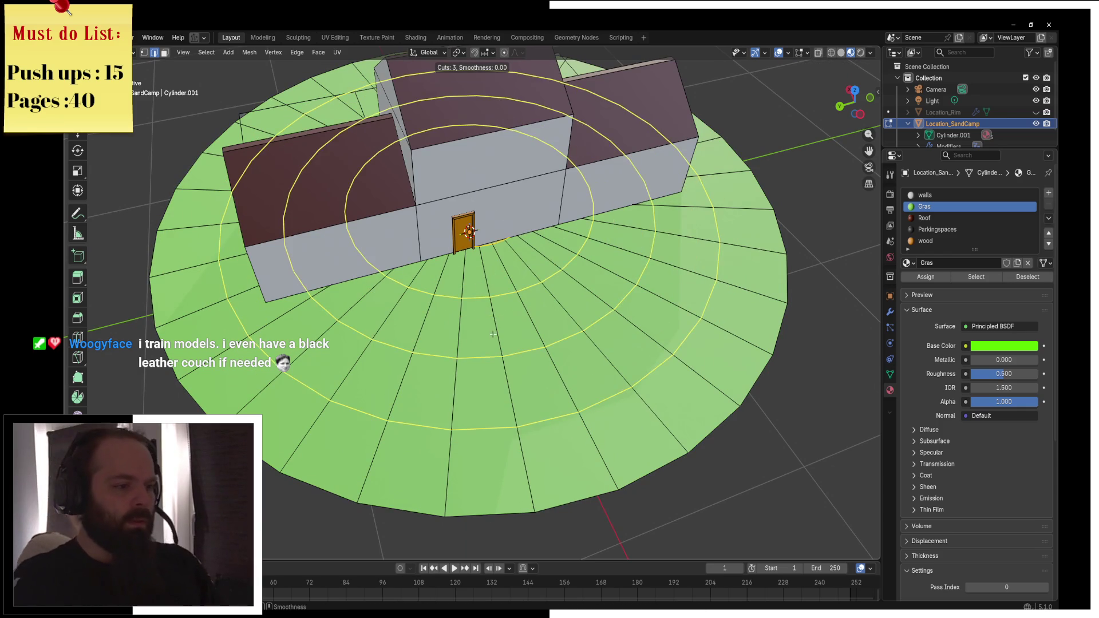
scroll(493, 335, up, 5)
click(516, 349)
right_click(549, 369)
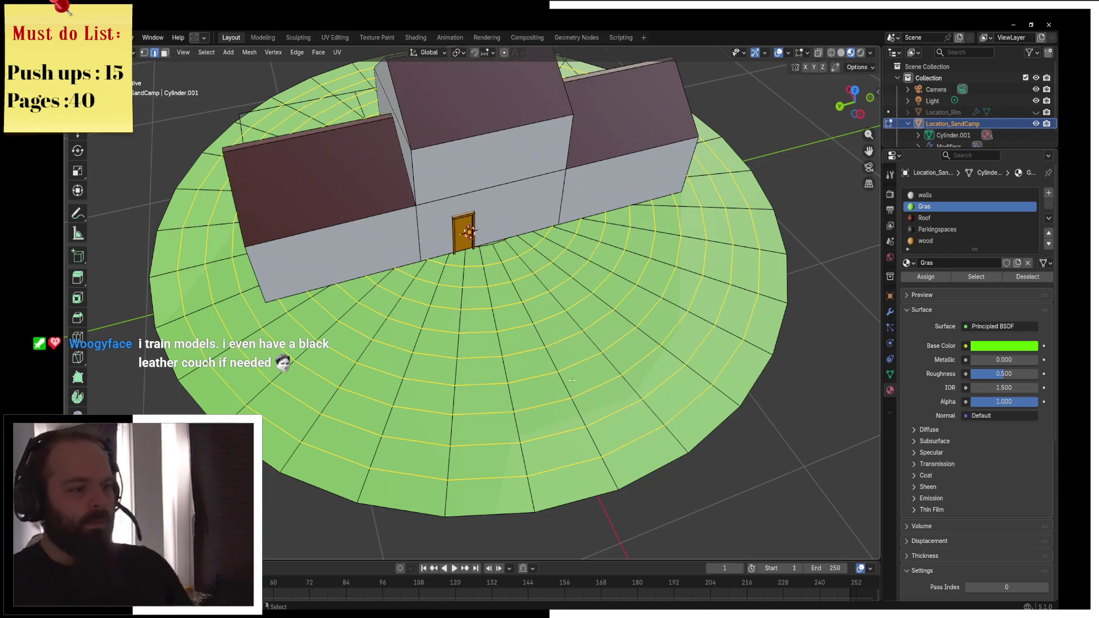
In face select mode, select the ground face in front of the door and toggle X-ray
click(165, 53)
shift+click(470, 262)
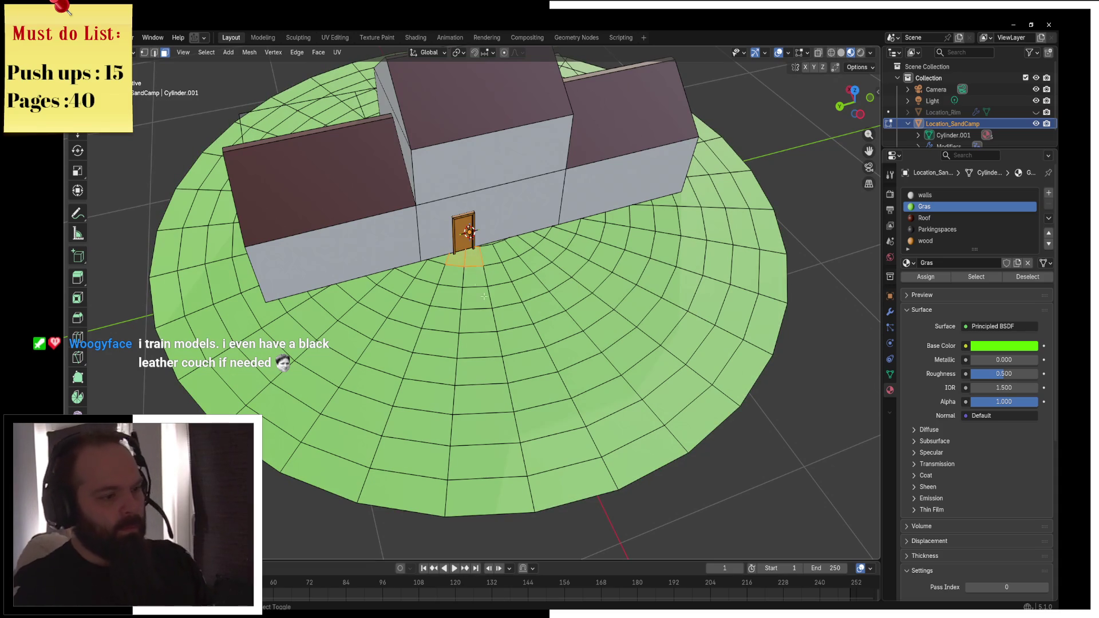
key(shift+z)
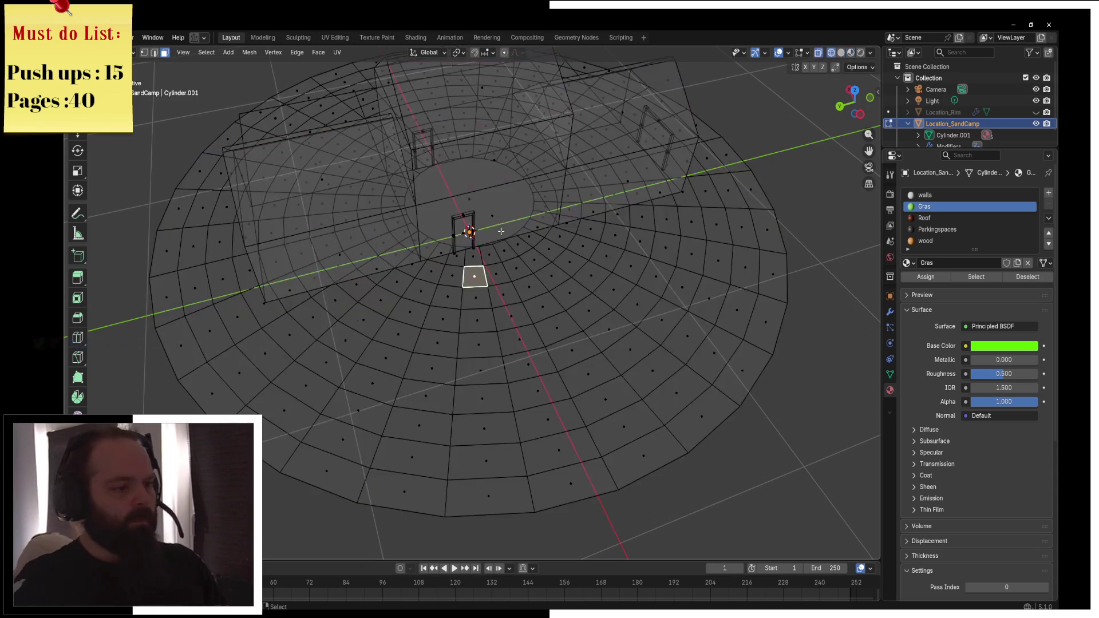
Return to solid shading and slide two ground faces in front of the door flat along the ground
key(a)
key(x)
click(478, 210)
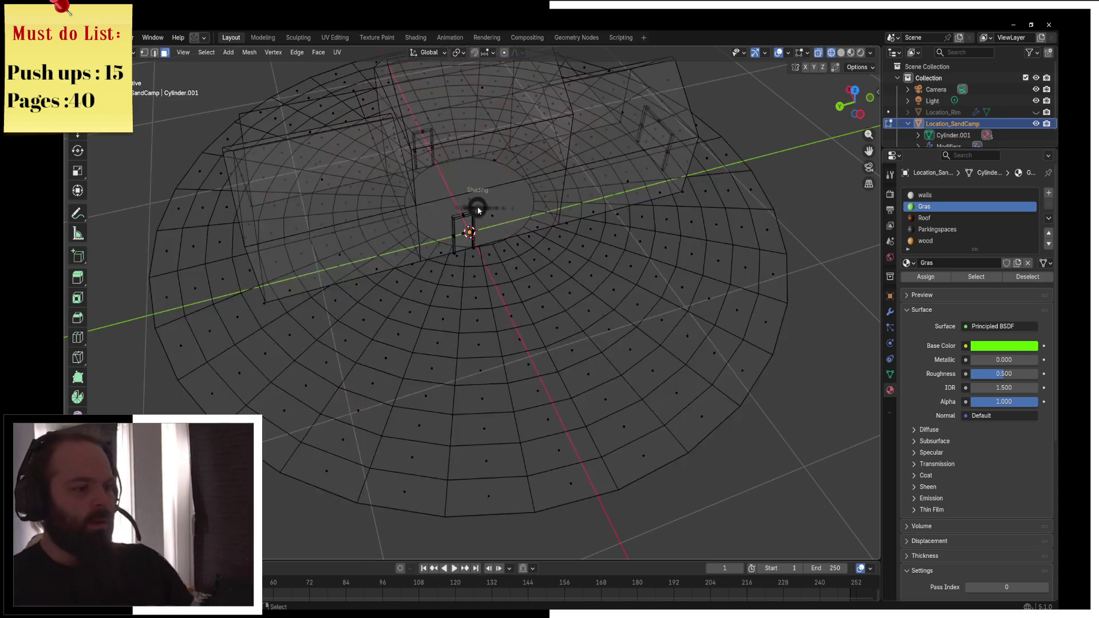
key(shift+z)
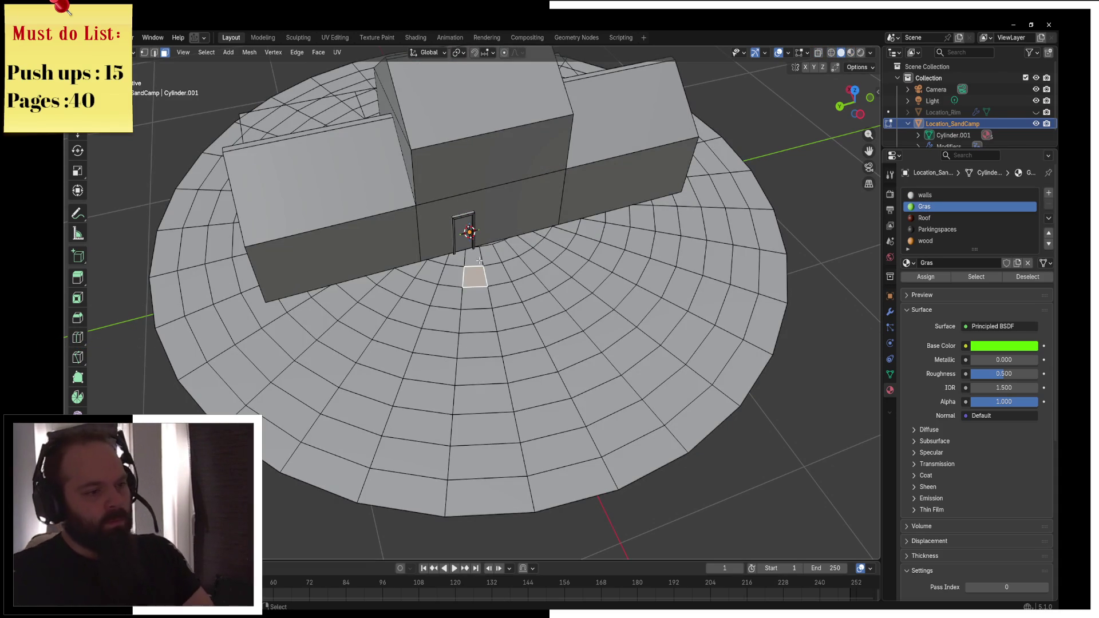
key(g)
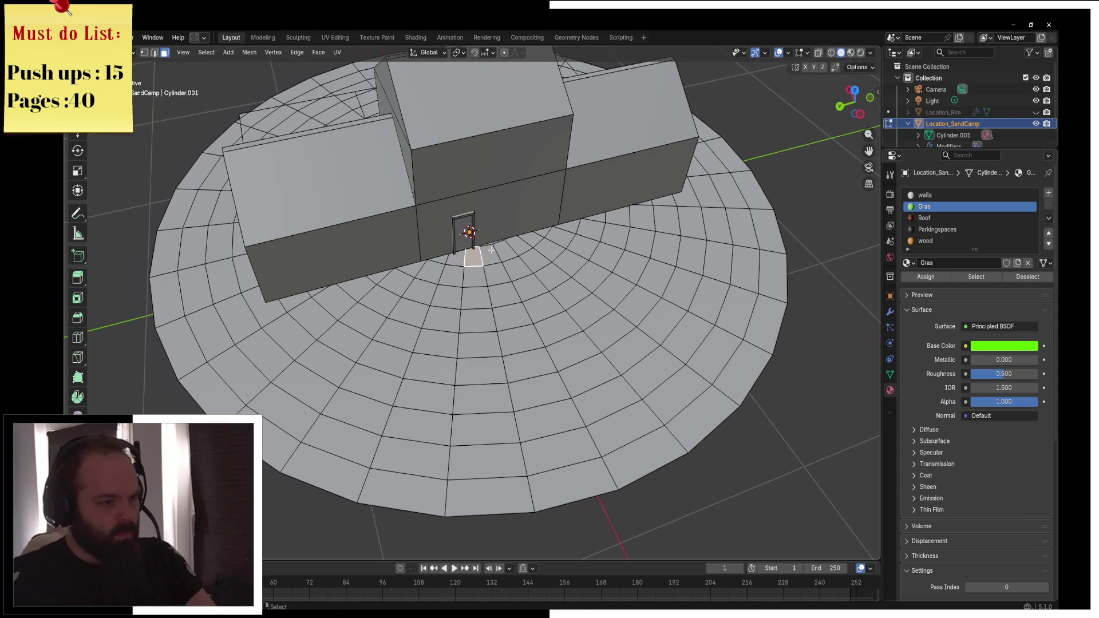
key(shift+z)
key(shift+z)
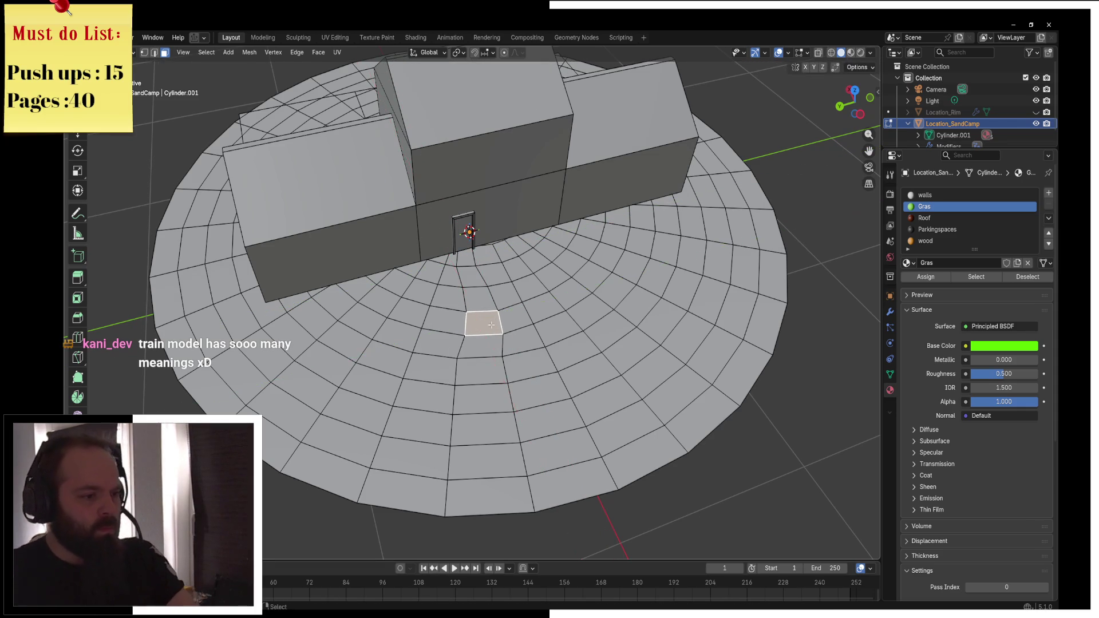
right_click(516, 389)
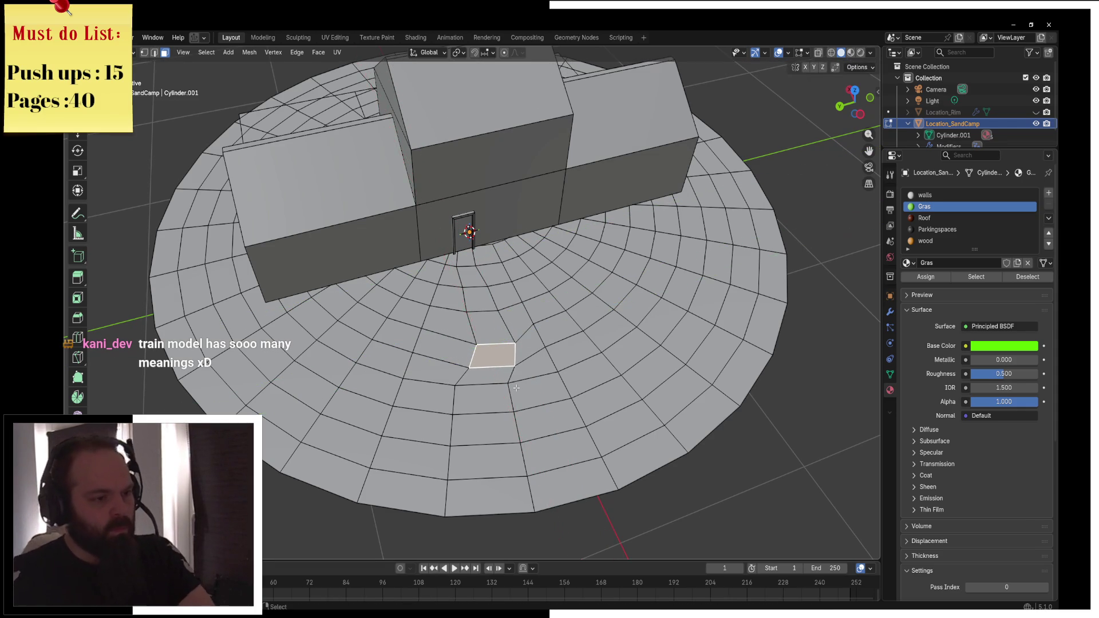
click(496, 384)
key(g)
key(shift+z)
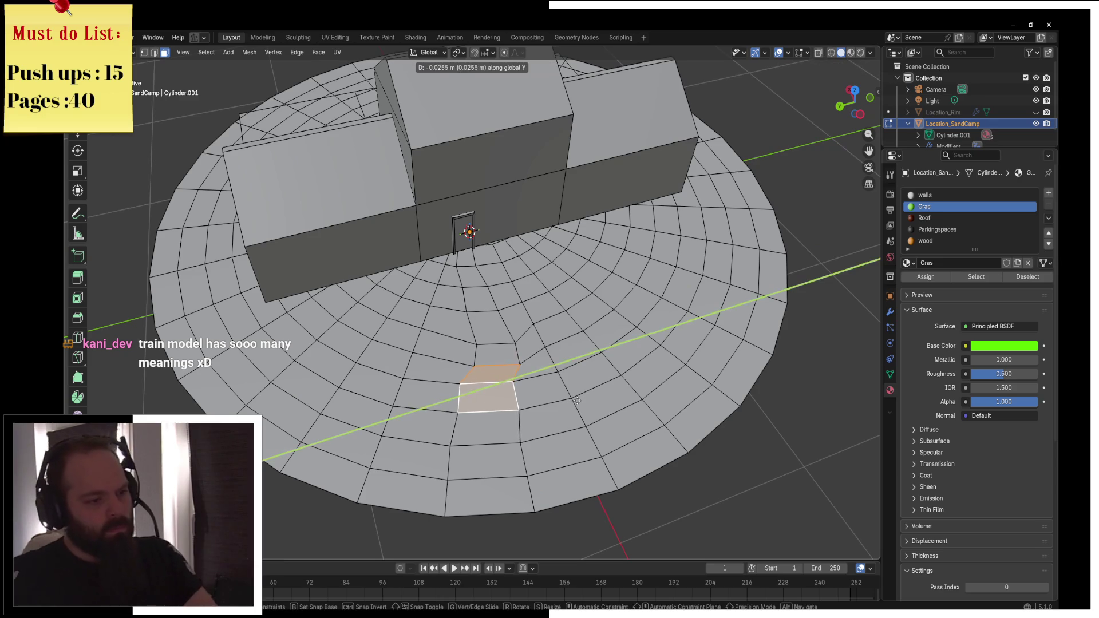
click(587, 410)
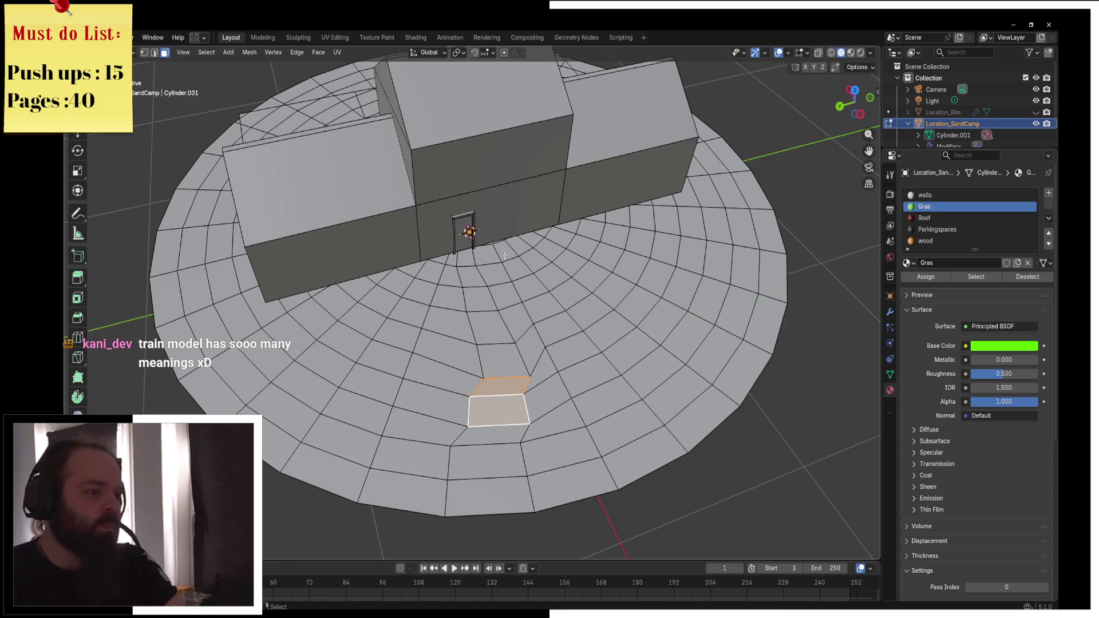
Select faces beside the door and farther out, then shift a face along the X axis
click(497, 255)
shift+click(498, 269)
shift+click(508, 262)
shift+click(488, 258)
click(547, 308)
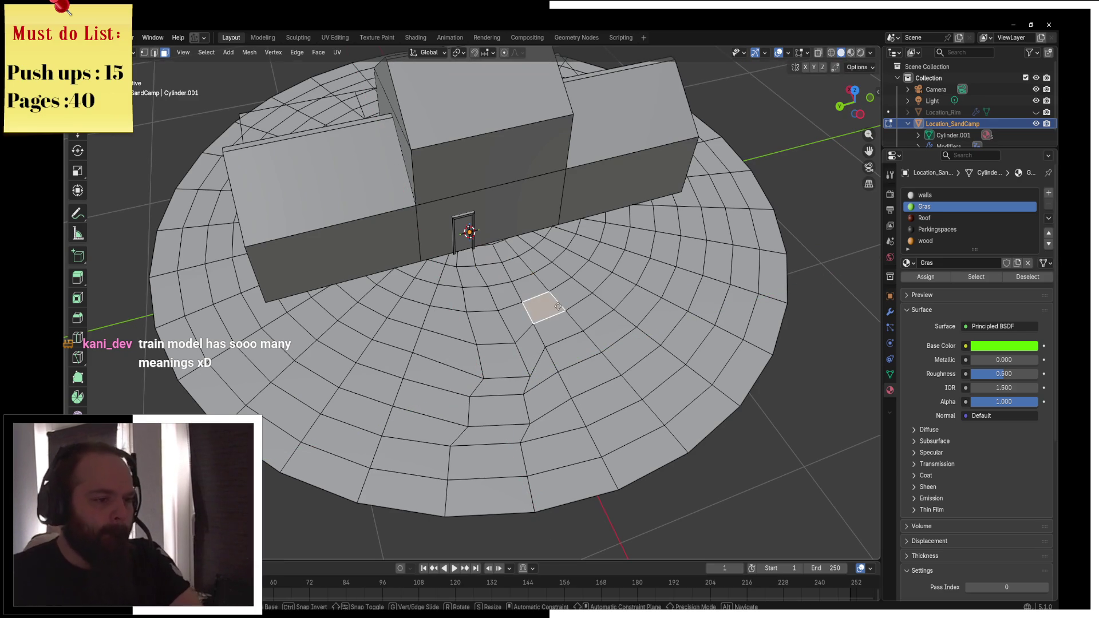
click(566, 338)
key(g)
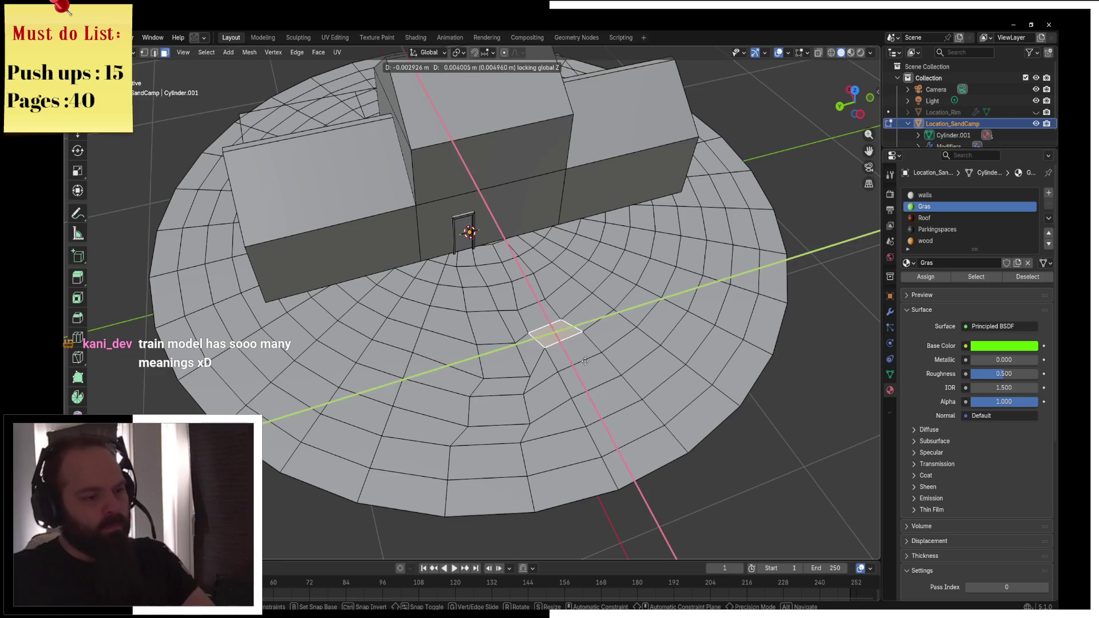
key(y)
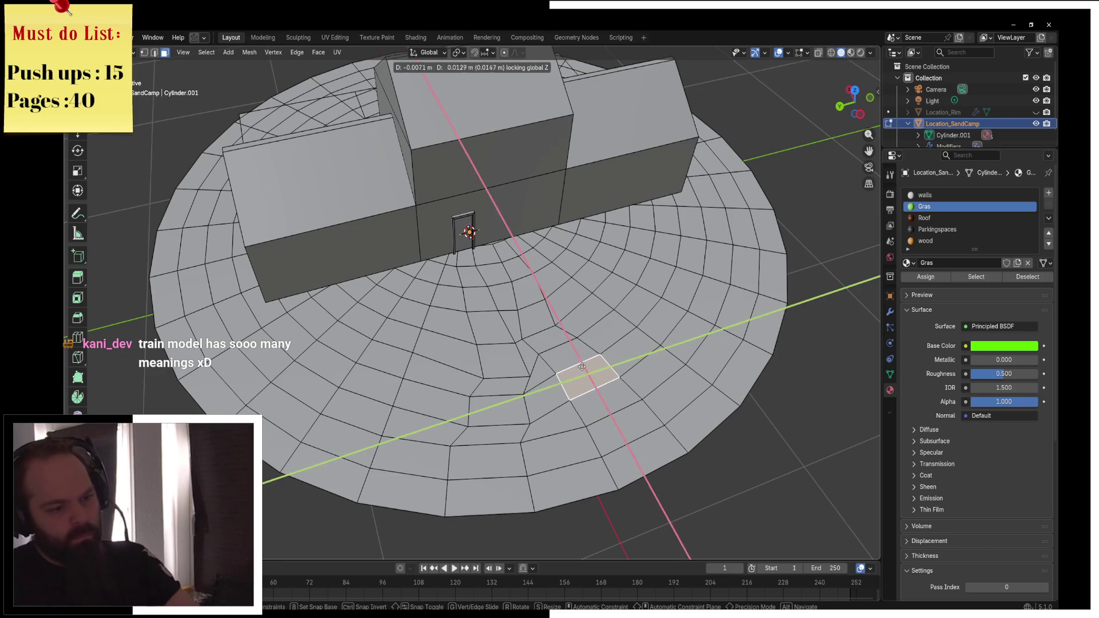
key(y)
key(x)
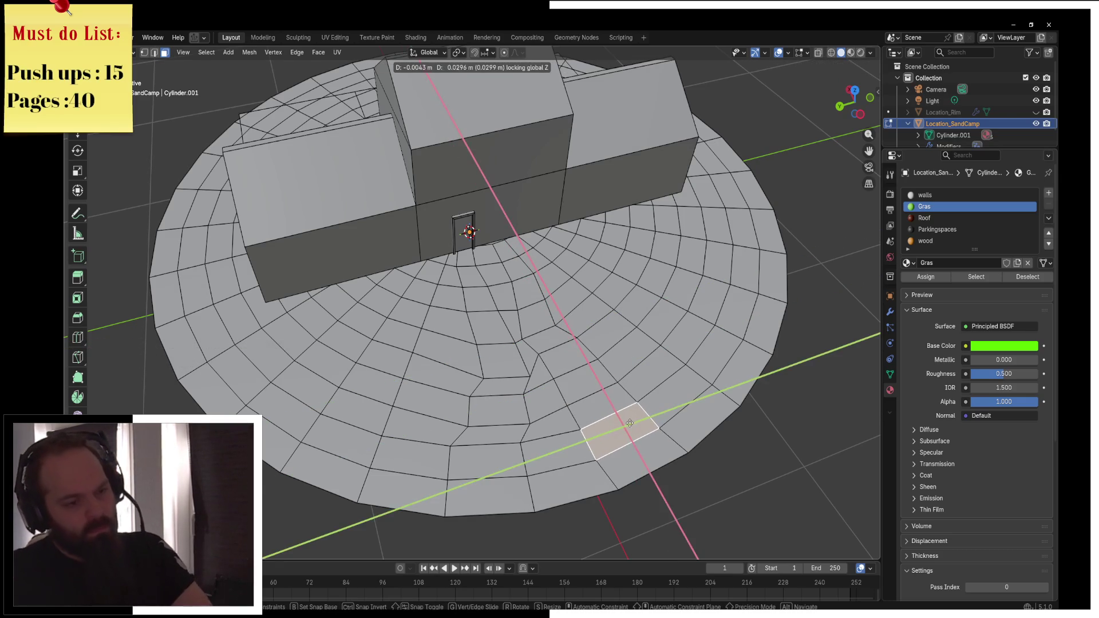
click(633, 417)
Circle-select the ground faces around the door
click(462, 260)
key(c)
click(481, 267)
key(ctrl+Tab)
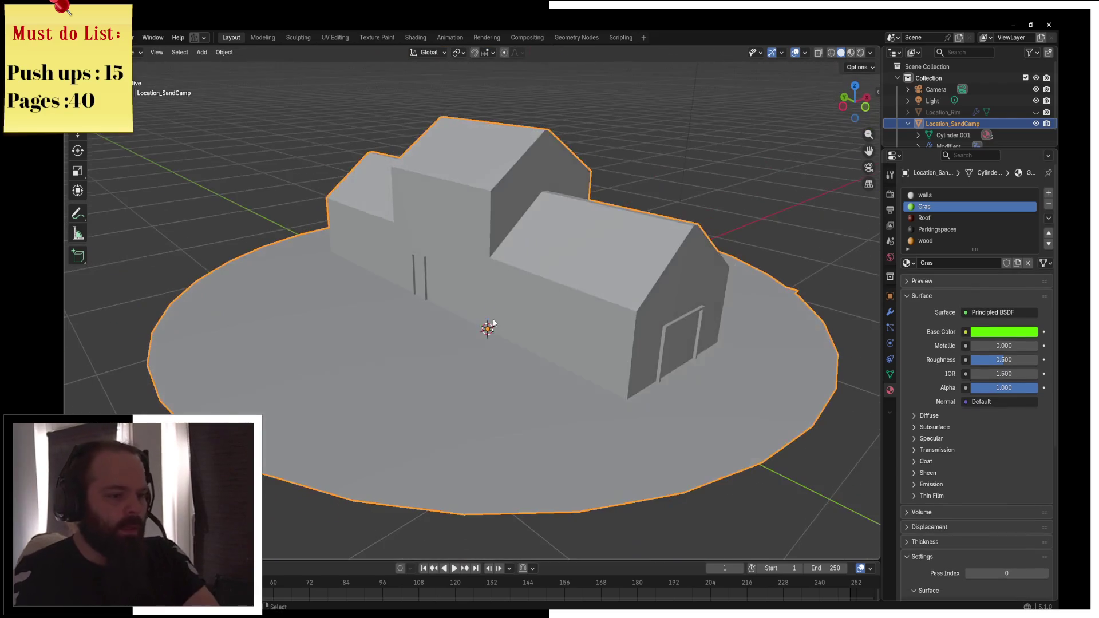
Select the side door panel and rotate it 180° around the Z axis
key(ctrl+Tab)
click(594, 314)
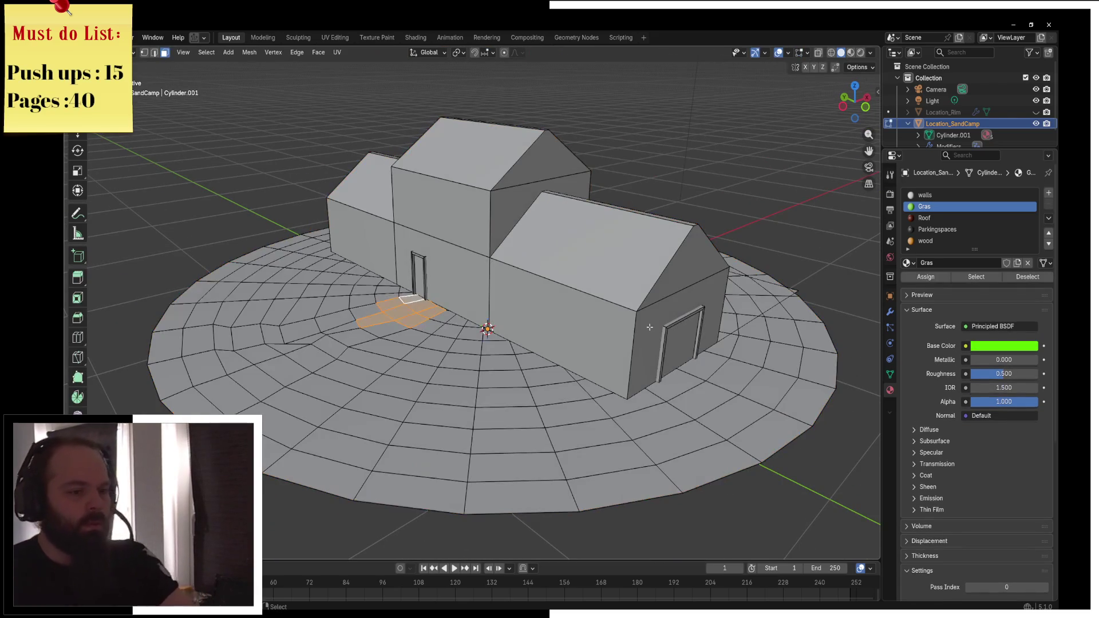
click(673, 326)
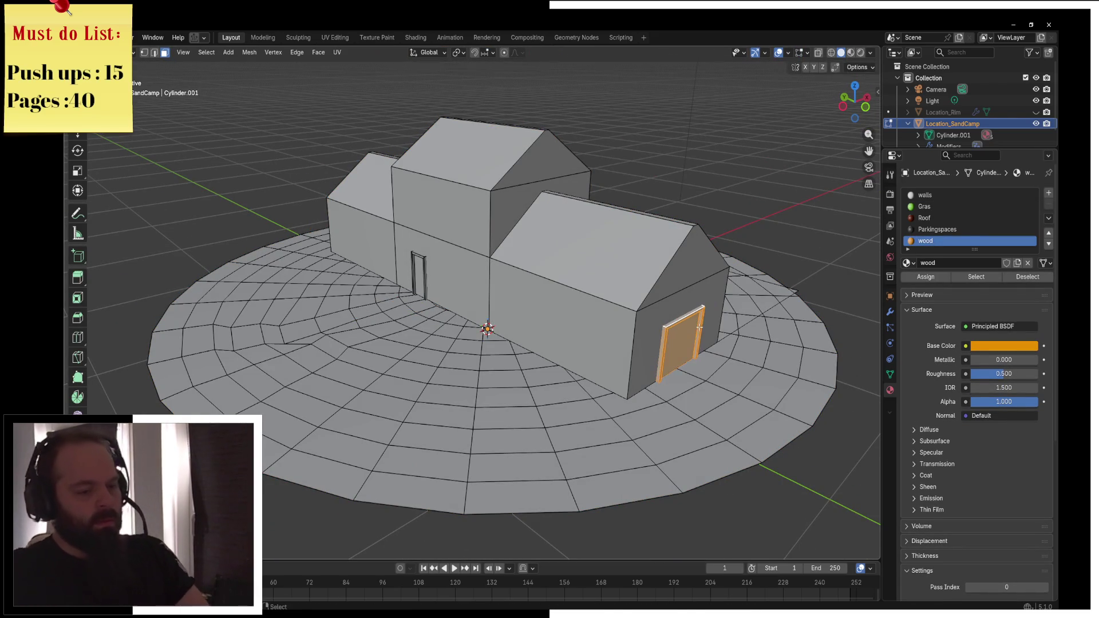
key(r)
key(z)
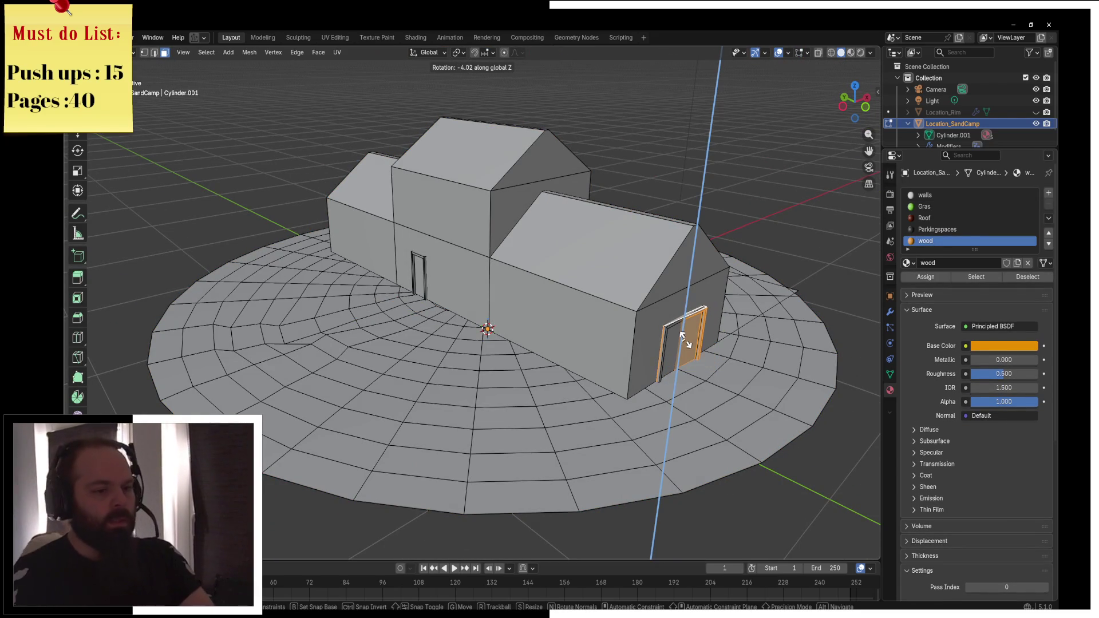
click(685, 340)
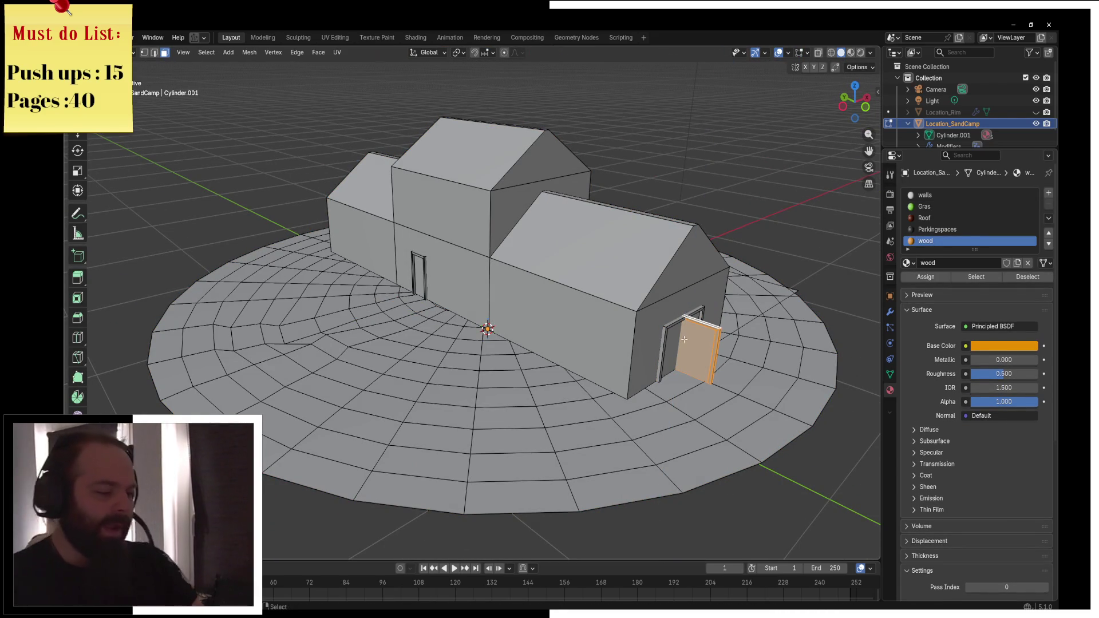
text(rz180)
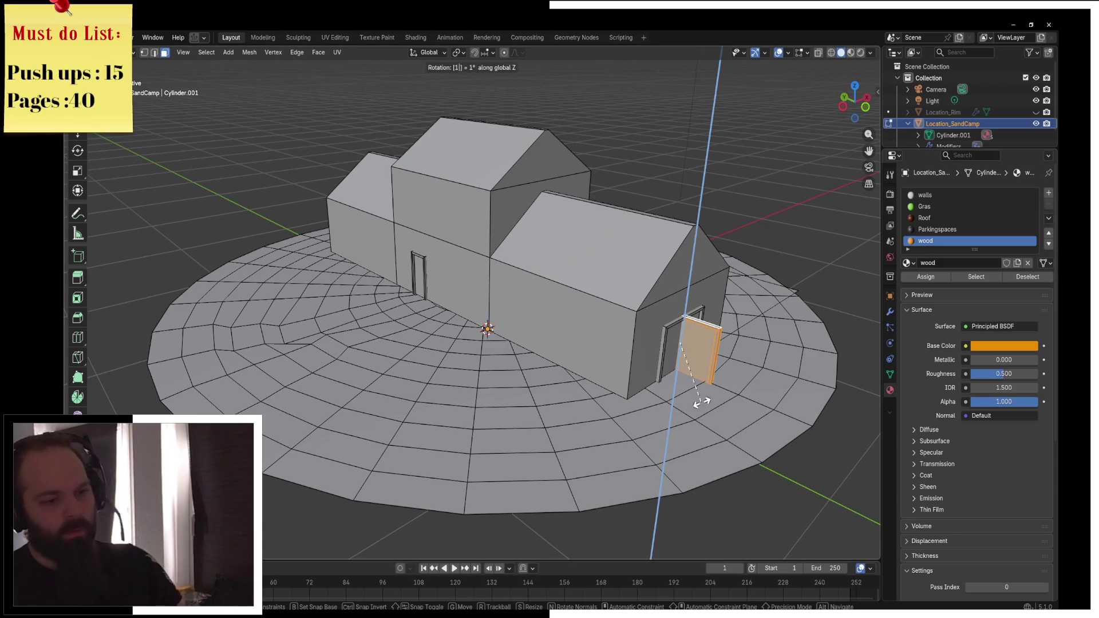
key(Return)
Move the door along X, then along Y, into the left wing's doorway
key(g)
key(x)
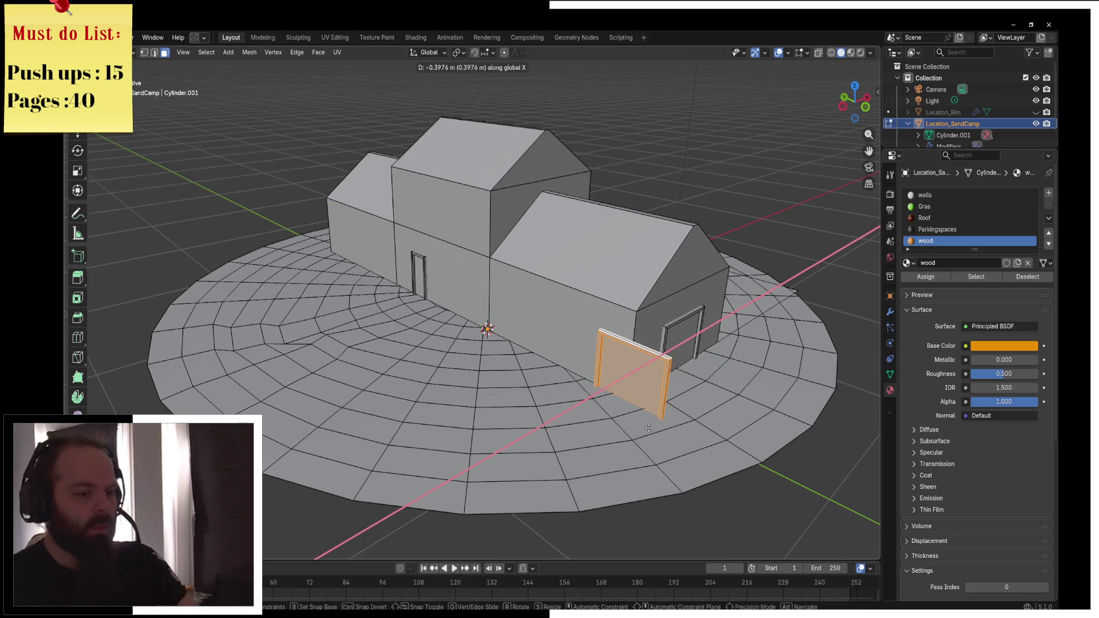
click(649, 429)
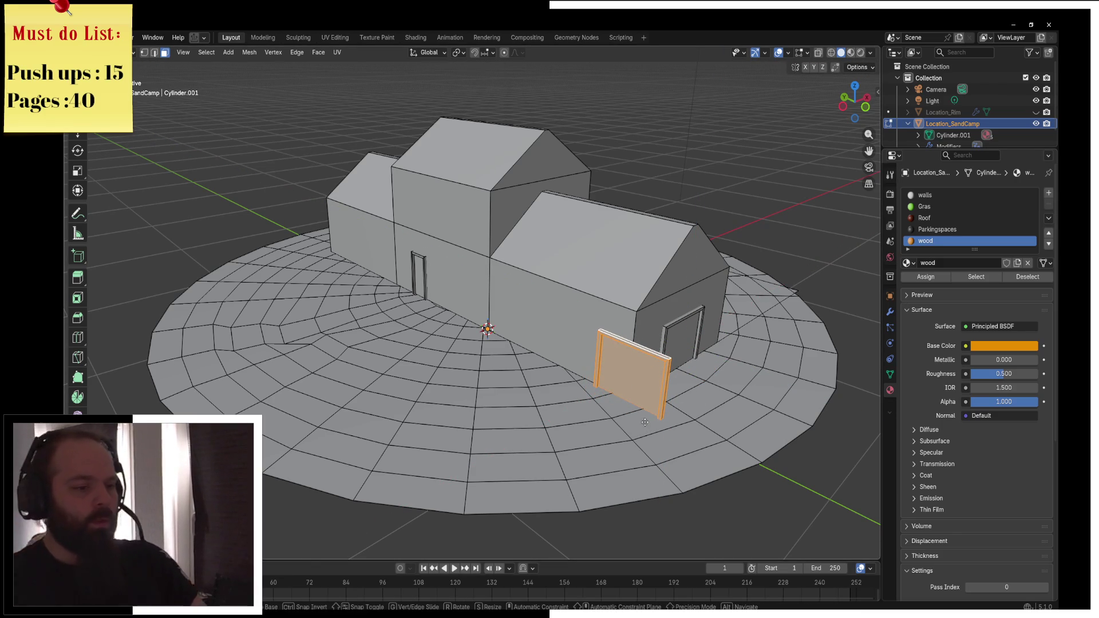
key(g)
key(y)
click(386, 264)
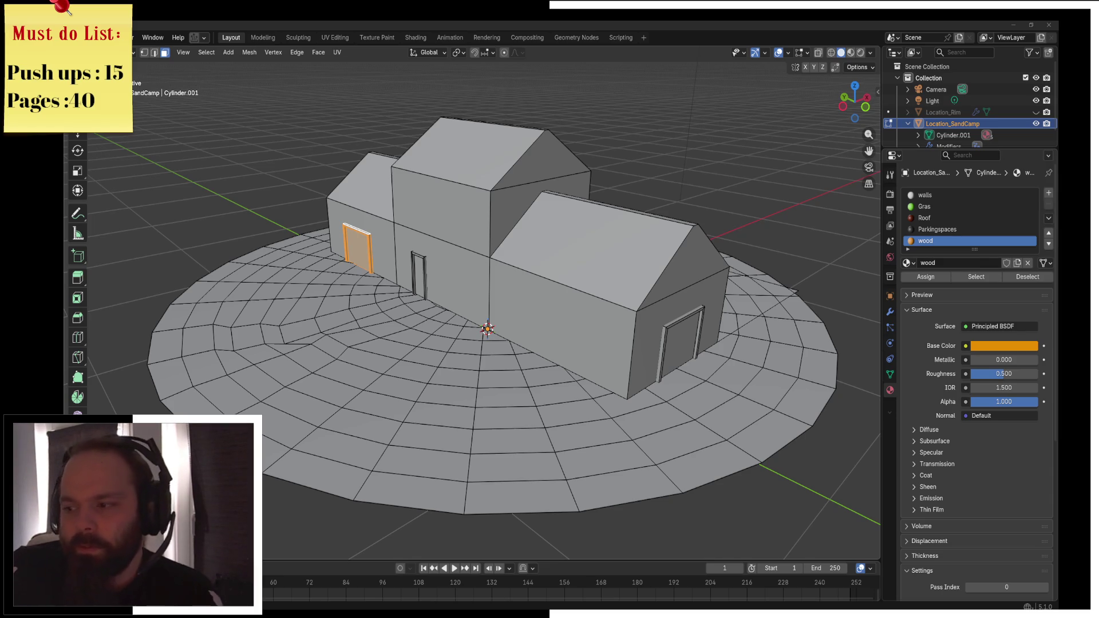
Orbit to a front view and shift the ground face beside the left doorway slightly along Y
drag(537, 281, 510, 325)
scroll(515, 325, up, 4)
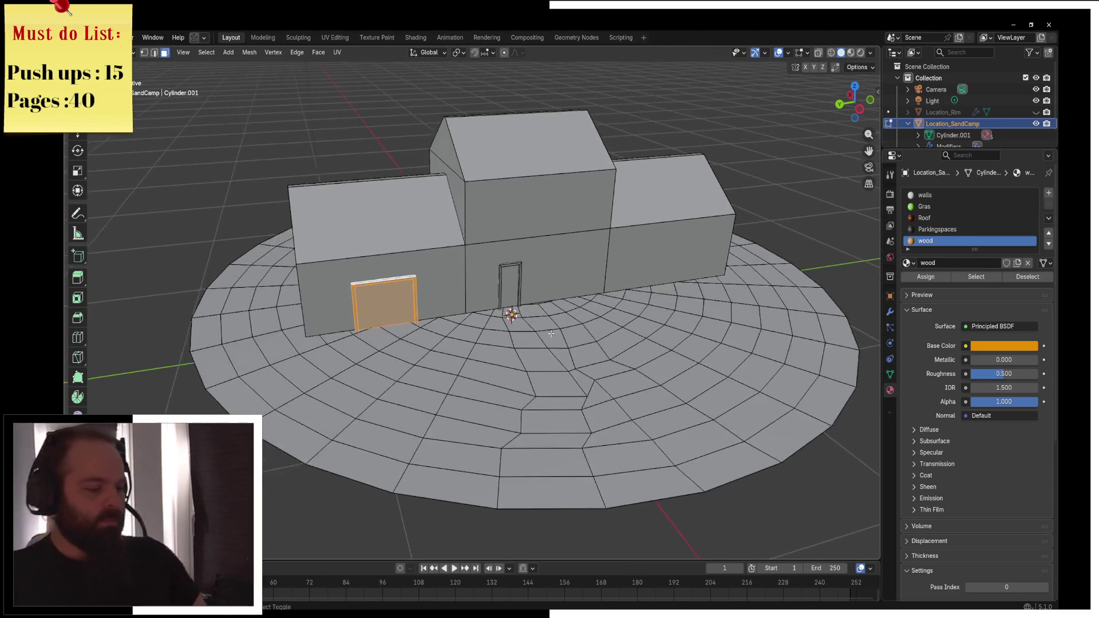
click(546, 325)
key(g)
key(shift+z)
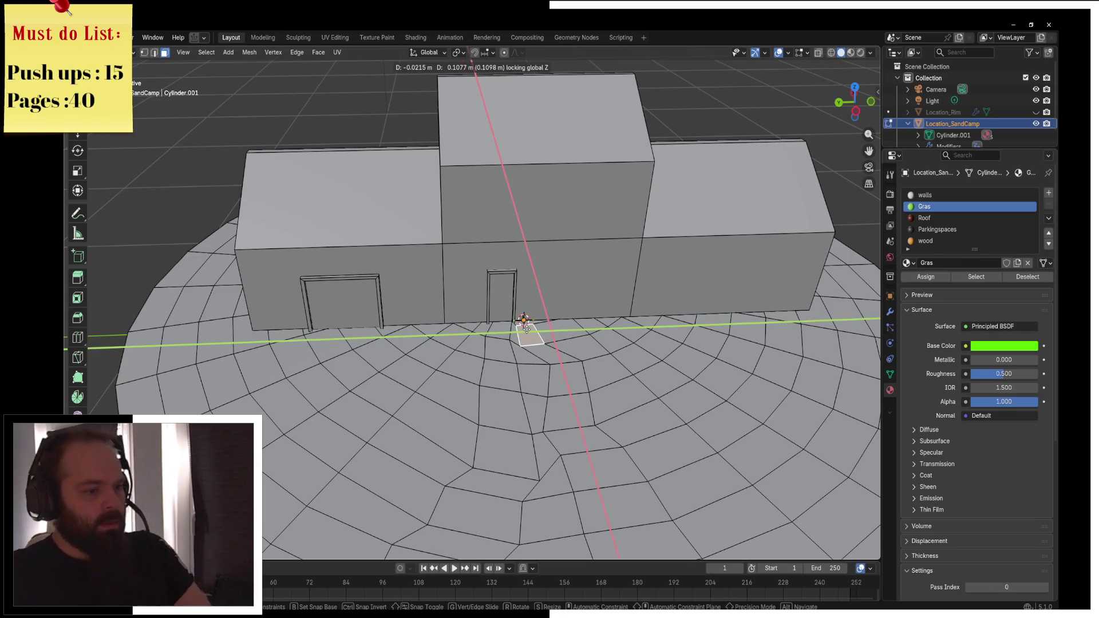
key(Escape)
scroll(497, 371, down, 3)
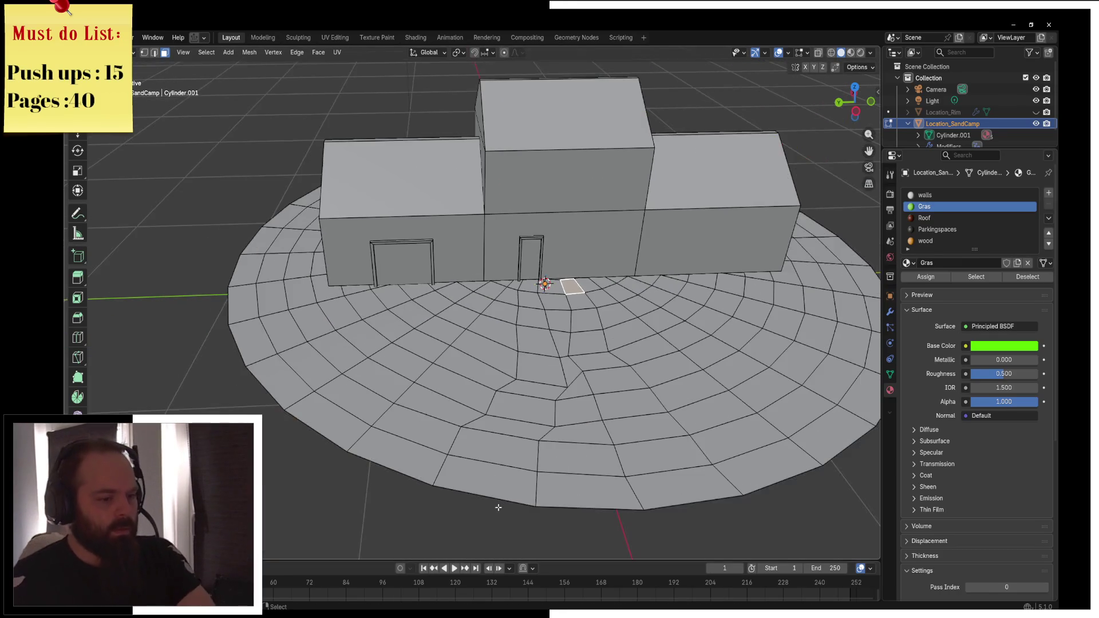
scroll(438, 370, up, 3)
click(444, 309)
key(r)
key(z)
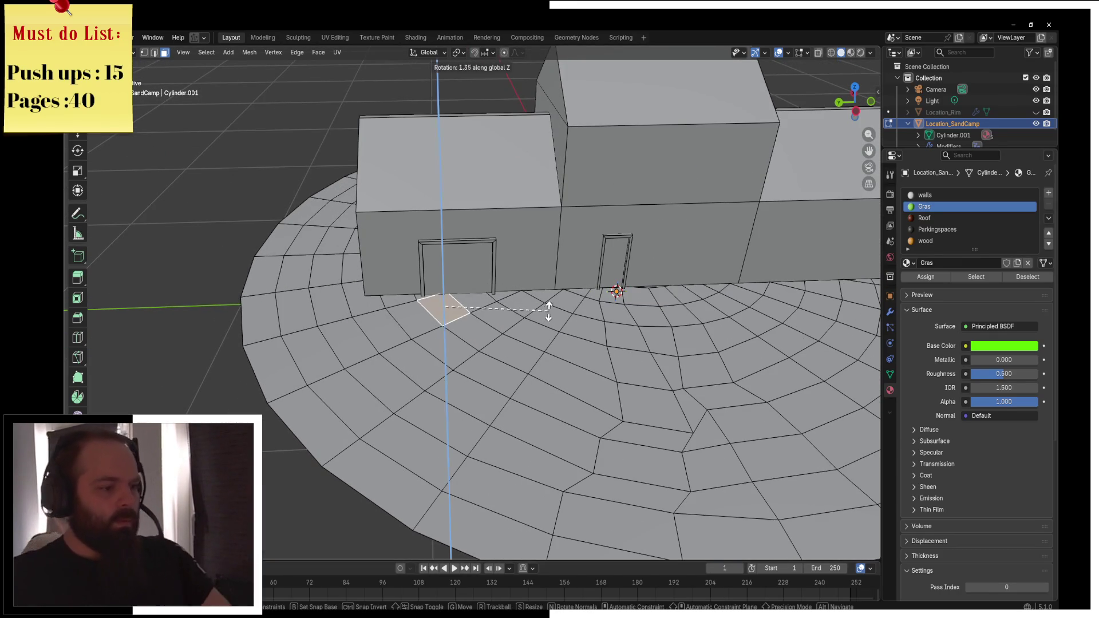
key(Escape)
key(g)
key(y)
click(607, 300)
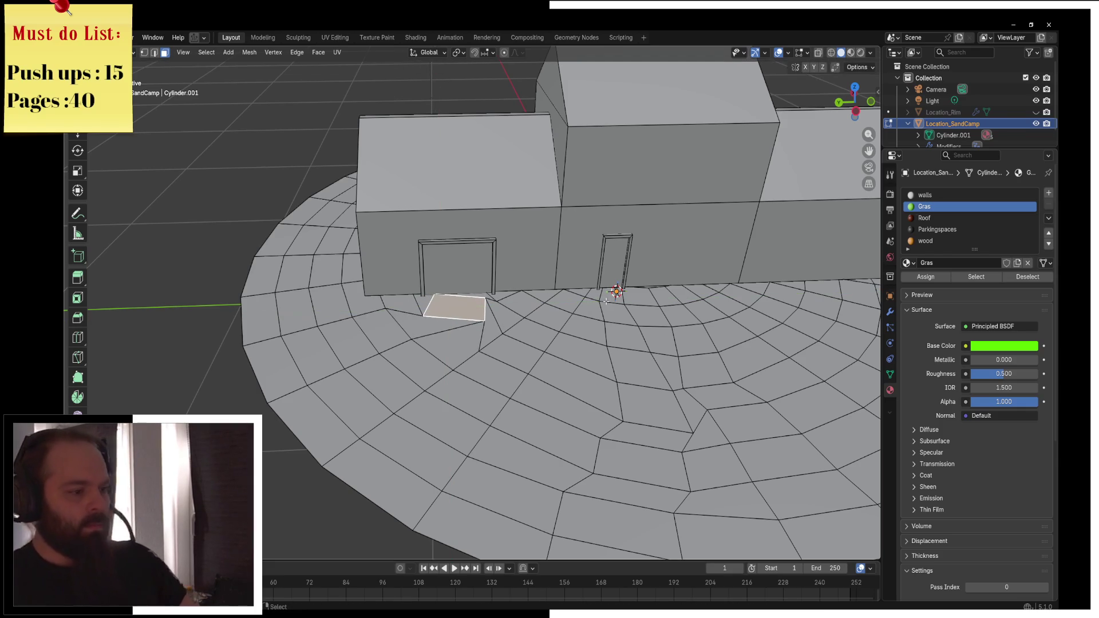
Try repositioning the next face along the path, undo it, and add a neighbouring face
click(401, 339)
key(g)
key(y)
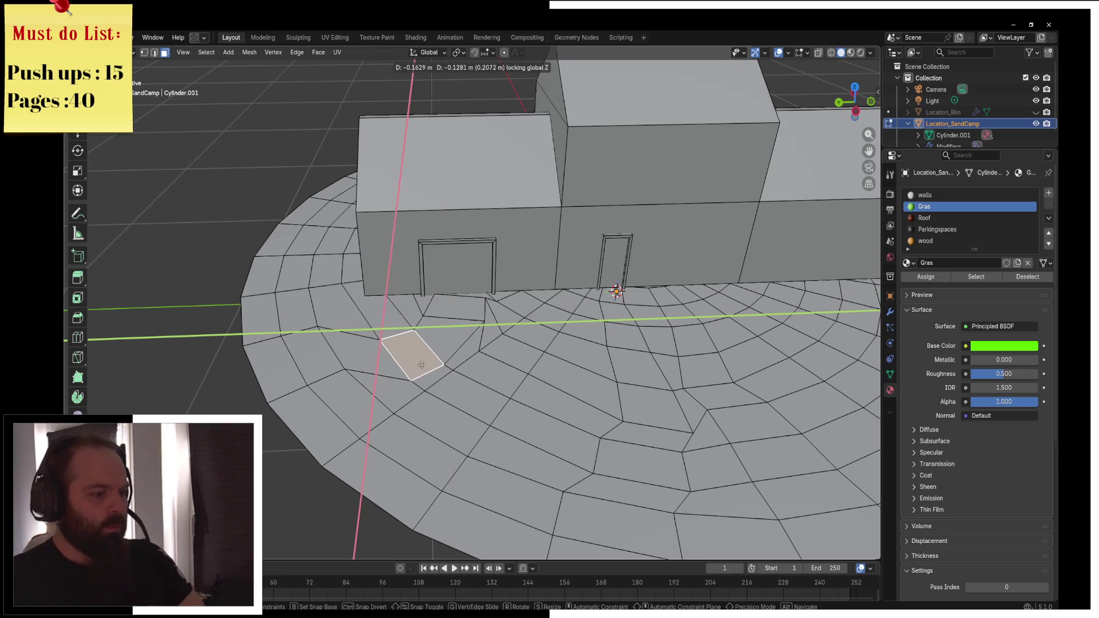
click(422, 365)
key(ctrl+z)
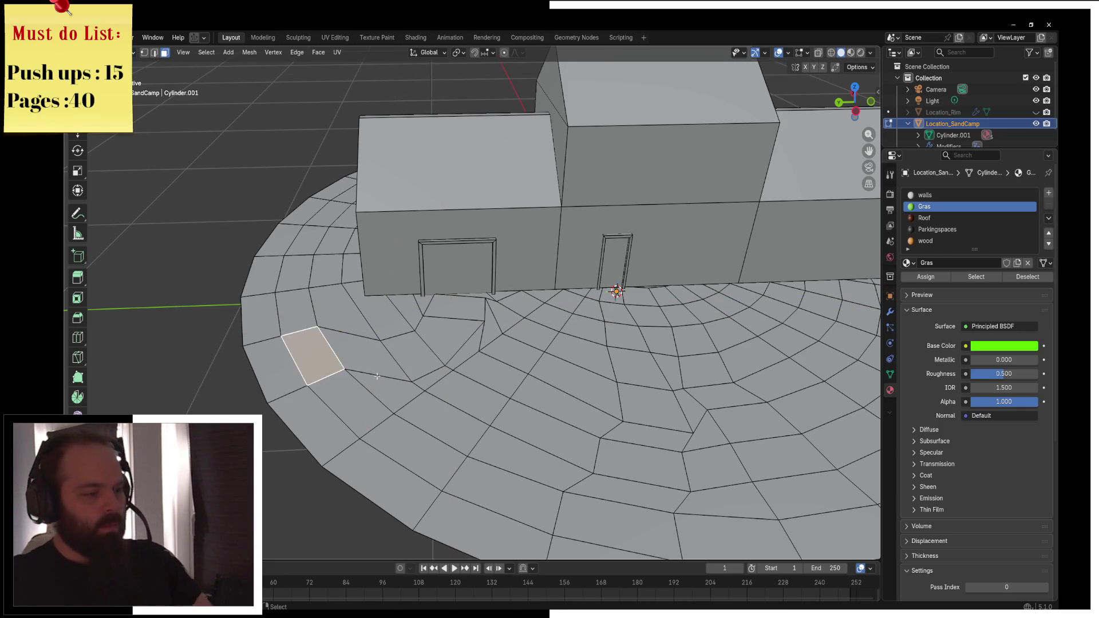
key(g)
key(shift+z)
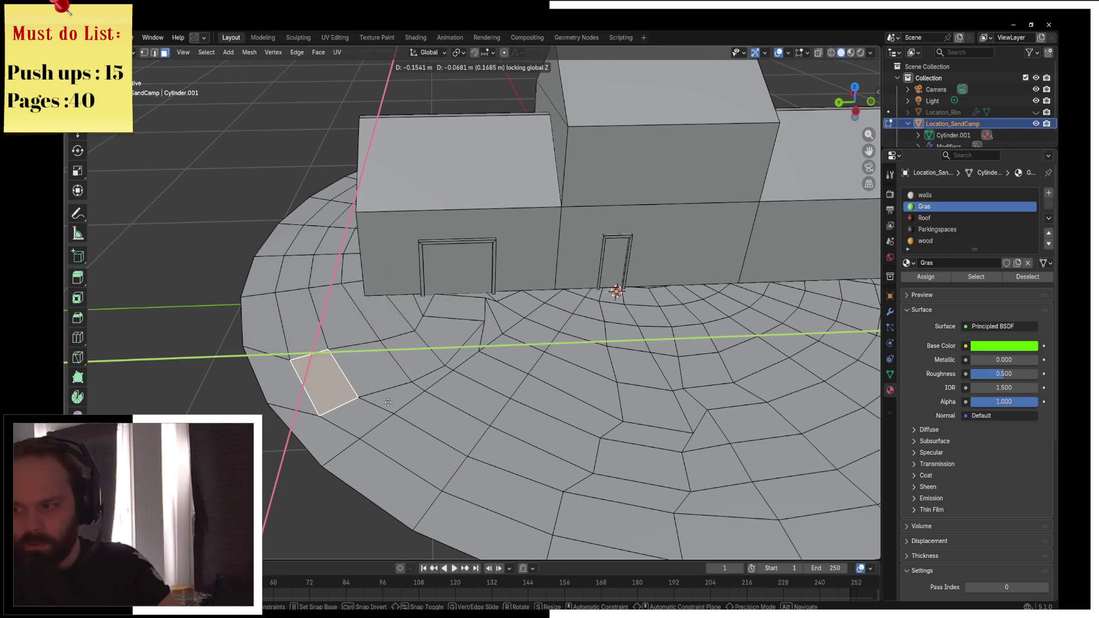
key(r)
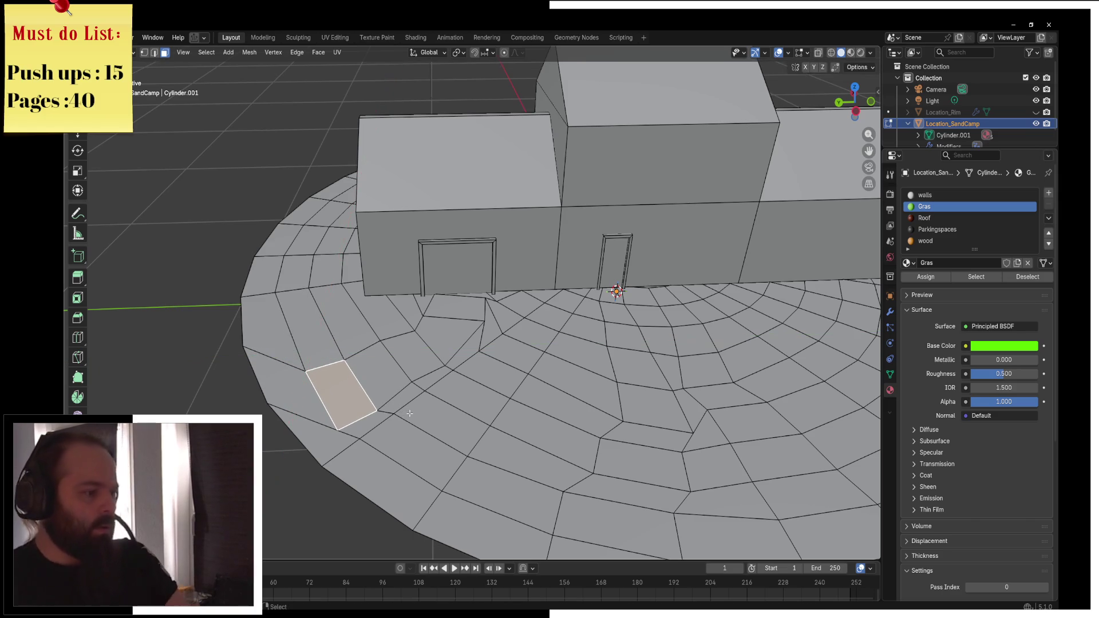
key(Escape)
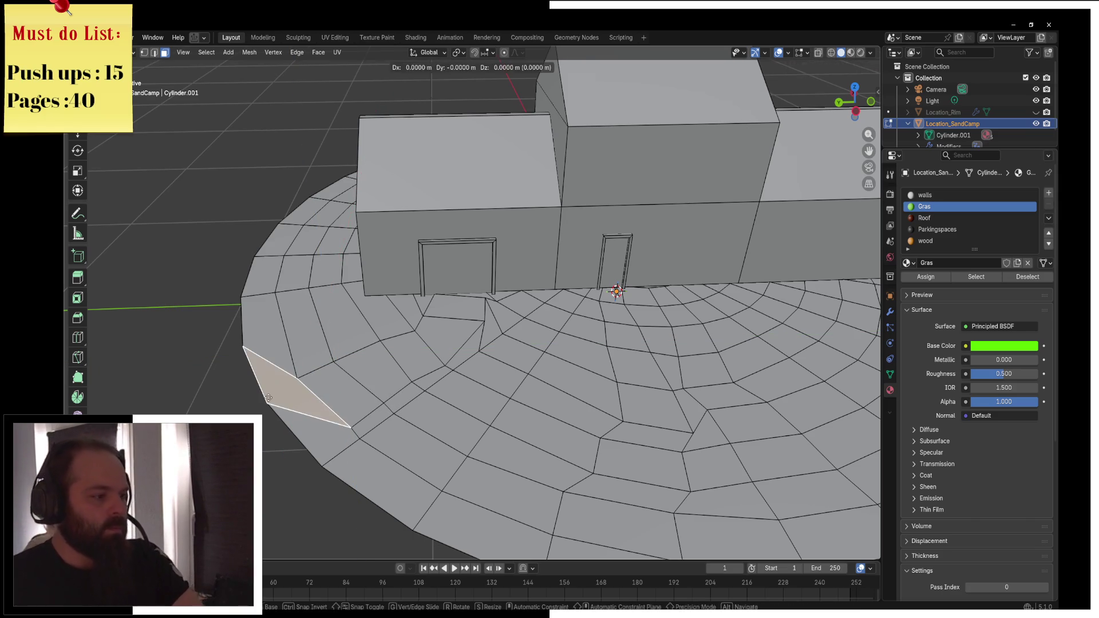
shift+click(344, 445)
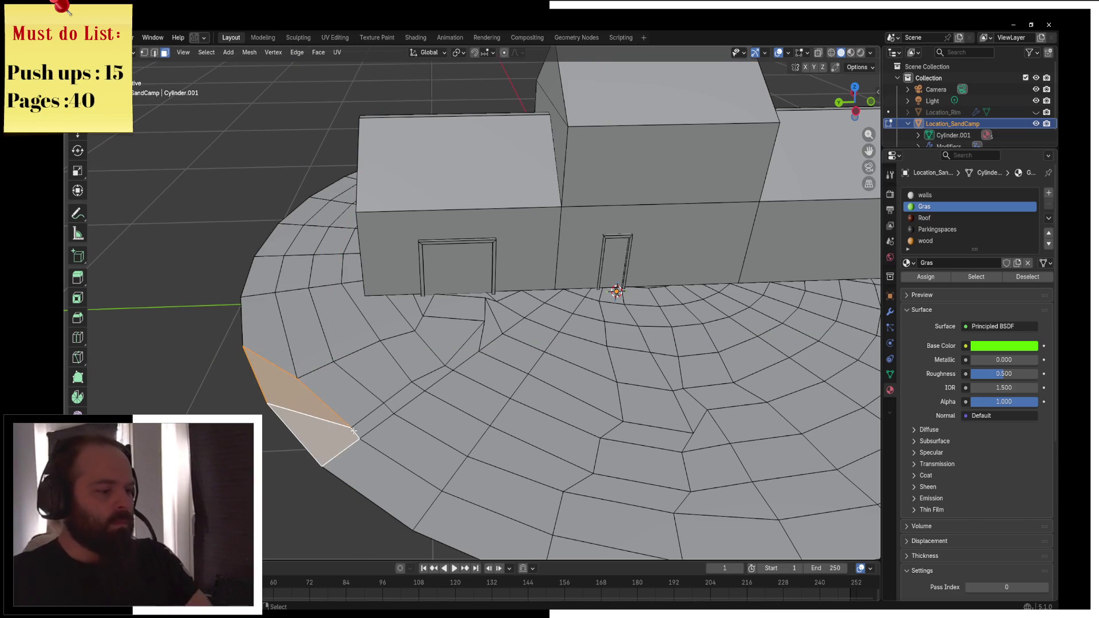
Select a vertex at the disc edge, then a strip of faces from the rim toward the left doorway
key(1)
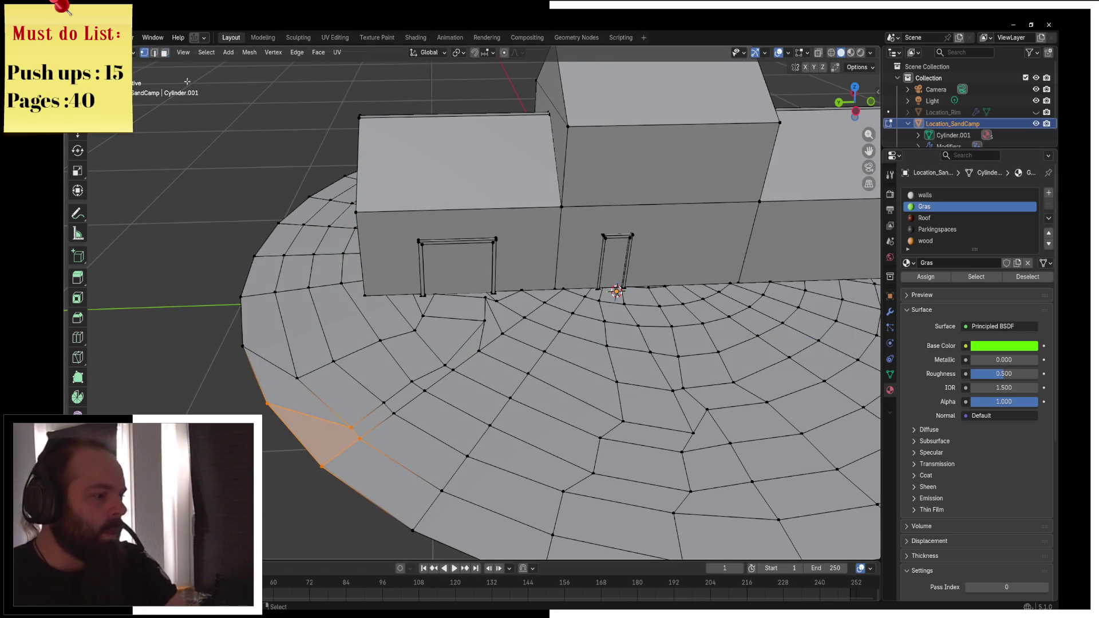
click(345, 448)
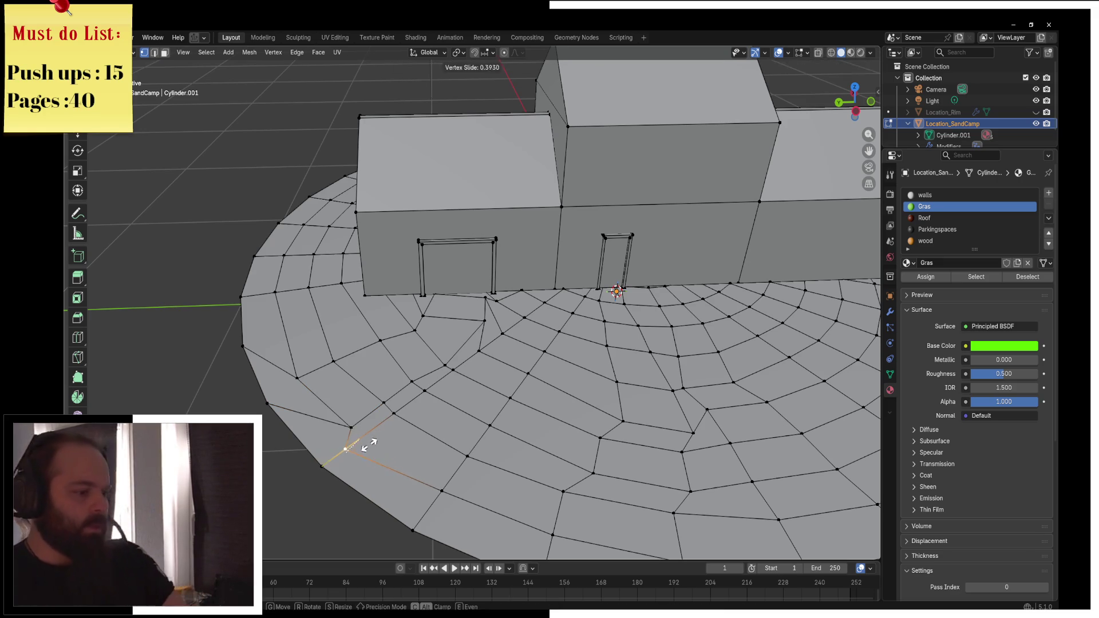
key(3)
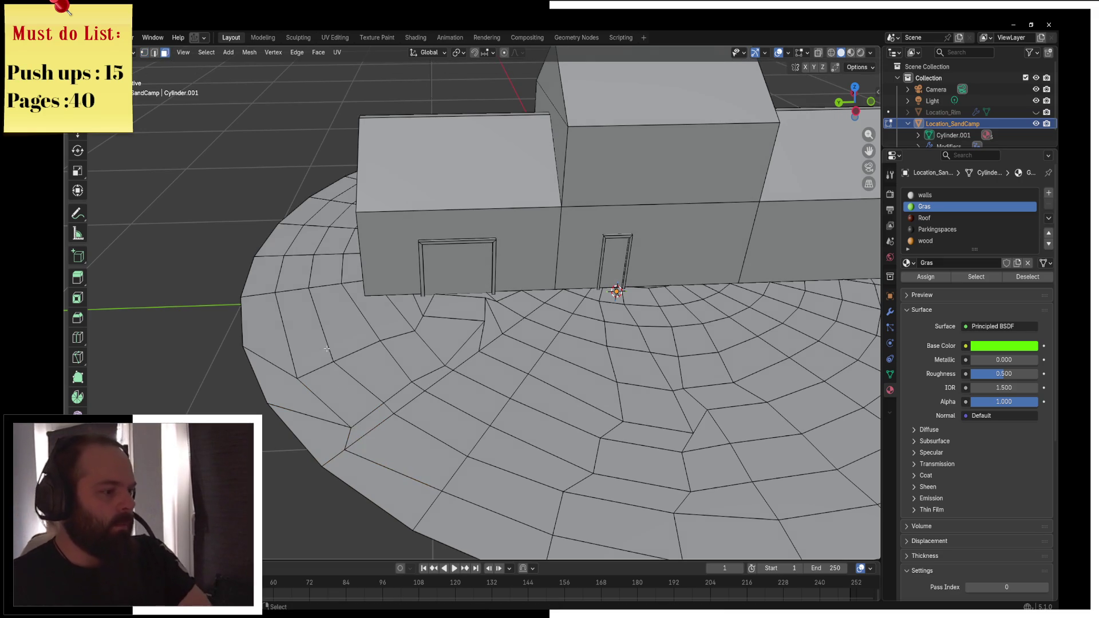
click(332, 410)
shift+click(281, 379)
shift+click(313, 437)
shift+click(372, 373)
shift+click(420, 346)
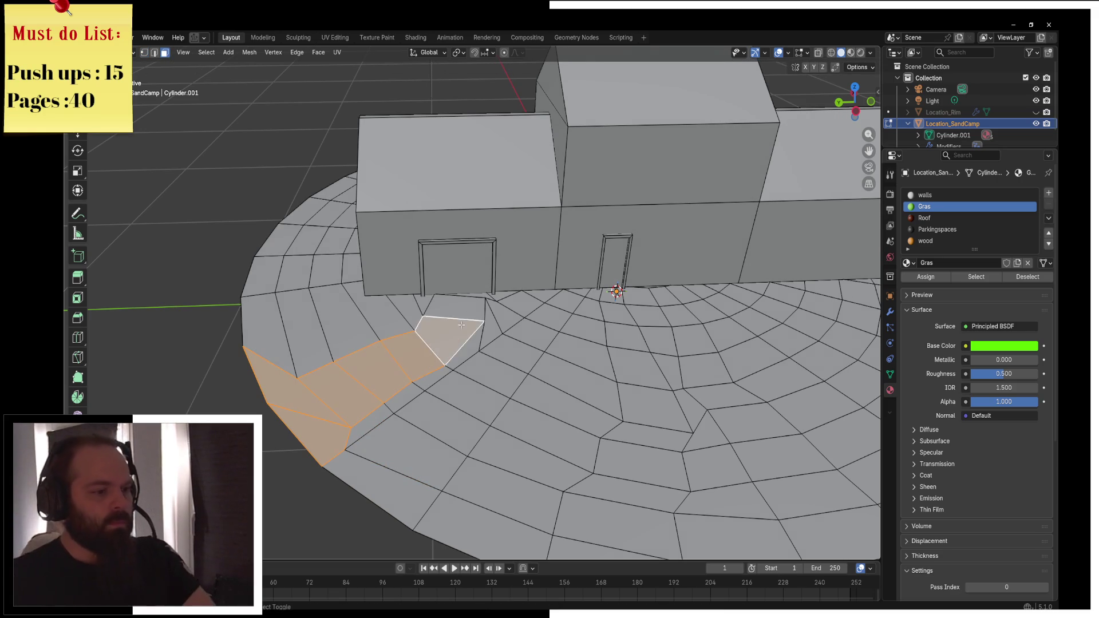
Complete the path to the left doorway and start a second face strip below the small door
shift+click(458, 307)
scroll(529, 288, up, 2)
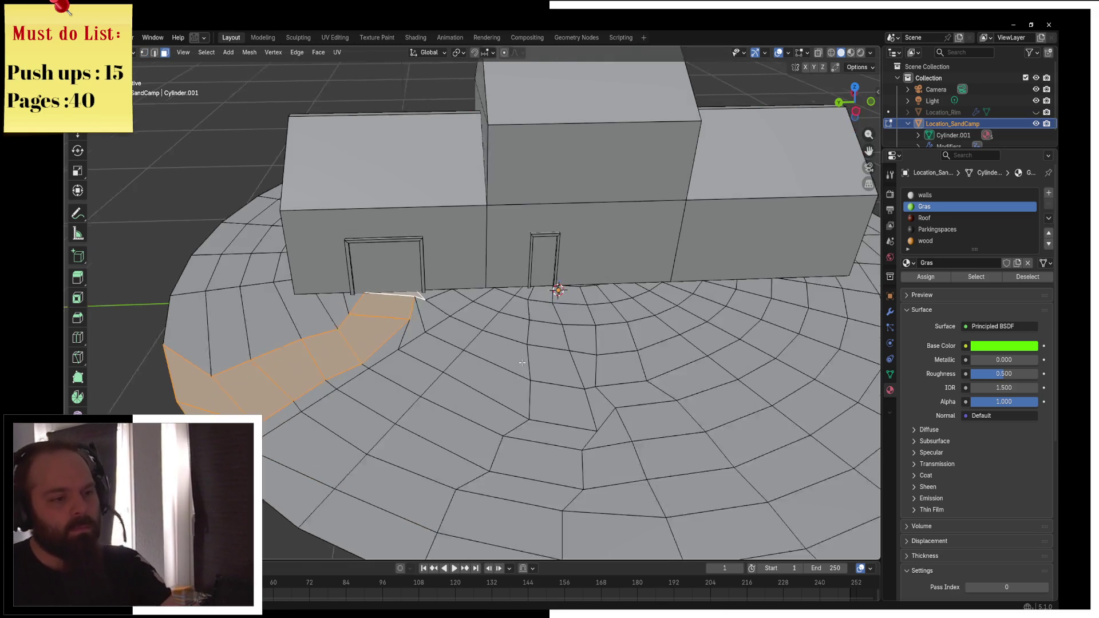
shift+click(524, 287)
shift+click(526, 303)
shift+click(529, 326)
shift+click(534, 356)
shift+click(539, 396)
Extend the second strip to the disc edge and create a new material slot for the paths
shift+click(513, 452)
shift+click(510, 434)
shift+click(524, 430)
shift+click(516, 458)
shift+click(494, 486)
shift+click(478, 510)
shift+click(464, 541)
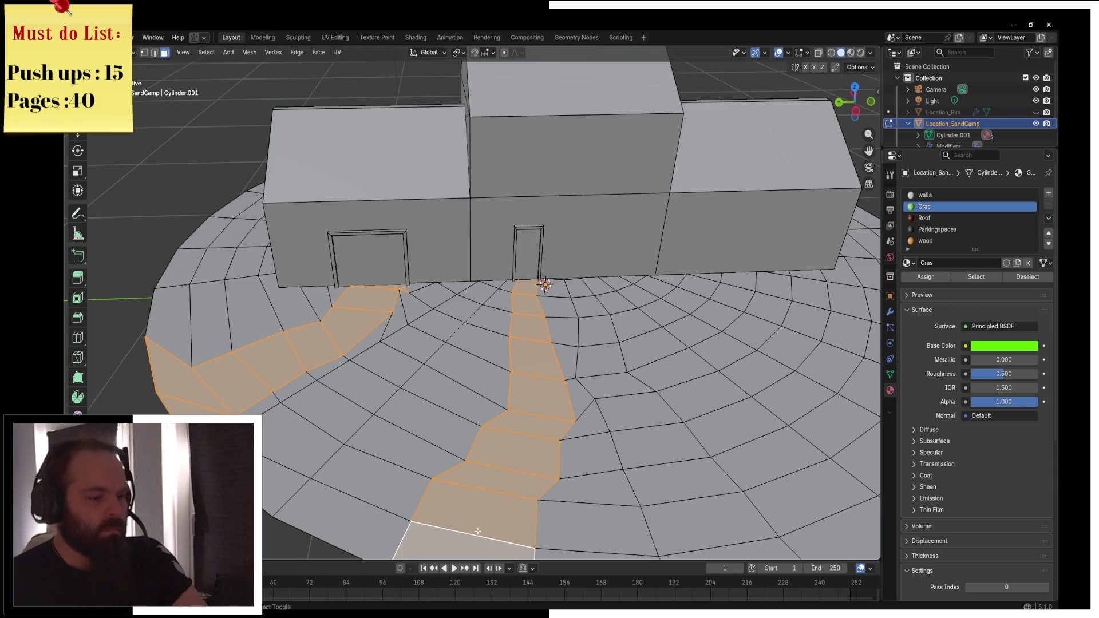
click(1049, 193)
click(939, 262)
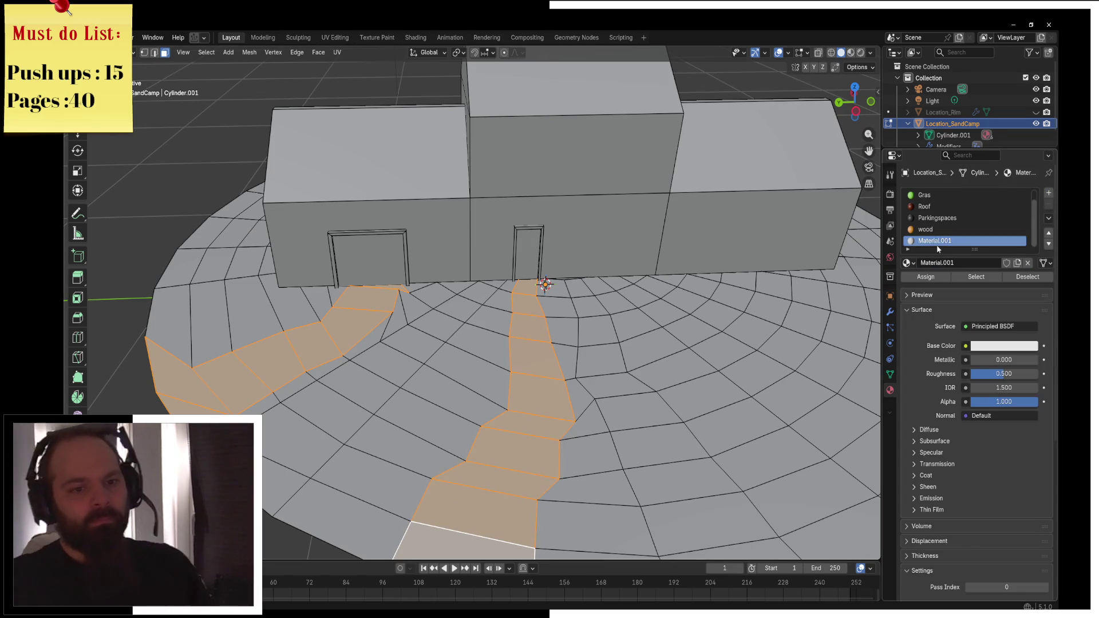
Rename the new material to Dirt and set its base colour to deep brown
text(Dirt)
key(Return)
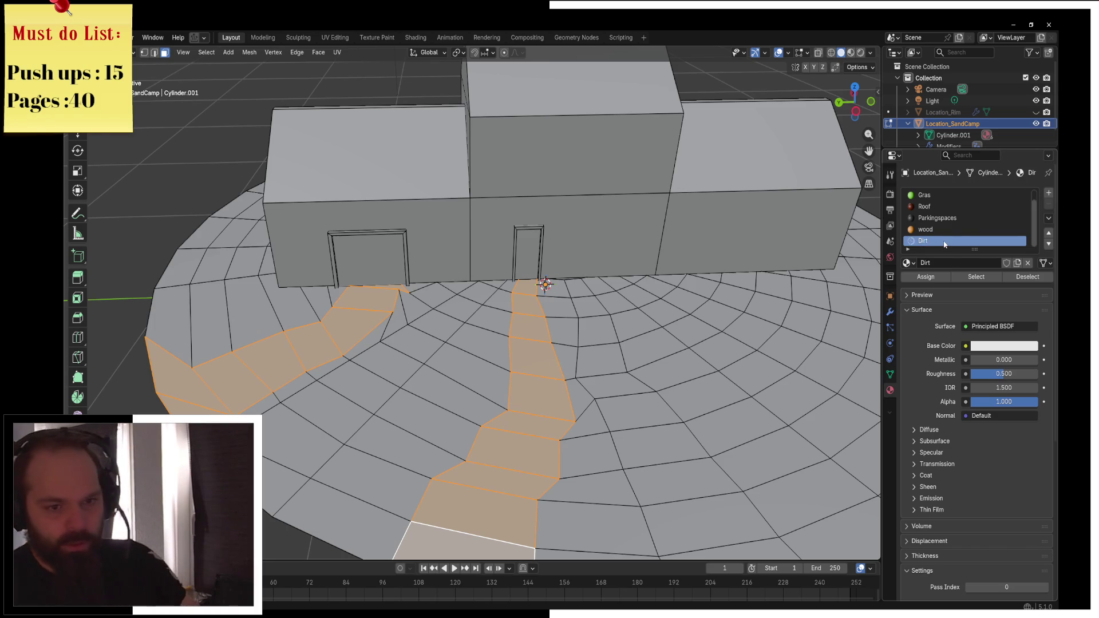
click(981, 344)
drag(948, 289, 1034, 289)
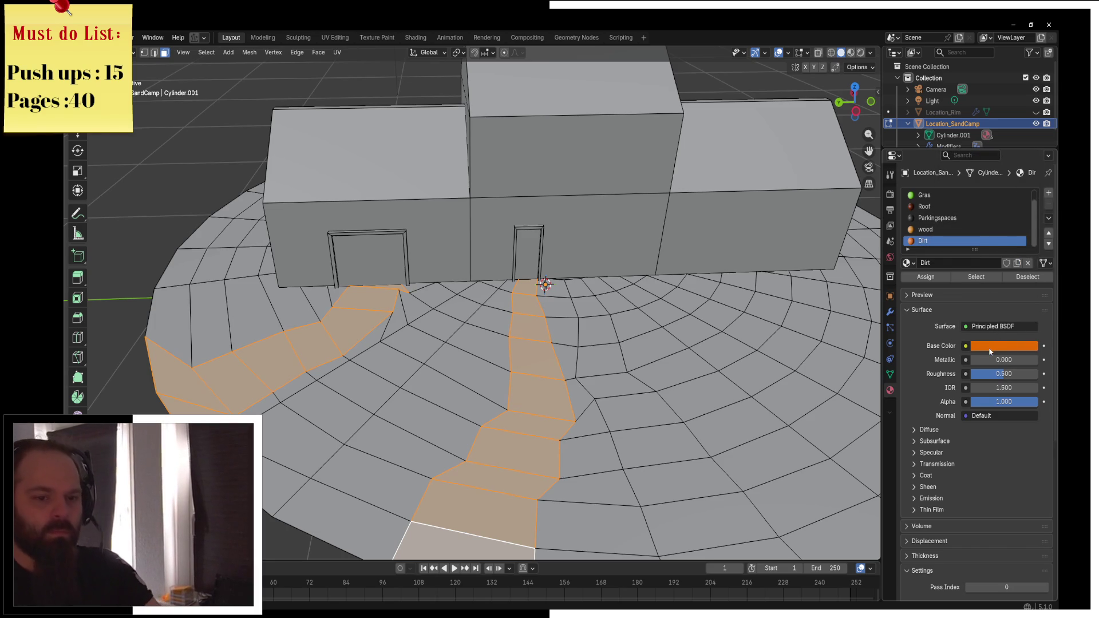
click(990, 347)
click(1034, 210)
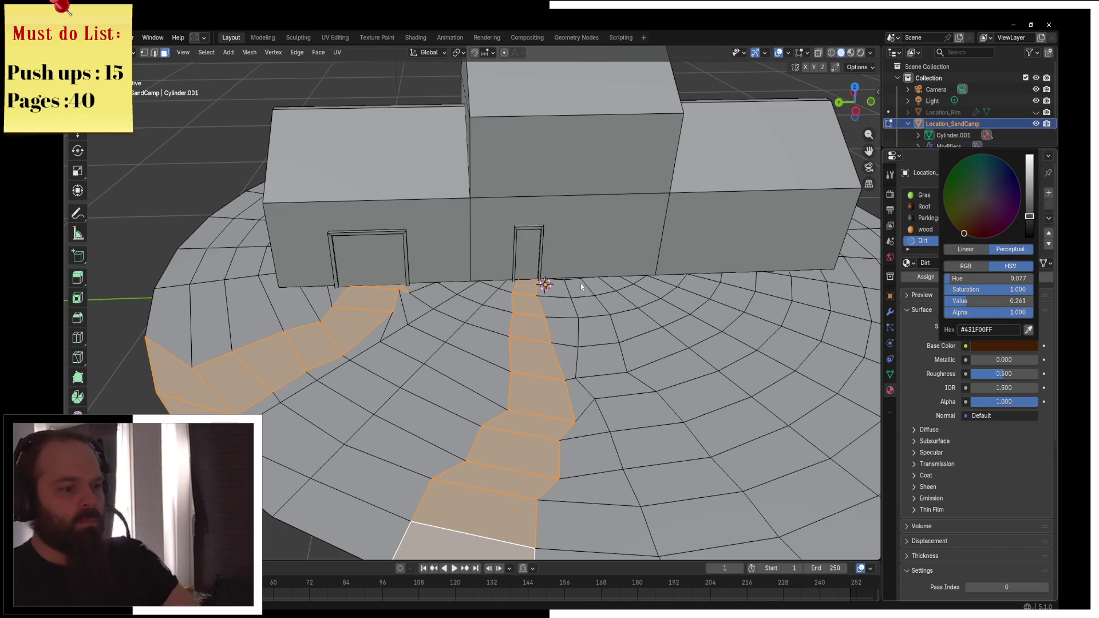
key(Escape)
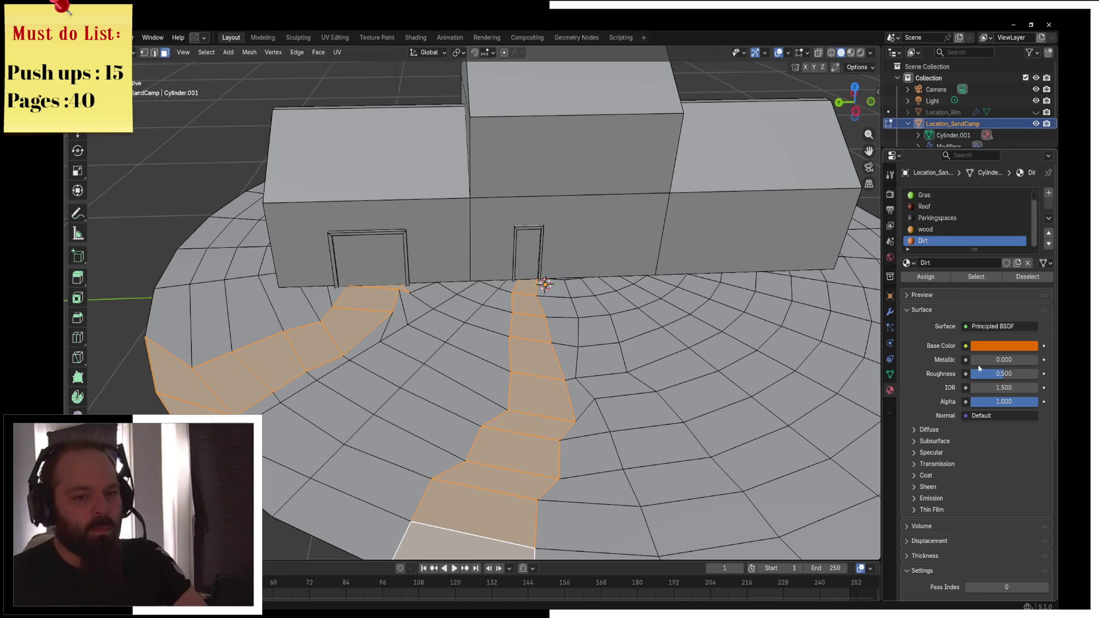
click(977, 346)
click(1029, 221)
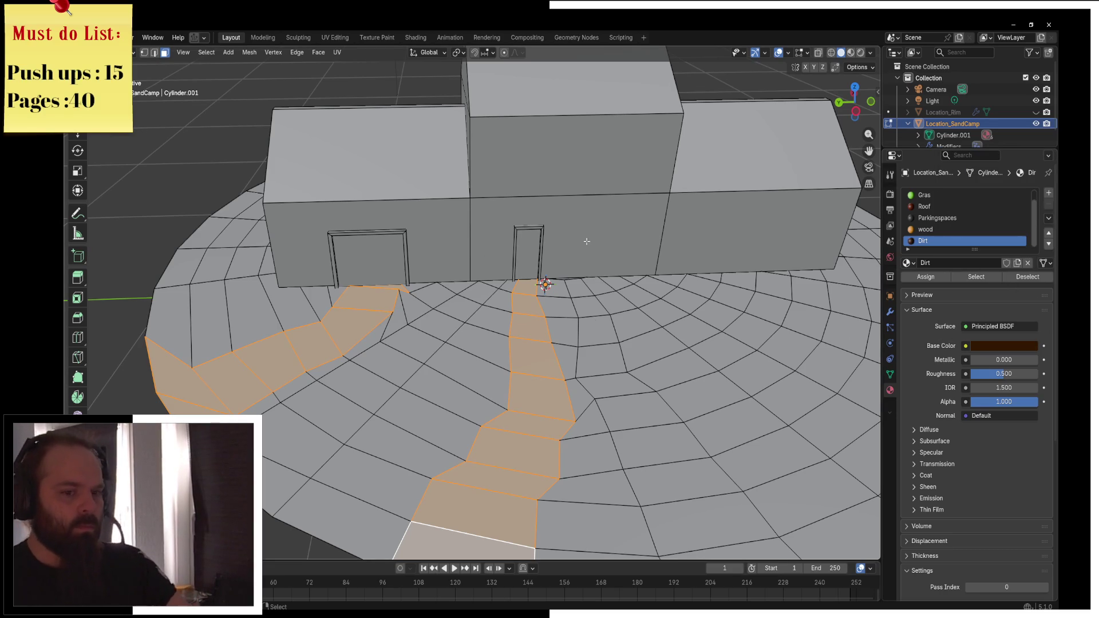
Switch the viewport to Material Preview to see the brown paths on the grass
key(z)
click(607, 325)
key(ctrl+Tab)
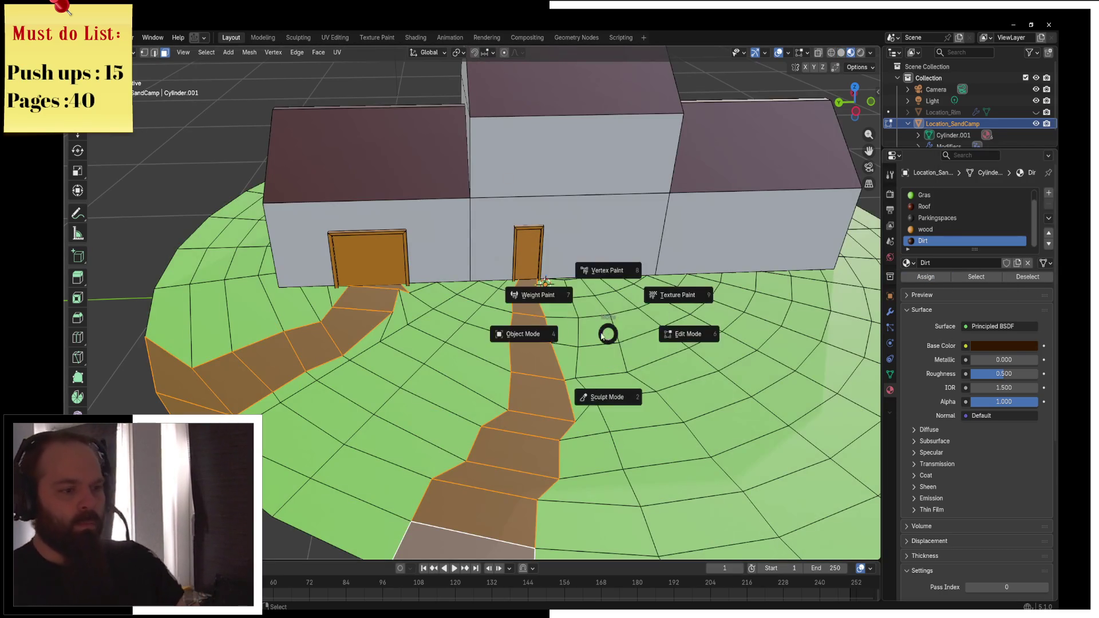
Return to Object Mode, zoom in, and re-enter Edit Mode on the ground disc mesh
click(521, 328)
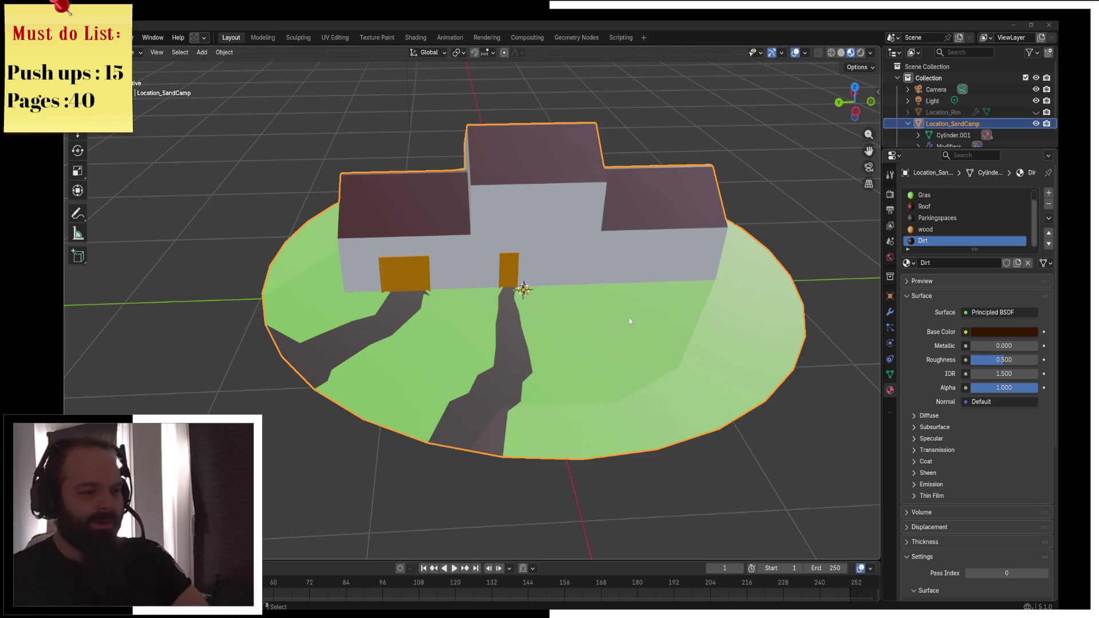
scroll(378, 321, up, 1)
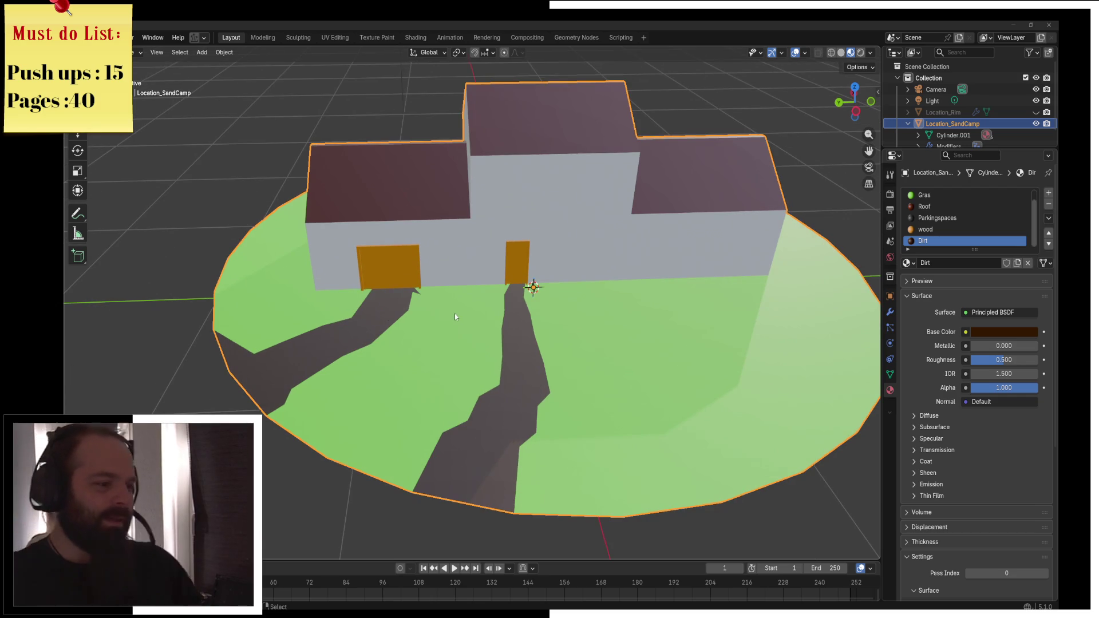
key(ctrl+Tab)
click(516, 321)
scroll(474, 304, up, 3)
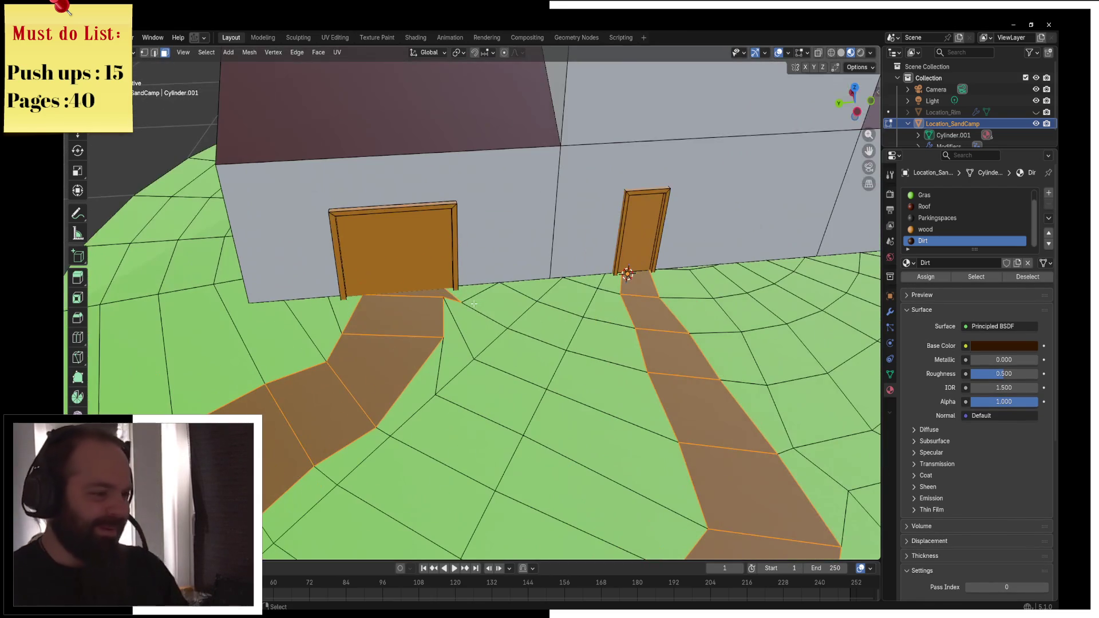
In vertex select, move the path vertex beside the left door along X, then along Y
click(144, 52)
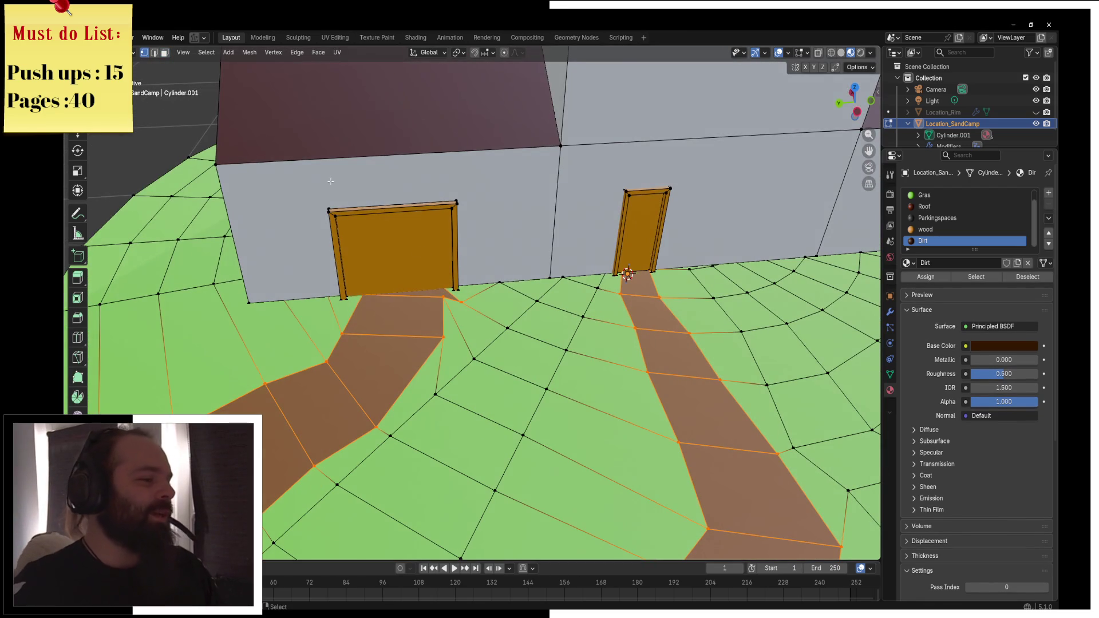
click(464, 293)
key(g)
key(x)
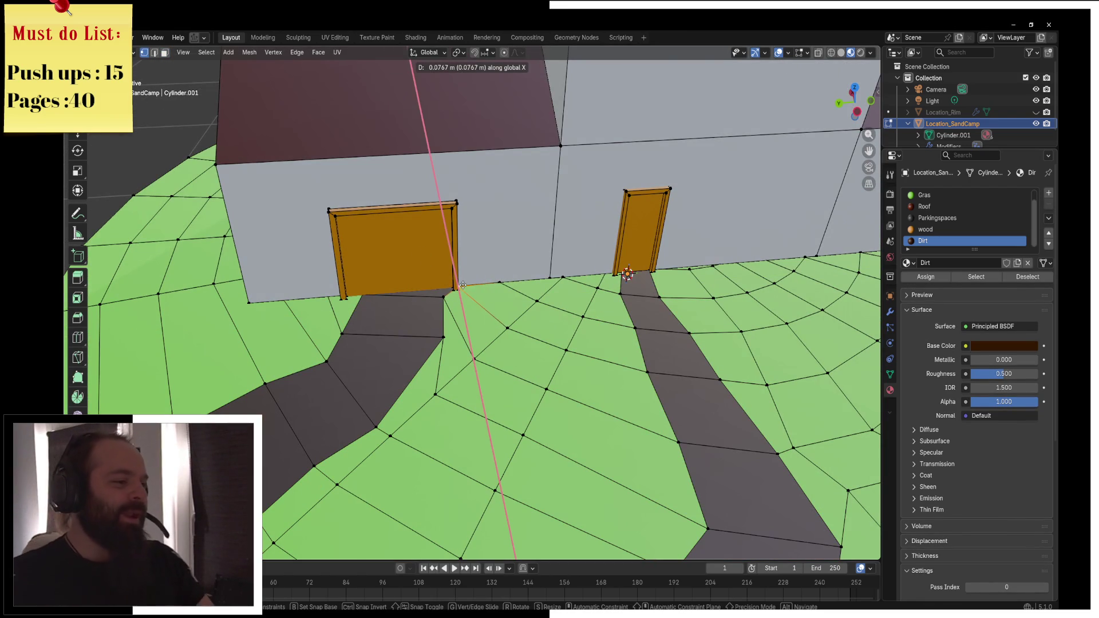
click(462, 285)
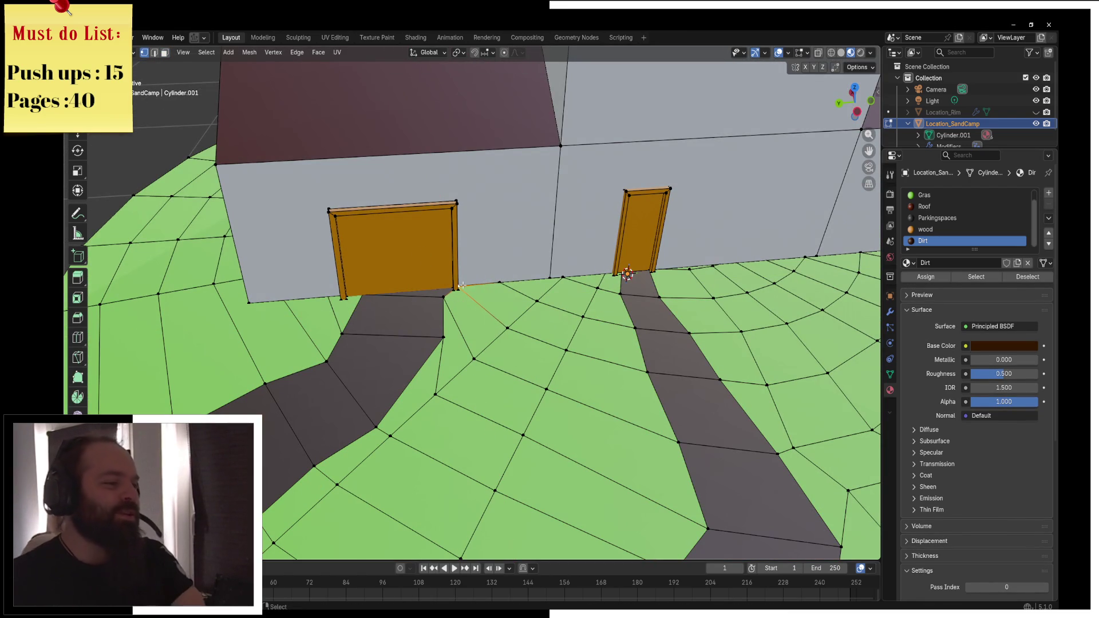
key(g)
key(x)
key(y)
click(376, 292)
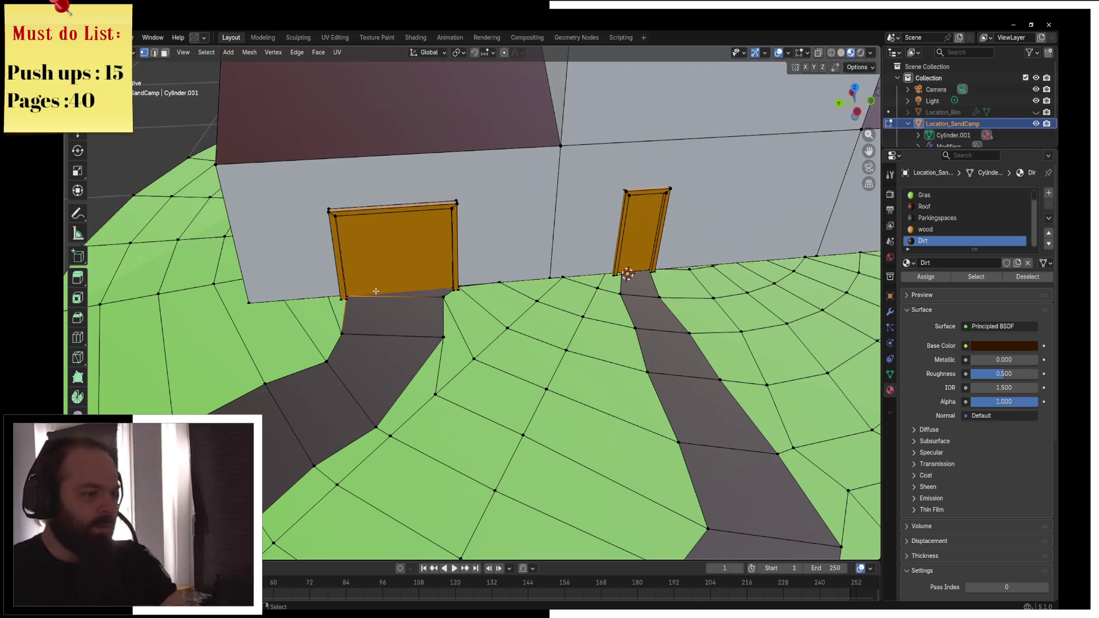
Move another vertex on the left path's edge into line with the door
click(442, 337)
key(g)
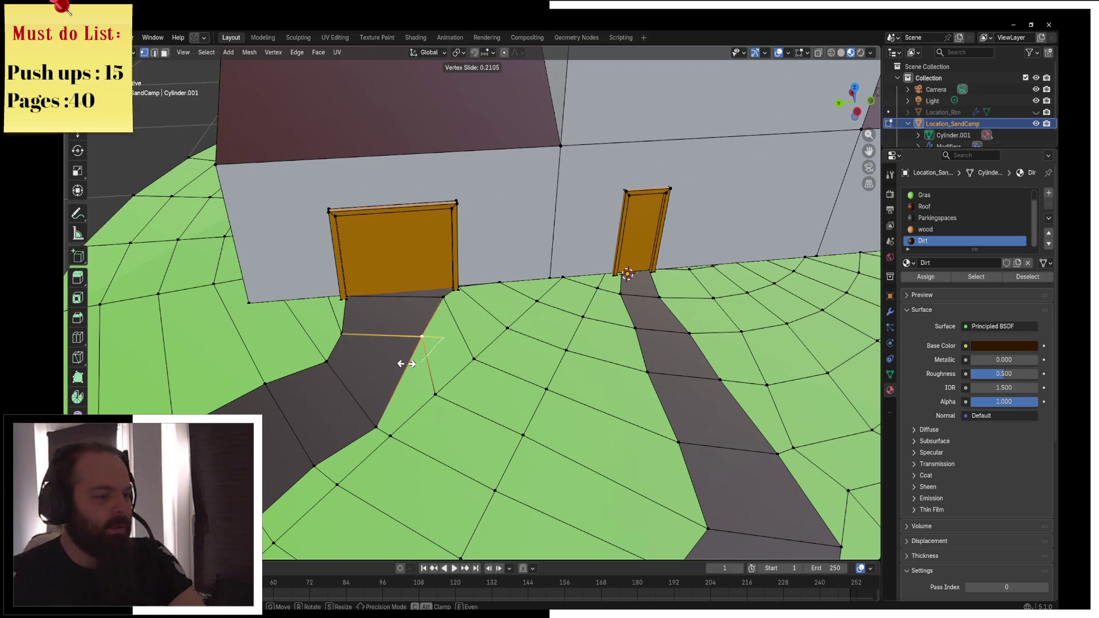
click(414, 376)
scroll(414, 377, down, 5)
mouse_move(413, 376)
mouse_down()
mouse_move(566, 376)
mouse_move(436, 401)
mouse_up()
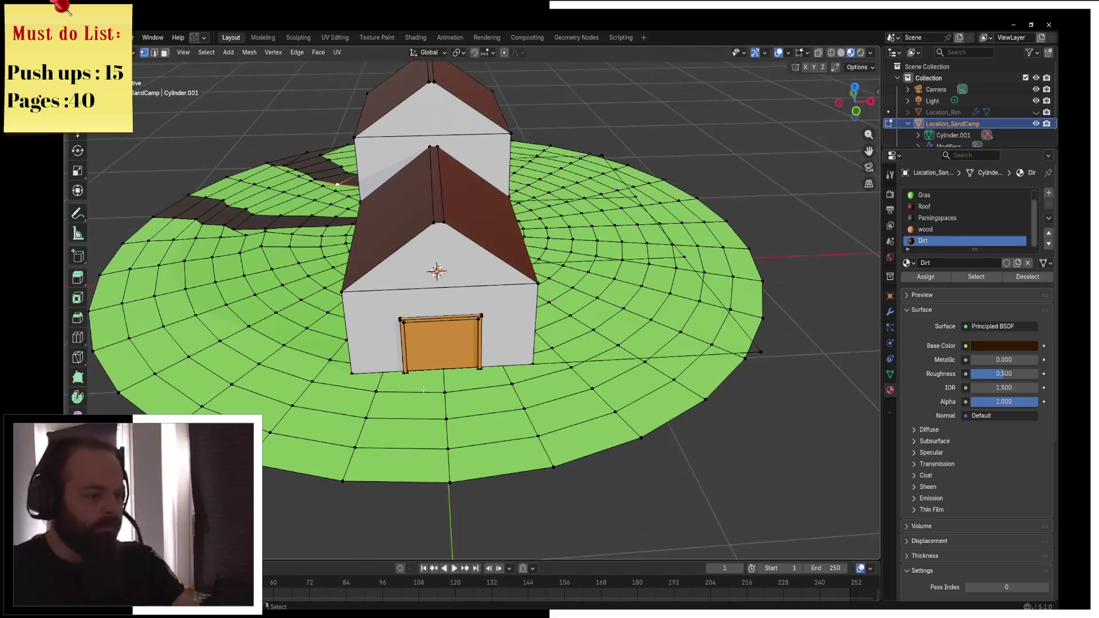
Add two loop cuts through the ground in front of the gable door and adjust nearby vertices
key(ctrl+r)
click(404, 409)
click(403, 408)
key(ctrl+r)
click(498, 389)
click(502, 388)
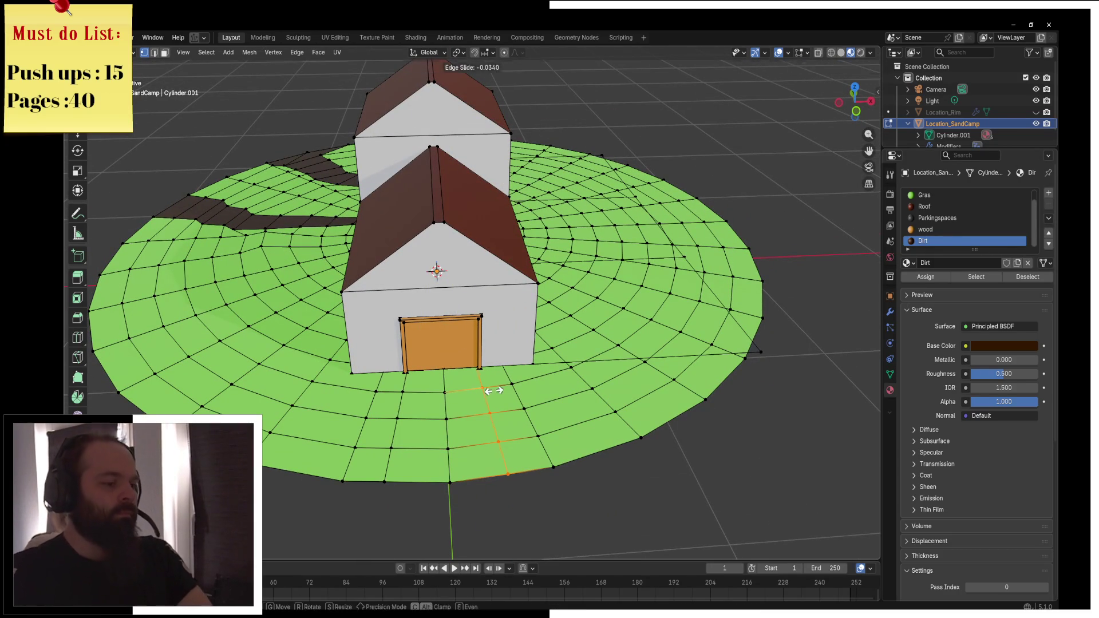
click(484, 387)
click(488, 440)
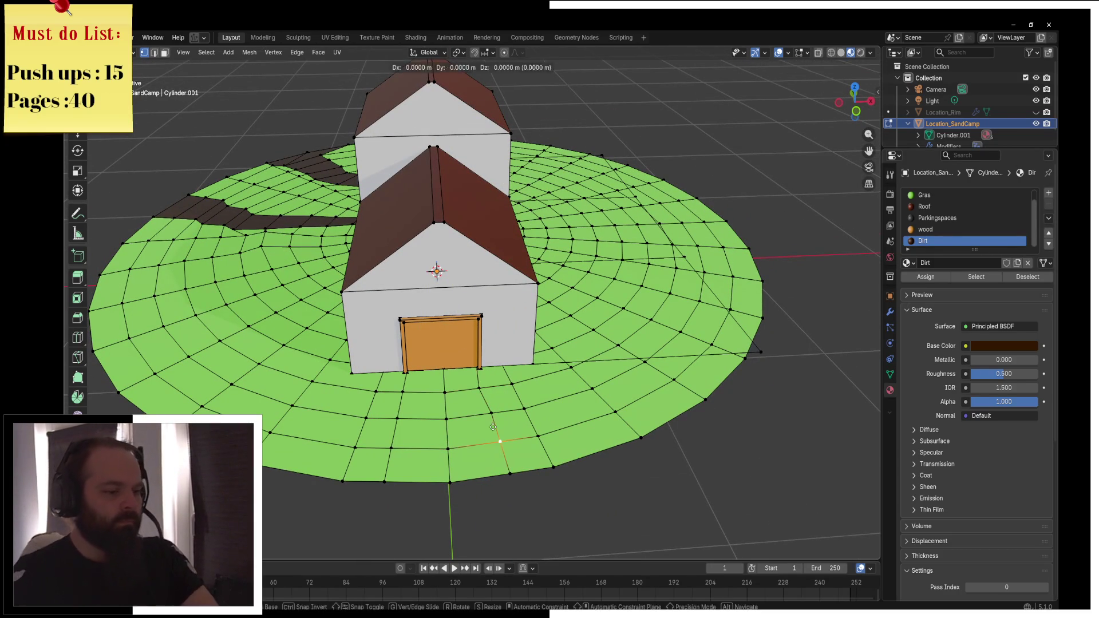
click(405, 419)
click(407, 392)
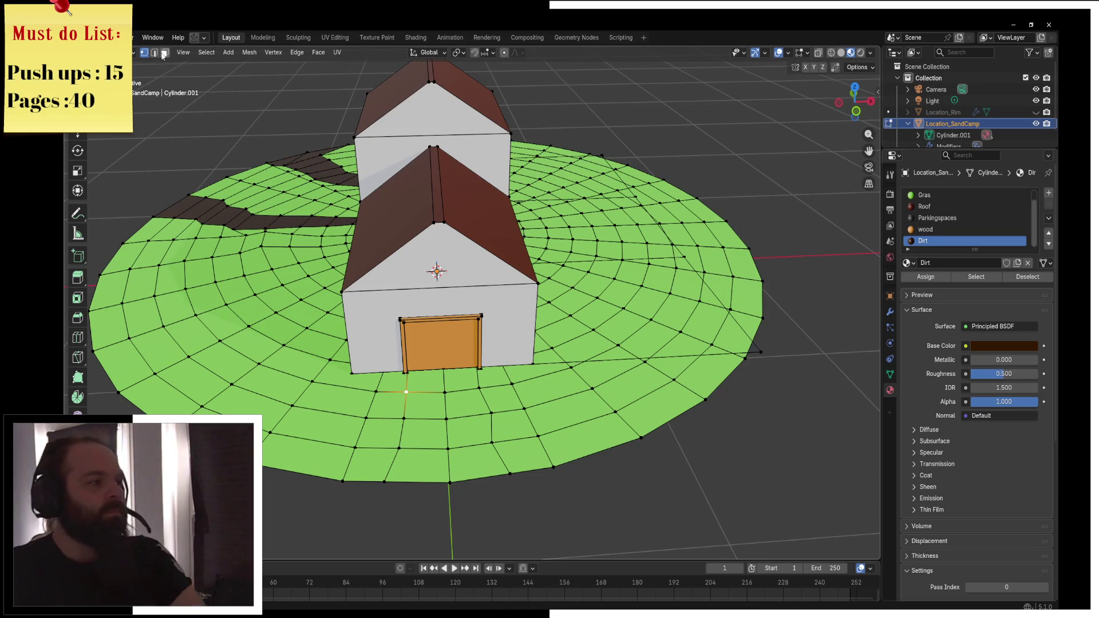
Assign the Dirt material to the faces from the door to the disc edge, then exit to Object Mode
click(425, 405)
drag(438, 366, 496, 423)
drag(381, 487, 521, 433)
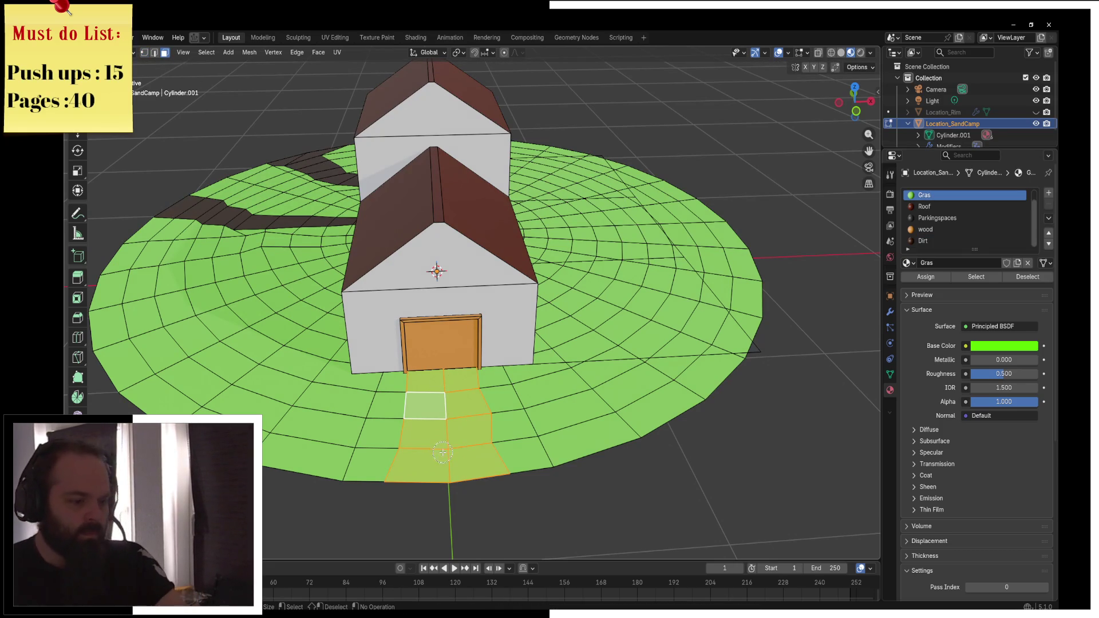
click(967, 241)
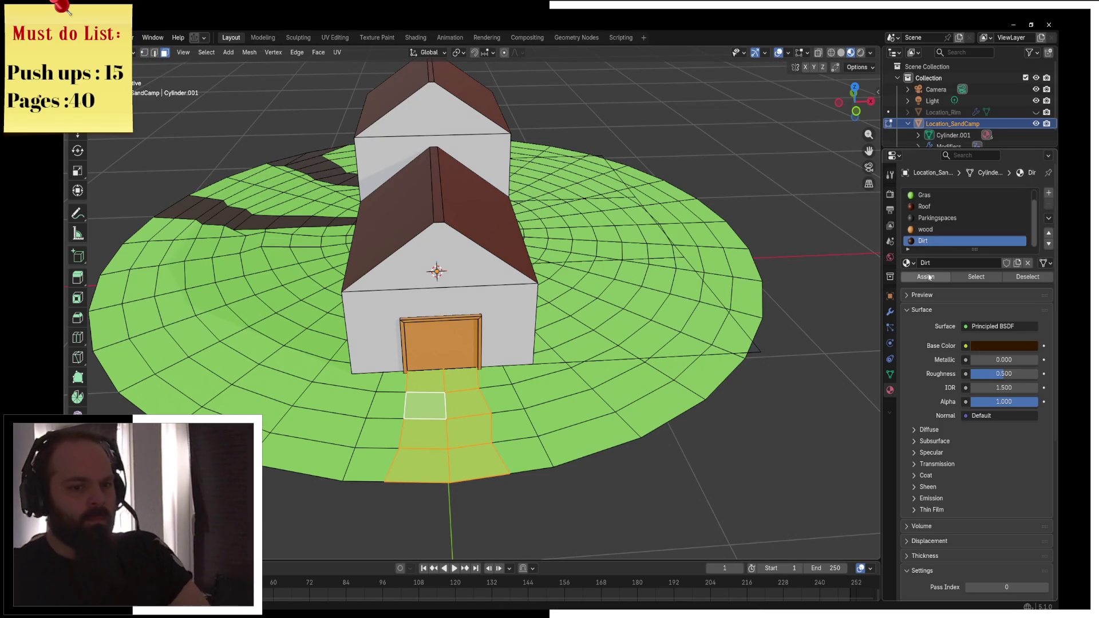
click(925, 277)
key(Tab)
scroll(630, 318, down, 2)
mouse_move(668, 319)
mouse_down()
mouse_move(737, 345)
mouse_move(651, 331)
mouse_move(815, 346)
mouse_up()
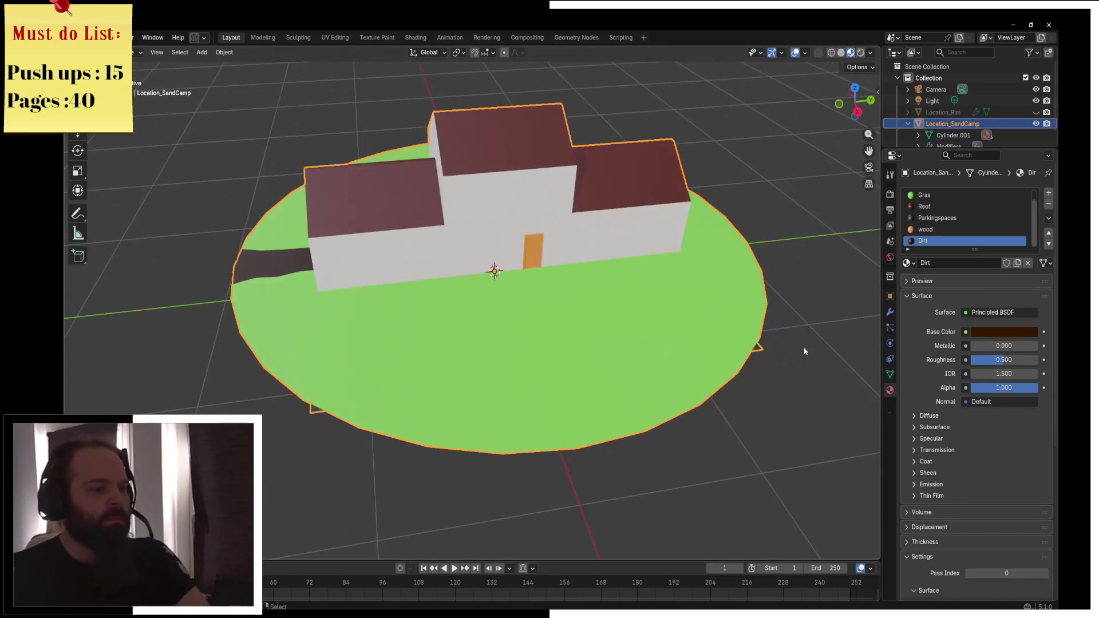
Select all Parkingspaces faces on the ground and raise them along Z
click(944, 220)
key(Tab)
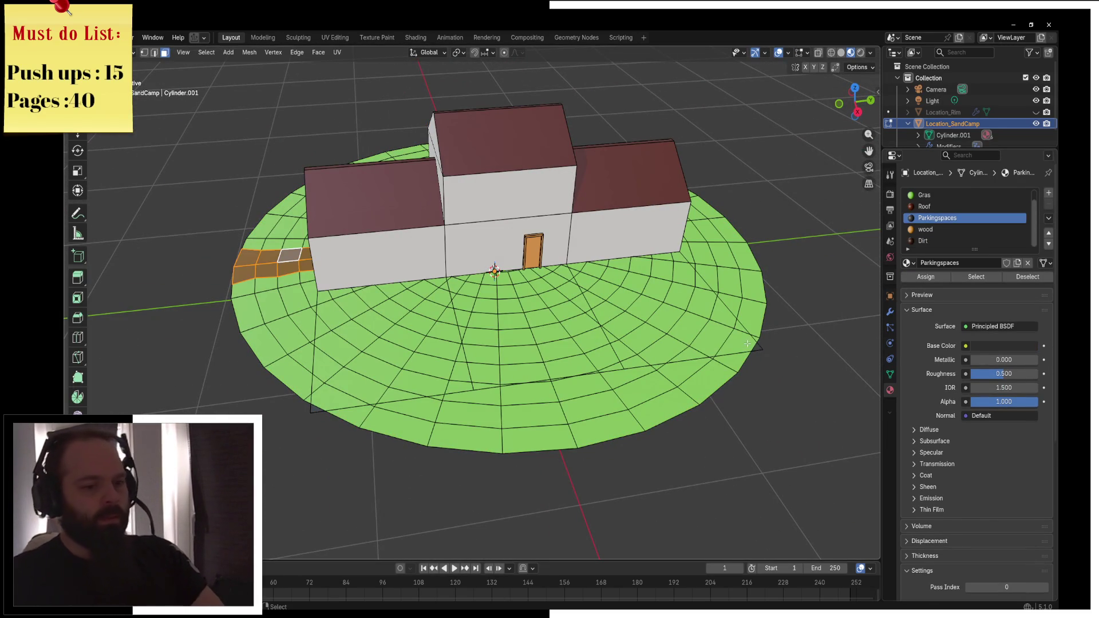
click(747, 344)
click(965, 278)
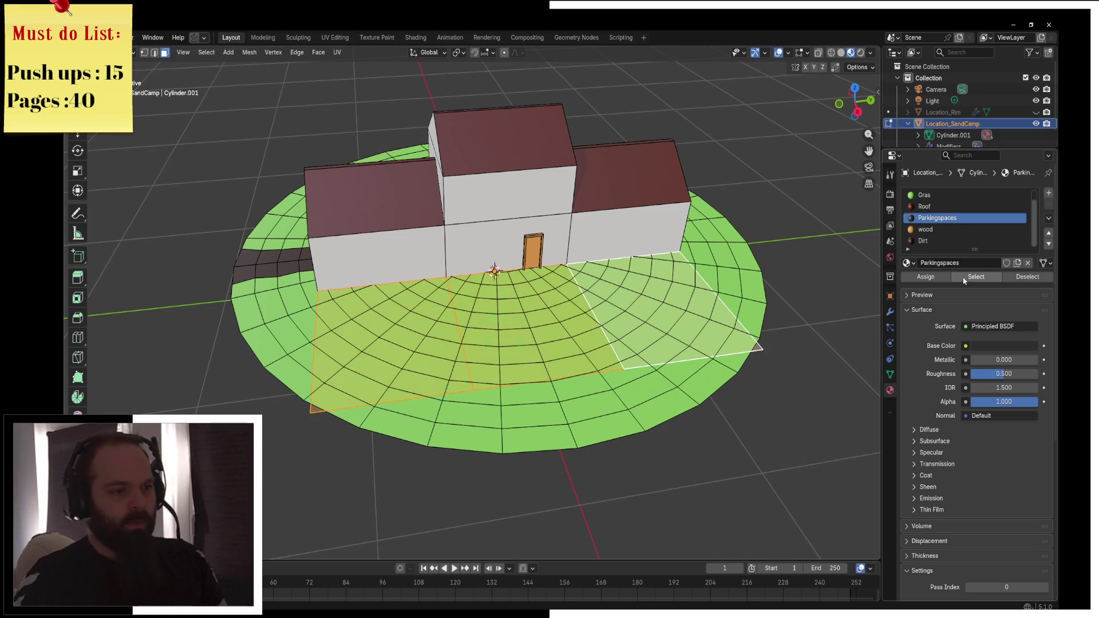
scroll(681, 311, up, 3)
key(g)
key(z)
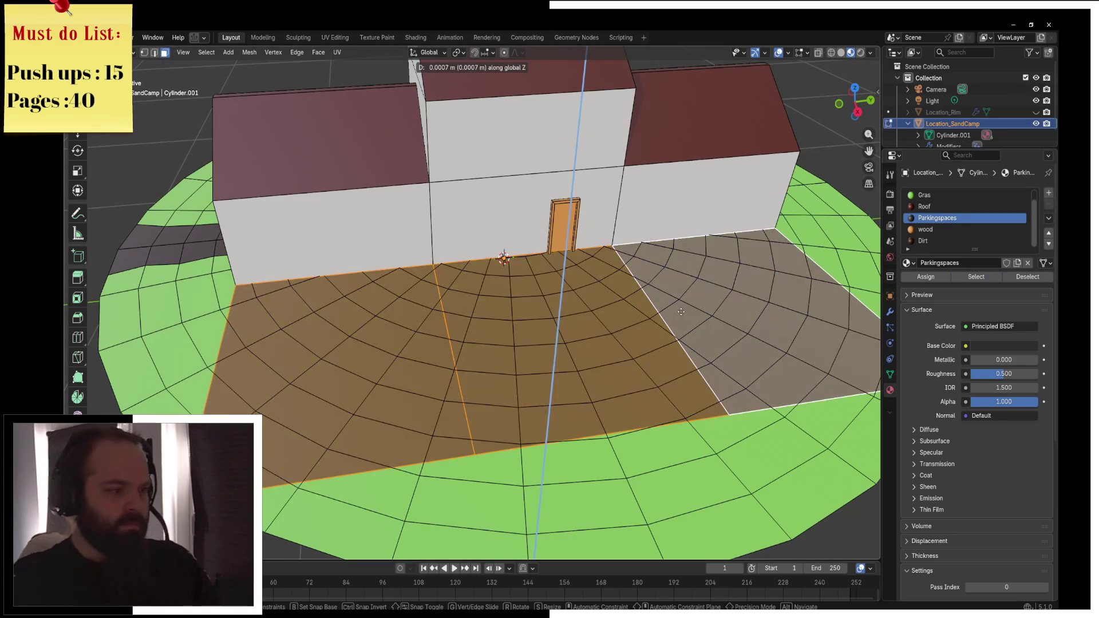
click(681, 312)
Return to Object Mode, isolate the base in local view, and collapse the Location_SandCamp hierarchy
key(ctrl+Tab)
click(643, 322)
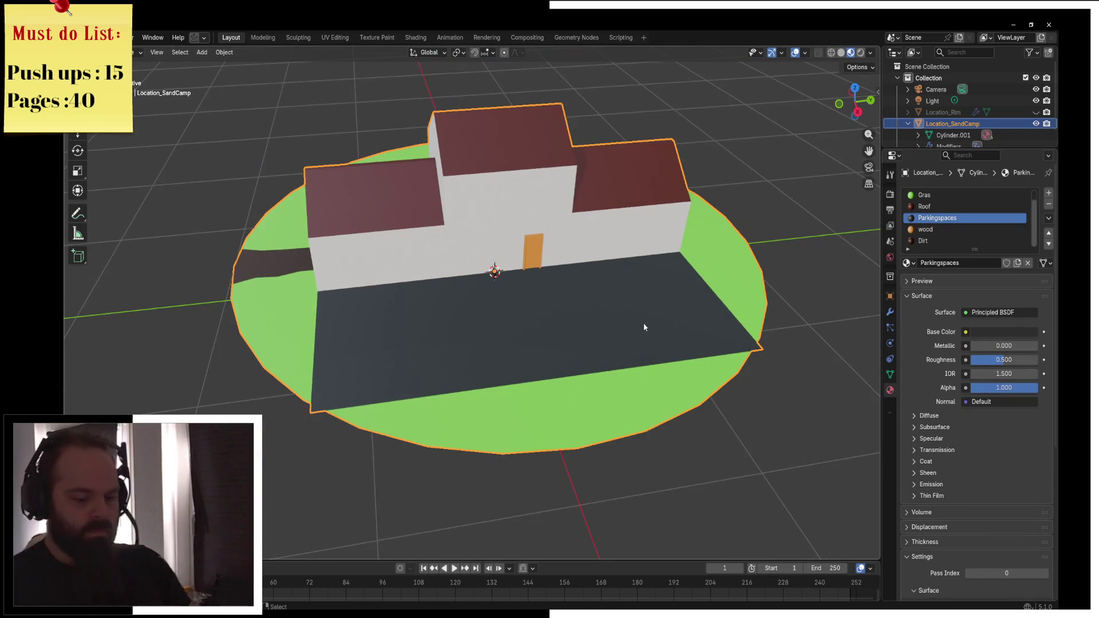
key(KP_Divide)
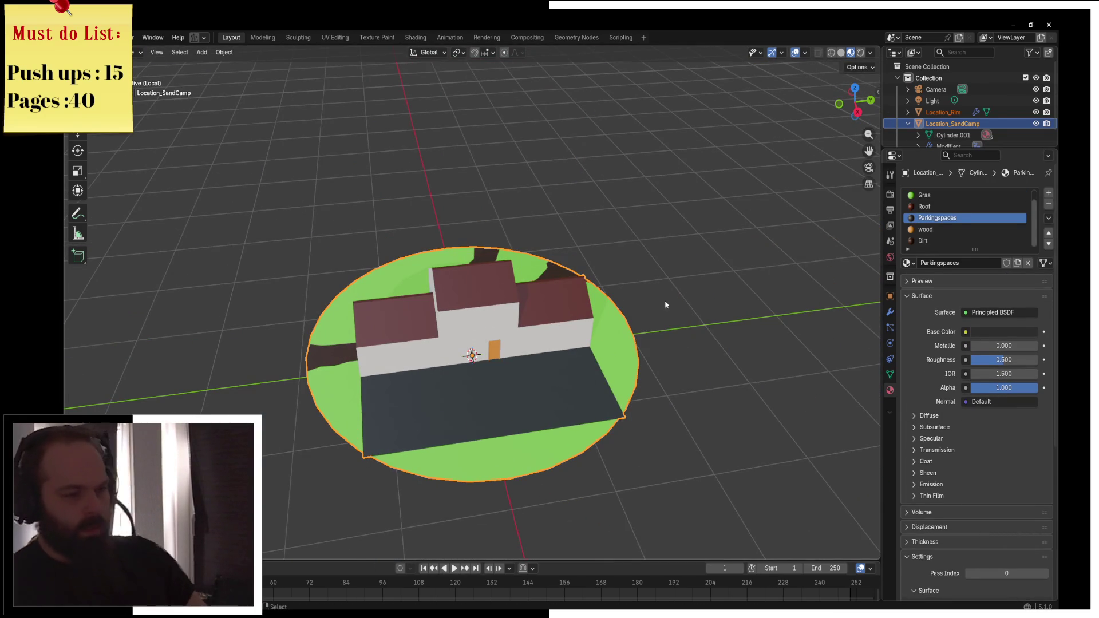
drag(671, 302, 687, 303)
click(678, 291)
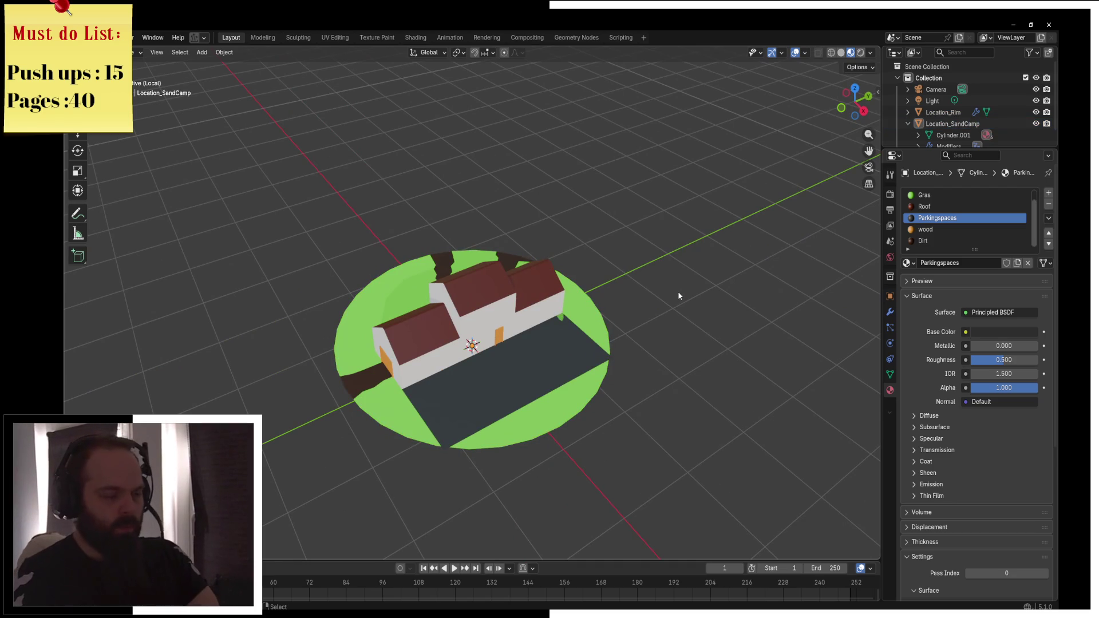
scroll(679, 296, down, 3)
click(908, 124)
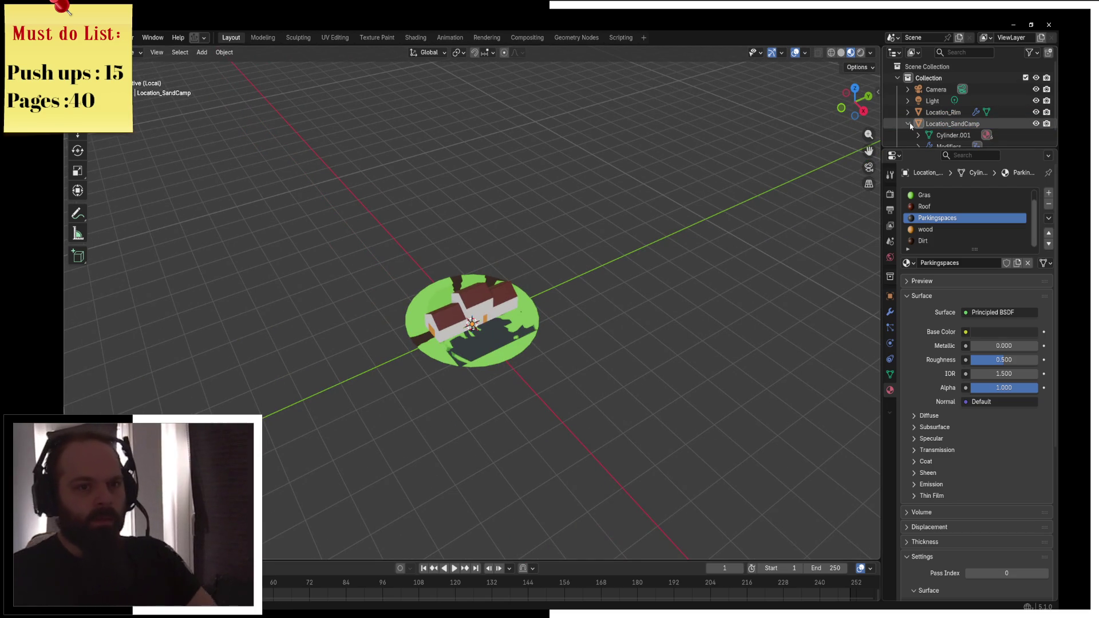
Select Location_Rim, enter Edit Mode, and move the whole rim mesh up
mouse_move(609, 245)
mouse_down()
mouse_move(660, 213)
mouse_move(586, 276)
mouse_up()
scroll(587, 276, up, 6)
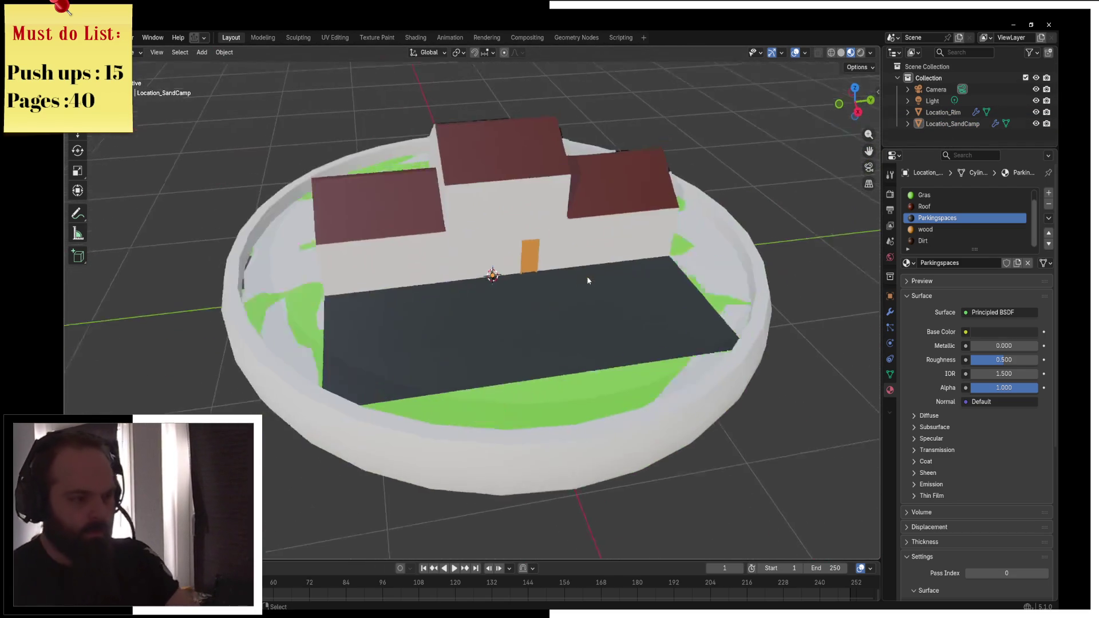
click(390, 381)
key(ctrl+Tab)
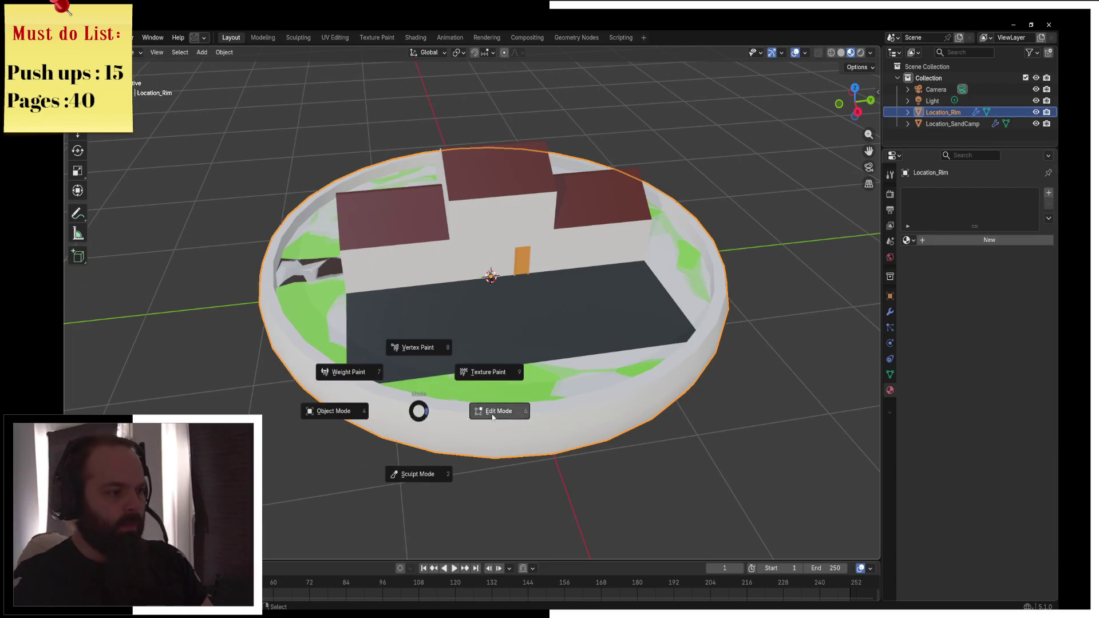
click(465, 415)
mouse_move(465, 415)
mouse_down()
mouse_move(586, 370)
mouse_move(626, 329)
mouse_move(581, 398)
mouse_up()
key(g)
click(422, 317)
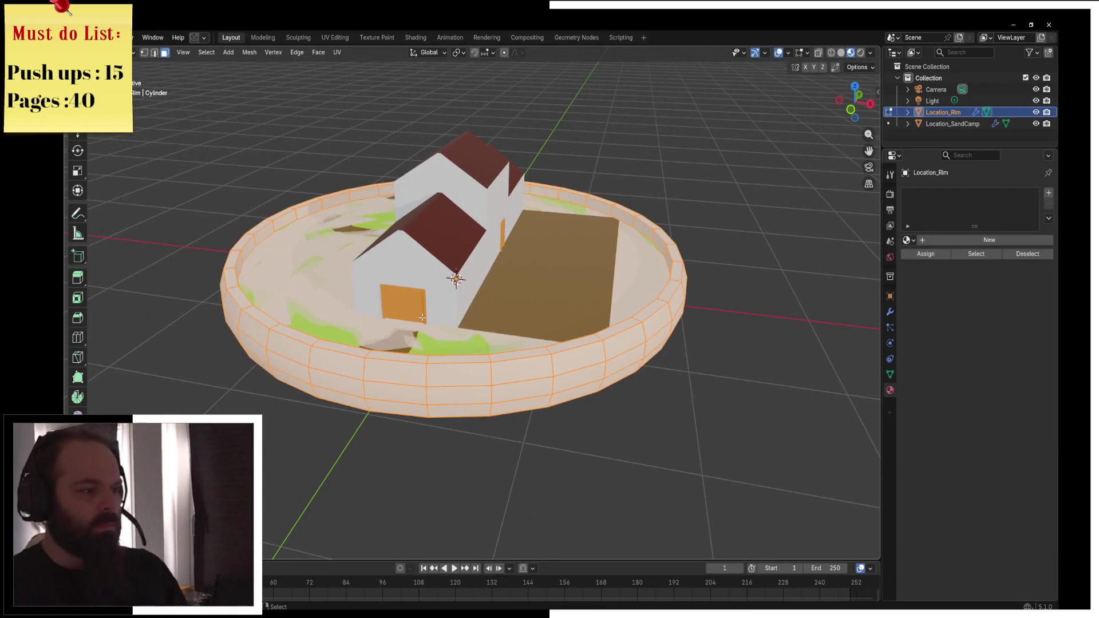
Deselect the rim mesh, go back to Object Mode, and start a Z move before cancelling it
key(alt+a)
key(x)
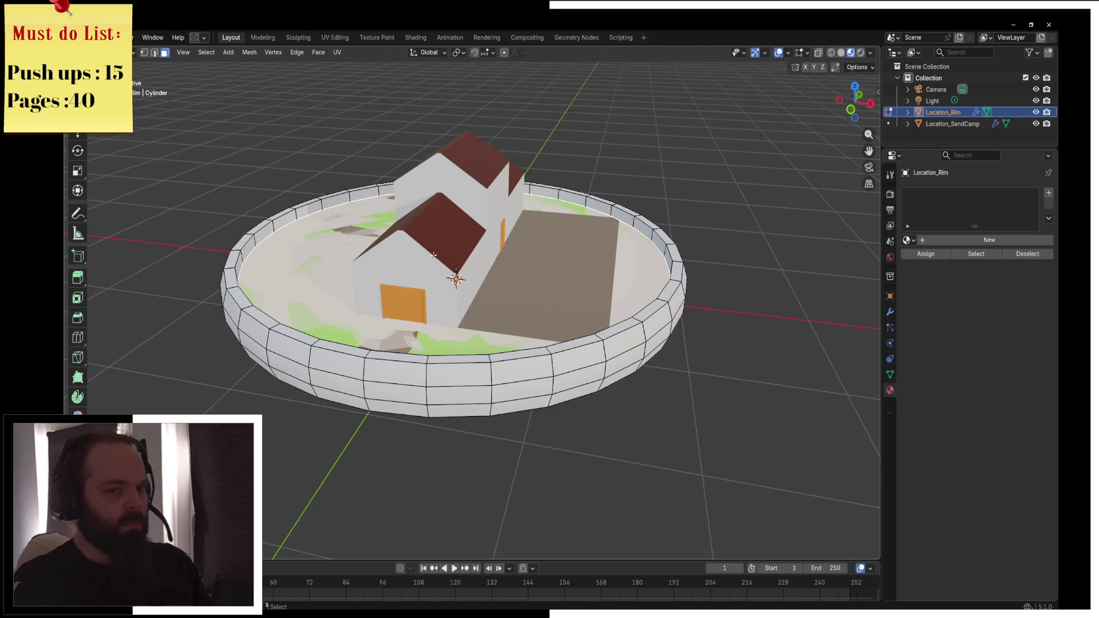
key(Tab)
key(g)
key(z)
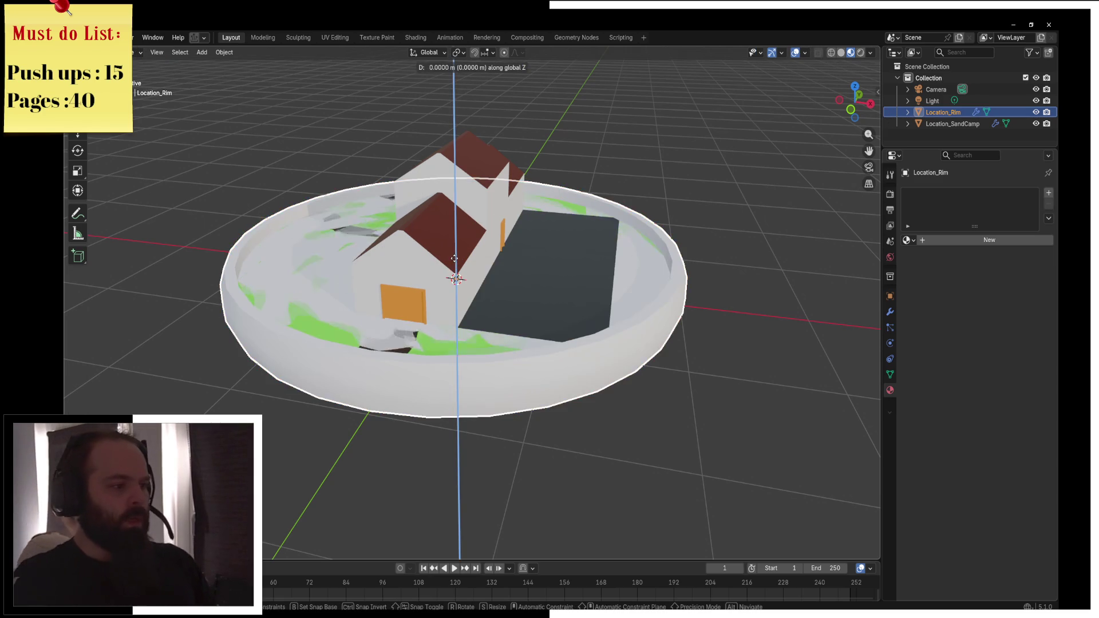
key(Escape)
key(Tab)
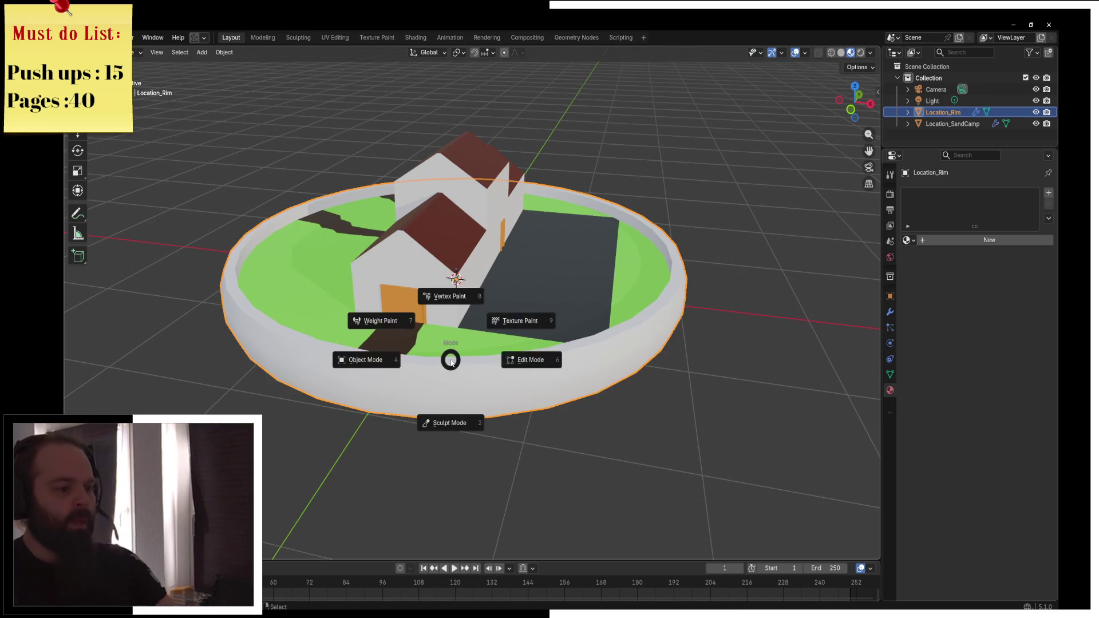
Switch to edge select, take a side view, and hide the rim's bottom cap face
click(461, 399)
drag(462, 400, 545, 296)
click(154, 53)
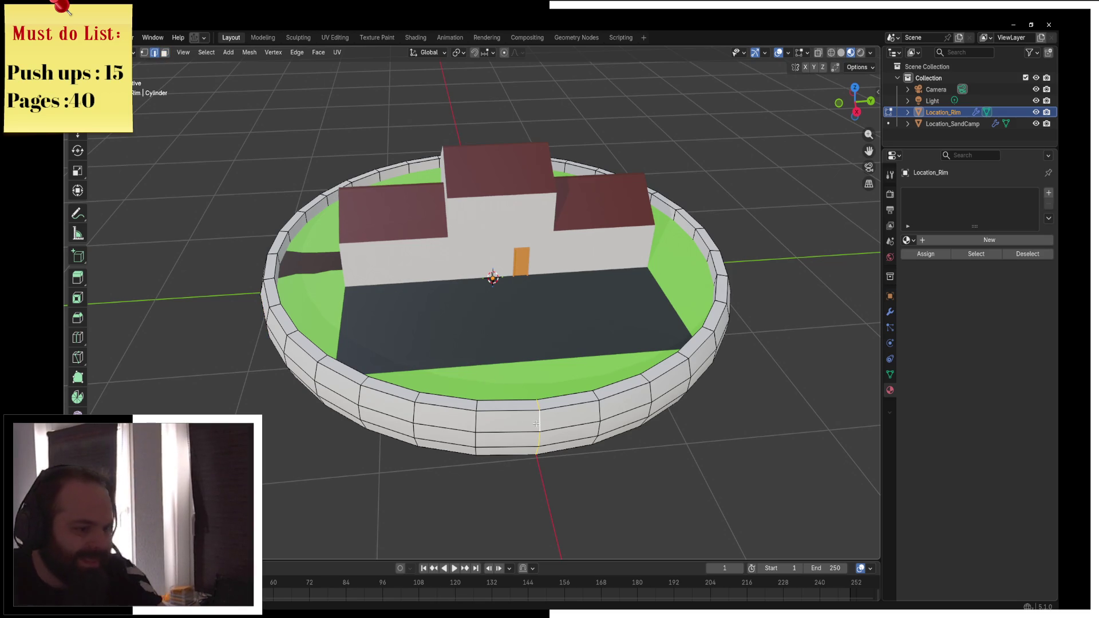
key(KP_3)
drag(502, 371, 491, 298)
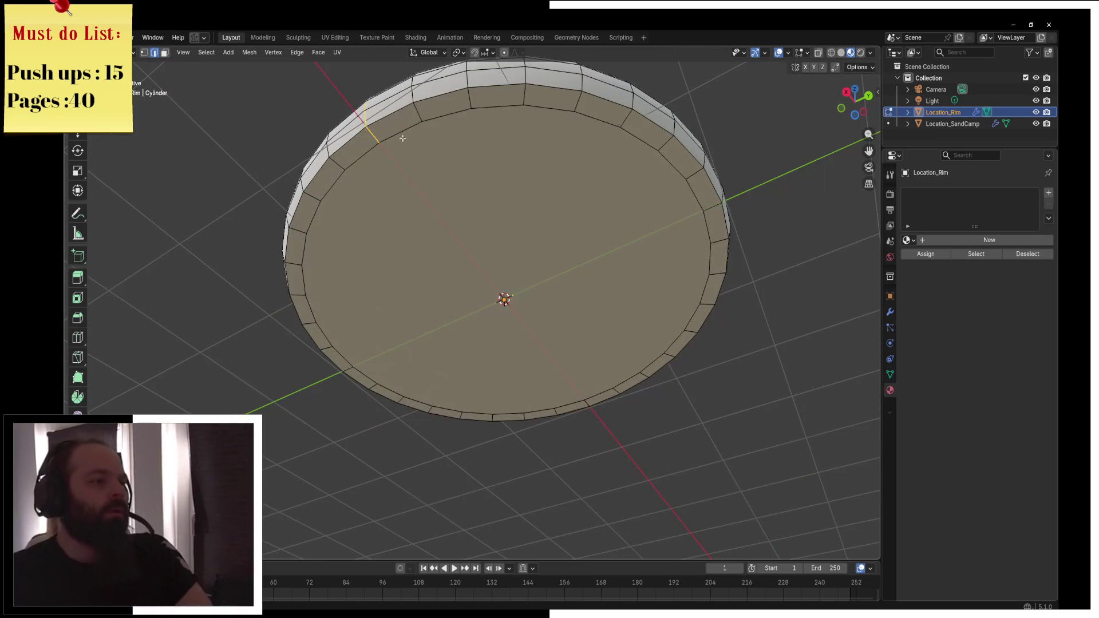
click(491, 278)
key(h)
Select the rim's top face and grow the selection to the inner wall in solid shading
drag(487, 397, 395, 369)
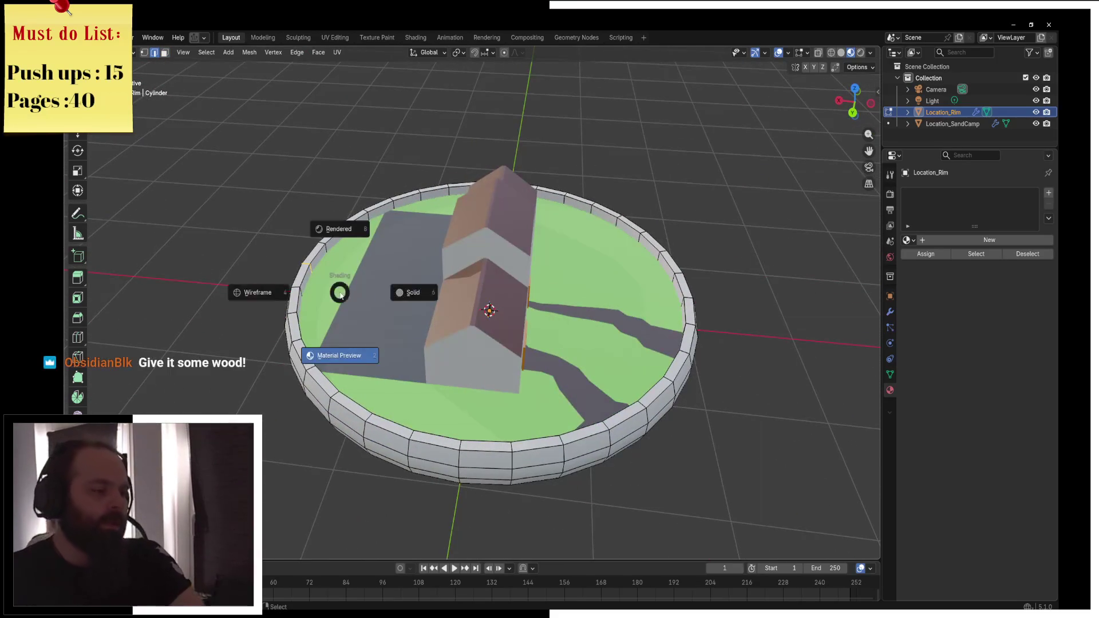
key(alt+h)
key(shift+z)
key(ctrl+KP_Add)
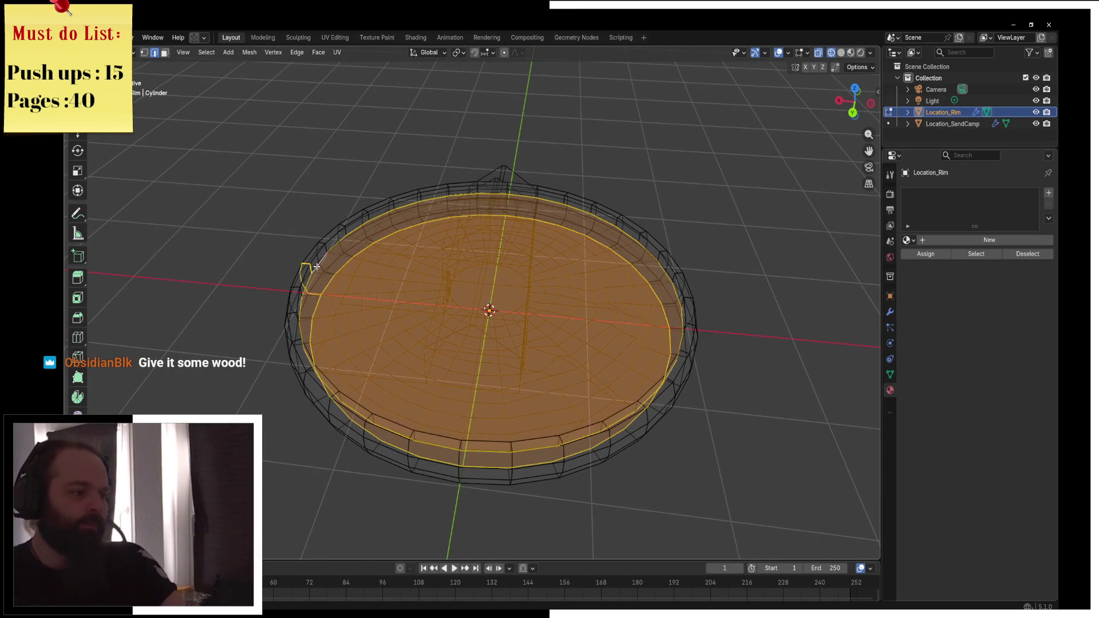
key(z)
click(343, 267)
drag(343, 267, 543, 277)
Mark the selected edges as seams, then select the ring of outer wall edges
key(F3)
click(596, 324)
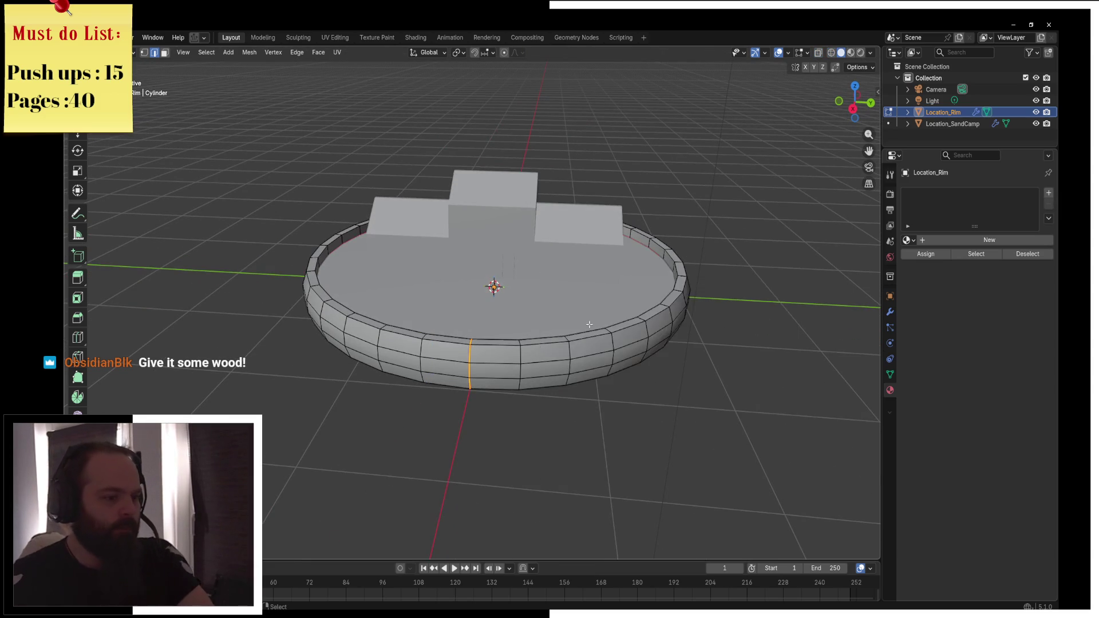
key(a)
scroll(396, 385, up, 3)
click(396, 385)
click(385, 381)
key(ctrl+l)
ctrl+alt+click(421, 361)
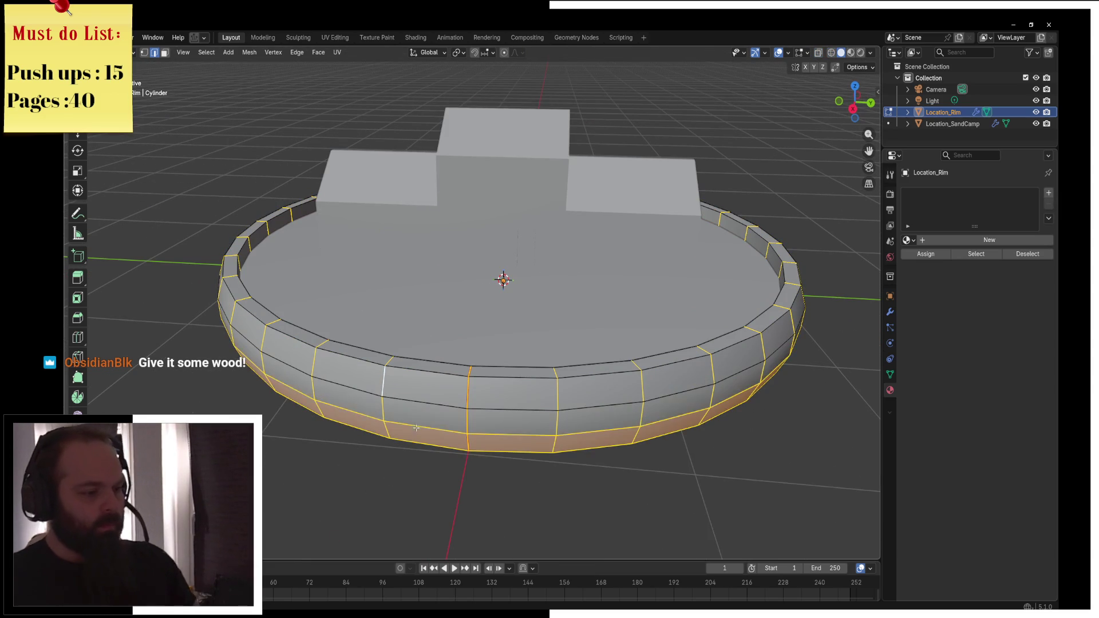
Switch to wireframe shading and select the whole rim
scroll(347, 400, up, 4)
scroll(348, 400, down, 4)
key(z)
click(368, 355)
key(a)
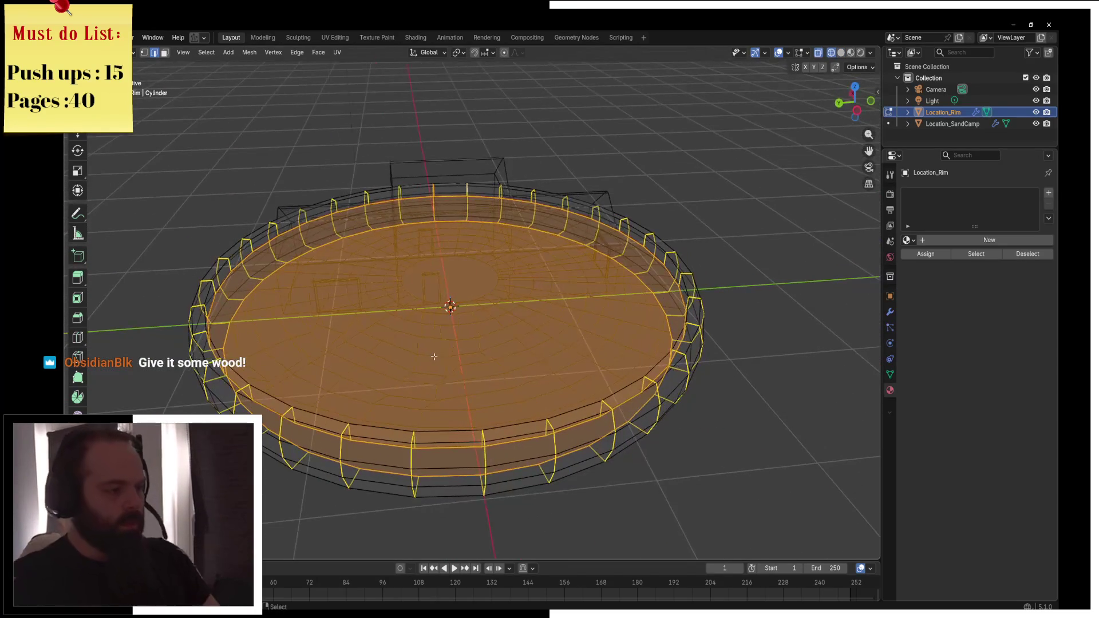
key(F3)
key(Escape)
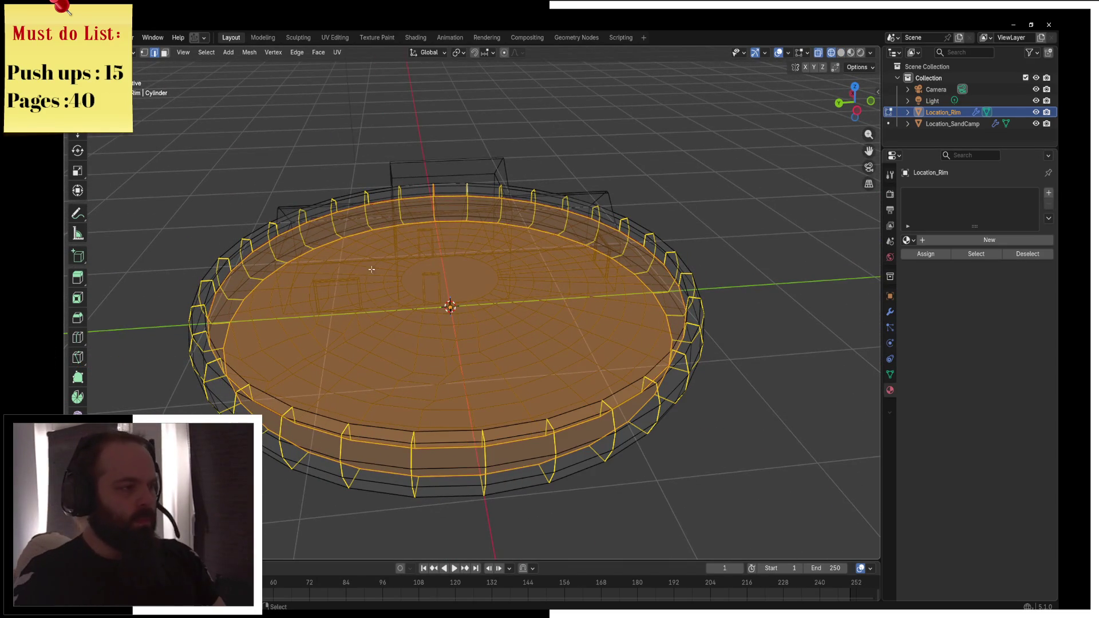
key(F3)
key(Escape)
In front orthographic view, box-select the vertical edges across the rim's middle band
drag(536, 270, 492, 292)
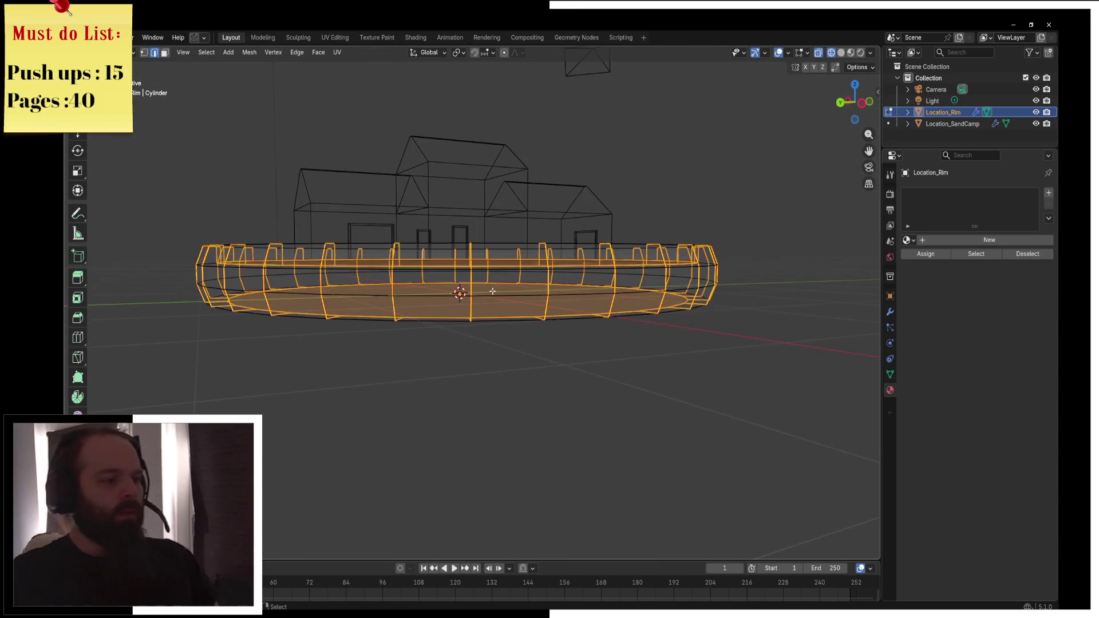
key(KP_1)
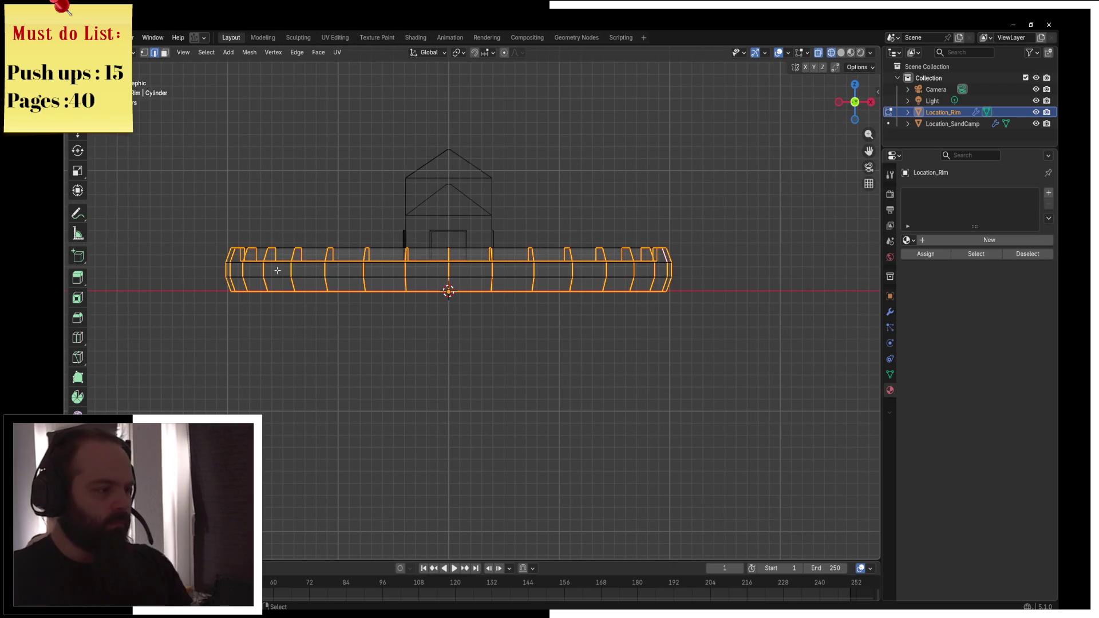
click(215, 269)
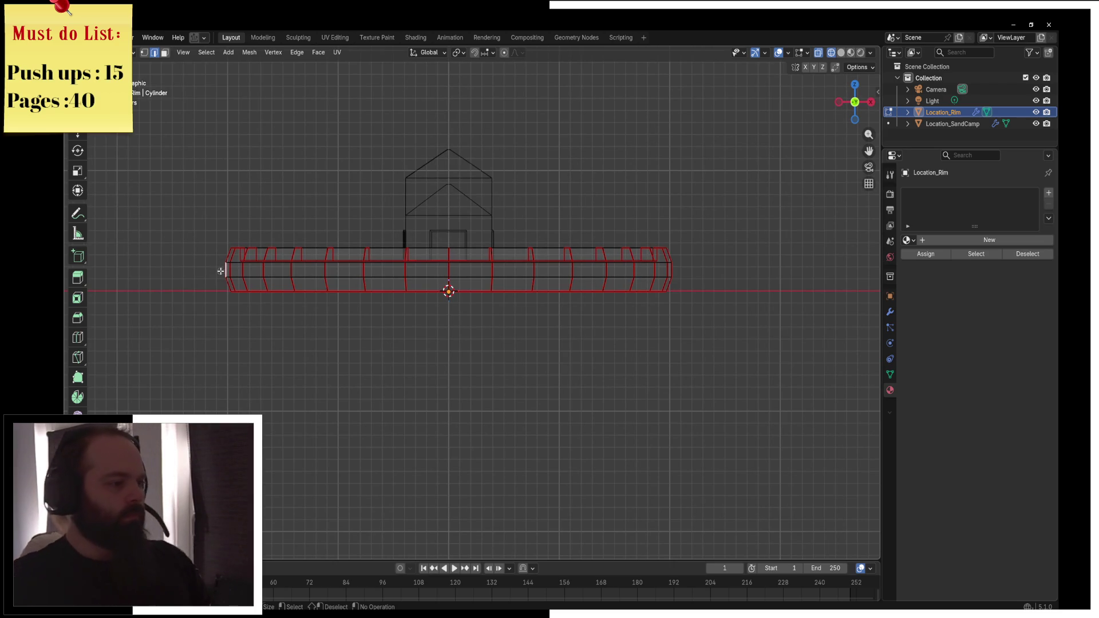
key(b)
drag(215, 268, 695, 263)
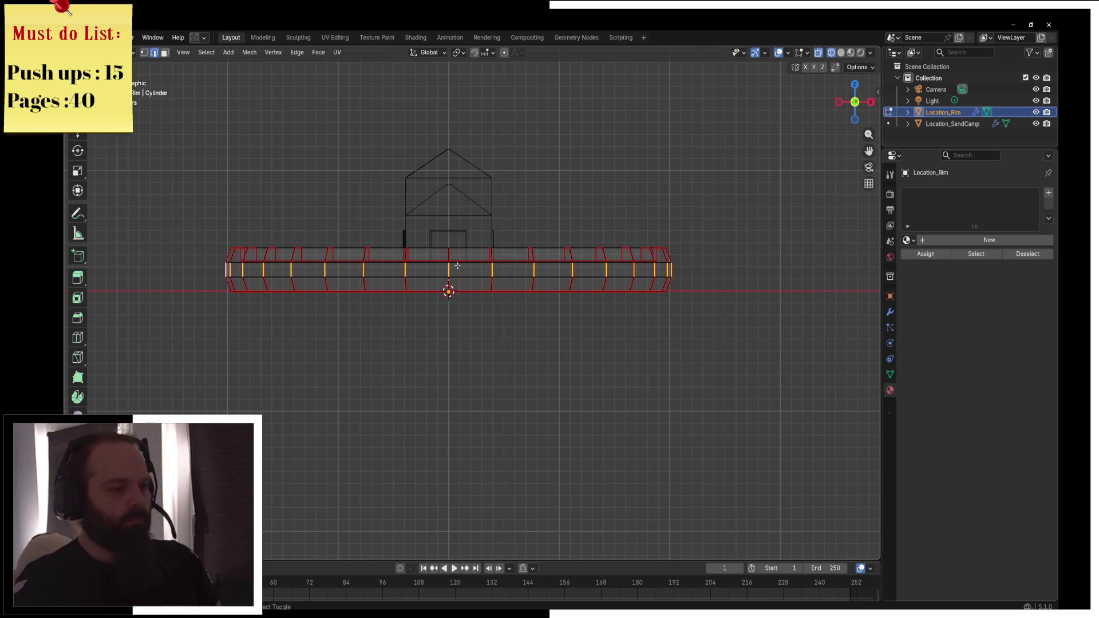
Back in solid shading, clear seams from the selected vertical edges and select the whole rim
drag(450, 267, 444, 277)
key(z)
click(506, 287)
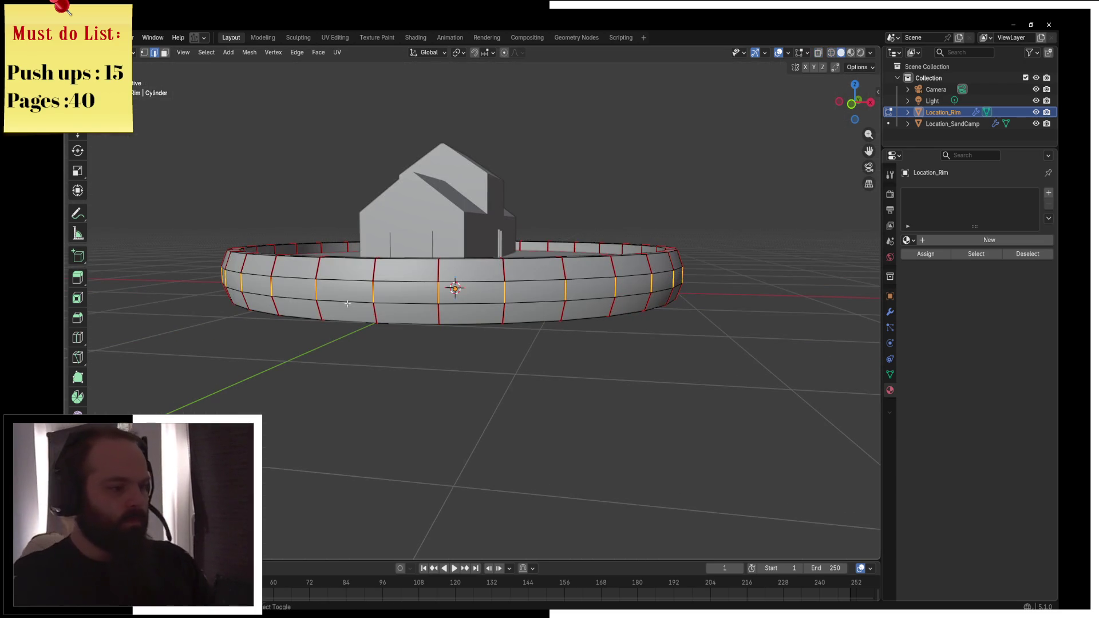
key(F3)
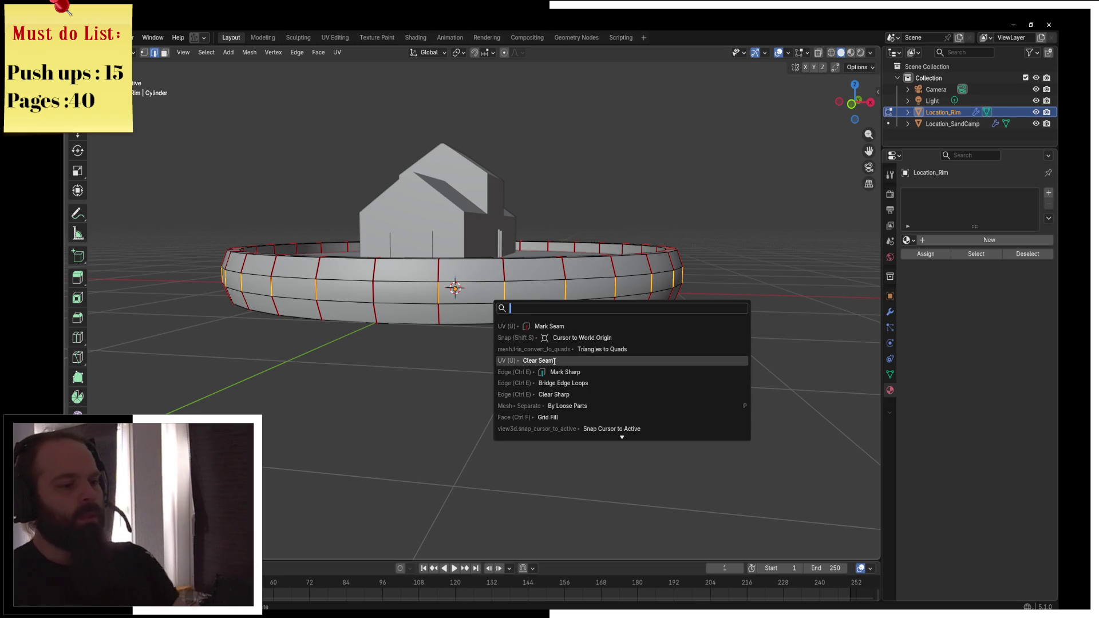
click(570, 361)
key(a)
Unwrap the rim's UVs and return to Object Mode
click(337, 53)
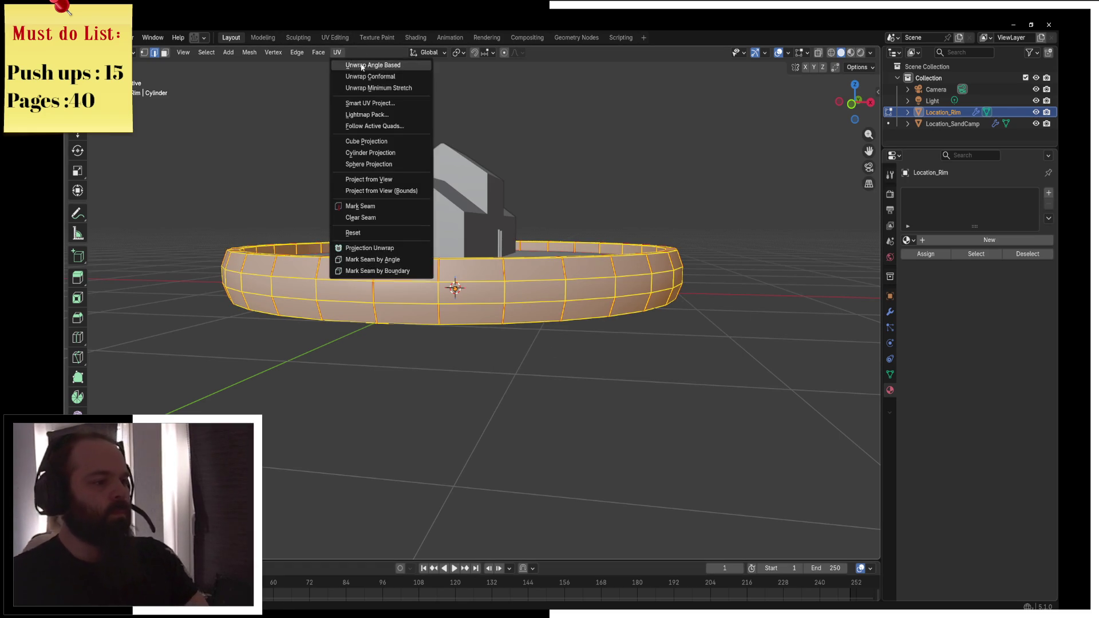
click(343, 64)
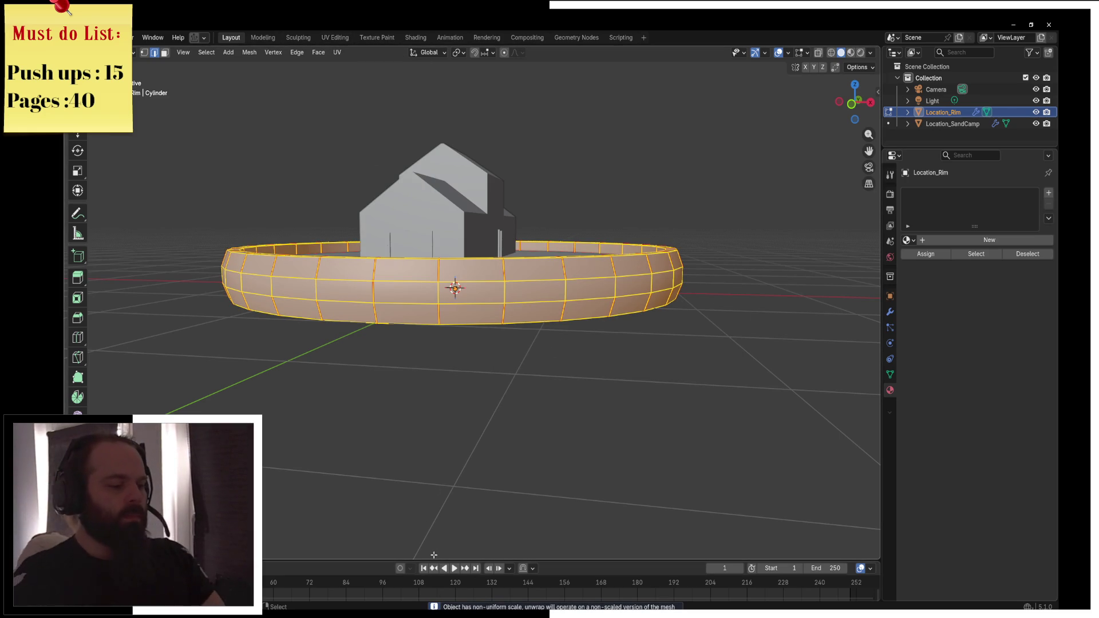
drag(434, 560, 433, 416)
key(ctrl+Tab)
click(505, 274)
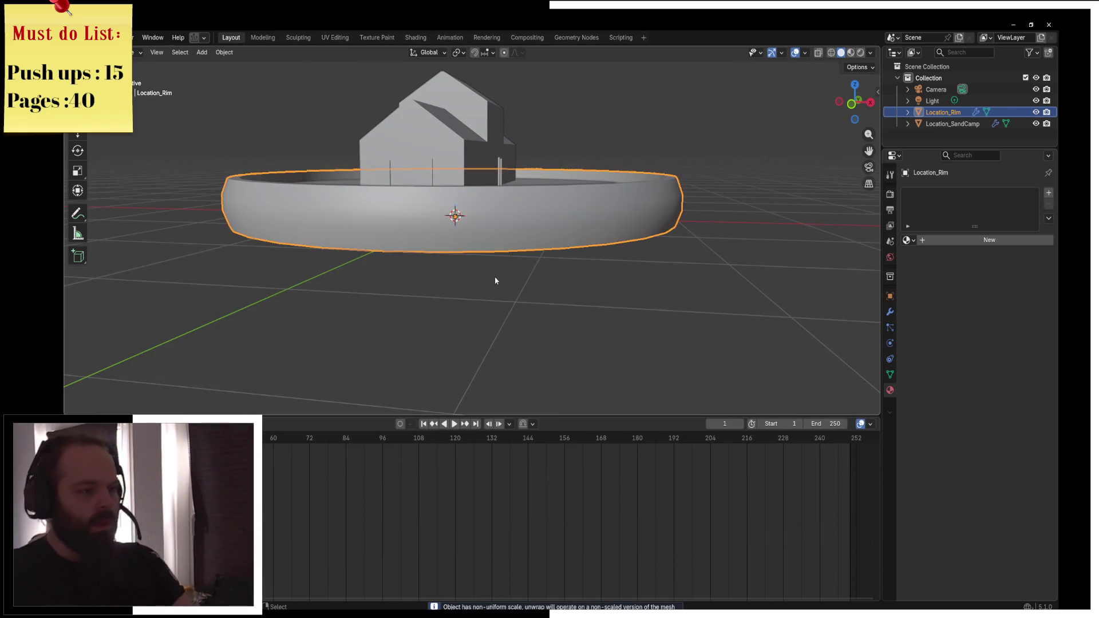
Apply all transforms to Location_Rim and add a Bevel modifier in its modifier stack
key(ctrl+a)
click(478, 310)
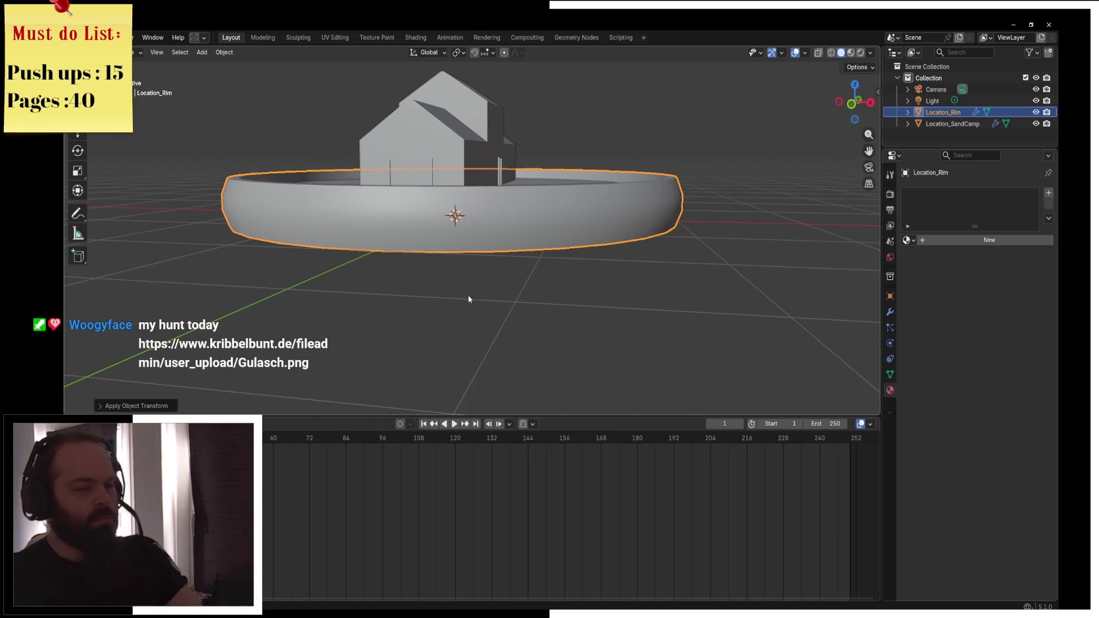
click(889, 297)
click(890, 312)
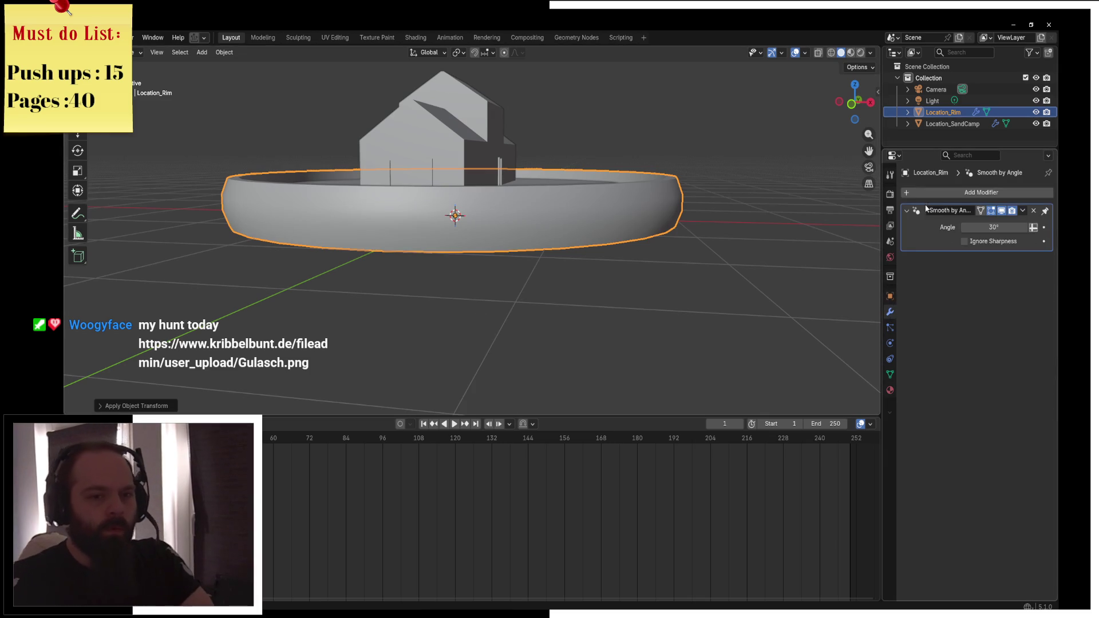
click(926, 193)
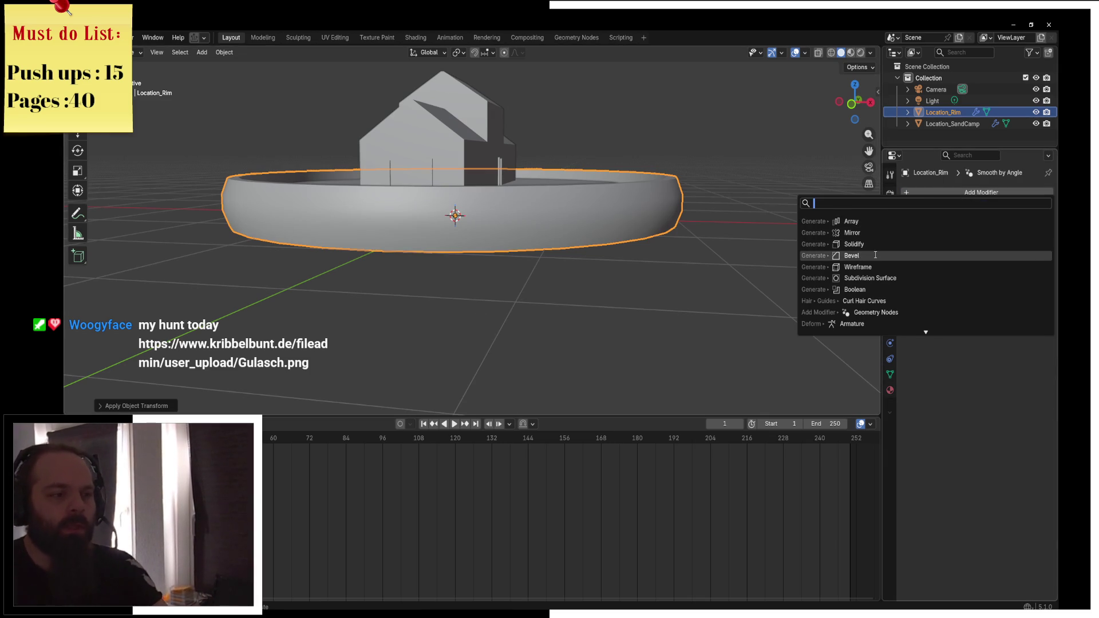
click(905, 256)
mouse_move(579, 218)
mouse_down()
mouse_move(551, 248)
mouse_move(440, 252)
mouse_up()
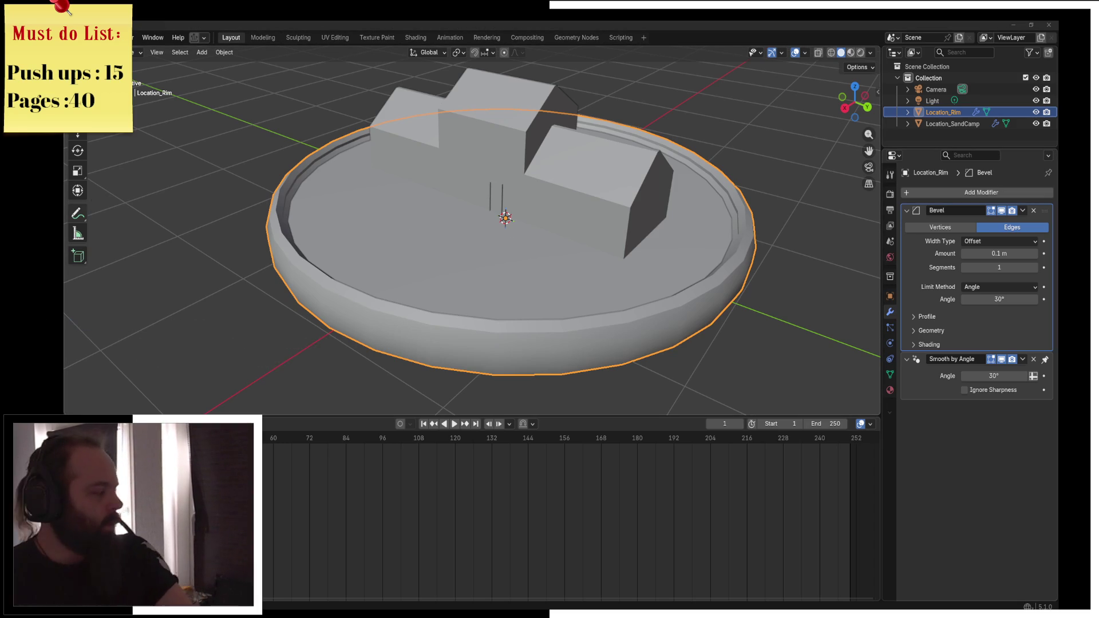
key(alt+Tab)
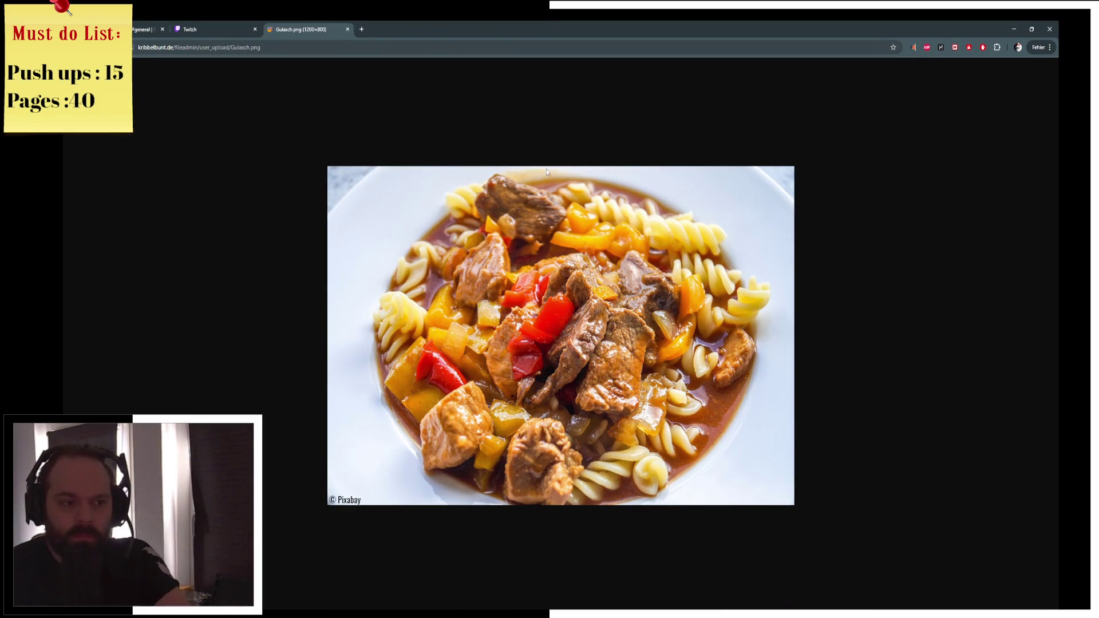
Search 'Nudelauflauf' in a new tab and preview the first image result
click(362, 28)
text(N)
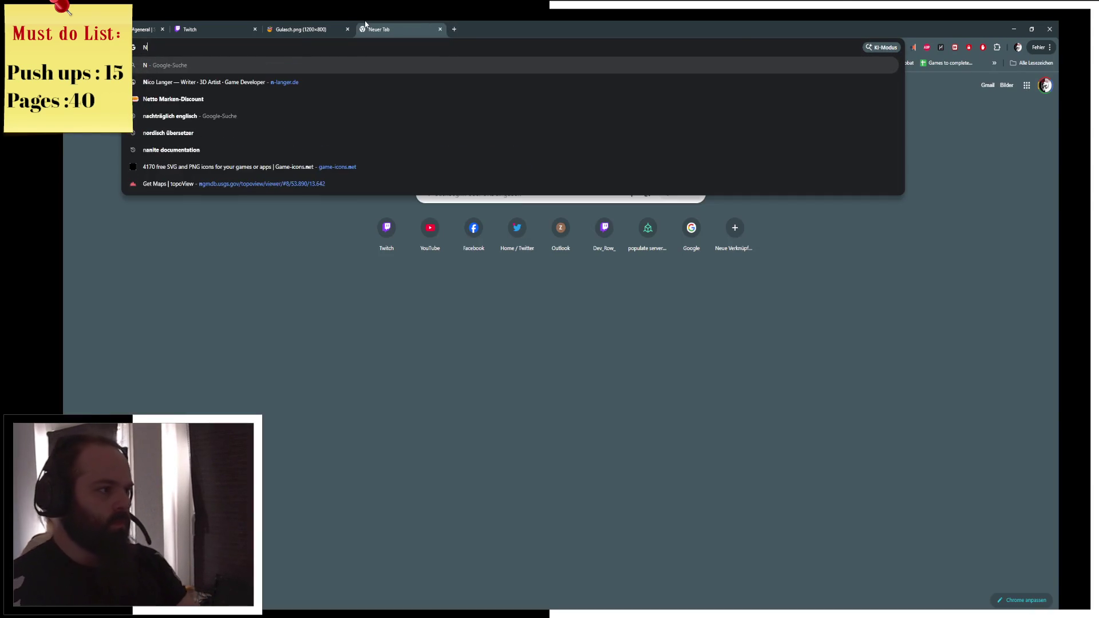
text(udelauflauflau)
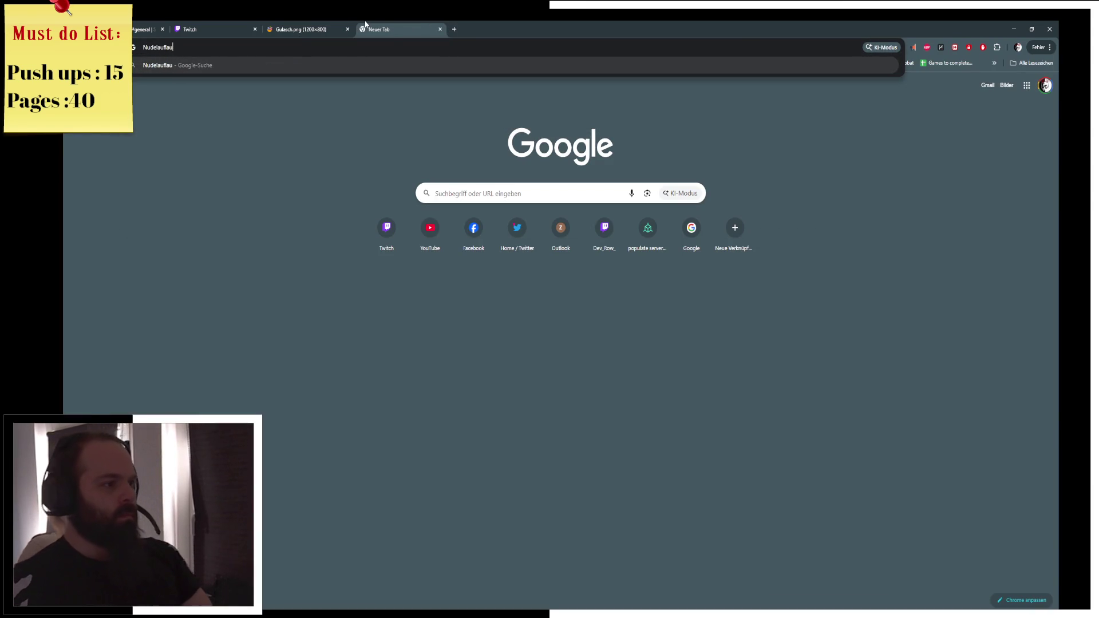
key(Return)
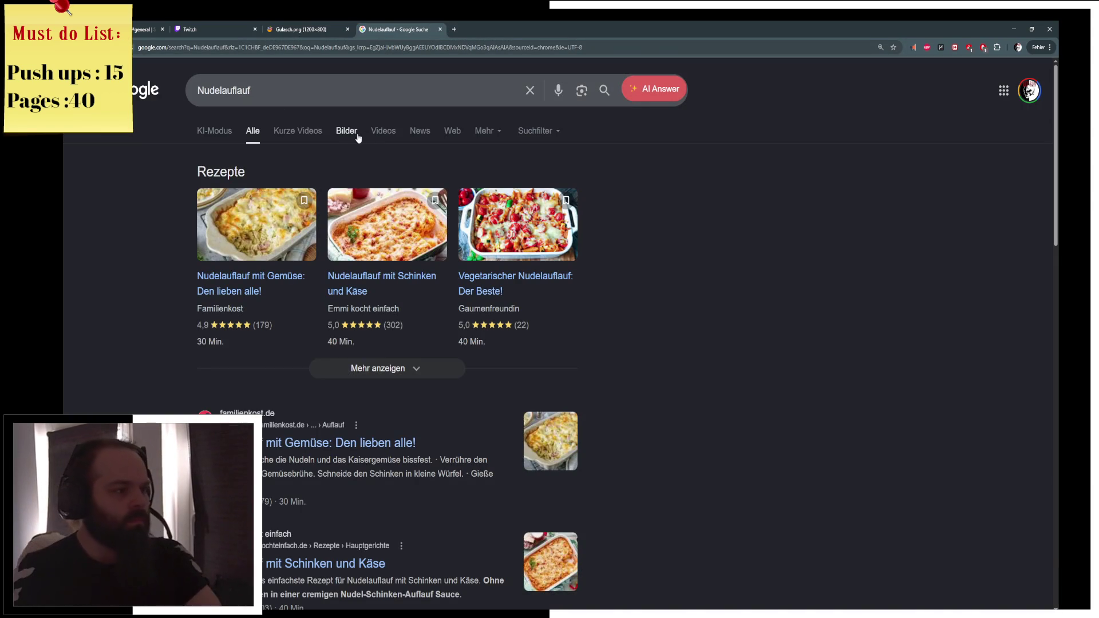
click(355, 133)
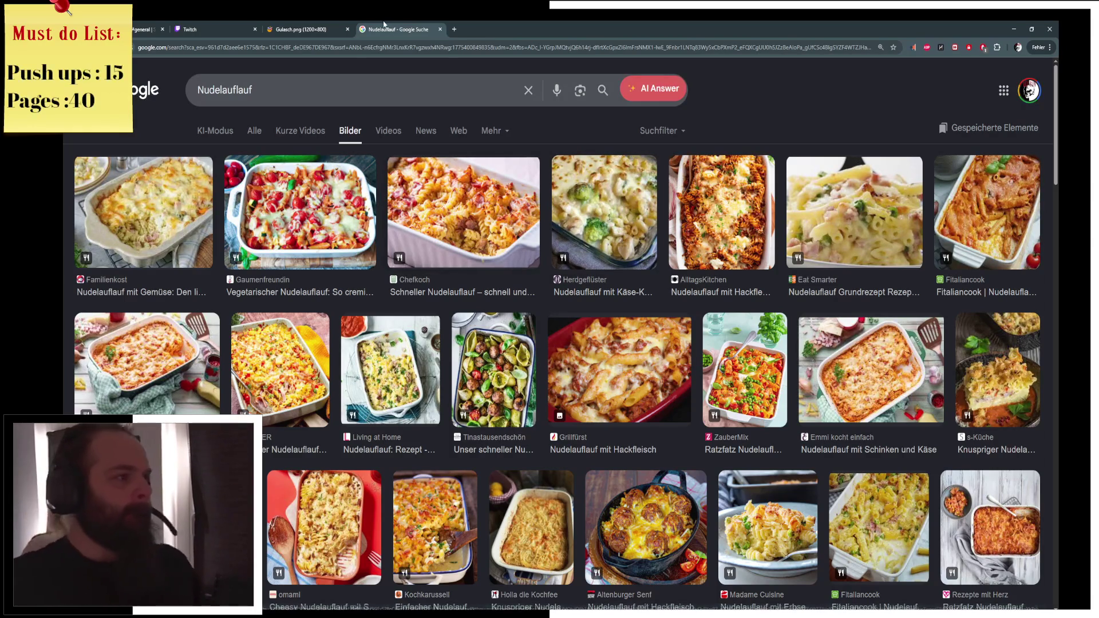
click(97, 254)
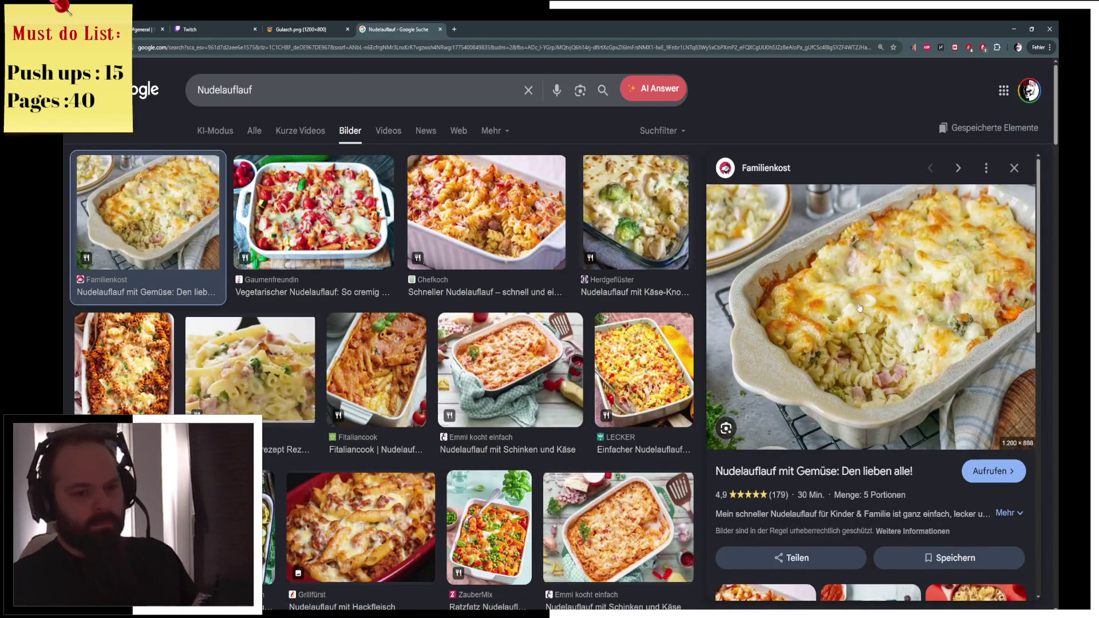
Close the Gulasch.png tab and minimize Chrome to return to Blender
click(321, 27)
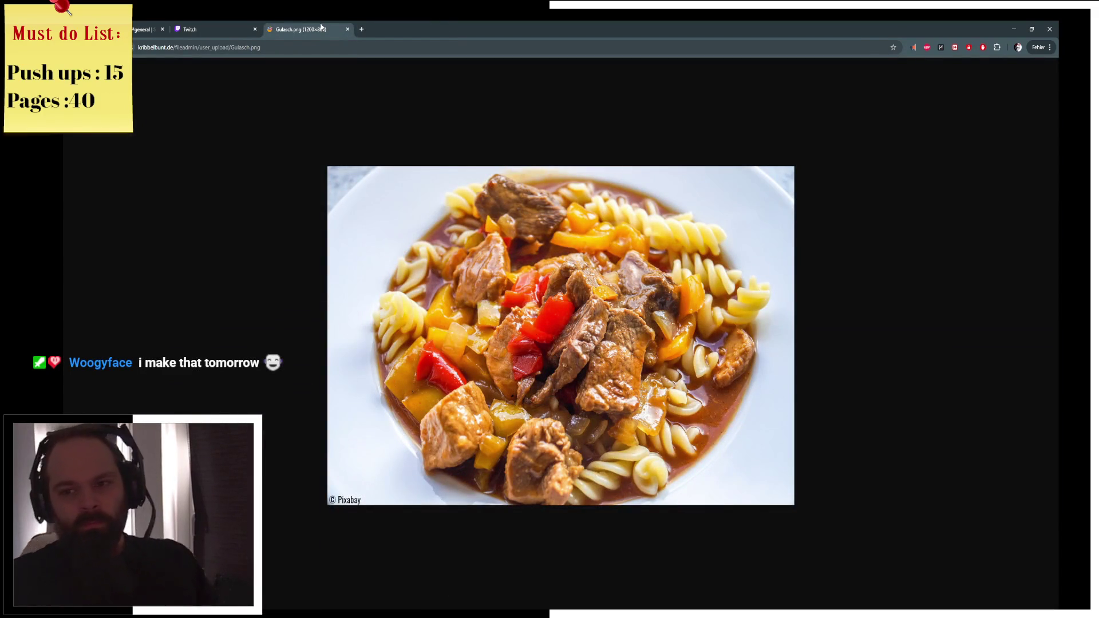
middle_click(320, 24)
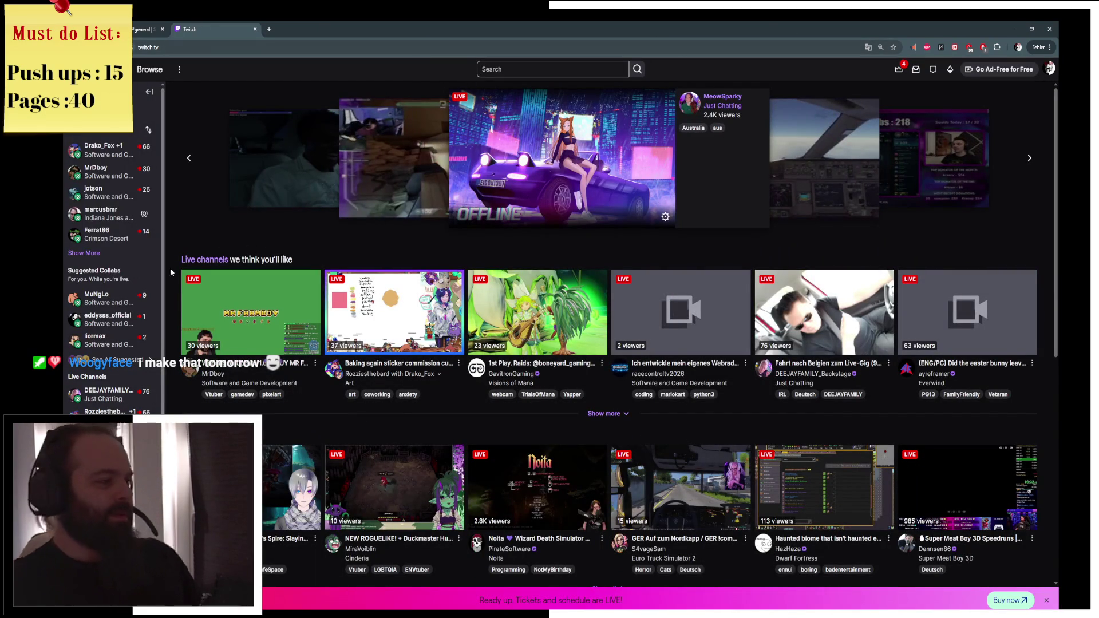
click(84, 253)
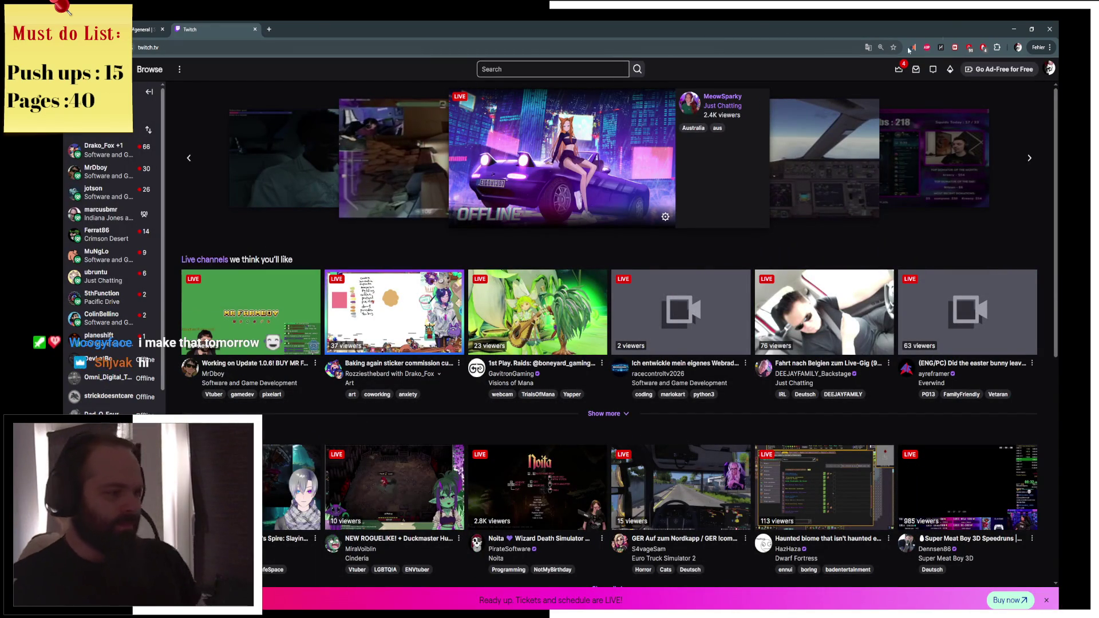
click(1014, 29)
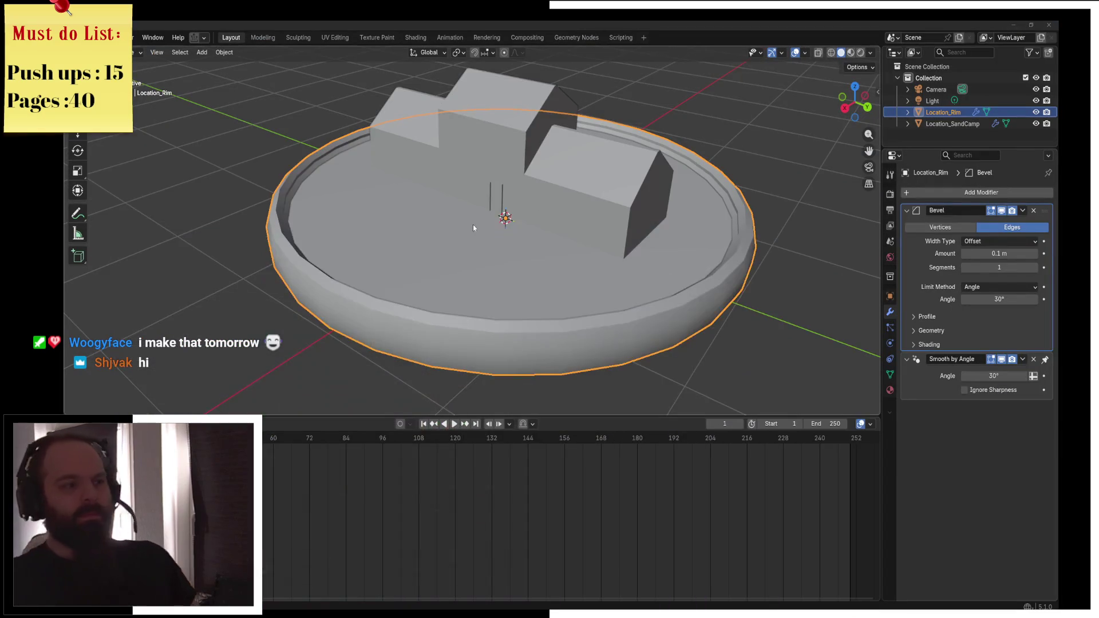
Cut a new edge loop around Location_Rim near its top edge, then return to Object Mode
key(ctrl+Tab)
click(624, 207)
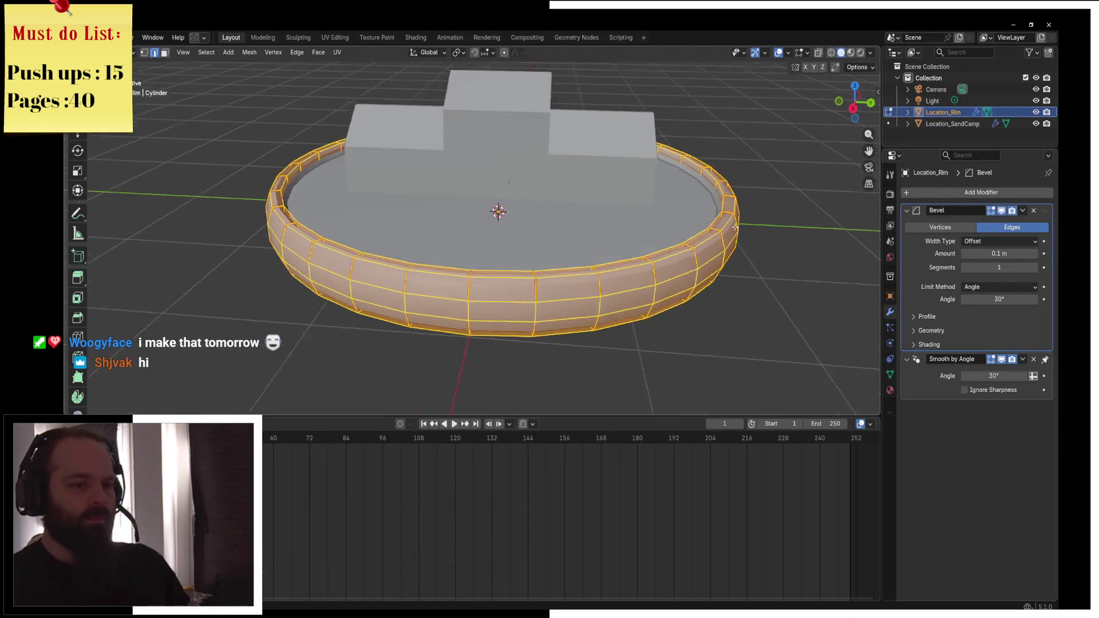
scroll(726, 225, up, 4)
key(ctrl+r)
click(773, 210)
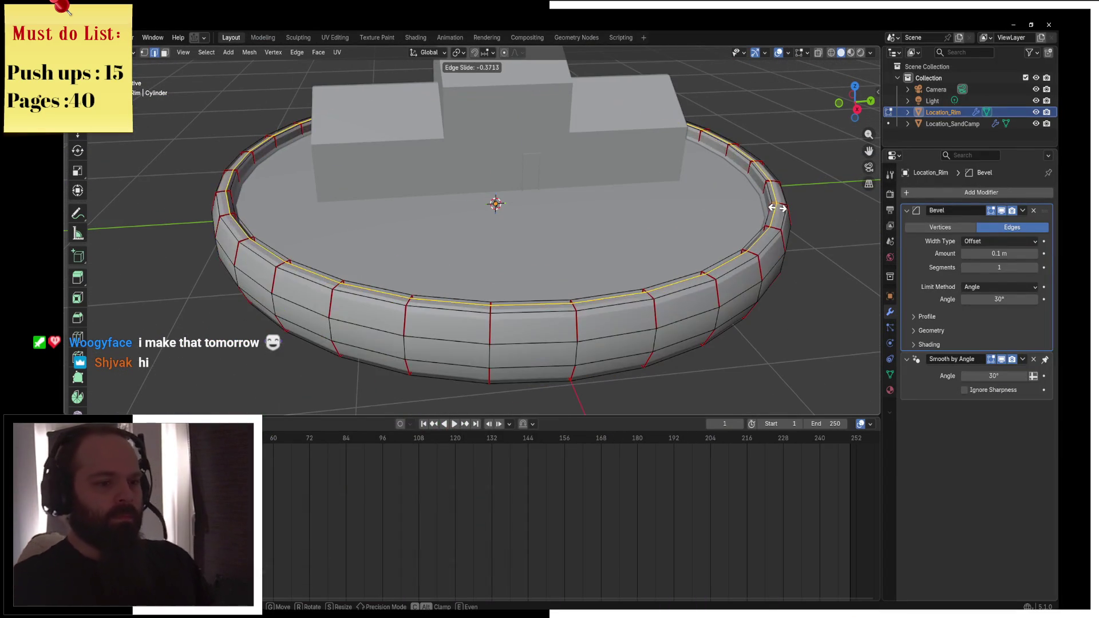
click(767, 212)
key(ctrl+Tab)
click(690, 237)
scroll(692, 235, down, 3)
key(ctrl+Tab)
click(687, 222)
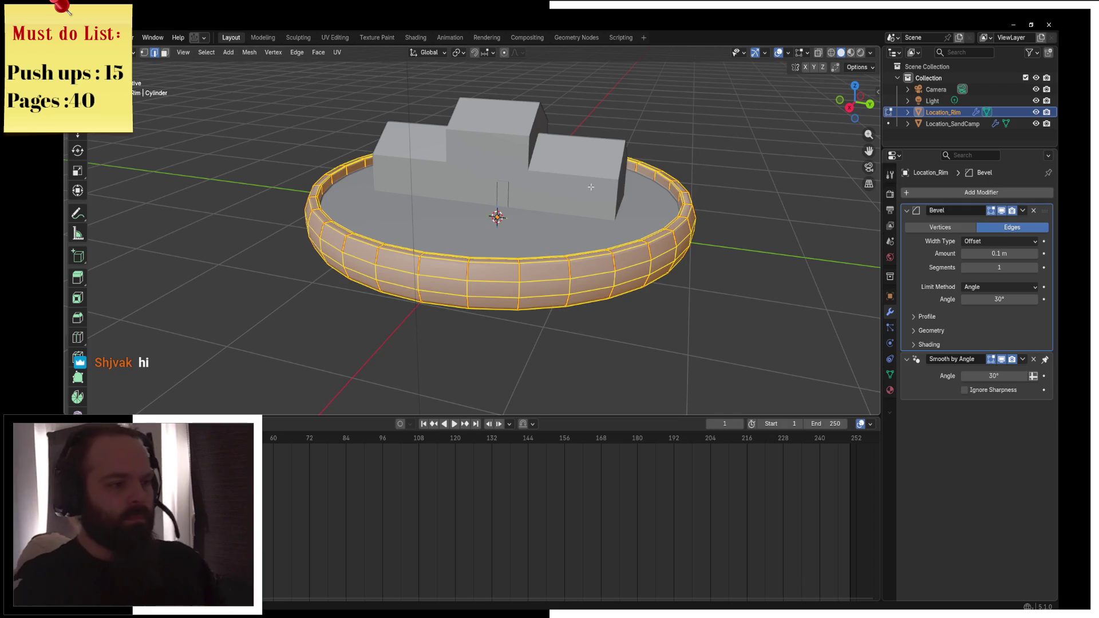
key(Tab)
From the front view, assign the 'wood' material to the Location_Rim object
scroll(633, 256, up, 5)
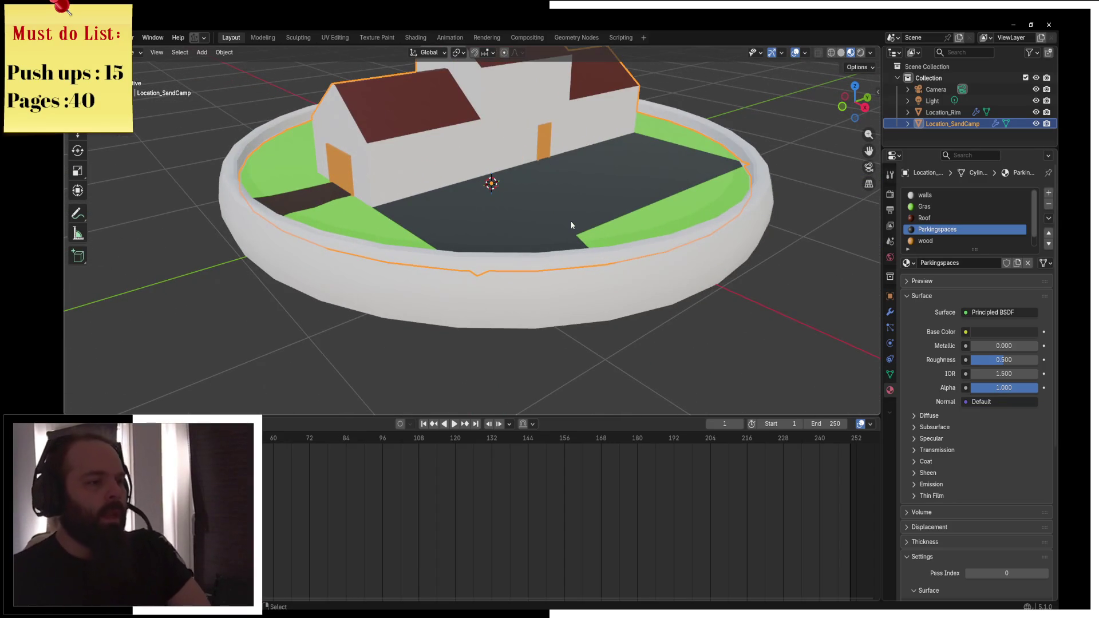
key(KP_1)
scroll(719, 202, up, 5)
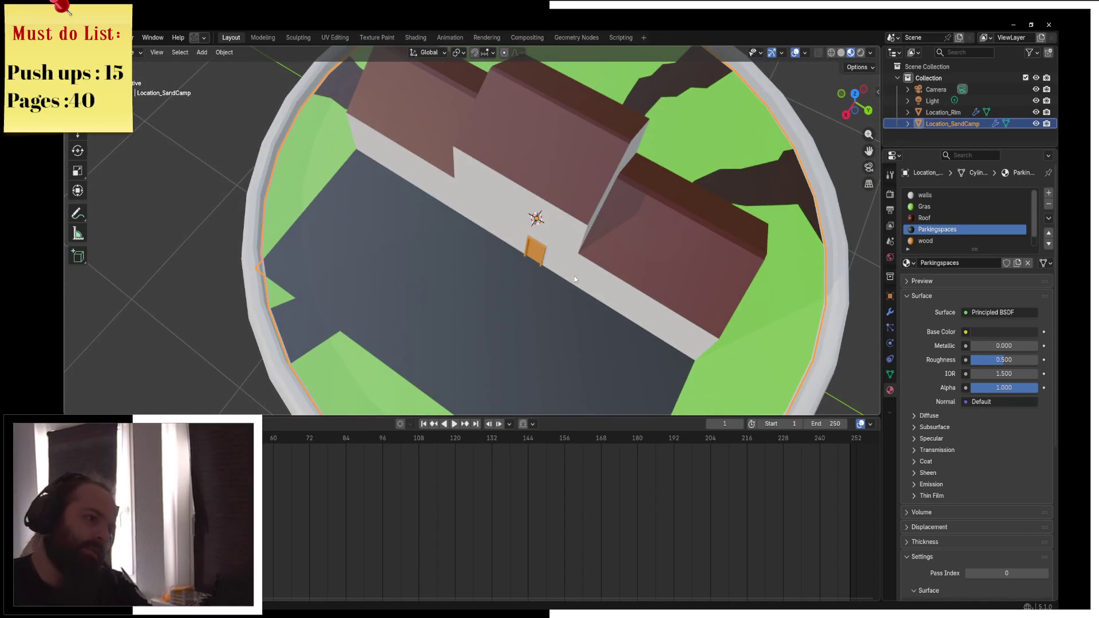
scroll(575, 276, down, 5)
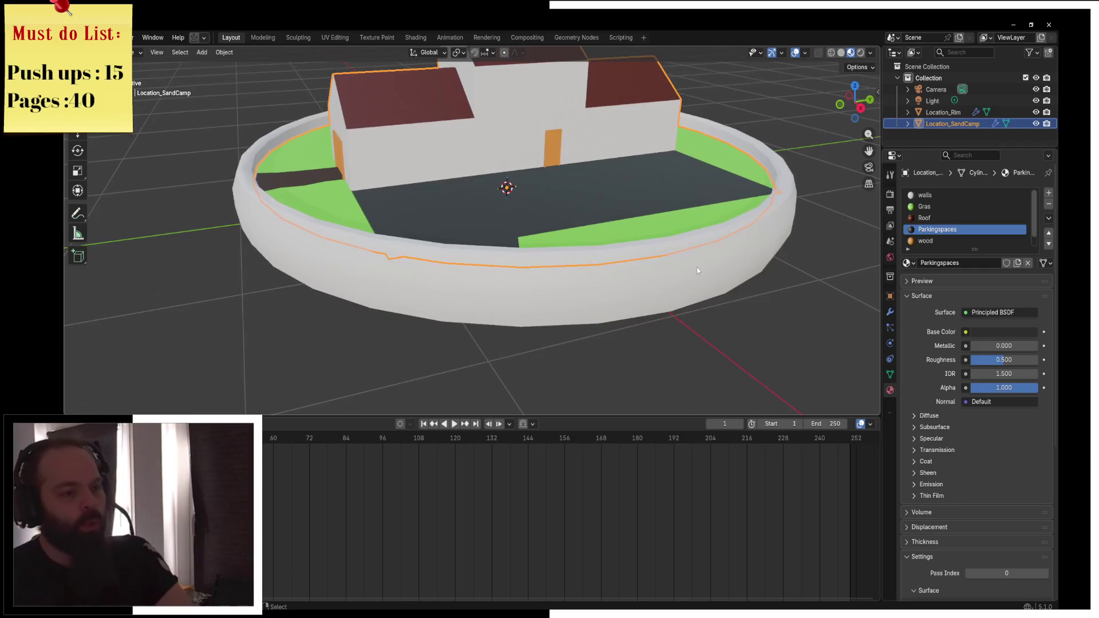
click(695, 269)
key(z)
click(909, 240)
text(wo)
key(Return)
Isolate the rim in local view, enter Edit Mode and back, and enlarge the timeline area
key(KP_Divide)
scroll(618, 193, down, 3)
key(ctrl+Tab)
click(665, 239)
key(Tab)
drag(527, 417, 528, 322)
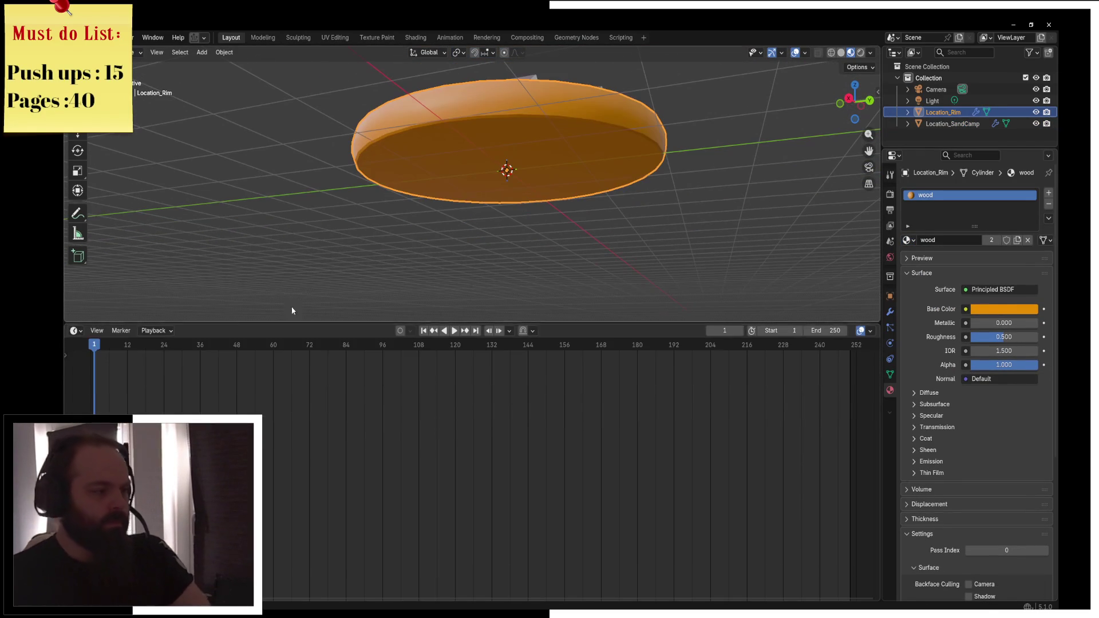
Change the bottom area's editor type to 3D Viewport
click(75, 331)
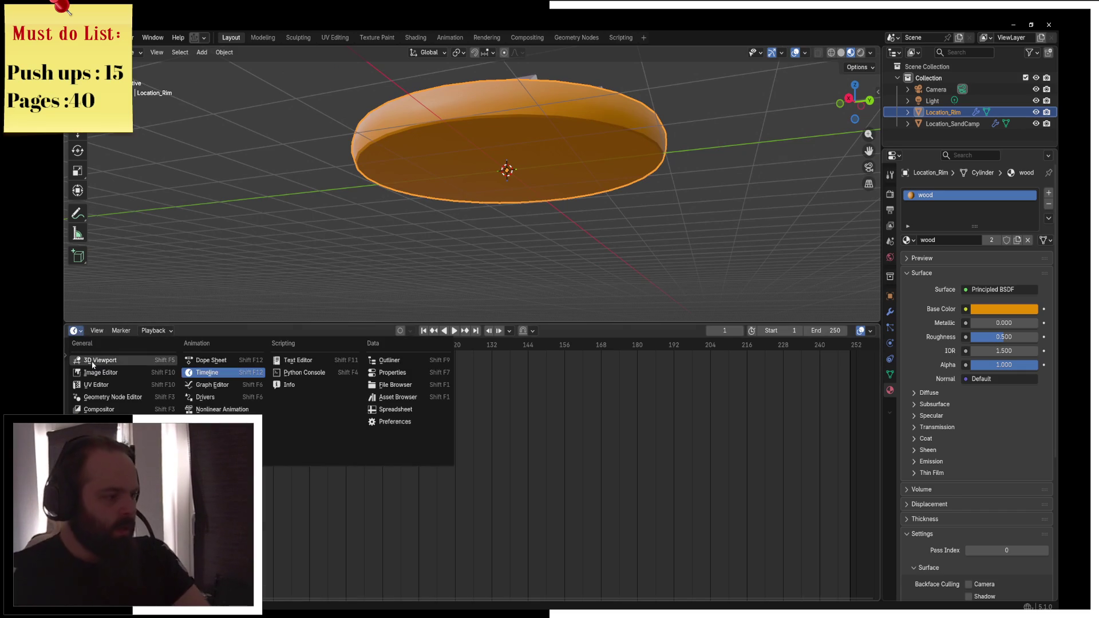
click(100, 360)
scroll(466, 390, down, 1)
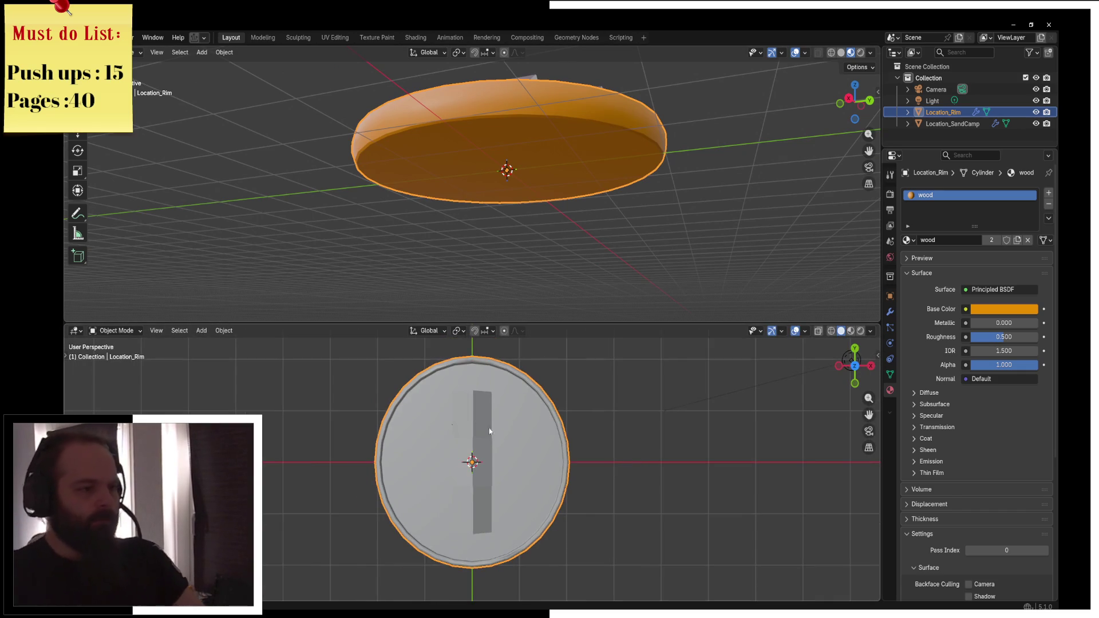
Select the camp, then the rim, and start and cancel a move on the rim
click(530, 190)
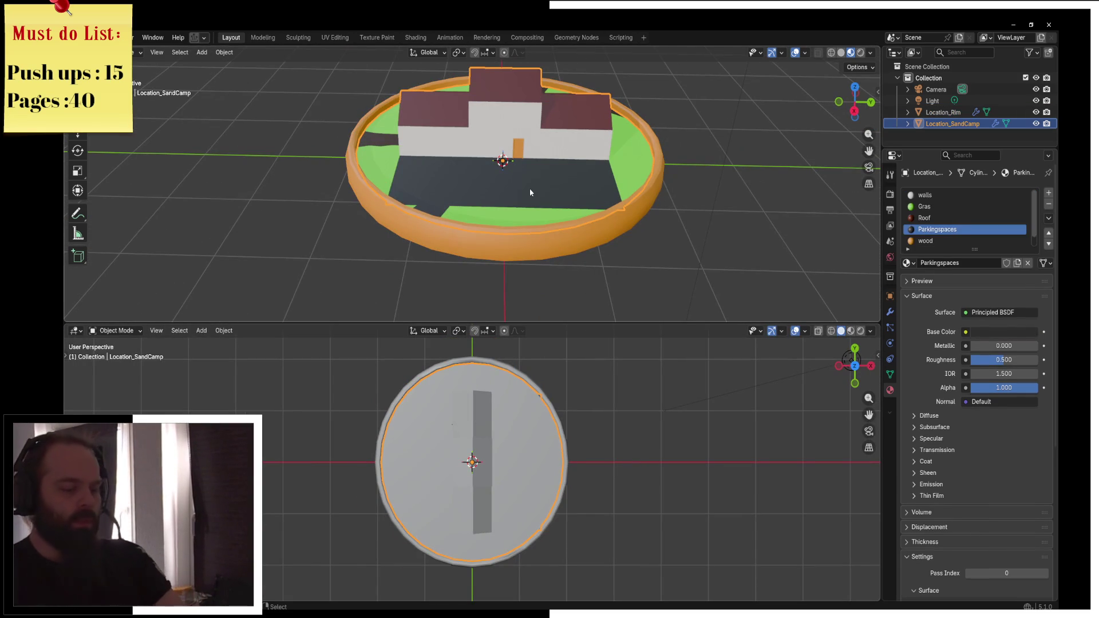
click(540, 241)
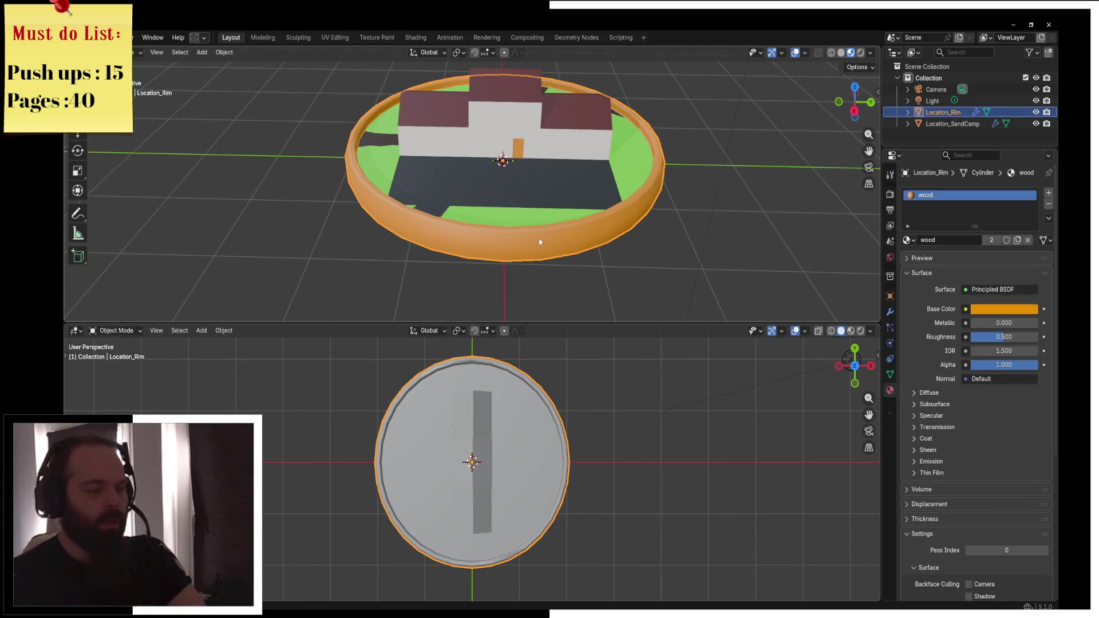
key(g)
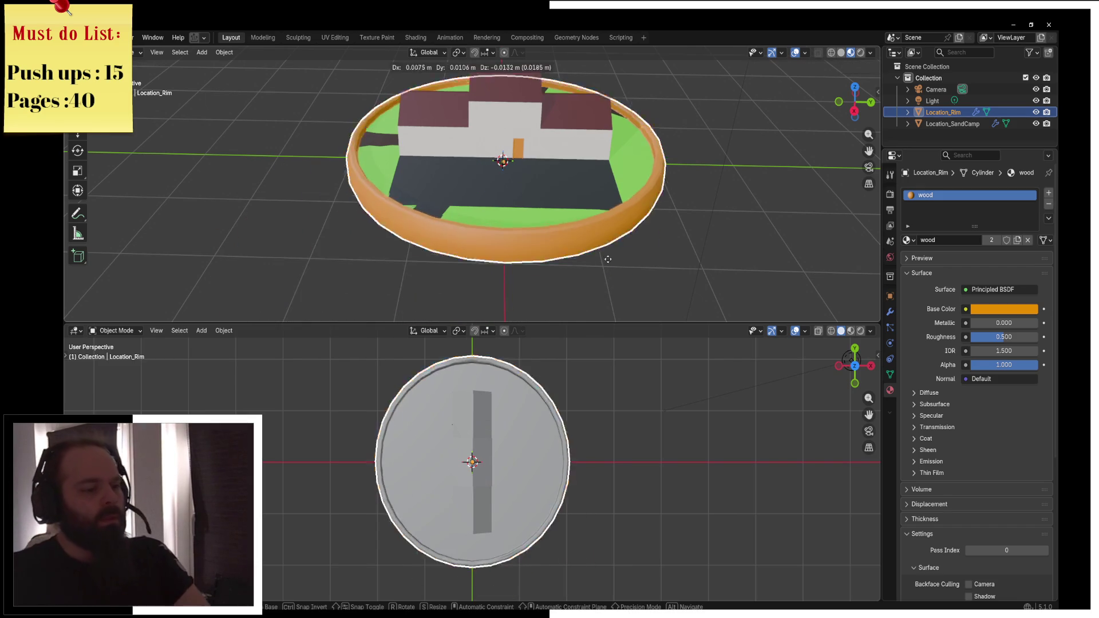
key(Escape)
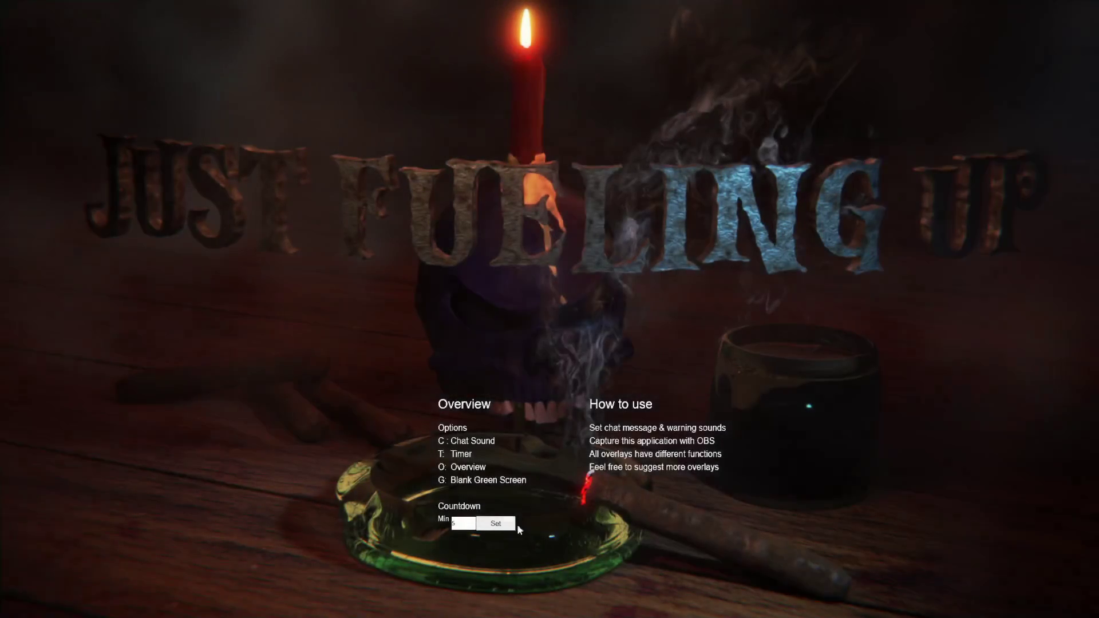
Bring up the countdown timer overlay during the break
key(t)
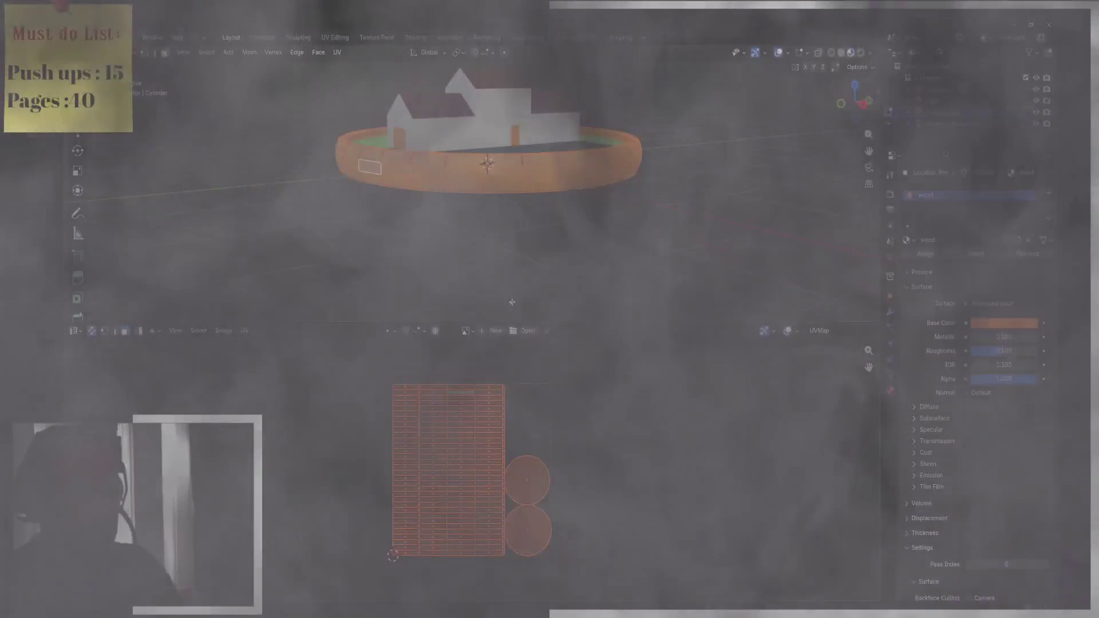
Hide the rim, enter Edit Mode on the camp object and unwrap its UVs
key(ctrl+Tab)
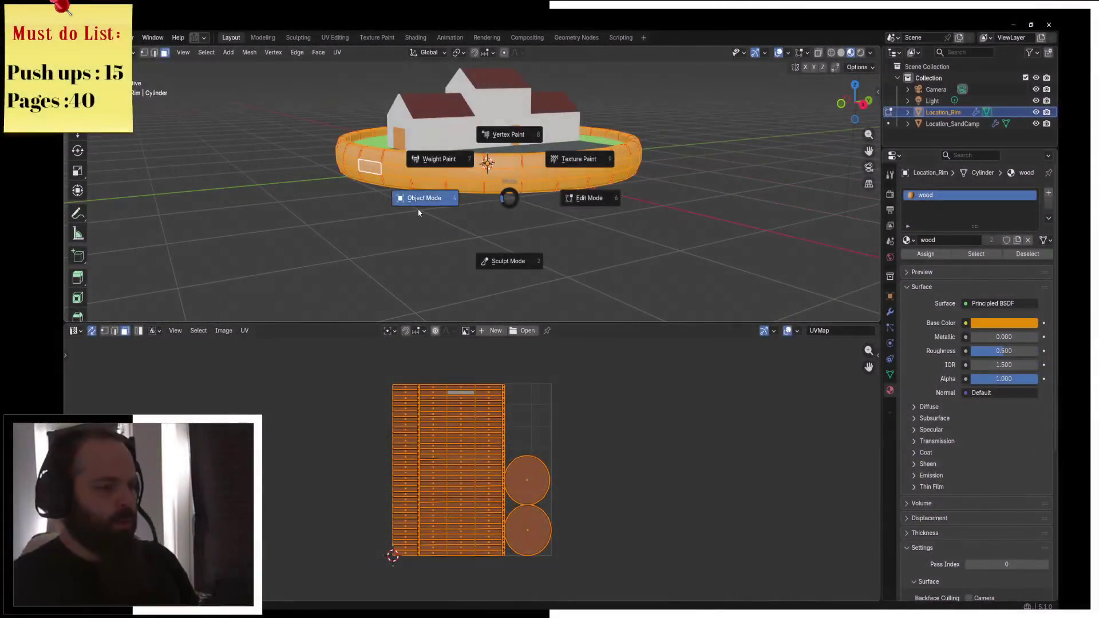
click(418, 213)
key(h)
click(466, 214)
key(ctrl+Tab)
click(563, 220)
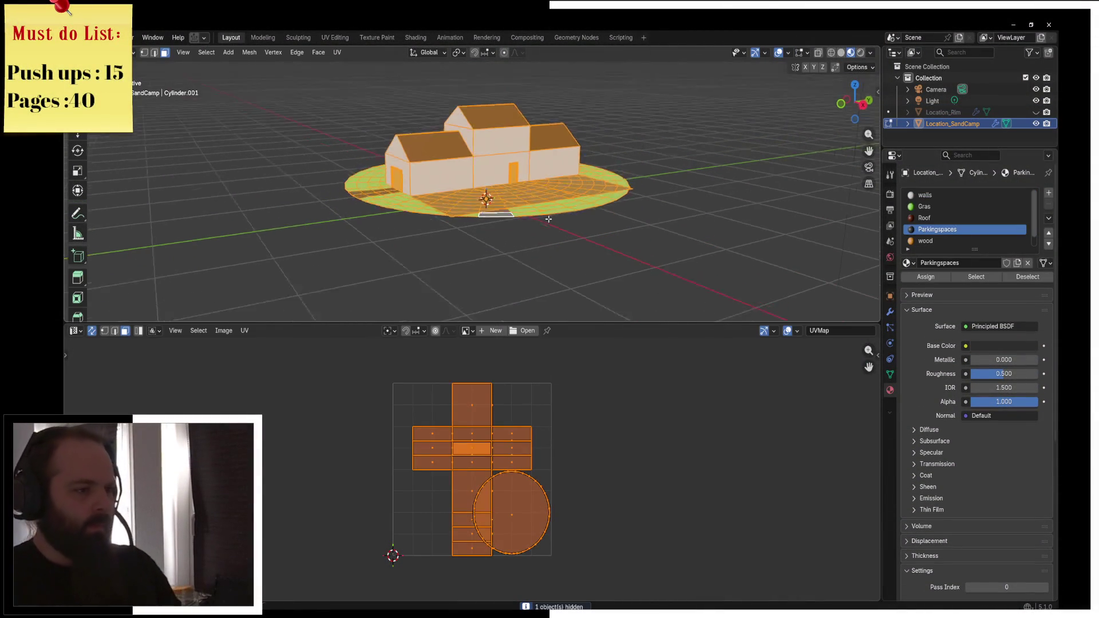
click(338, 53)
click(357, 68)
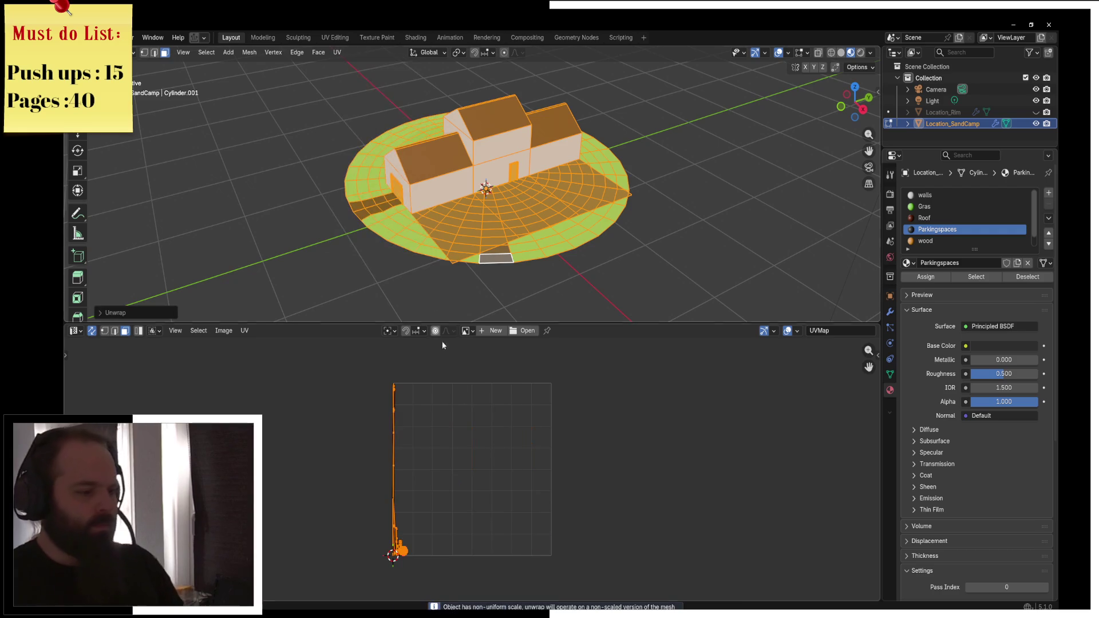
Hide the connected grass disc, then select and deselect the three parking faces
click(394, 269)
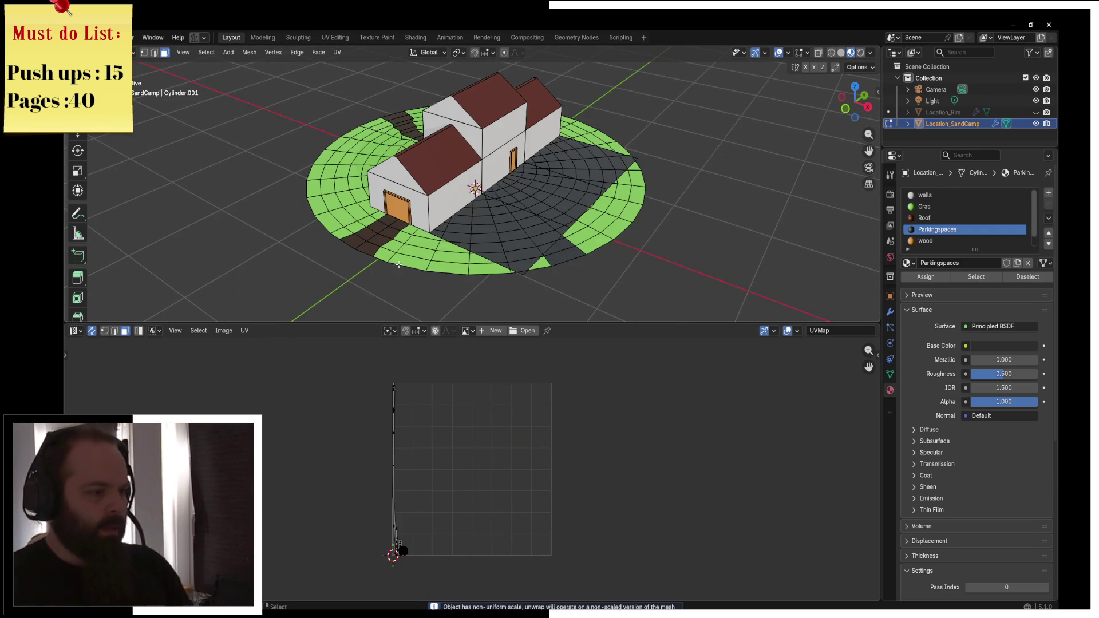
click(400, 265)
key(ctrl+l)
key(h)
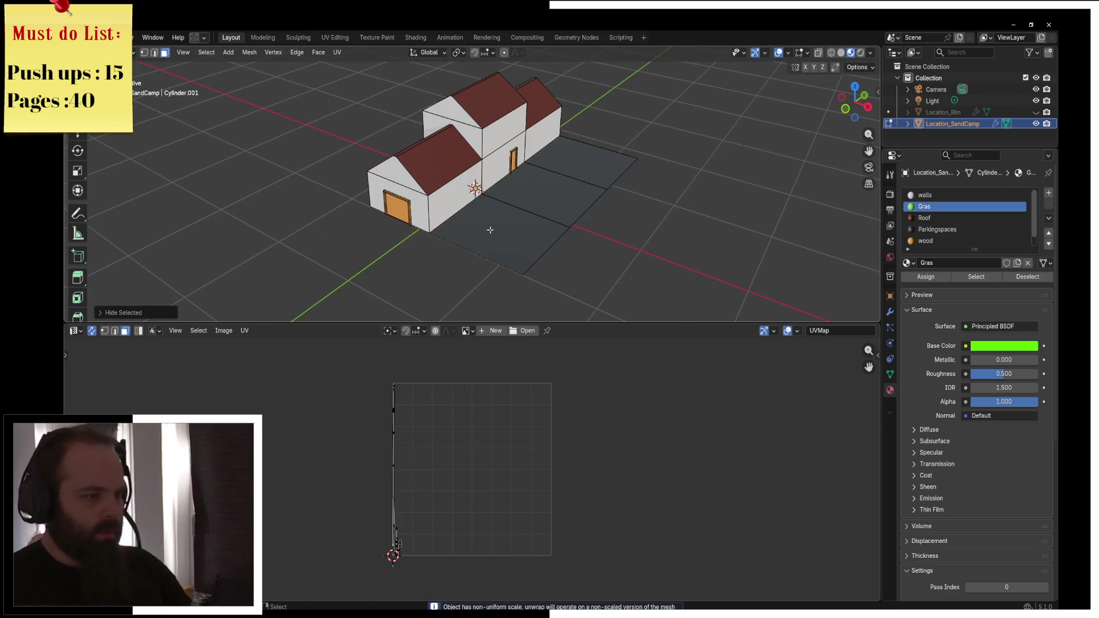
click(498, 240)
shift+click(546, 193)
shift+click(600, 156)
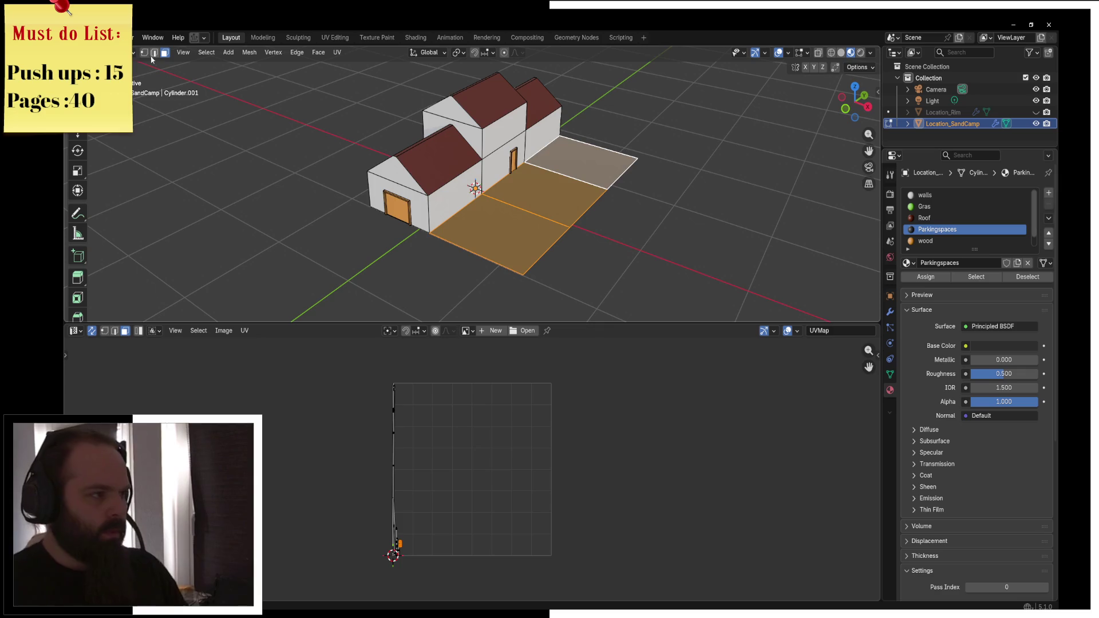
key(alt+a)
Rip the base edge along the house and select a sloping front gable edge
alt+click(450, 216)
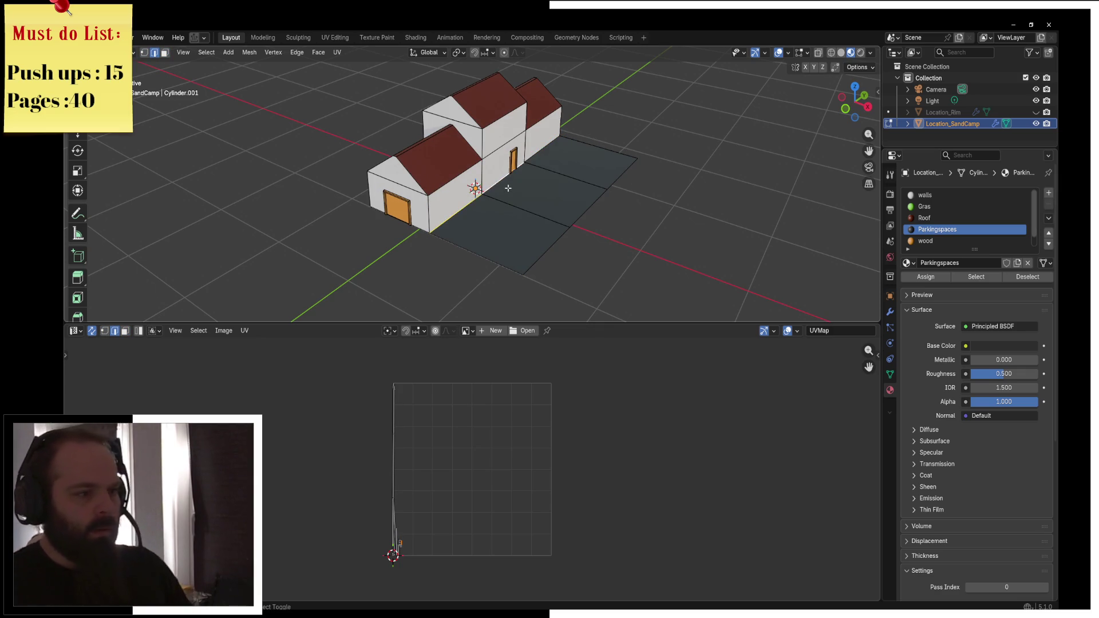
key(v)
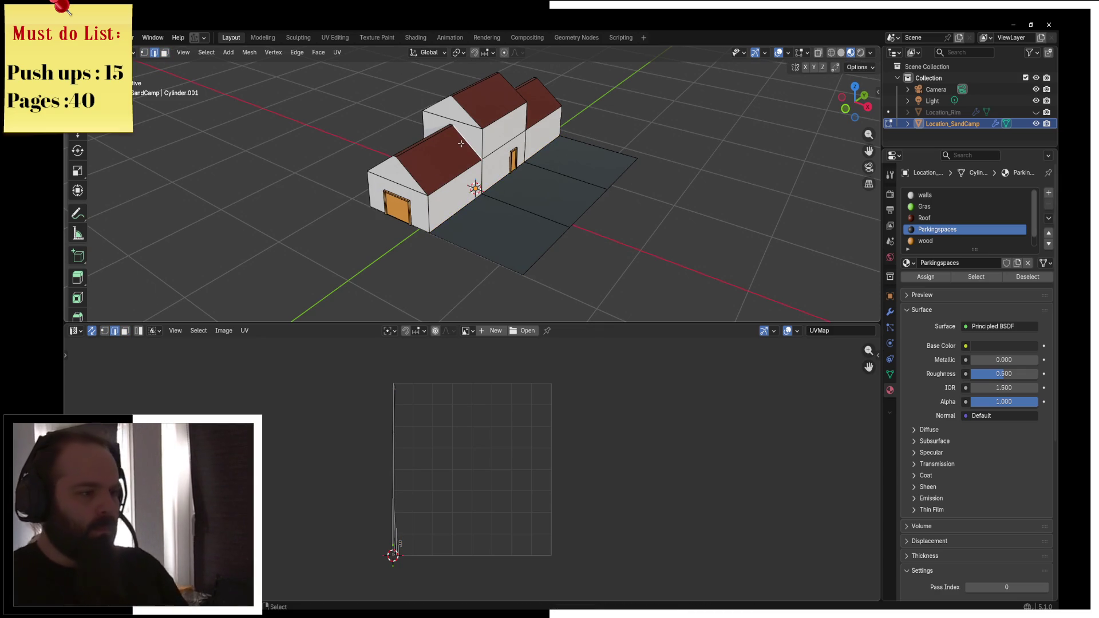
scroll(422, 157, up, 5)
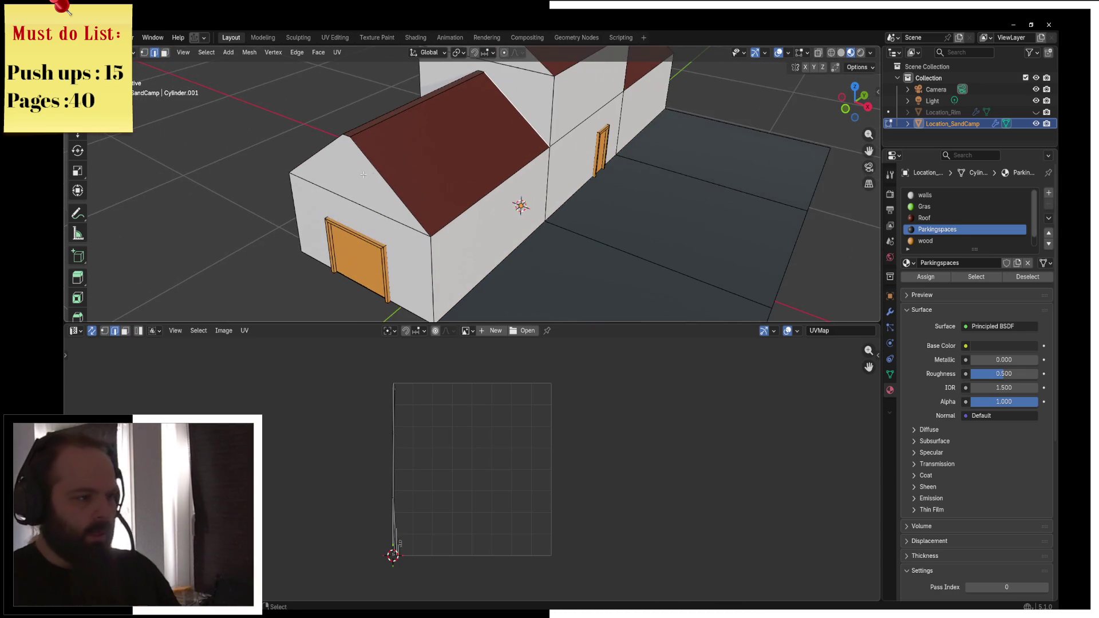
shift+click(345, 137)
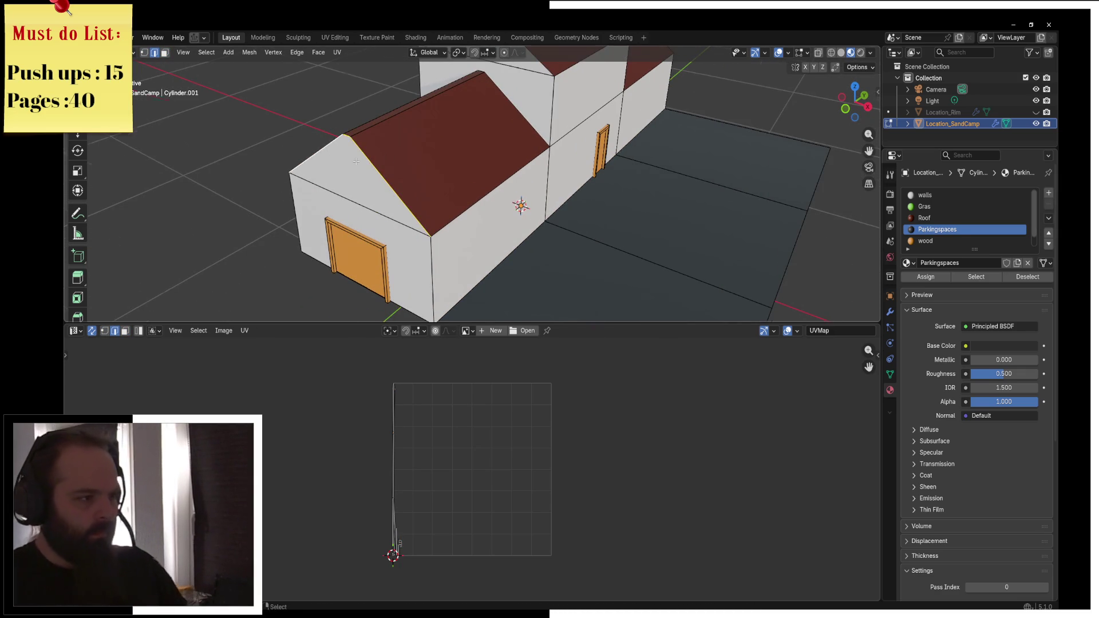
Add the second gable slope, roof eave, ridge, wall and gable-end edges to the selection
shift+click(341, 136)
mouse_move(551, 168)
mouse_down()
mouse_move(429, 177)
mouse_move(508, 170)
mouse_up()
drag(444, 214, 514, 147)
shift+click(514, 148)
shift+click(509, 171)
shift+click(481, 101)
drag(481, 101, 480, 91)
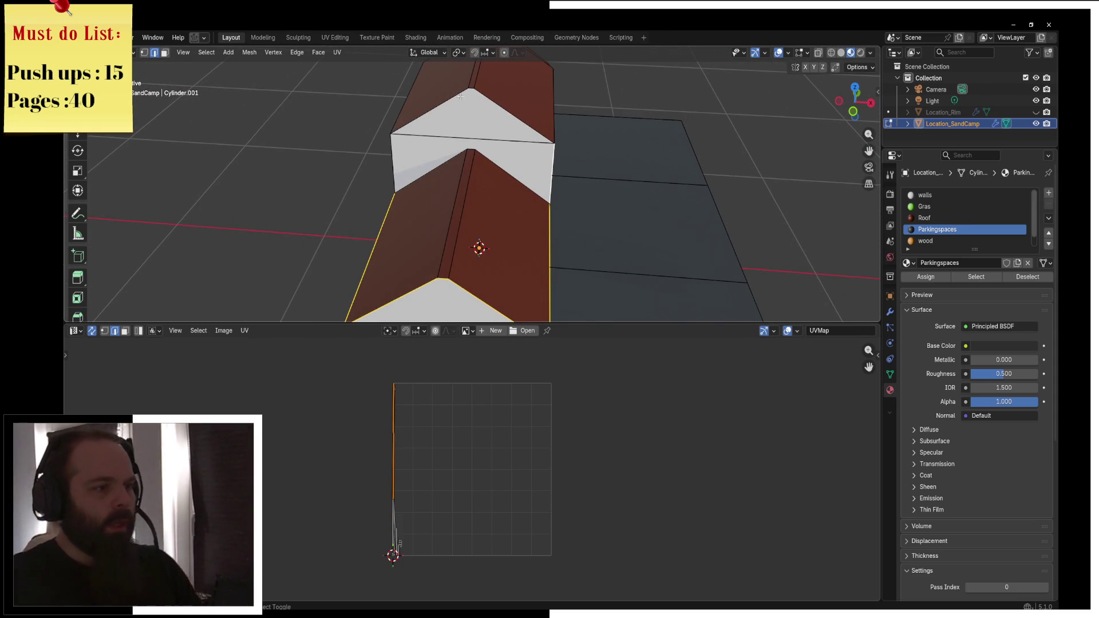
shift+click(430, 111)
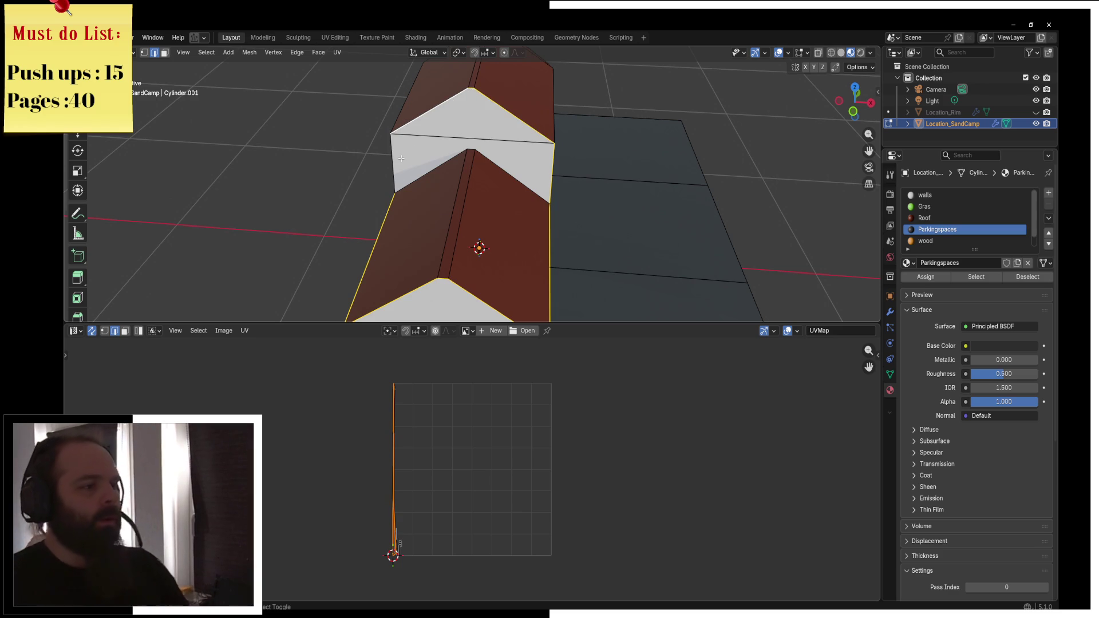
mouse_move(401, 158)
mouse_down()
mouse_move(583, 154)
mouse_move(462, 152)
mouse_up()
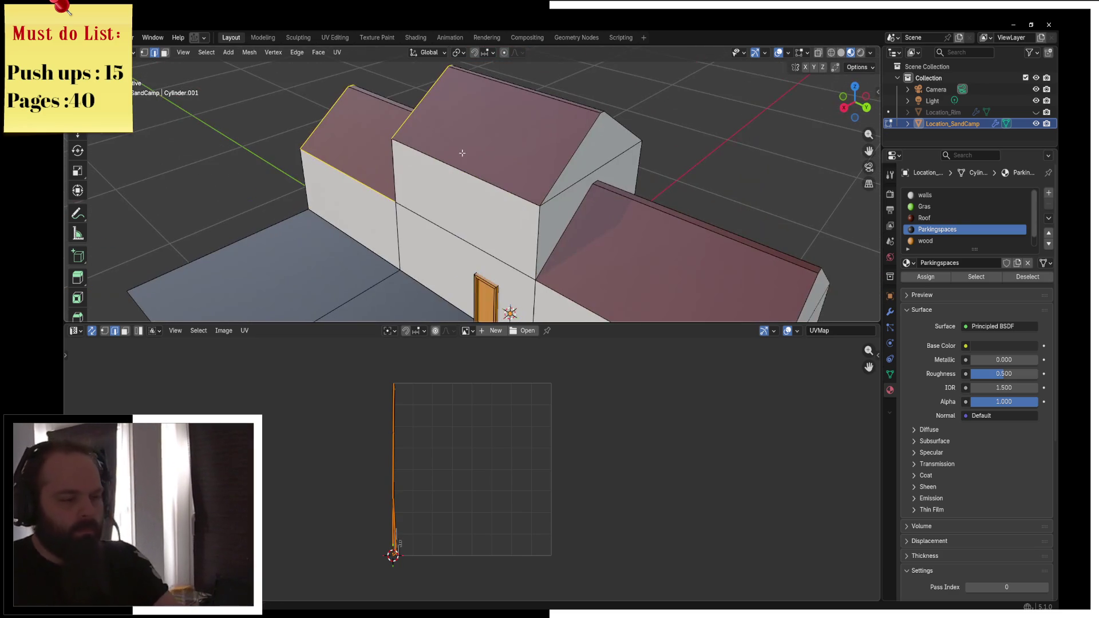
shift+click(542, 223)
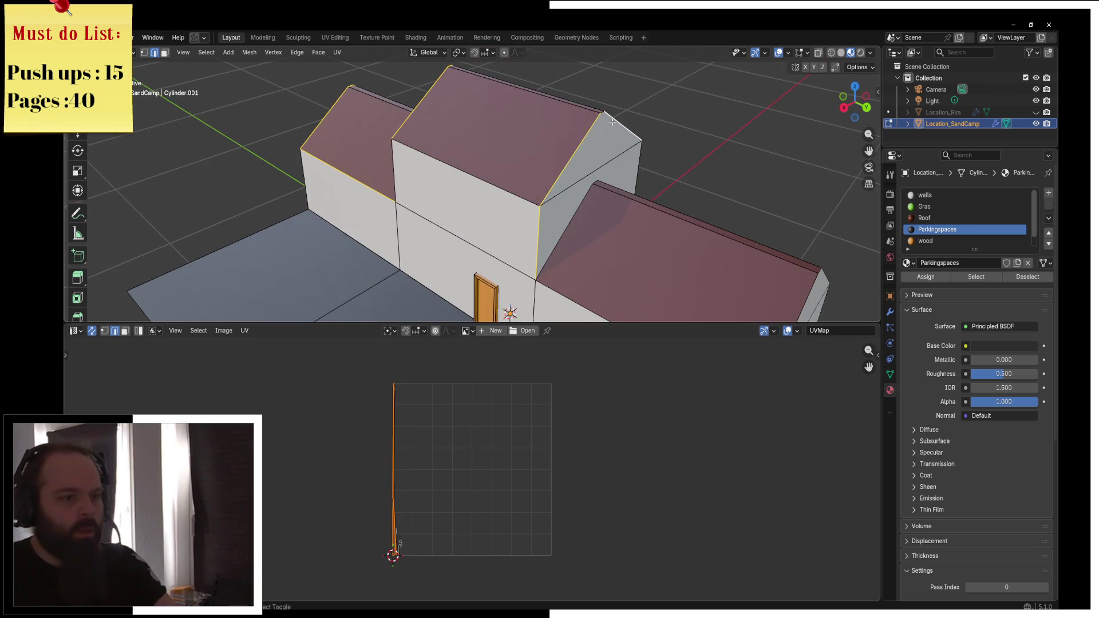
alt+shift+click(641, 153)
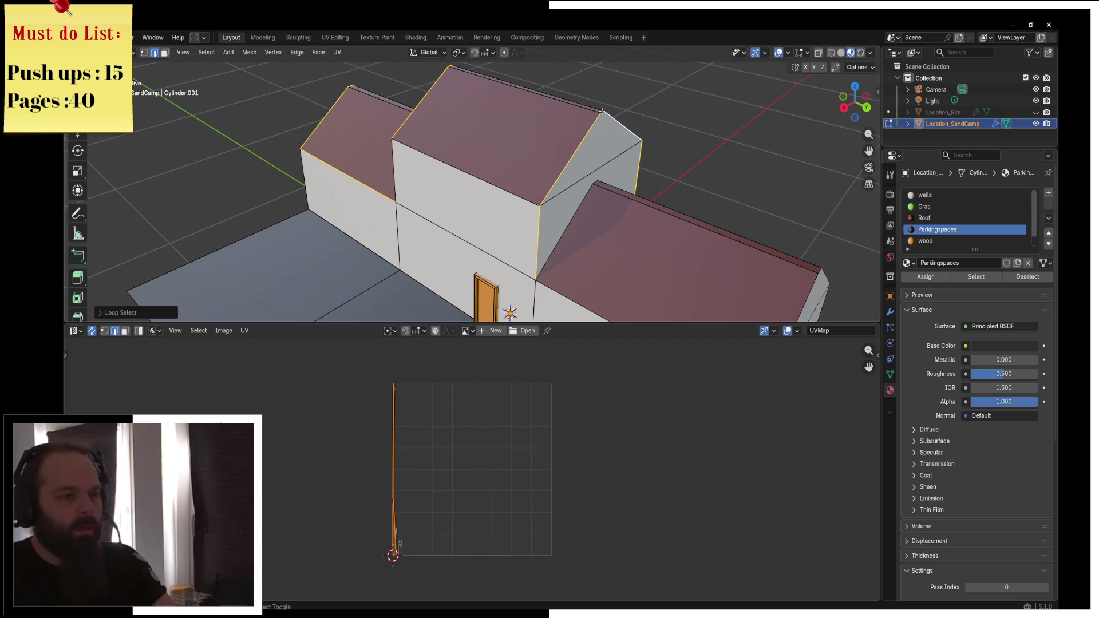
Orbit low and select the gable-end loop and the building's underside edge loop
drag(602, 111, 628, 215)
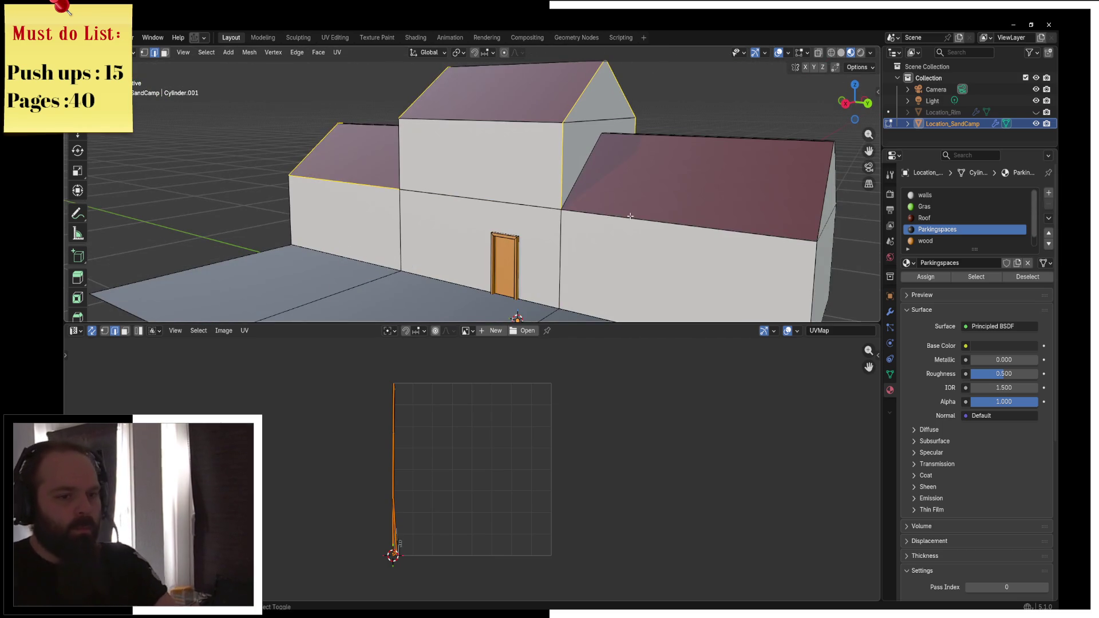
mouse_move(702, 216)
mouse_down()
mouse_move(573, 252)
mouse_move(491, 227)
mouse_up()
alt+click(572, 252)
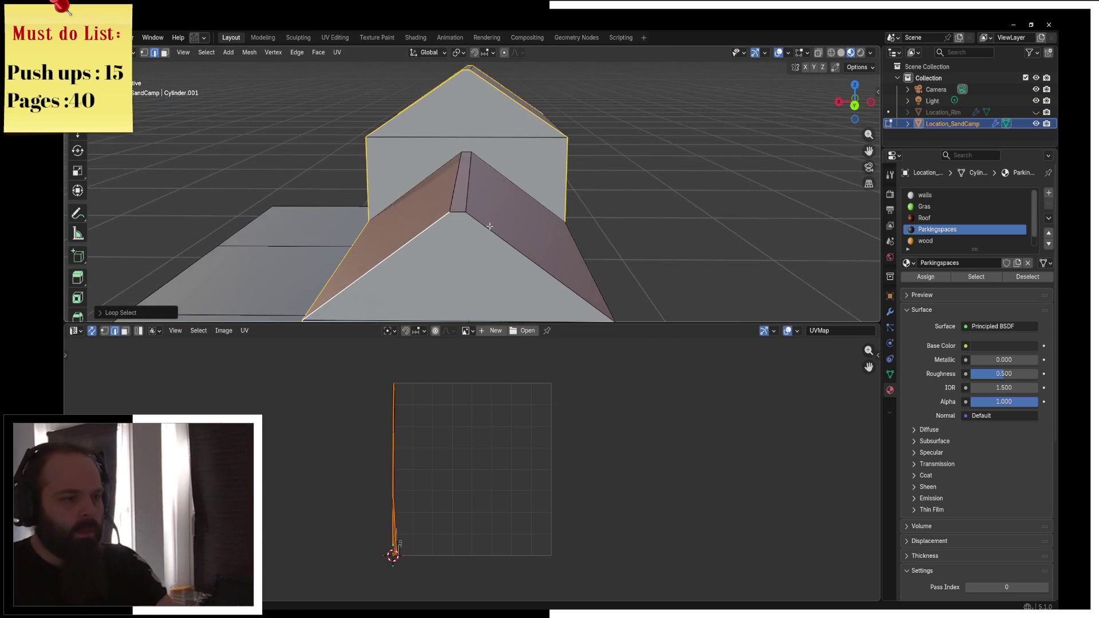
mouse_move(599, 213)
mouse_down()
mouse_move(484, 201)
mouse_move(488, 168)
mouse_move(473, 196)
mouse_up()
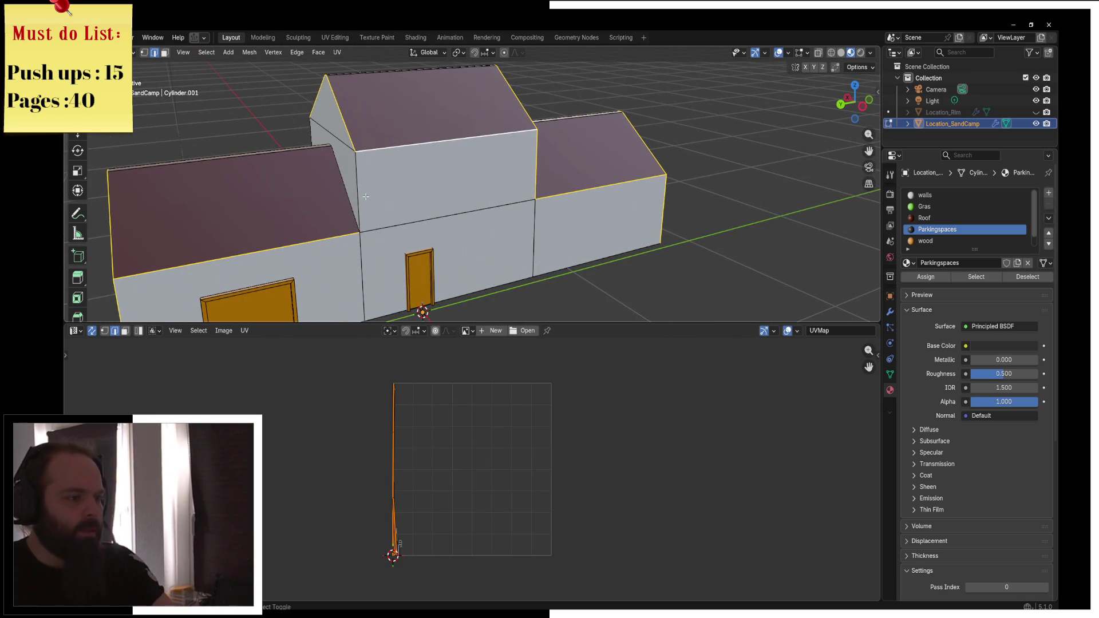
mouse_move(372, 194)
mouse_down()
mouse_move(500, 153)
mouse_move(344, 161)
mouse_up()
alt+click(411, 189)
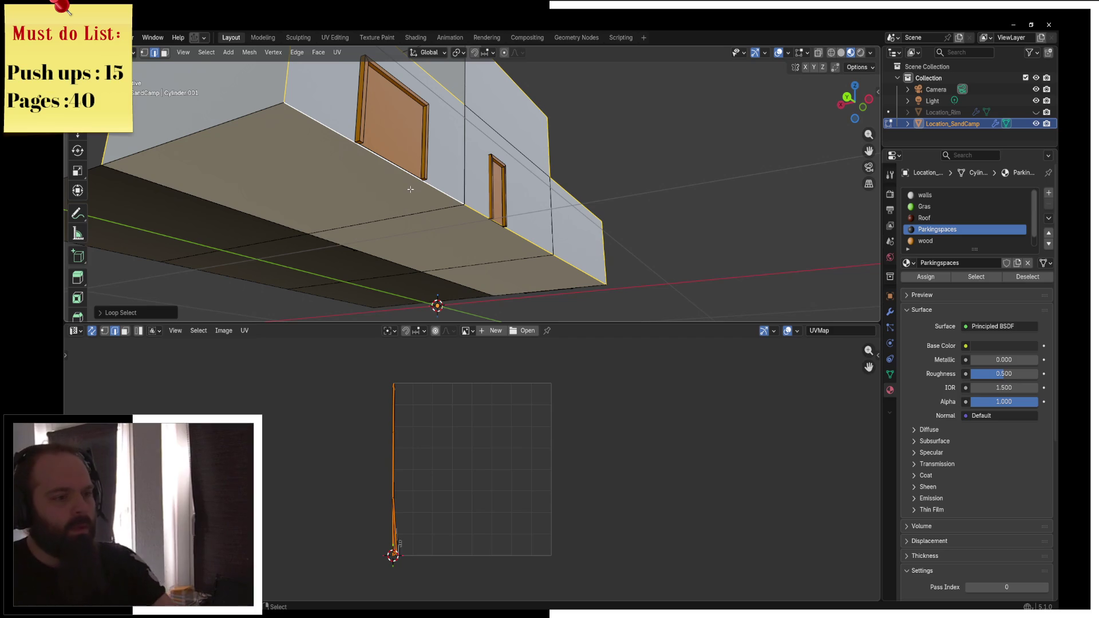
key(F3)
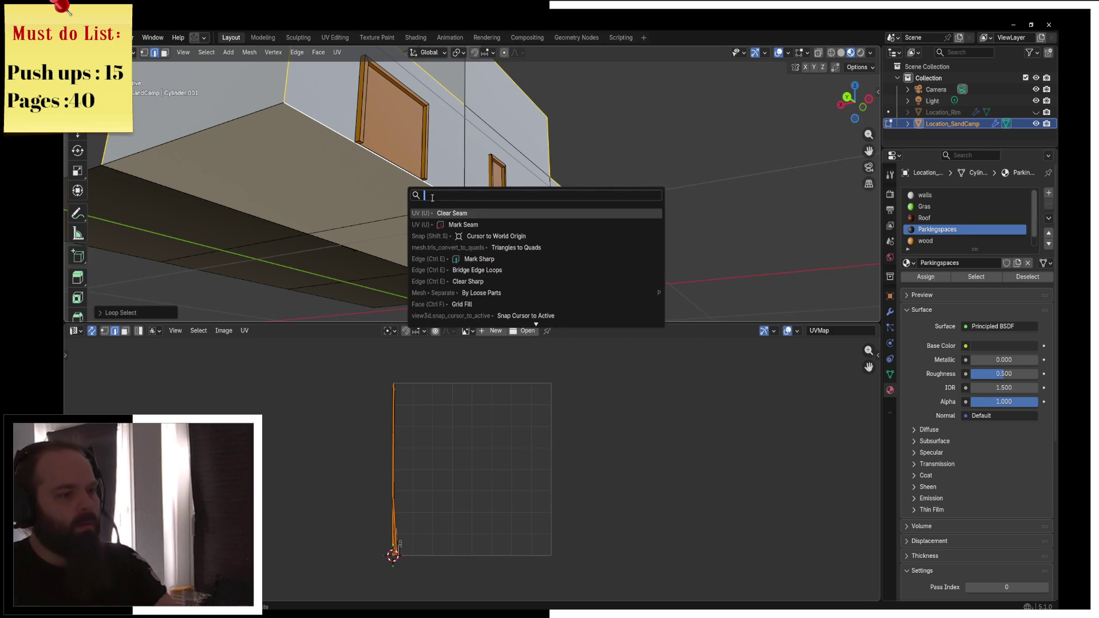
Mark the underside loop as a UV seam and unwrap the whole building
click(461, 225)
key(a)
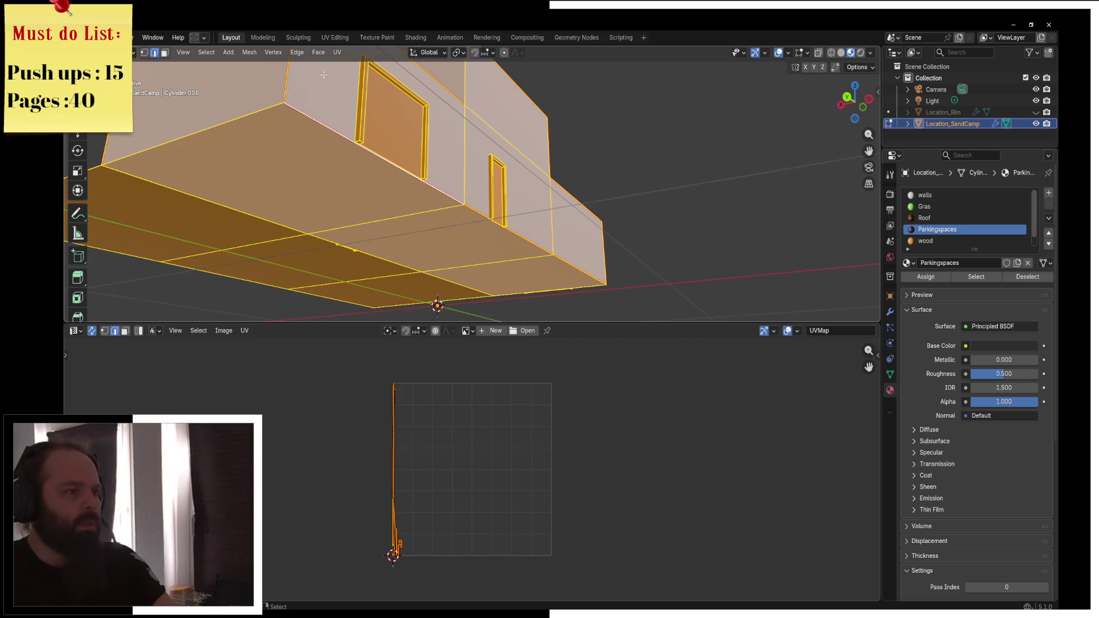
click(338, 52)
click(355, 64)
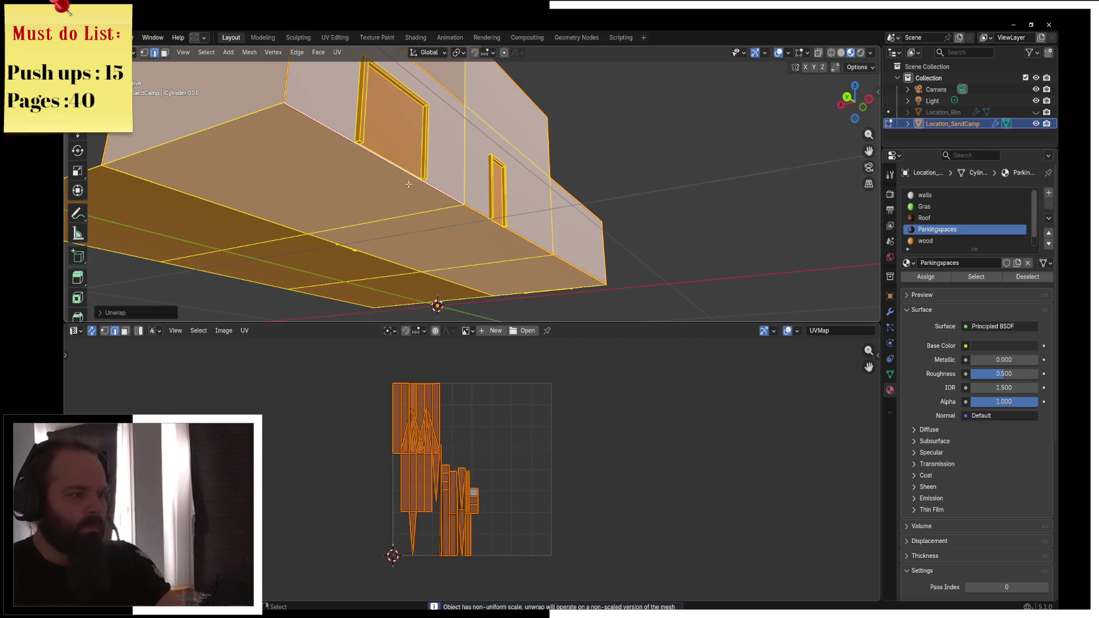
In front view, select all geometry linked to an edge on the building front
key(alt+a)
key(KP_1)
click(413, 182)
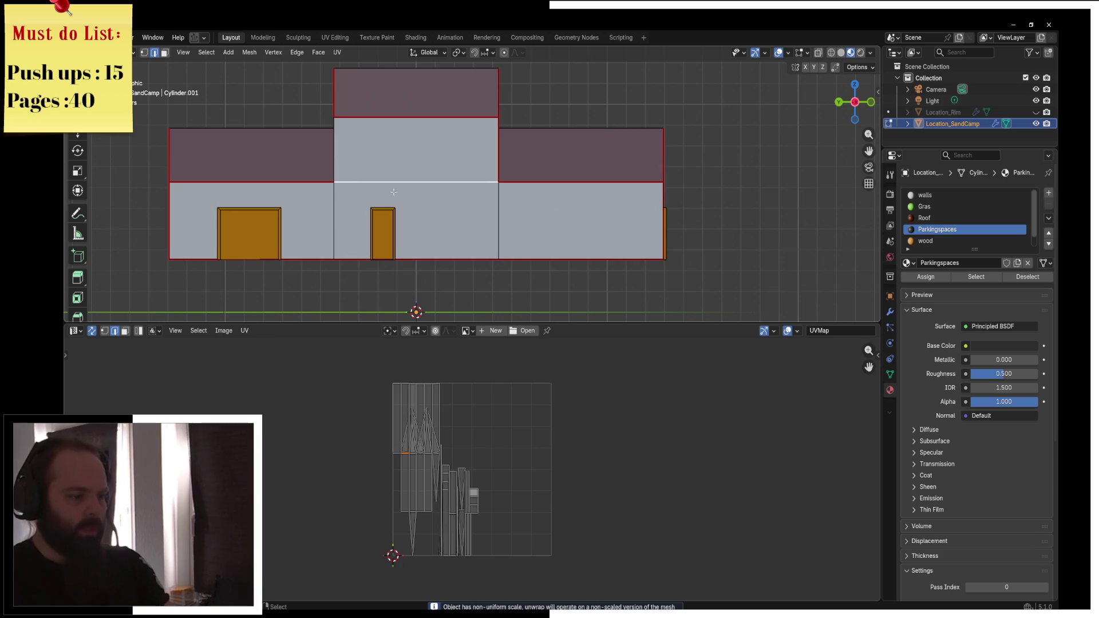
key(ctrl+l)
scroll(431, 366, up, 2)
key(ctrl+Tab)
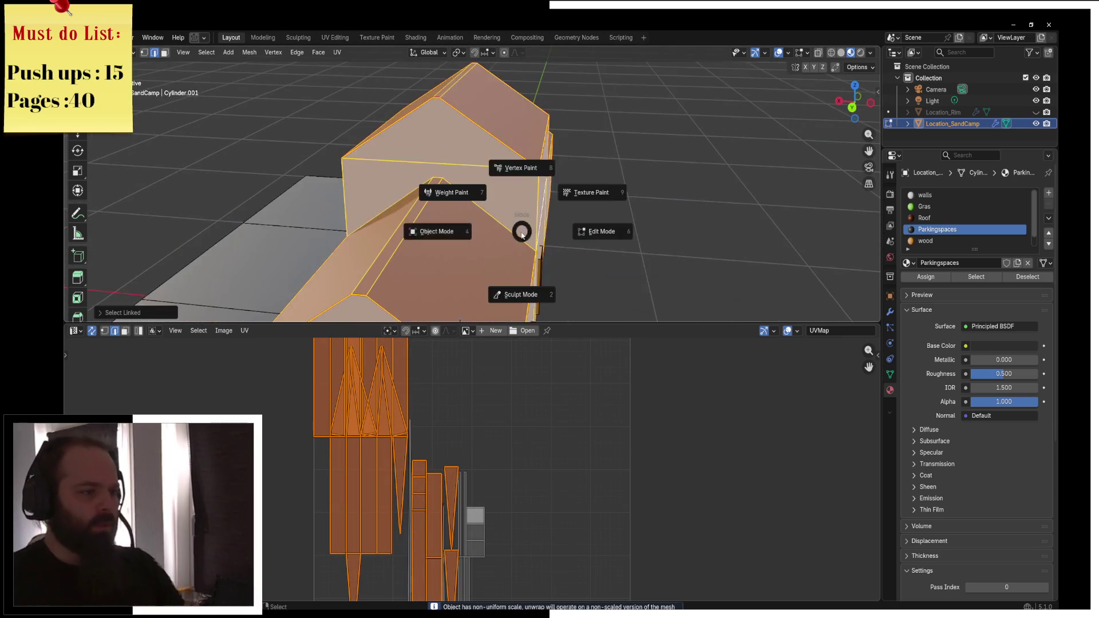
Apply All Transforms to the building in Object Mode, then re-unwrap it in Edit Mode
click(435, 233)
key(ctrl+a)
click(487, 227)
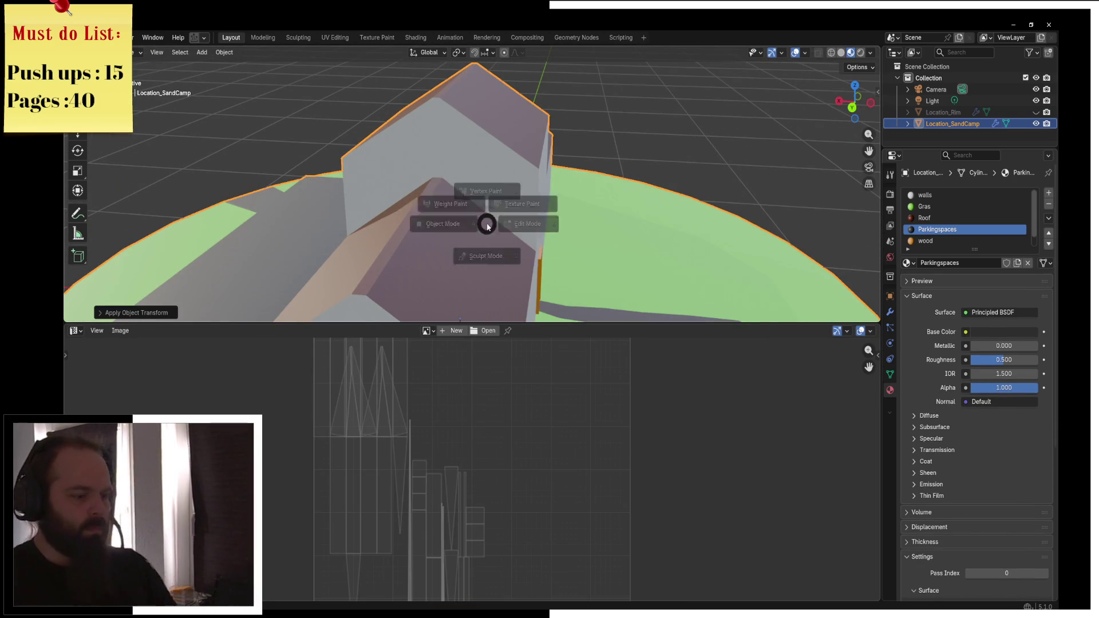
key(Tab)
click(342, 52)
click(351, 63)
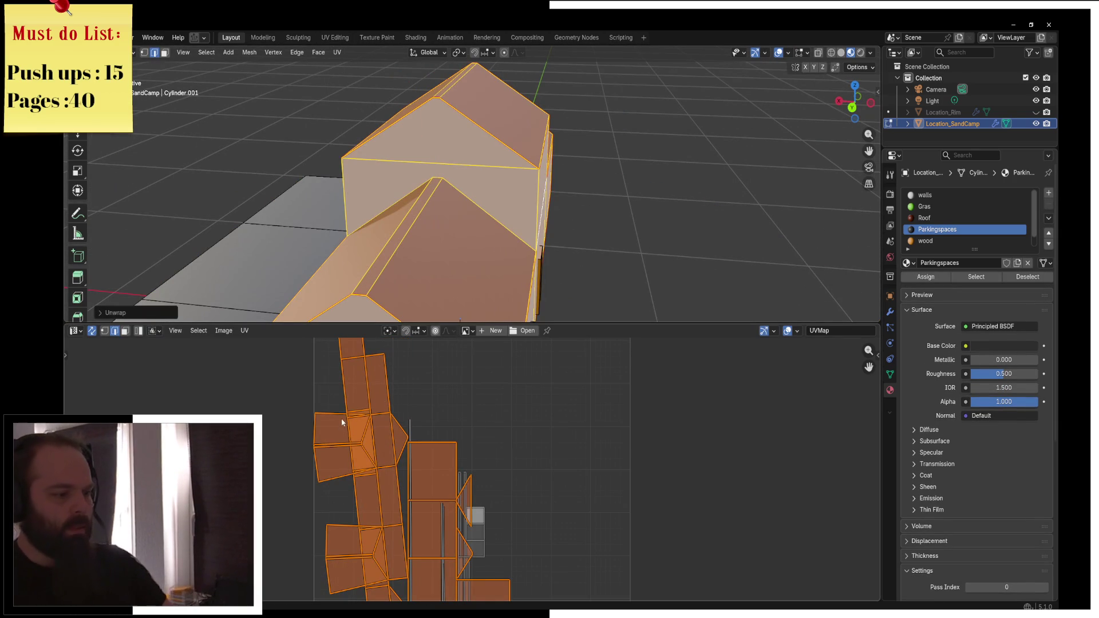
click(316, 435)
Mark the roof-to-wall edges as seams with Mark Seam
mouse_move(618, 244)
mouse_down()
mouse_move(517, 290)
mouse_move(500, 270)
mouse_move(513, 275)
mouse_move(553, 196)
mouse_move(492, 246)
mouse_move(512, 238)
mouse_move(462, 244)
mouse_up()
alt+click(492, 247)
alt+shift+click(463, 244)
alt+shift+click(478, 221)
key(F3)
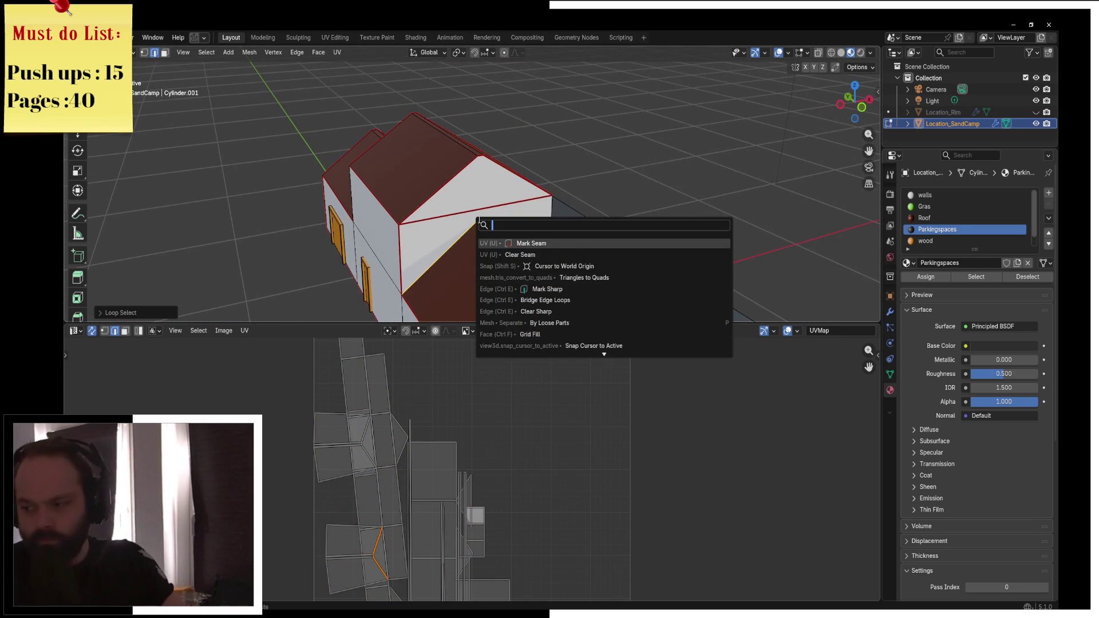
key(Return)
Mark the gable edge loop as a seam and unwrap the whole building
drag(505, 225, 437, 246)
alt+click(511, 240)
key(F3)
key(Return)
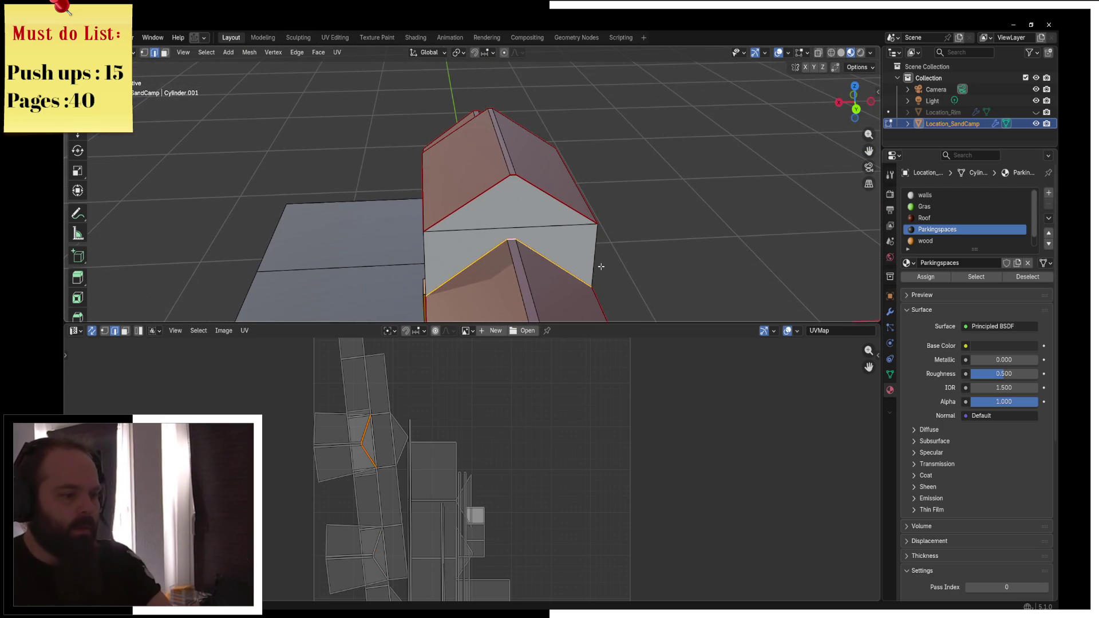
key(a)
click(337, 52)
click(347, 66)
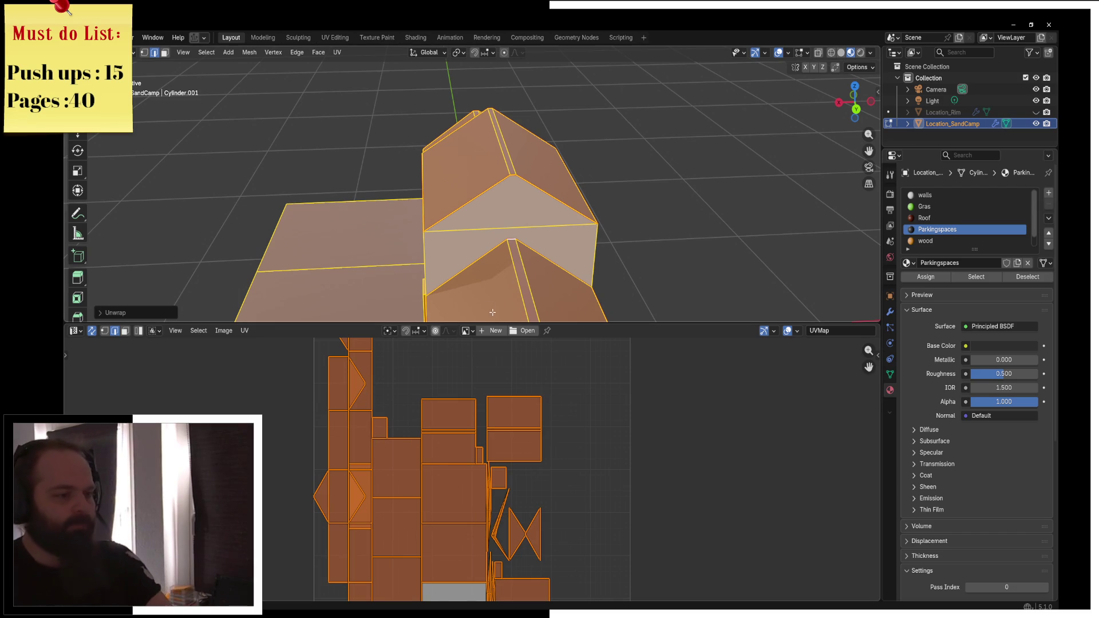
Select the vertical corner edge, then unwrap the whole building again
key(KP_1)
key(KP_5)
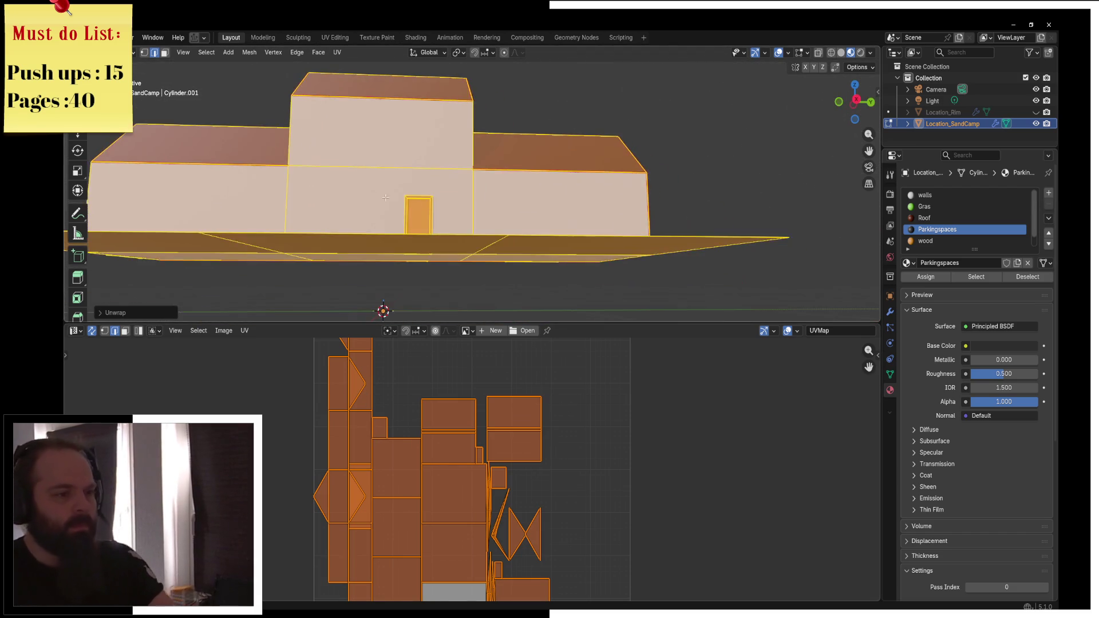
key(KP_8)
key(alt+a)
click(455, 223)
key(F3)
key(Escape)
key(KP_4)
key(KP_4)
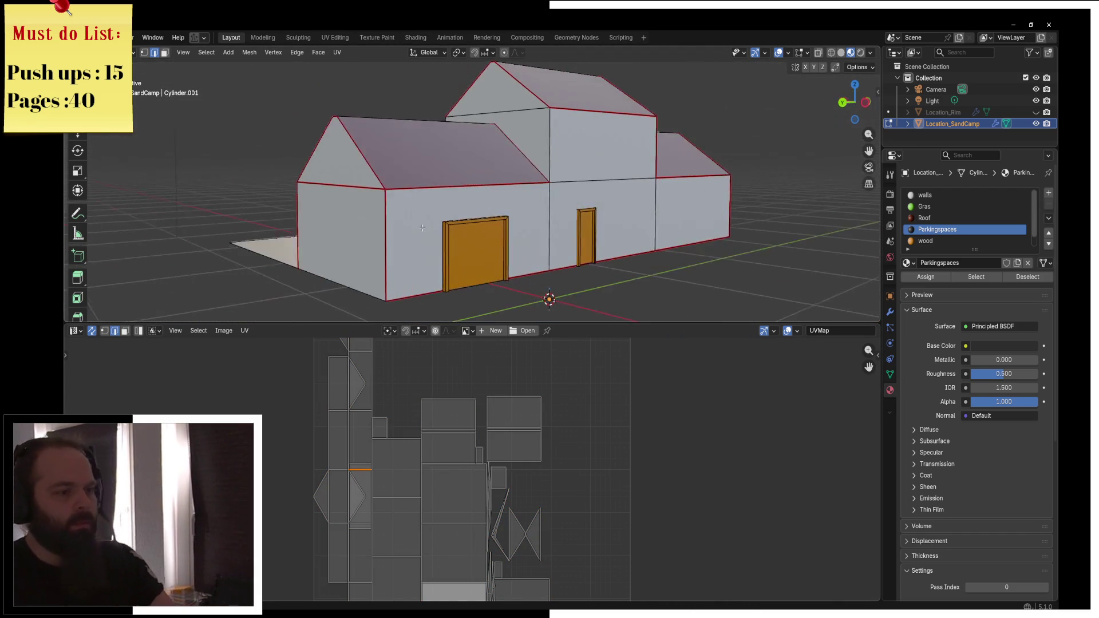
scroll(481, 245, up, 3)
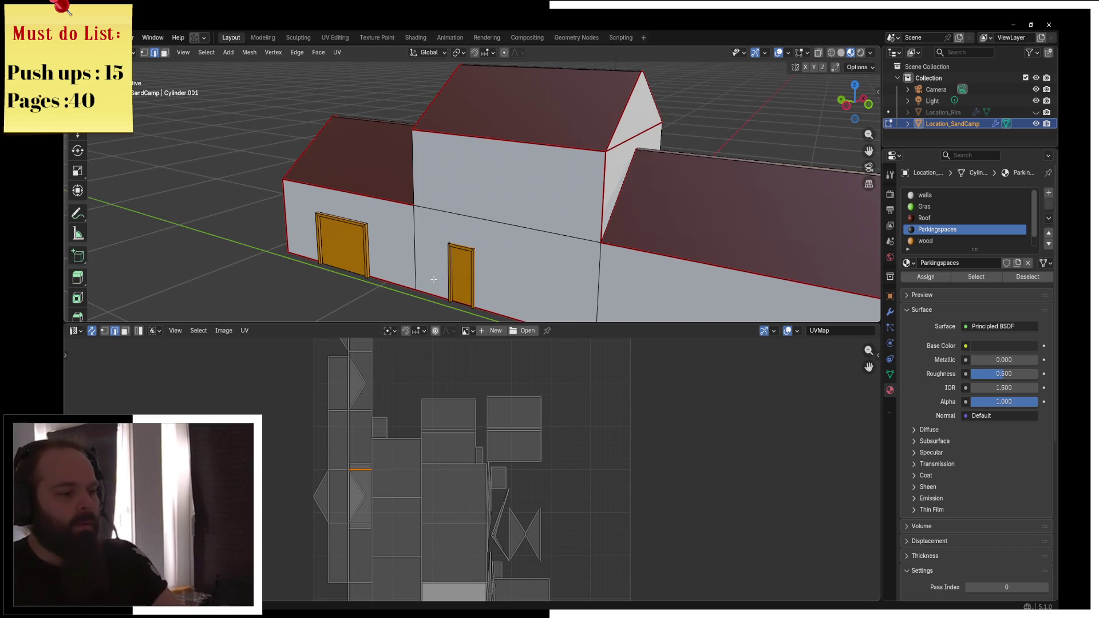
key(a)
key(u)
click(382, 274)
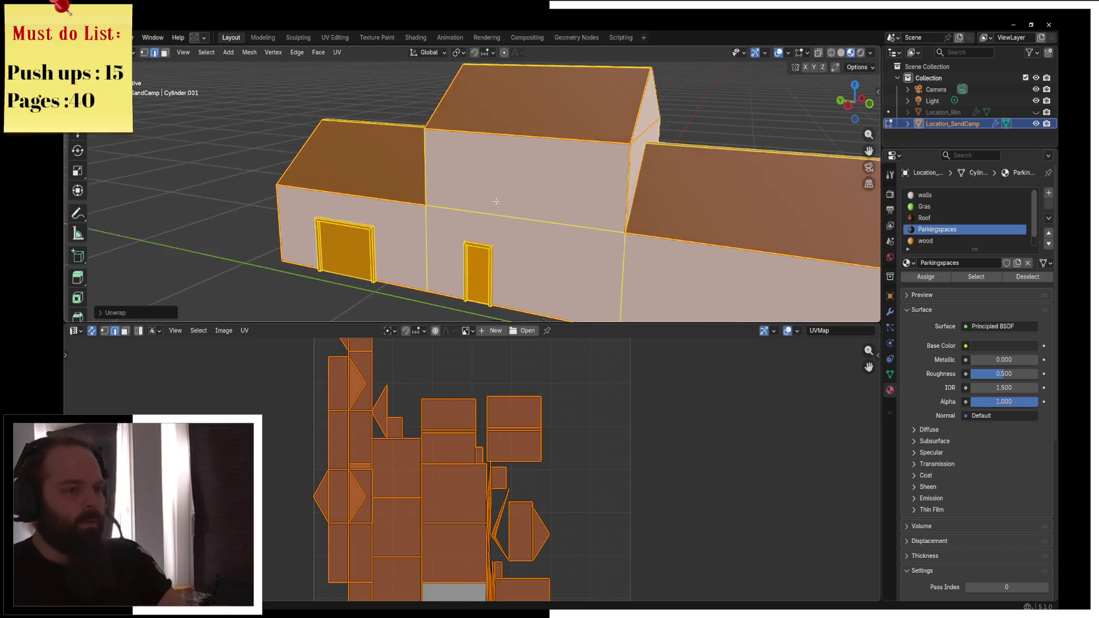
Clear the seam from the stray wrong edge
key(KP_4)
key(KP_4)
key(KP_6)
key(KP_6)
key(KP_8)
key(alt+a)
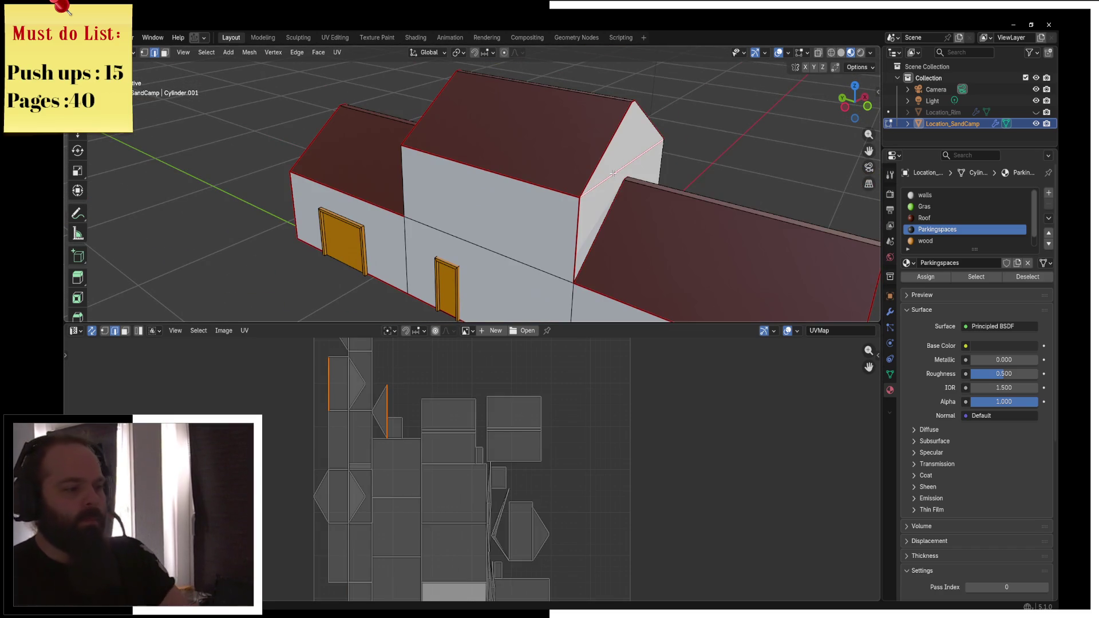
key(F3)
click(656, 207)
In wireframe face-select mode, delete the two hidden inner gable triangles
click(360, 374)
key(KP_6)
key(z)
key(w)
key(3)
click(519, 186)
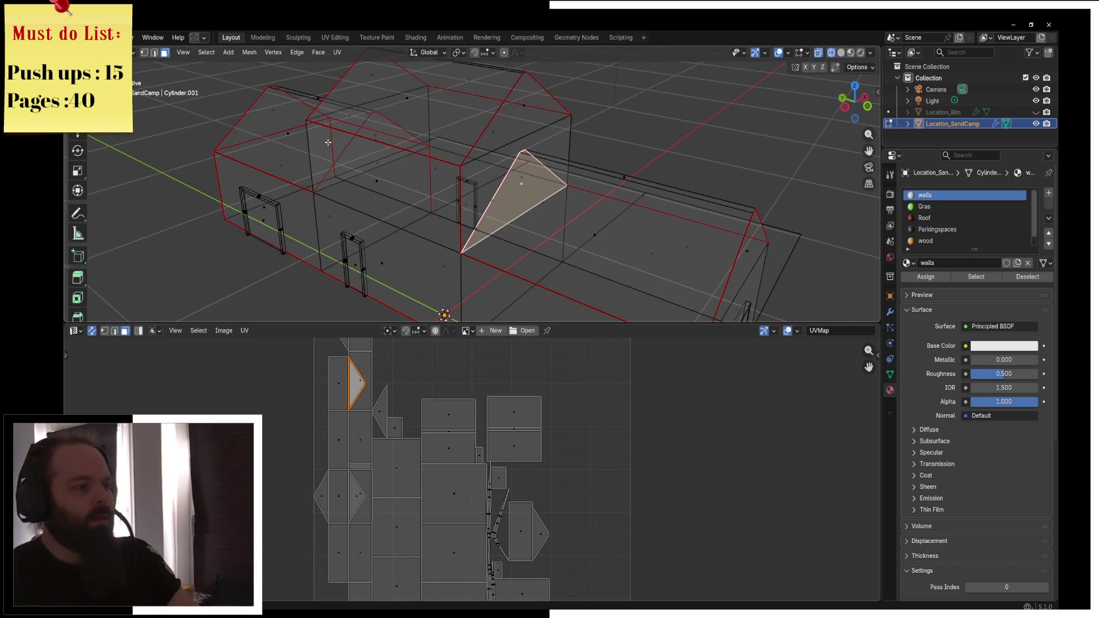
shift+click(374, 143)
key(x)
click(375, 148)
Delete the three floor faces, return to solid shading and unwrap the mesh again
click(549, 261)
shift+click(354, 193)
shift+click(320, 163)
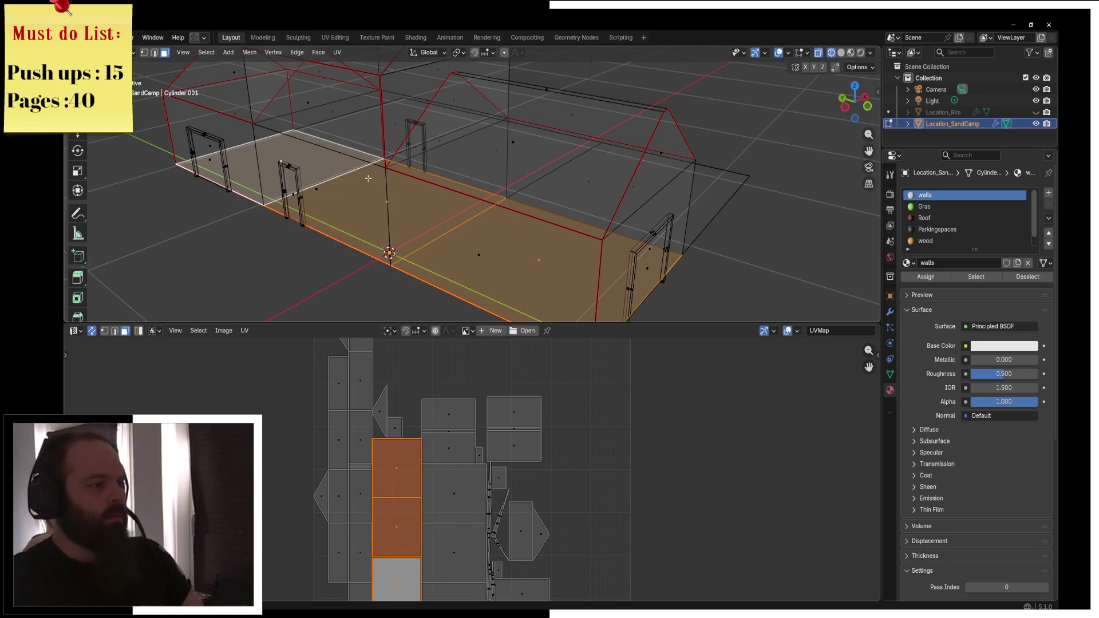
key(x)
click(366, 178)
key(z)
click(430, 179)
key(a)
click(338, 52)
click(361, 69)
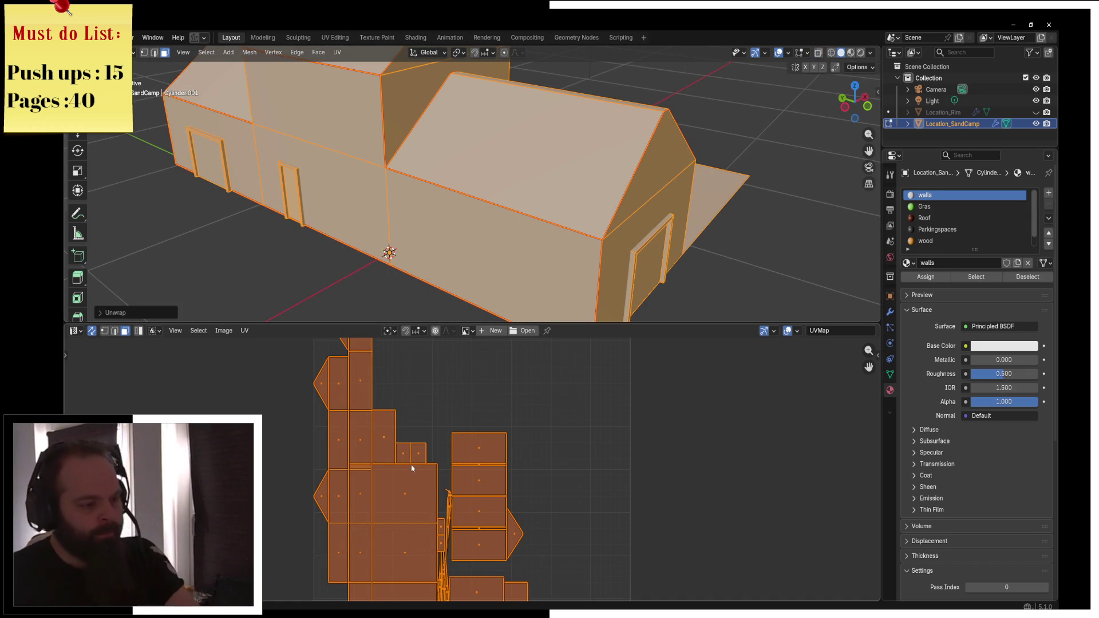
Select a wall face in the UV layout and inspect the building in X-ray before returning to solid
scroll(412, 469, down, 1)
click(379, 467)
drag(401, 258, 369, 251)
mouse_move(559, 170)
mouse_down()
mouse_move(429, 173)
mouse_move(544, 188)
mouse_move(493, 187)
mouse_up()
key(alt+z)
key(z)
click(487, 170)
Select the edge loop around the door frame and mark it as a UV seam
scroll(482, 187, up, 3)
scroll(481, 187, up, 3)
click(485, 173)
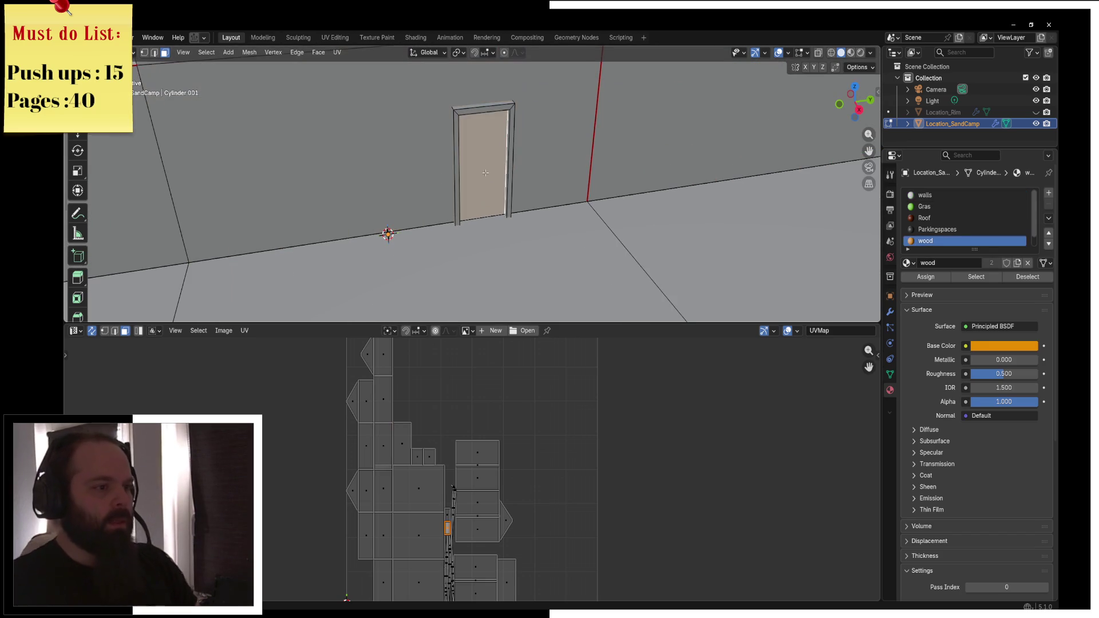
click(155, 53)
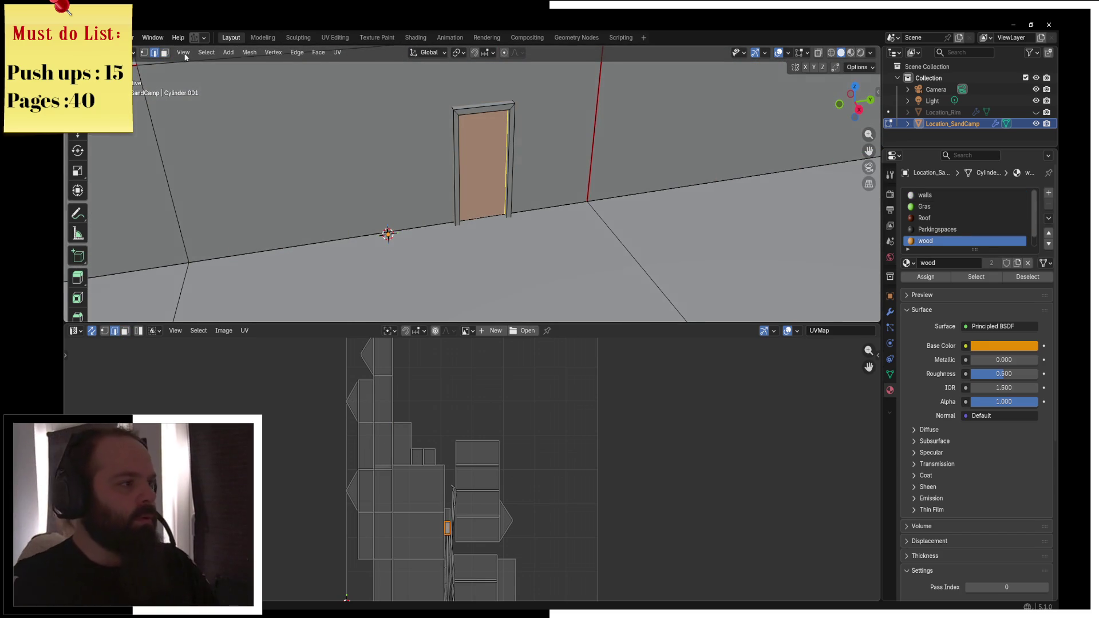
alt+click(455, 112)
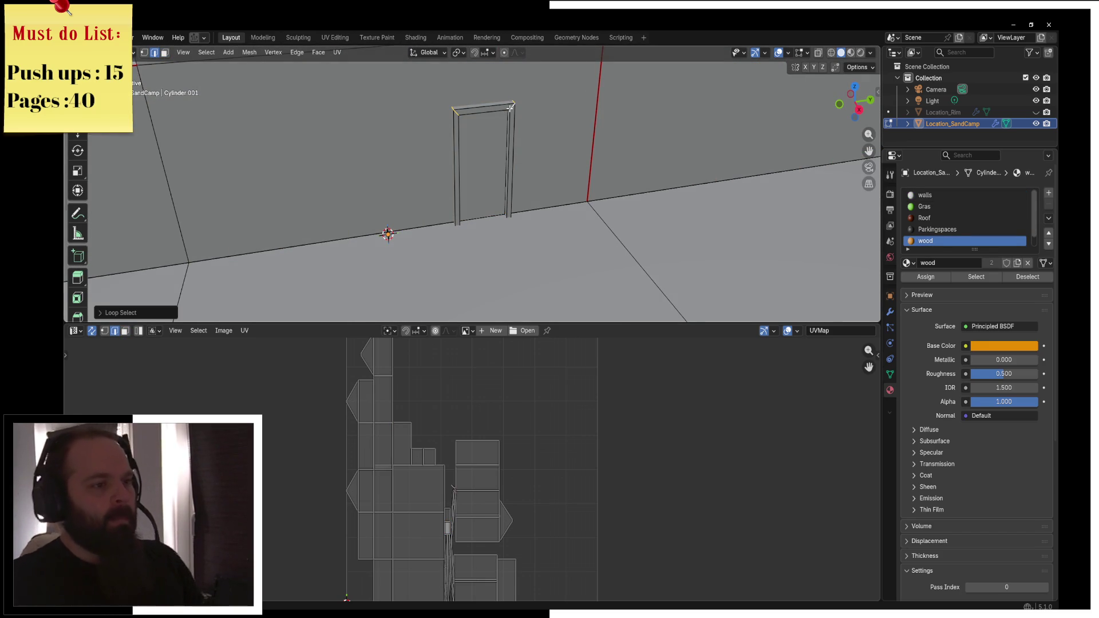
key(F3)
key(Escape)
Unwrap the whole building with the door-frame seam, then clear the selection
key(a)
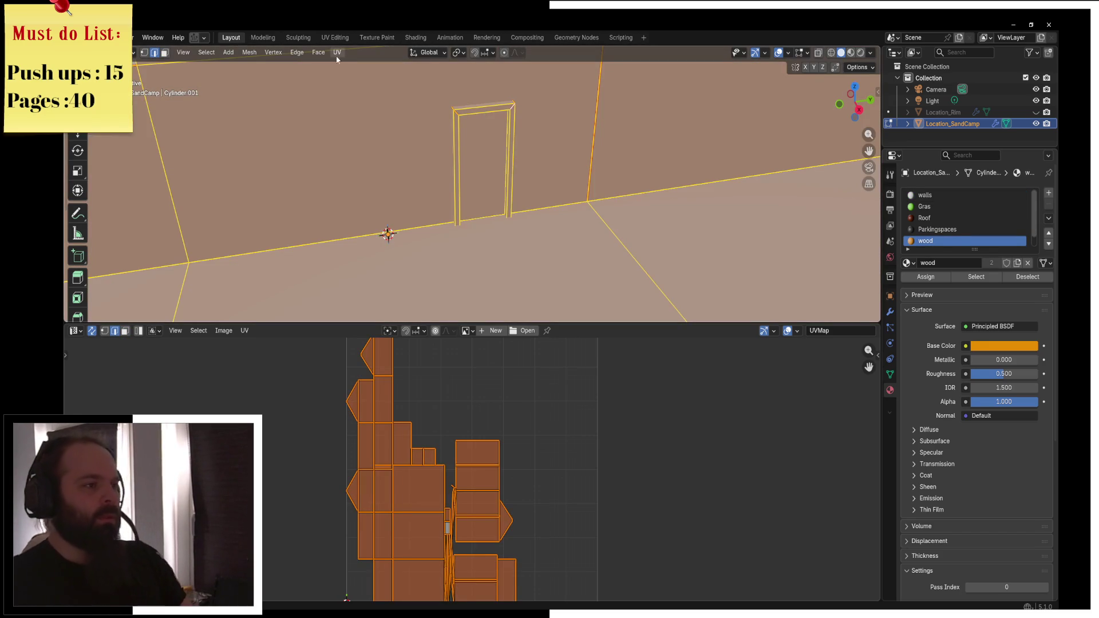
click(337, 52)
click(355, 66)
scroll(426, 177, down, 5)
scroll(470, 123, up, 3)
alt+click(461, 196)
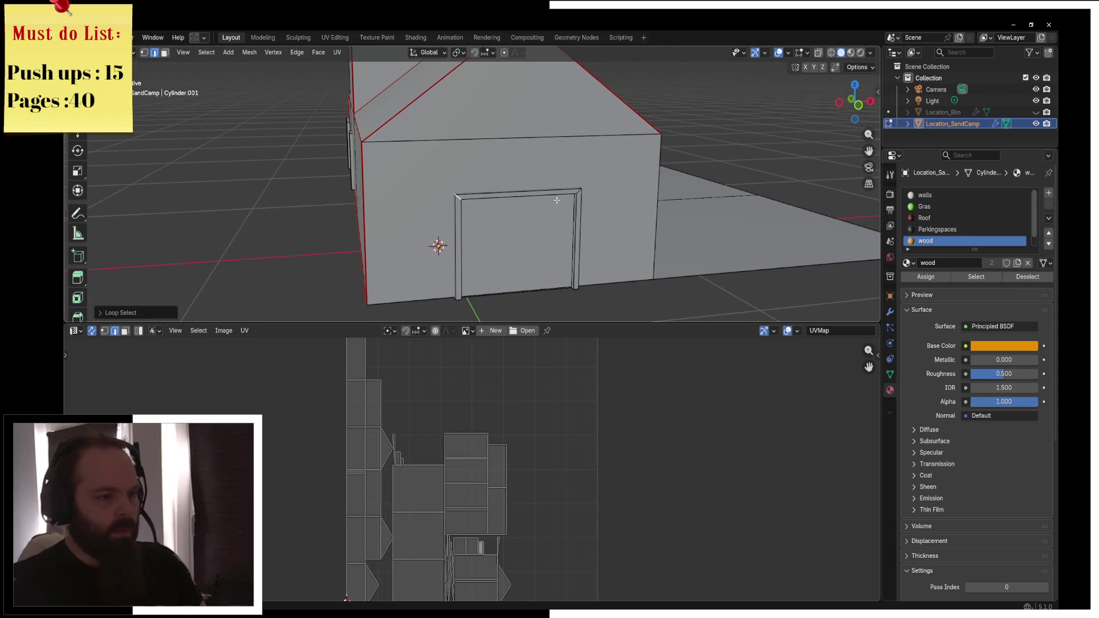
scroll(498, 175, down, 3)
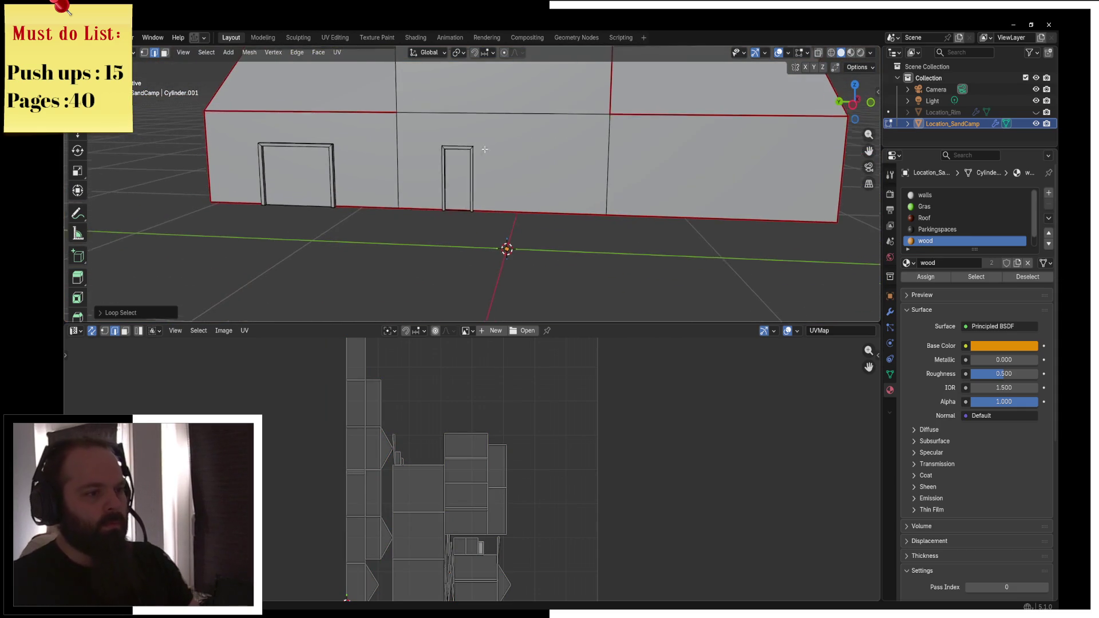
scroll(484, 136, up, 8)
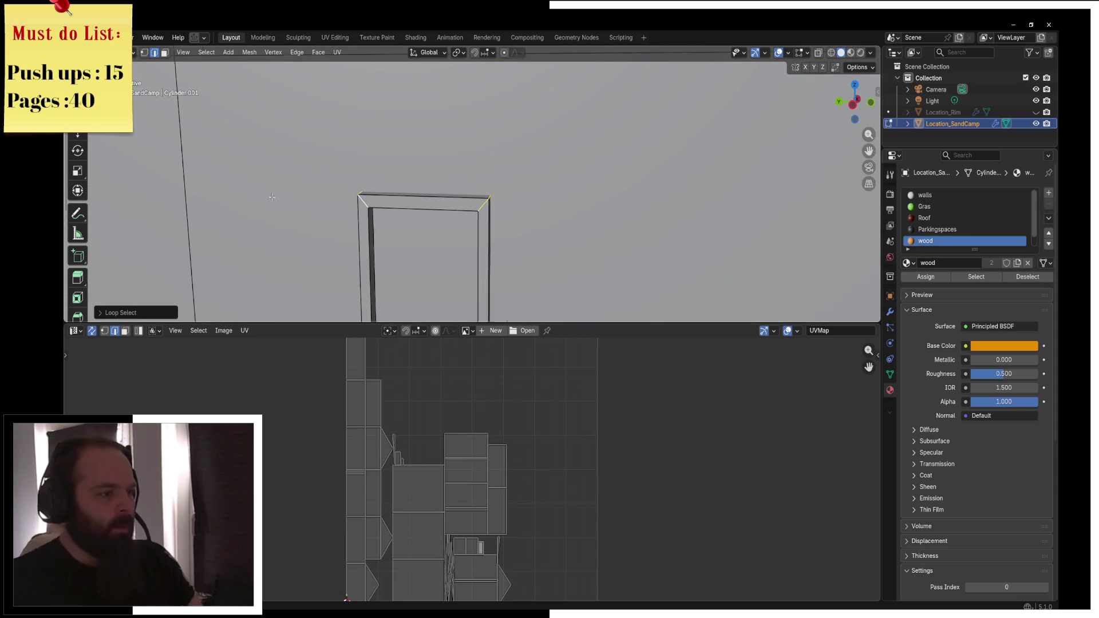
scroll(397, 150, up, 4)
Mark the top-left and top-right diagonal frame edges as seams and unwrap the mesh again
click(433, 107)
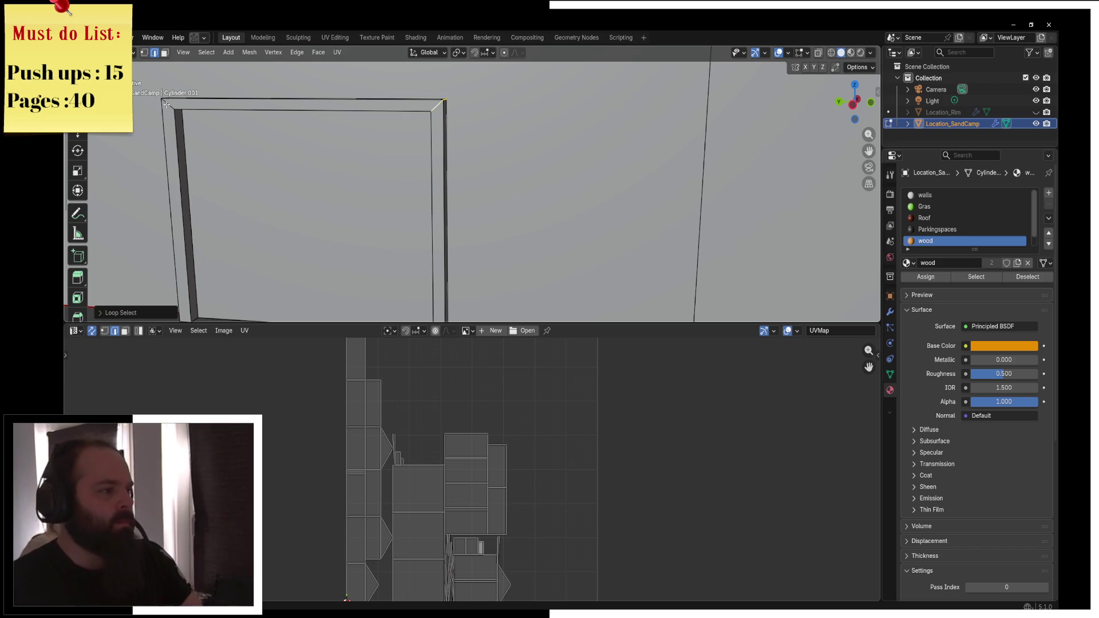
shift+click(167, 105)
key(F3)
click(444, 160)
key(a)
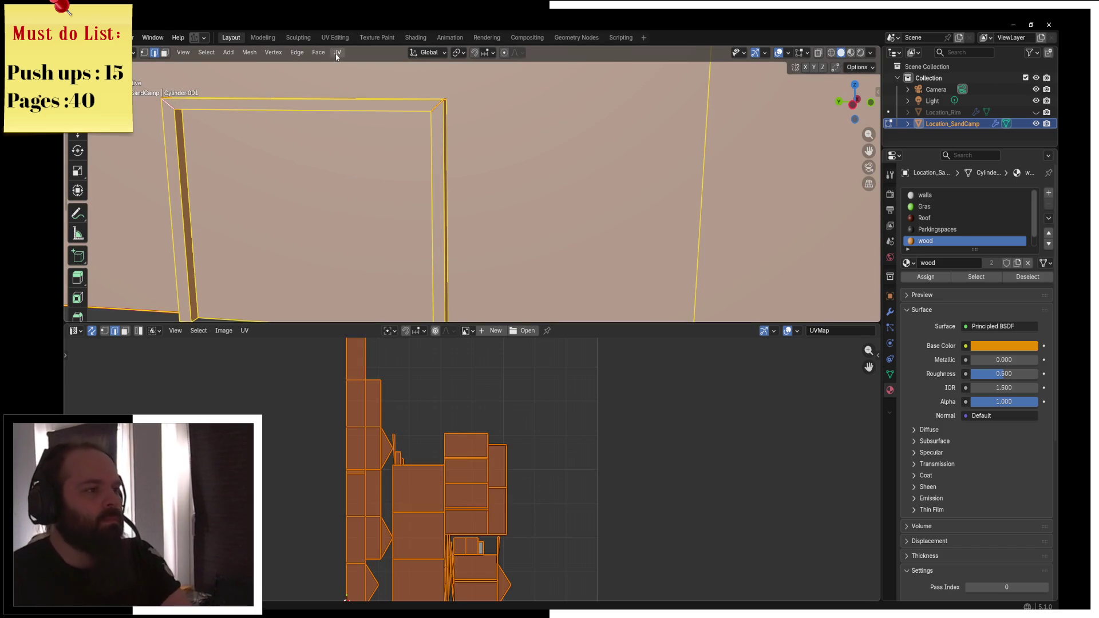
click(338, 52)
click(350, 64)
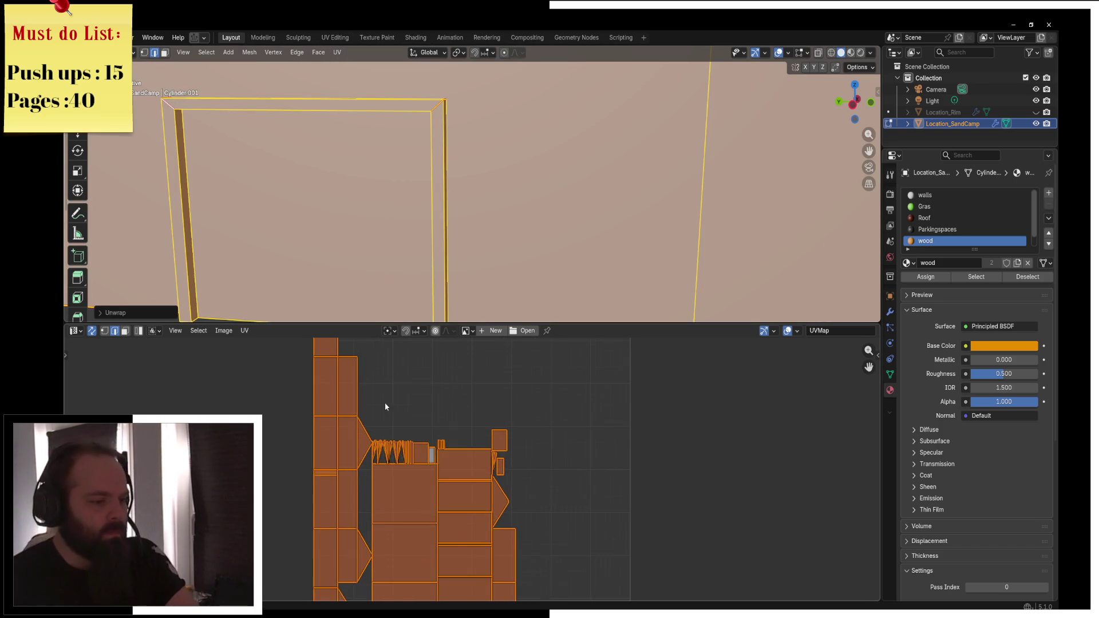
Select the door-frame trim's whole UV island and frame it up close
scroll(385, 407, up, 4)
click(292, 424)
key(ctrl+l)
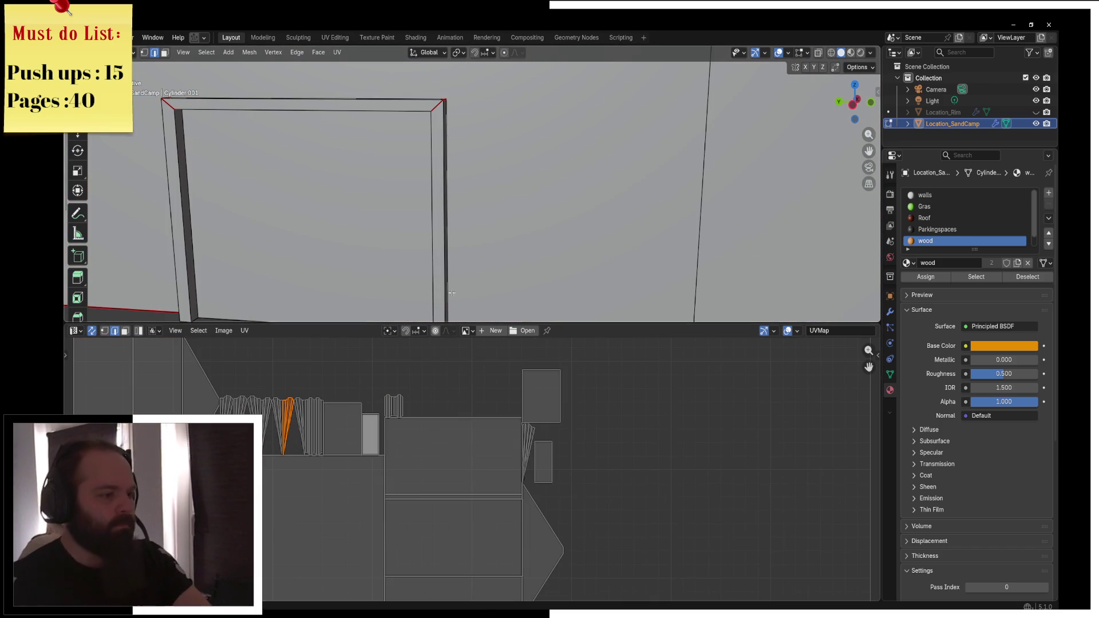
key(KP_Decimal)
scroll(422, 231, up, 5)
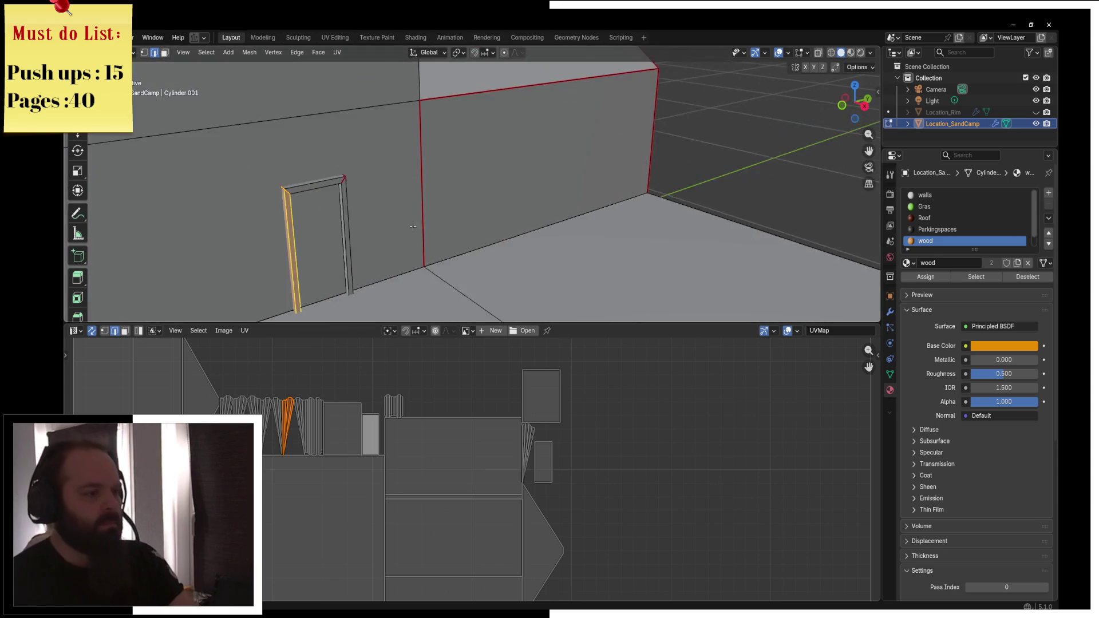
In front wireframe view, delete the unneeded faces of the door-frame wood strip
key(z)
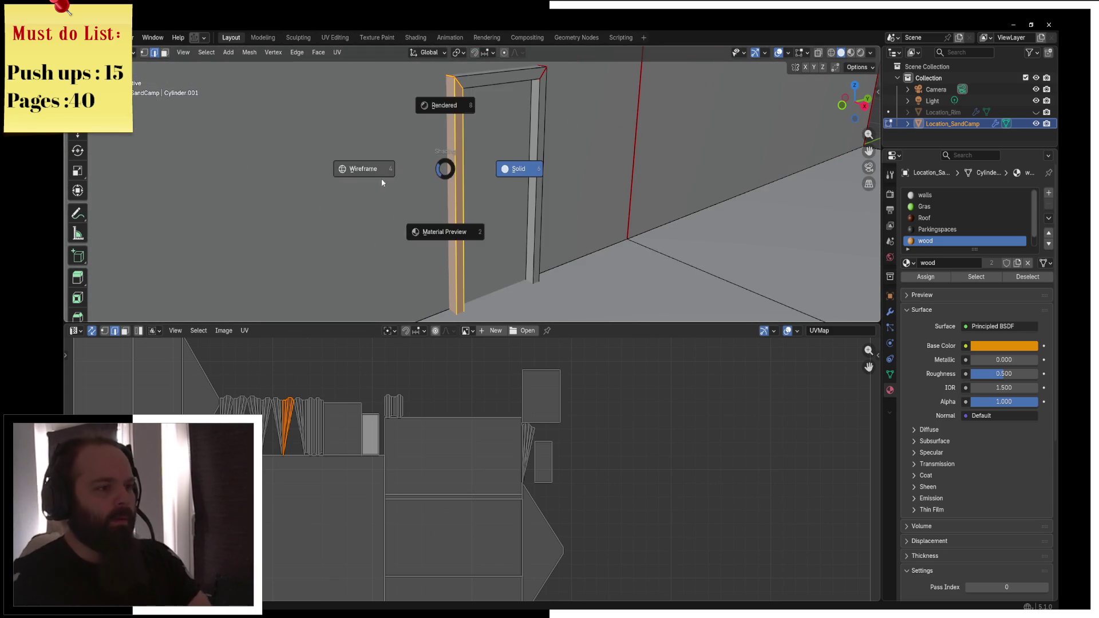
click(400, 174)
key(3)
key(KP_1)
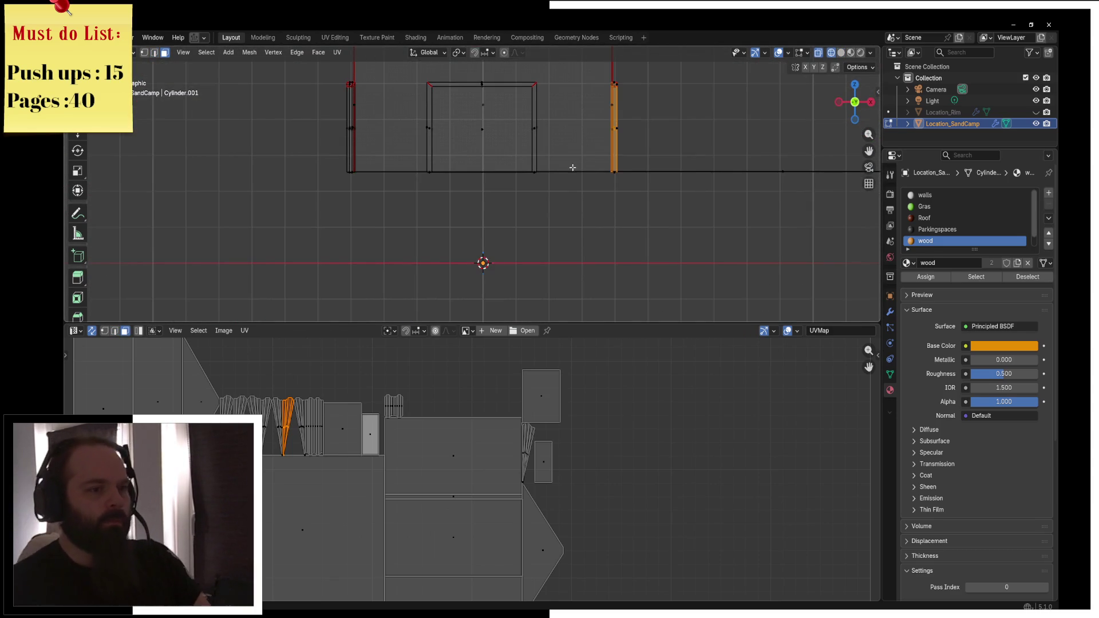
scroll(462, 219, up, 4)
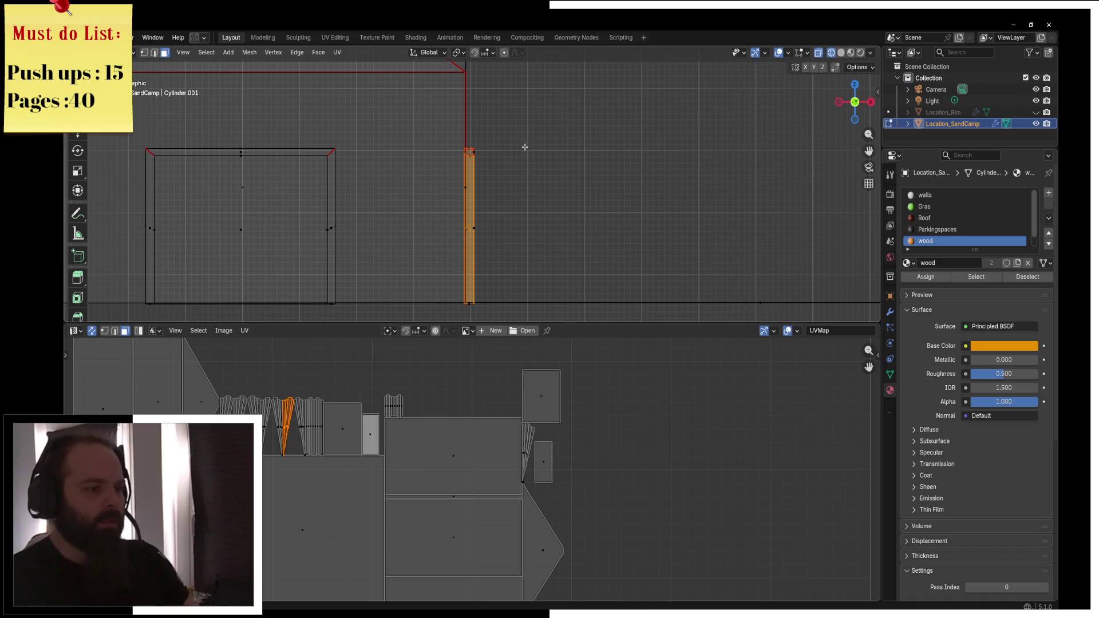
key(ctrl+l)
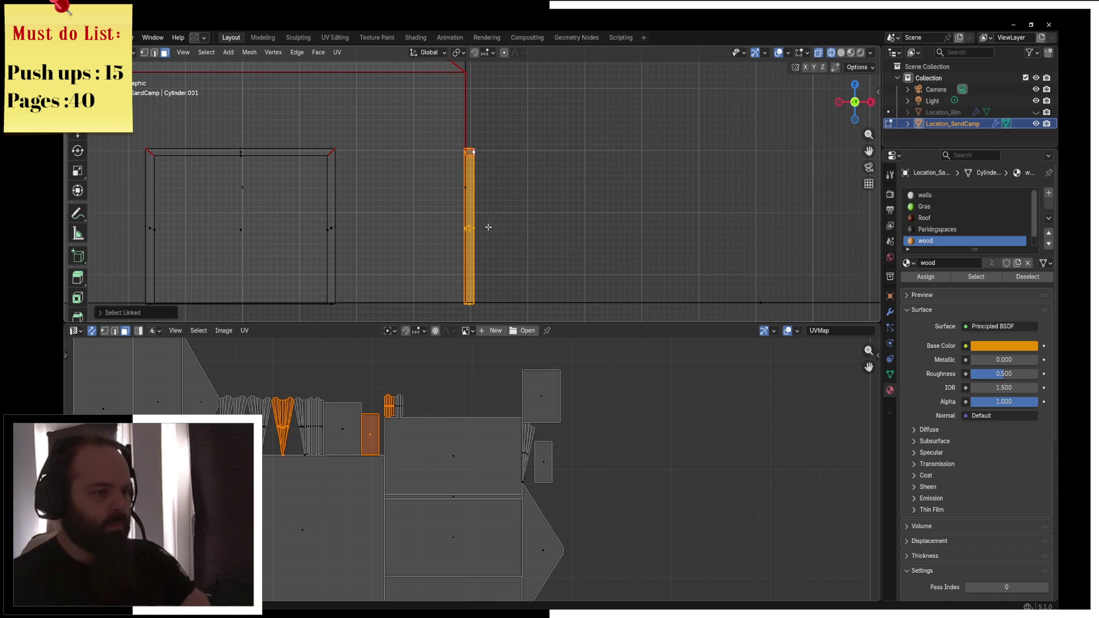
mouse_move(531, 133)
mouse_down()
mouse_move(498, 256)
mouse_move(470, 309)
mouse_up()
key(x)
click(565, 181)
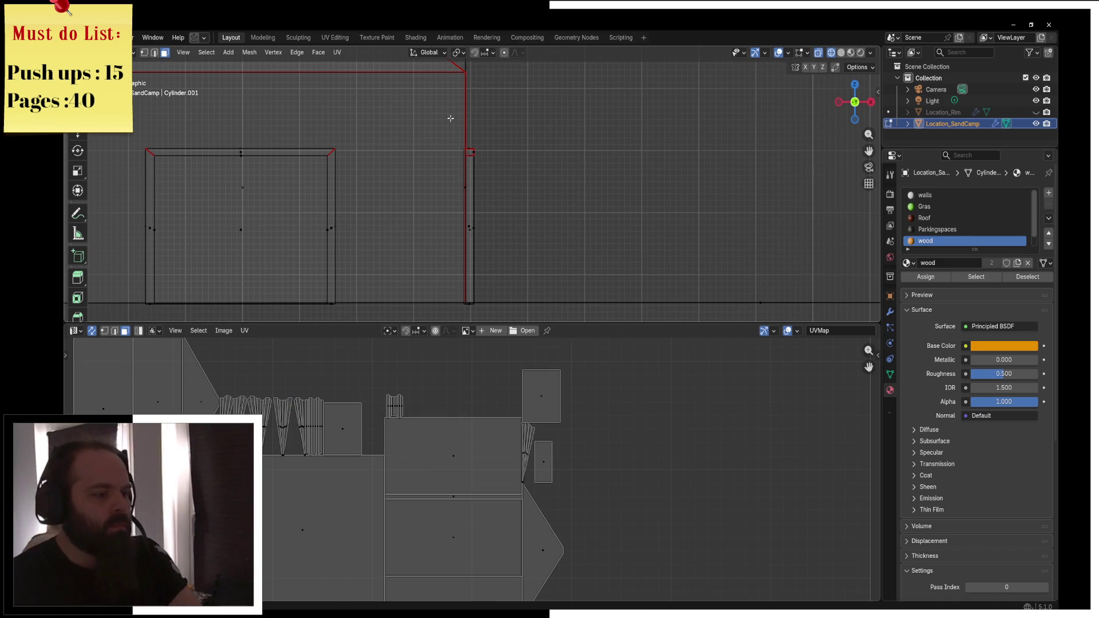
Unwrap the whole building again and return to solid shading
key(a)
click(337, 52)
click(367, 65)
key(z)
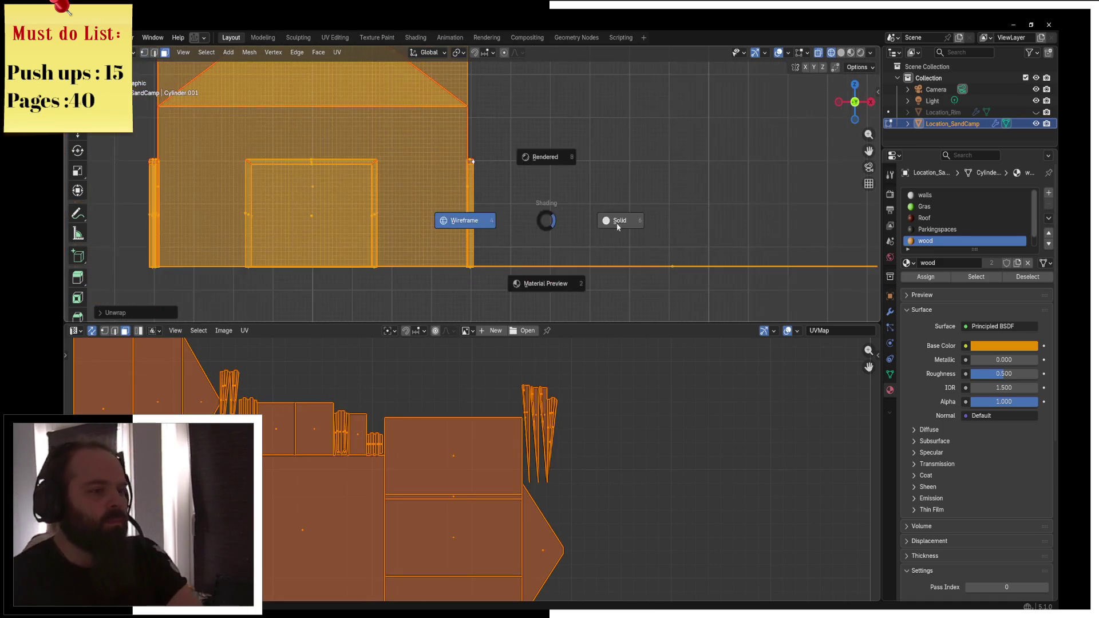
click(585, 221)
Check the building in Object Mode, then return to Edit Mode with nothing selected
key(ctrl+Tab)
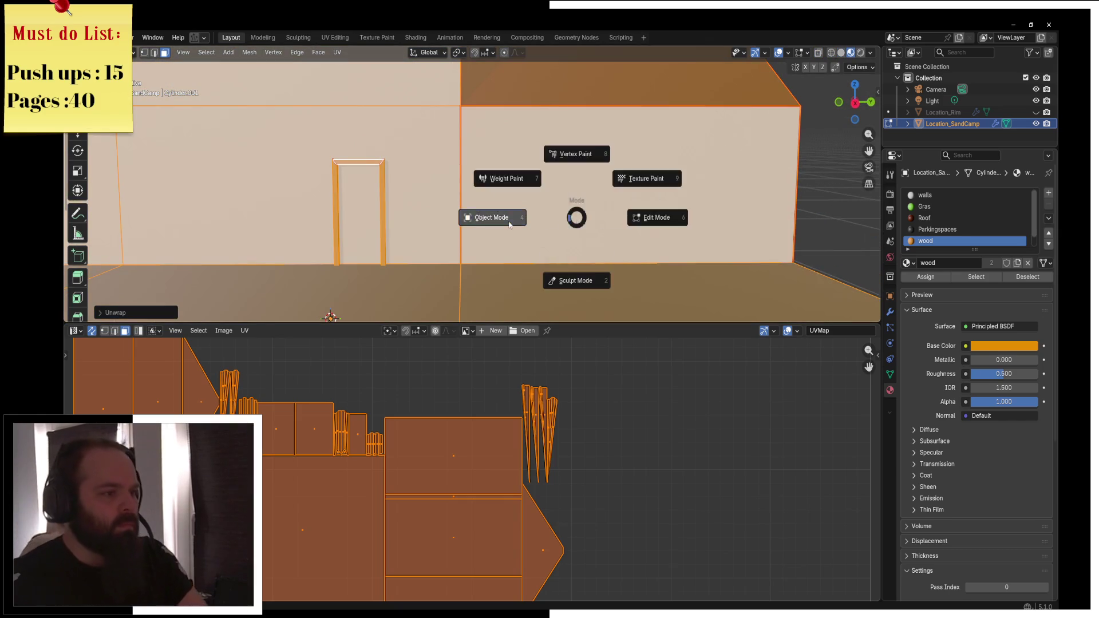
click(431, 211)
drag(430, 211, 464, 207)
key(ctrl+Tab)
click(569, 215)
key(alt+a)
key(a)
key(alt+a)
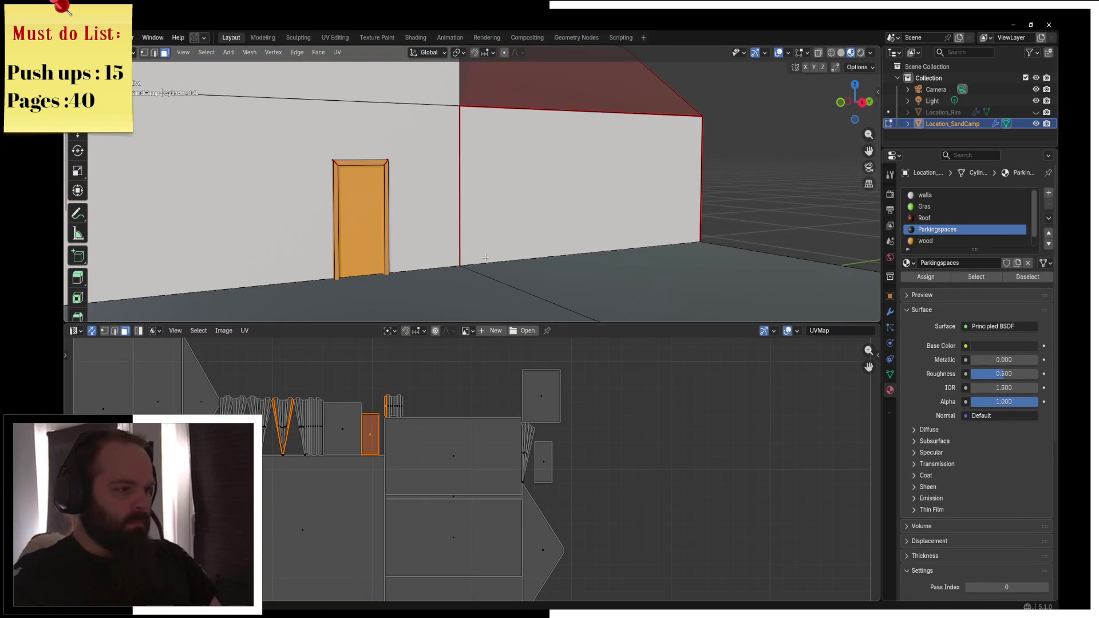
From a front wireframe view, select the whole connected mesh and unwrap it once more
key(z)
click(395, 239)
key(KP_1)
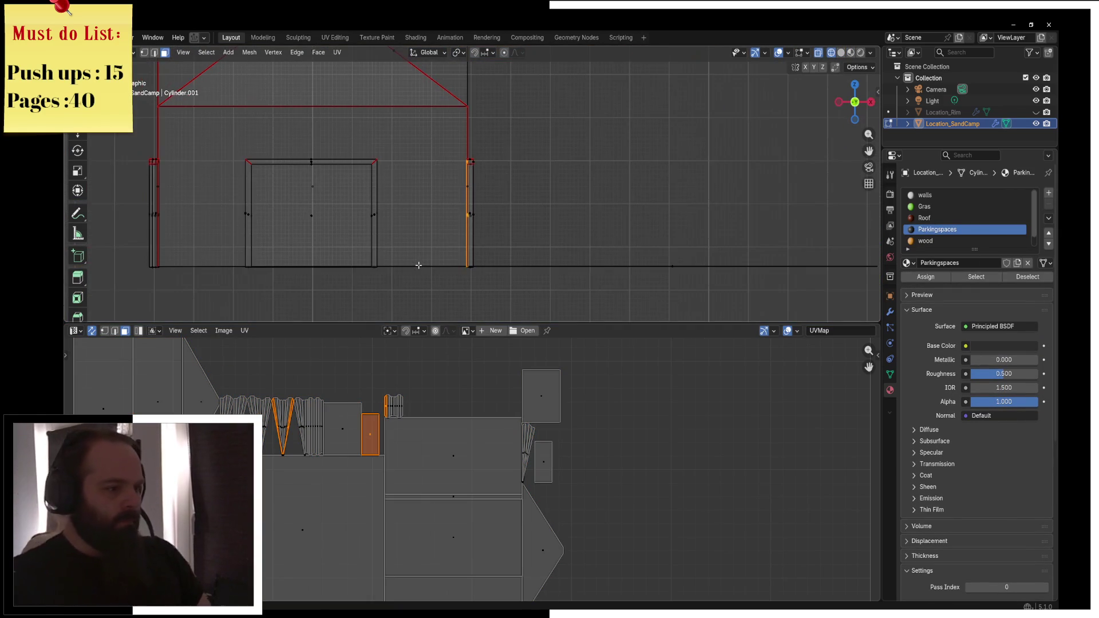
click(142, 306)
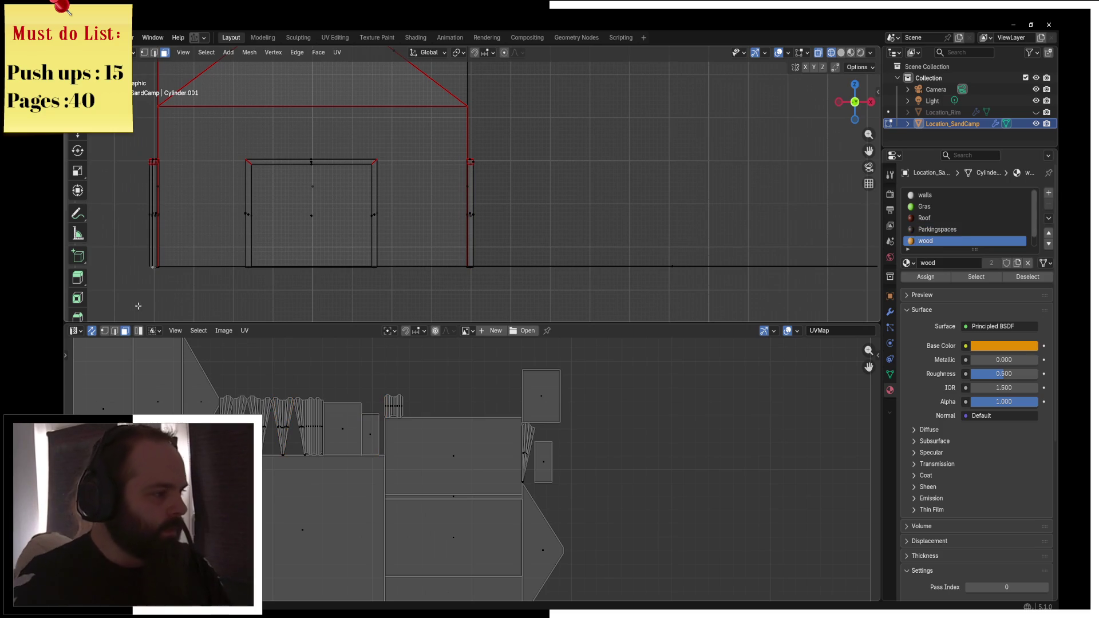
drag(143, 306, 561, 253)
key(ctrl+l)
key(z)
click(480, 253)
key(u)
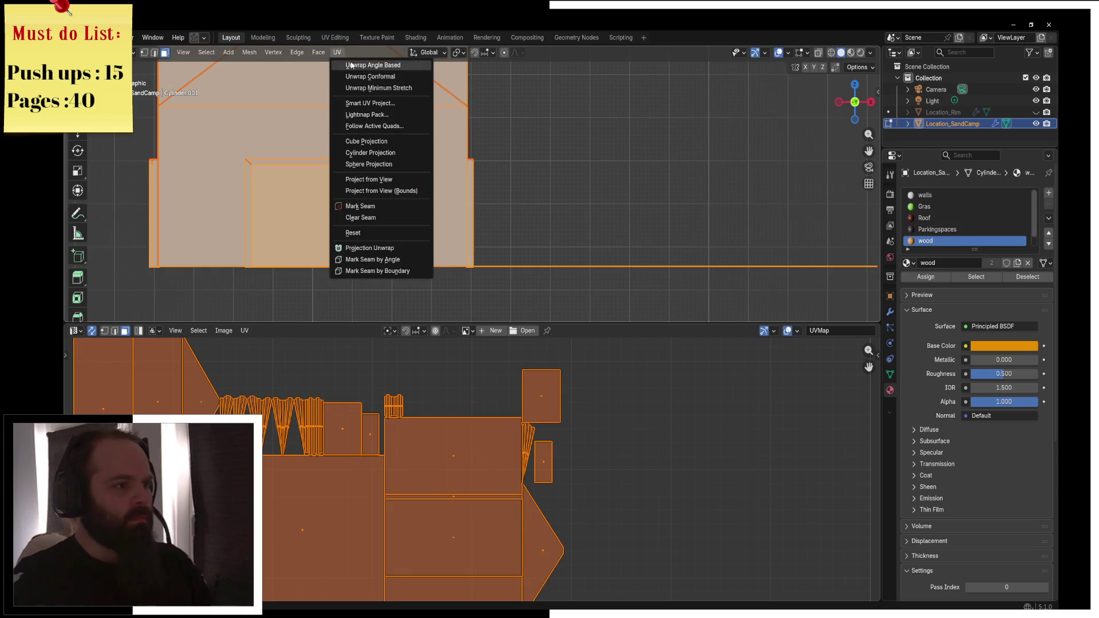
click(338, 62)
scroll(435, 401, down, 5)
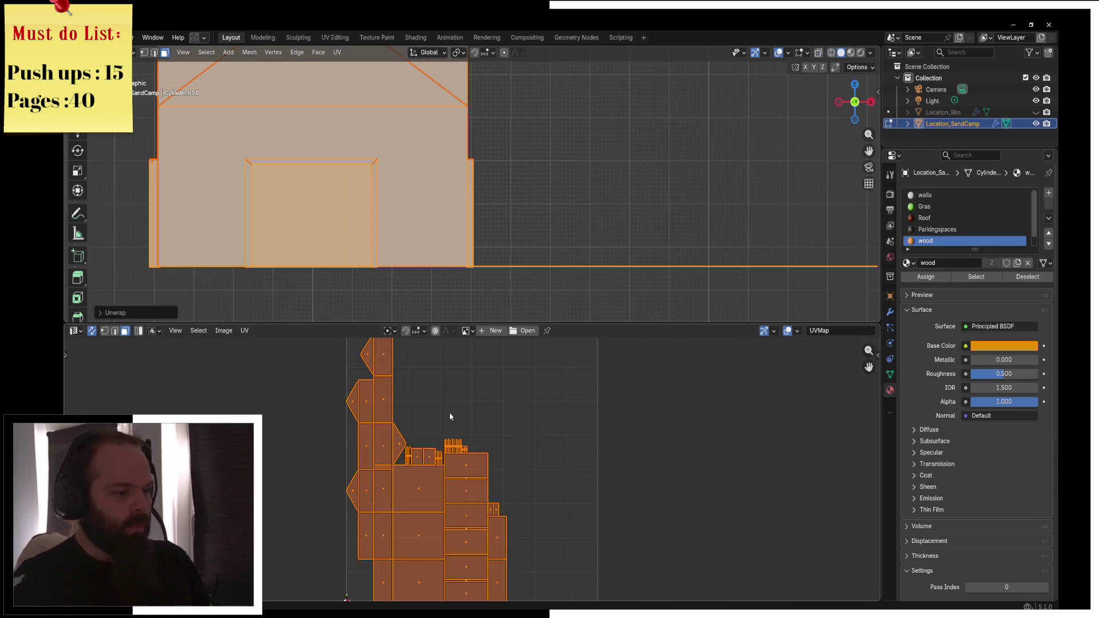
Switch the view to wireframe and go back to Object Mode
key(z)
click(407, 247)
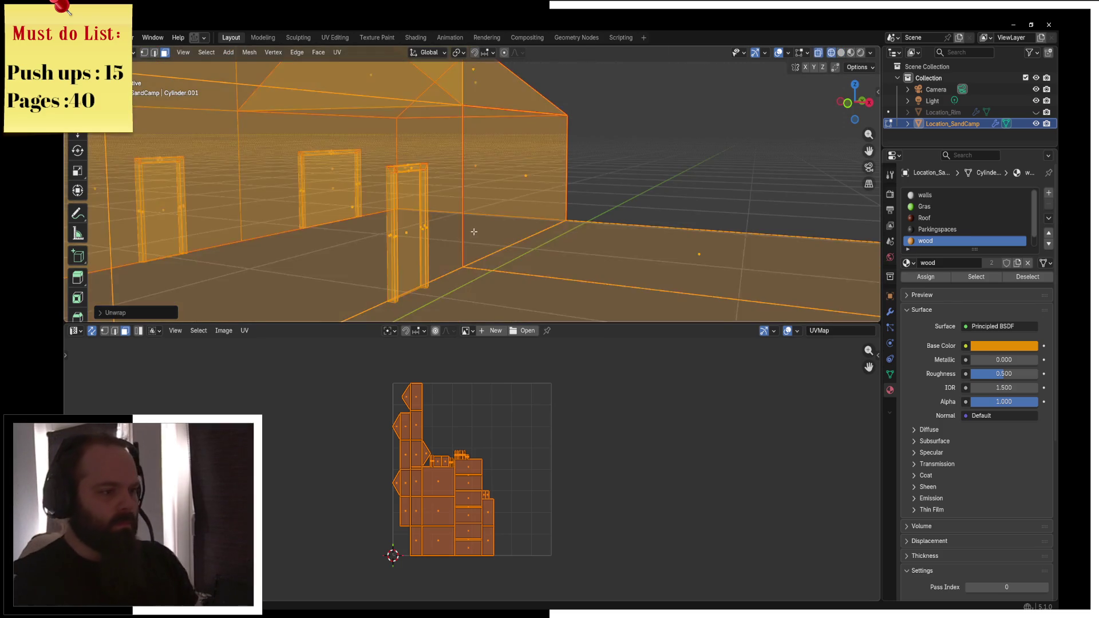
scroll(513, 232, down, 5)
key(Tab)
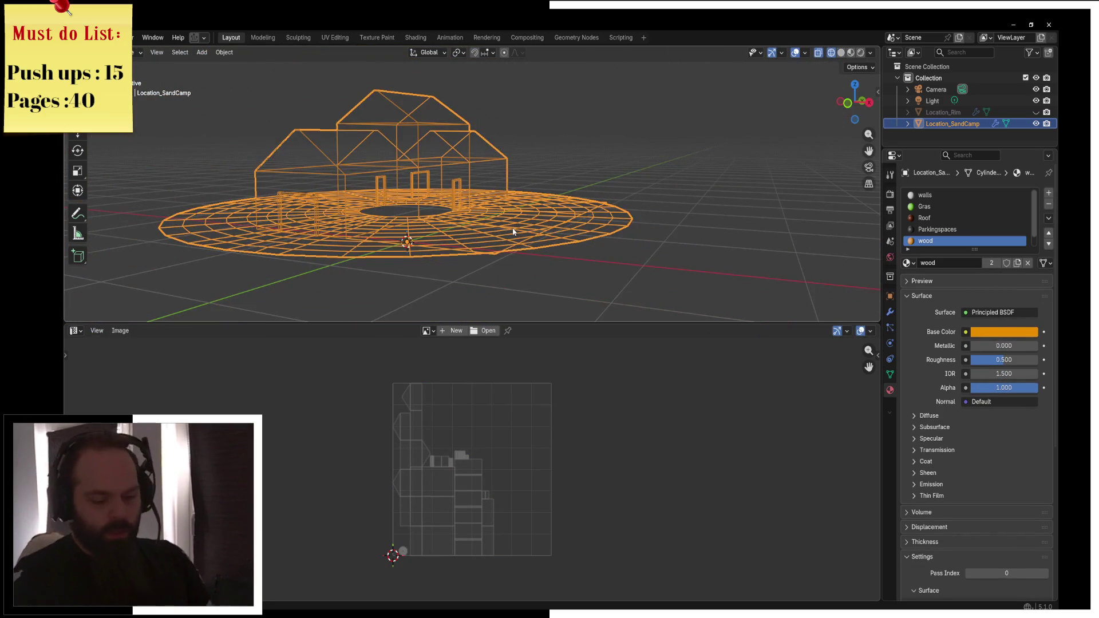
Reveal the hidden Location_Rim and select it together with the building
scroll(513, 229, down, 5)
key(alt+h)
key(KP_Divide)
drag(505, 200, 481, 218)
key(KP_Divide)
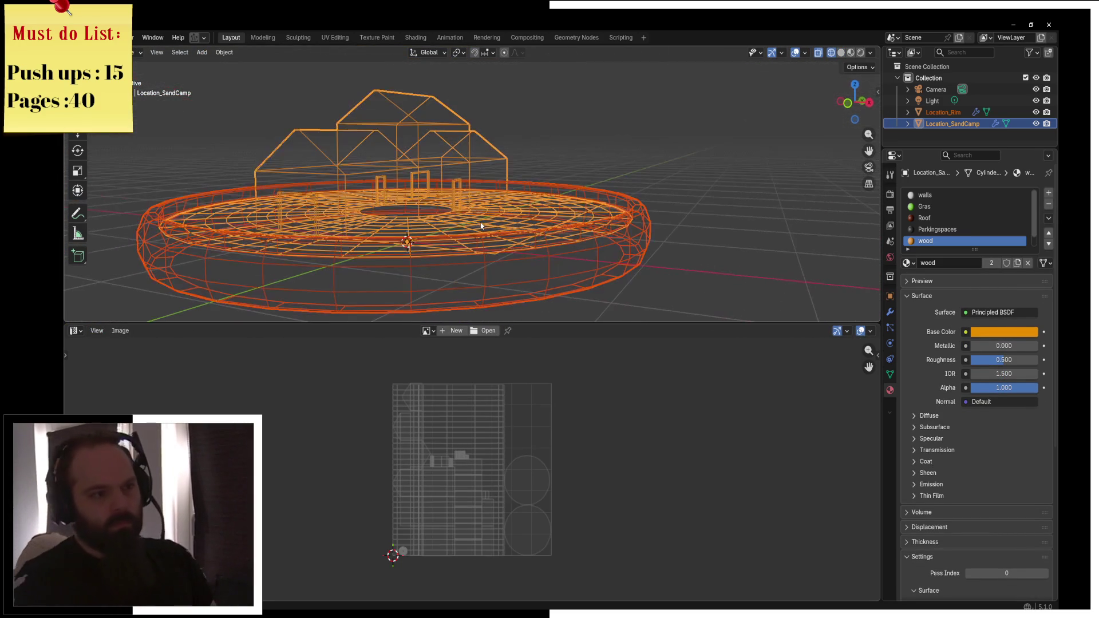
click(480, 220)
shift+click(453, 204)
Export the selection to the Desktop as MapLocations_Test01.fbx, then quit Blender
key(q)
click(437, 222)
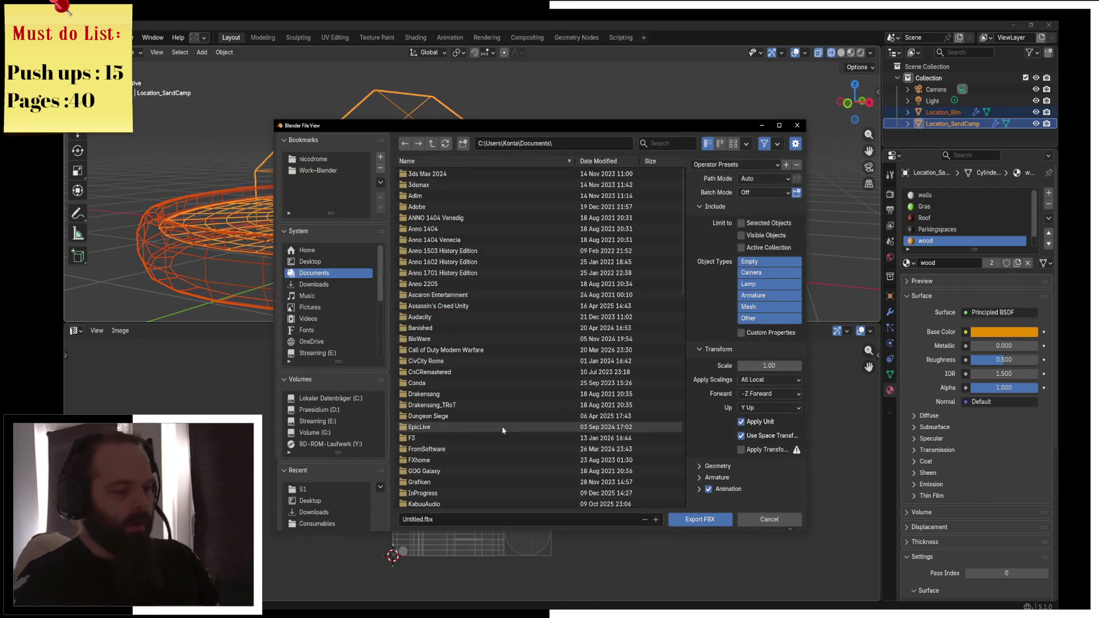
click(431, 522)
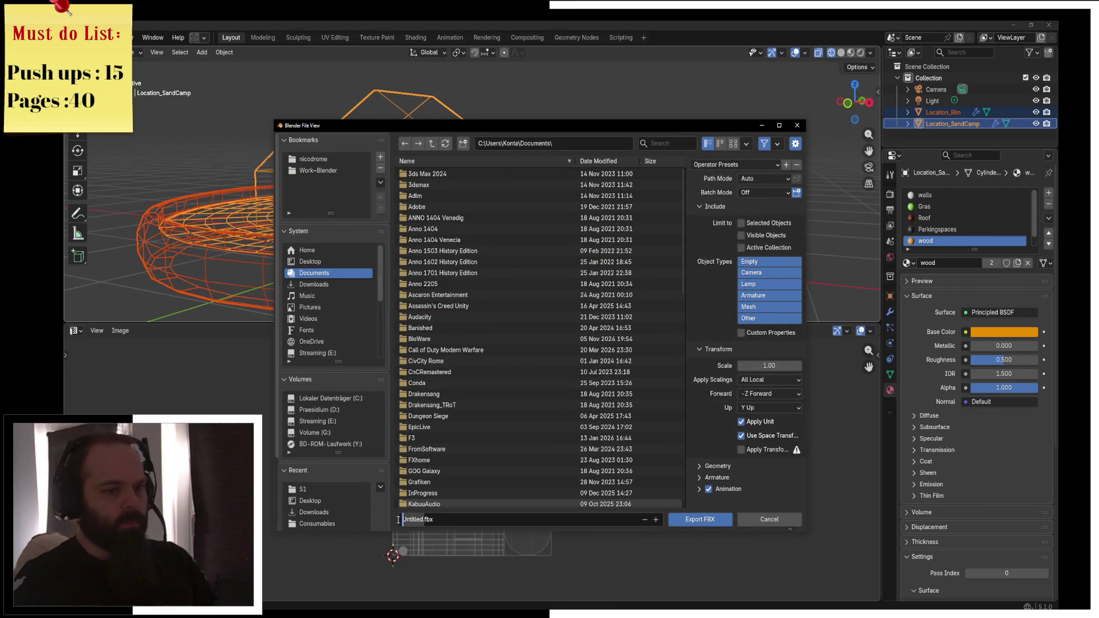
key(Right)
key(Right)
key(Right)
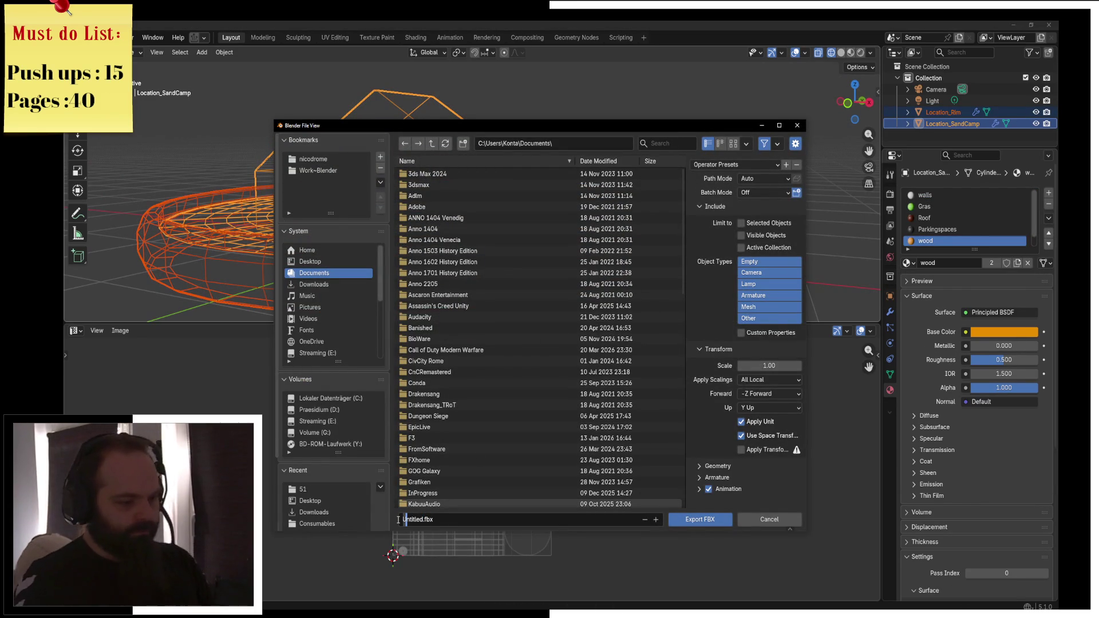
key(BackSpace)
key(BackSpace)
key(BackSpace)
text(MapLocat)
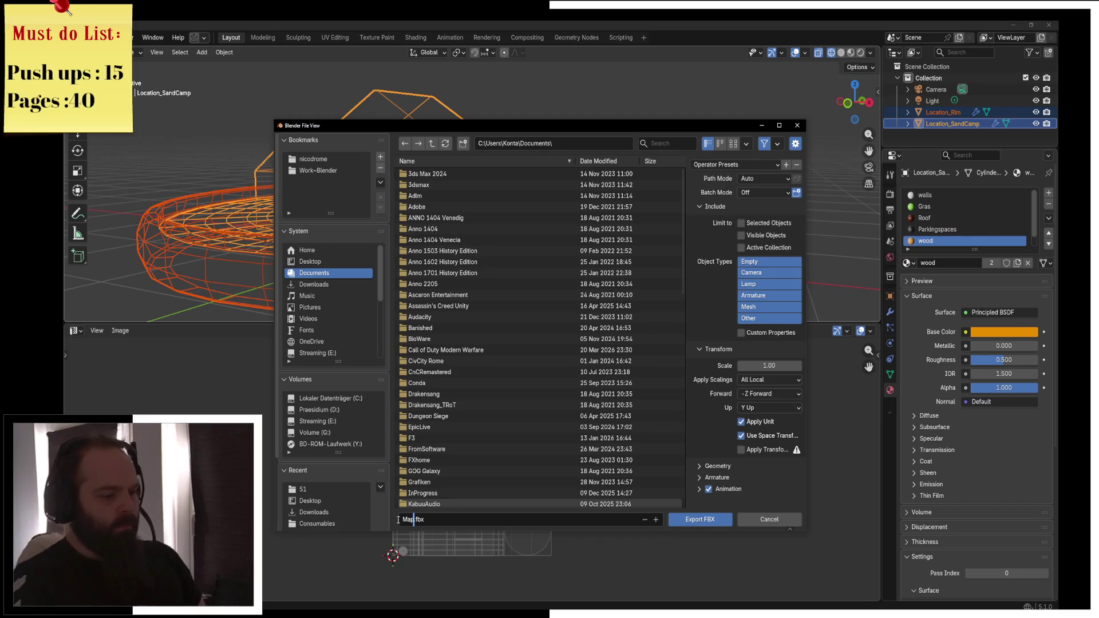
text(ions_Test)
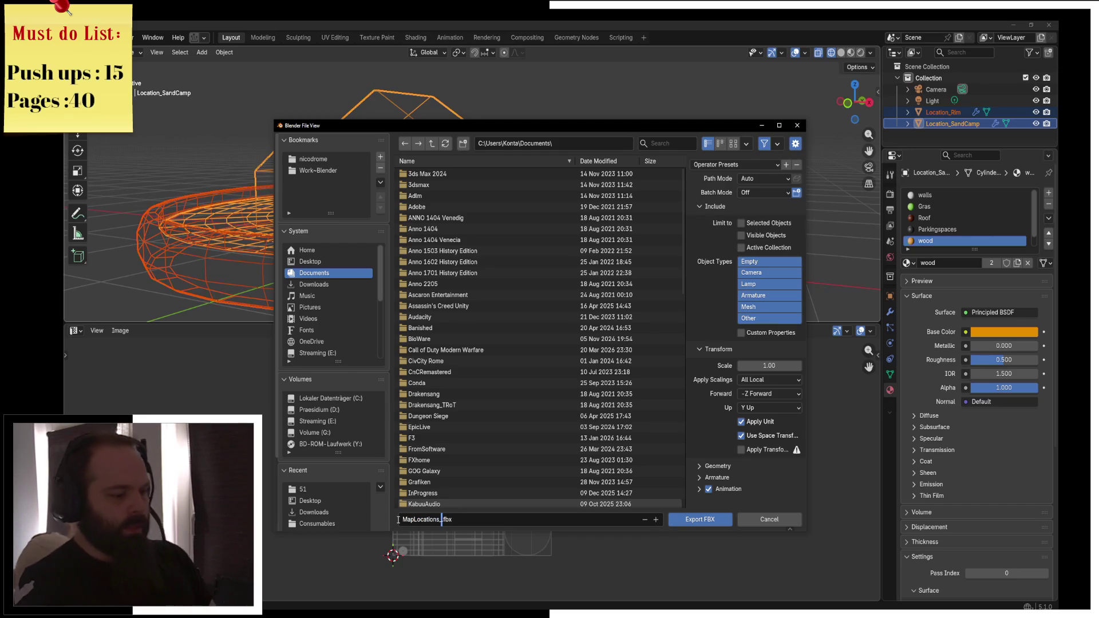
text(01)
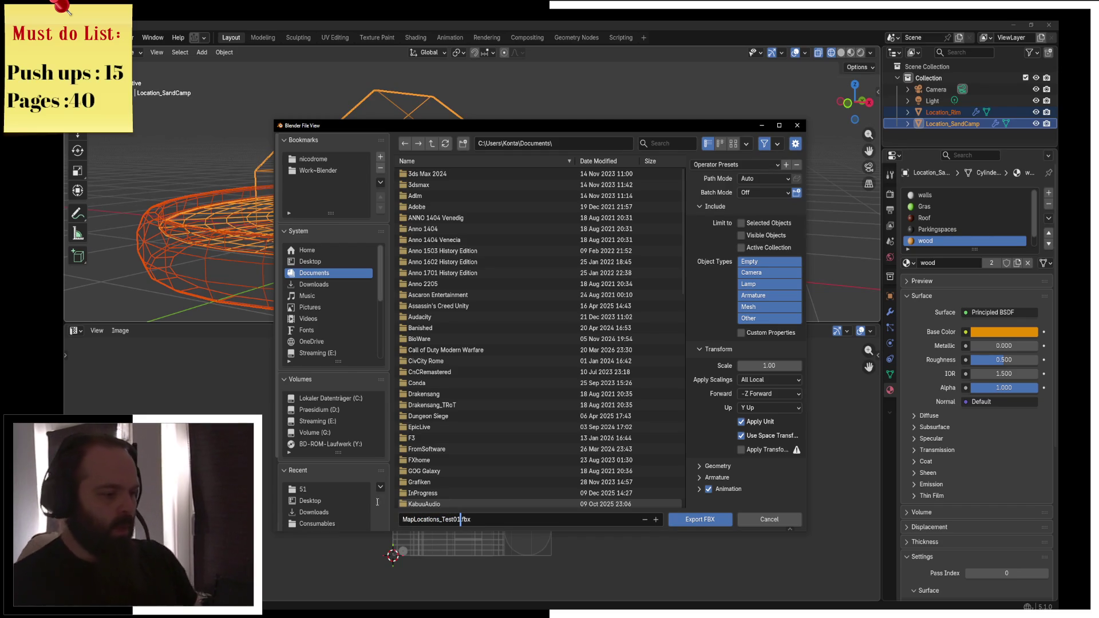
click(309, 262)
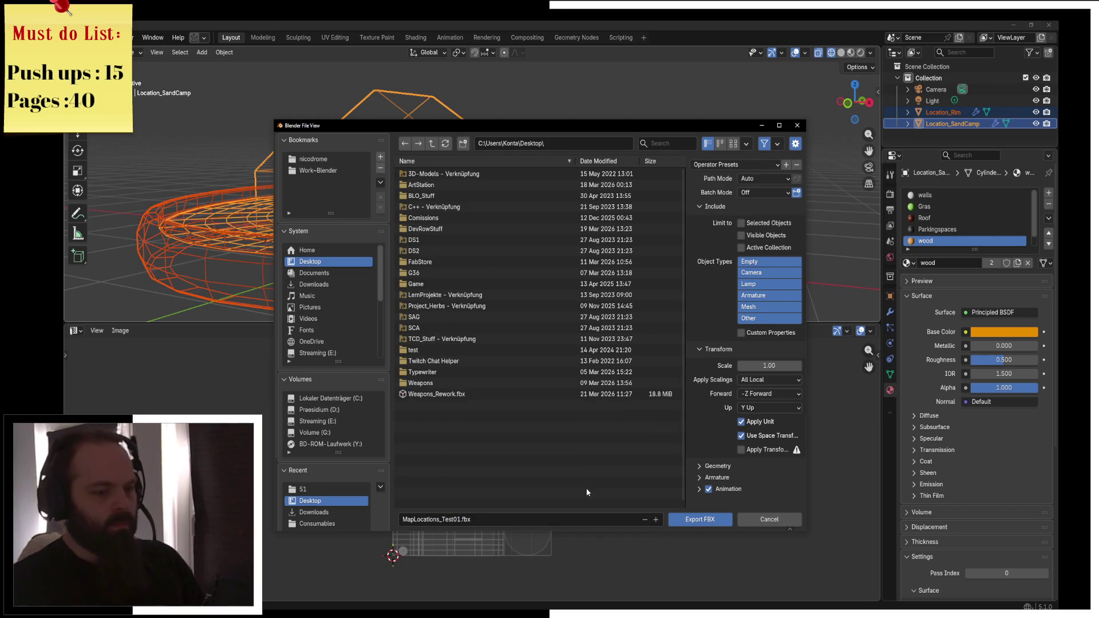
click(690, 522)
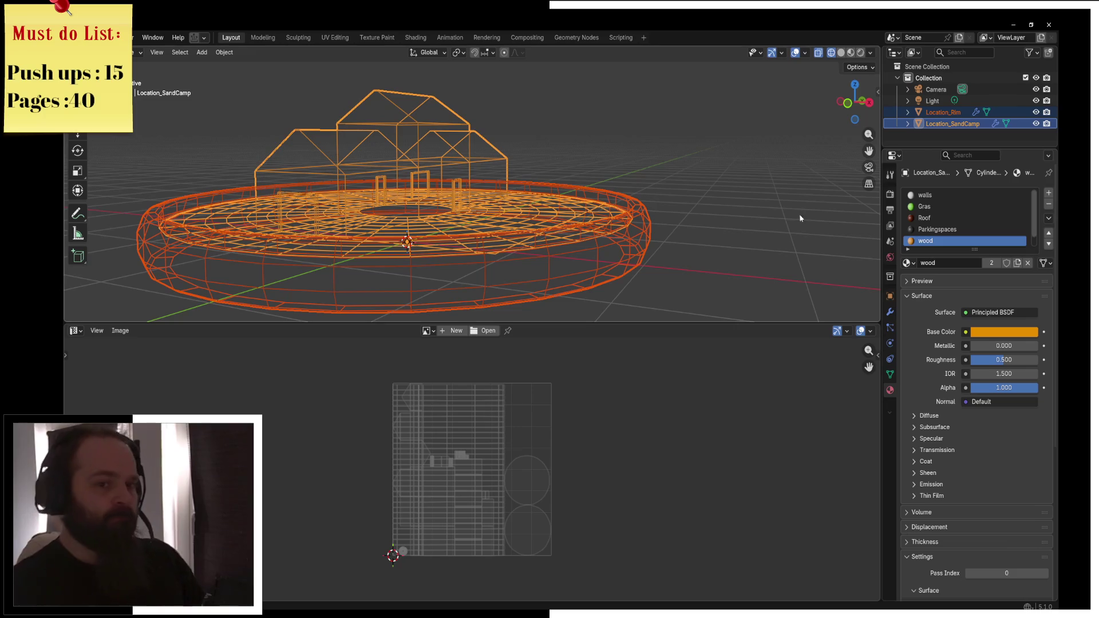
click(1049, 24)
Save the scene as MapLocations_test.blend before quitting, then minimise Blender
click(518, 342)
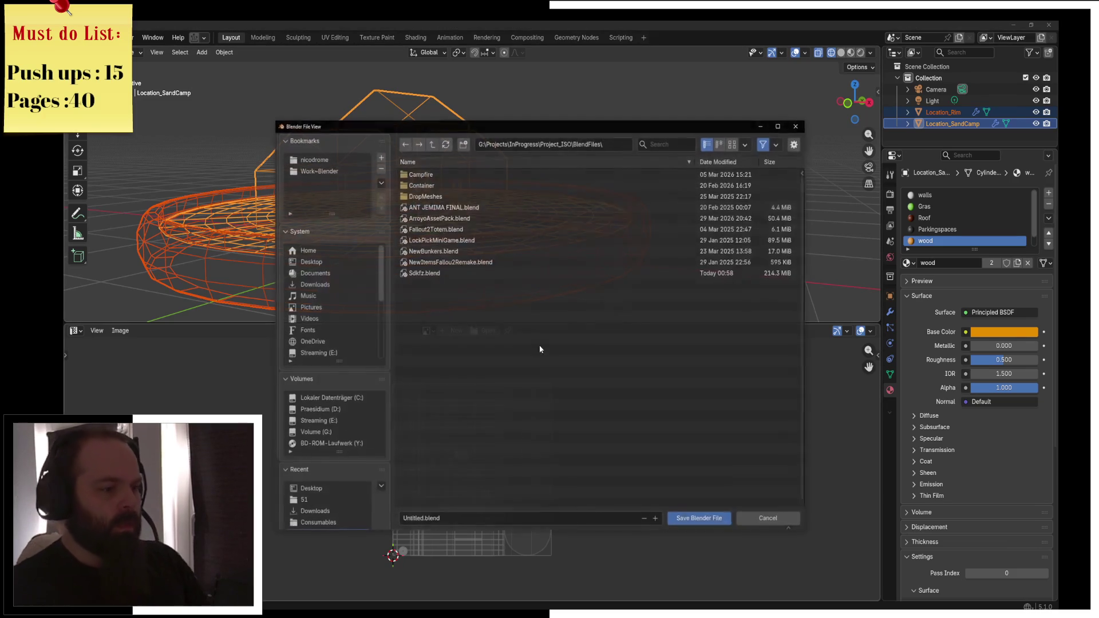
click(427, 517)
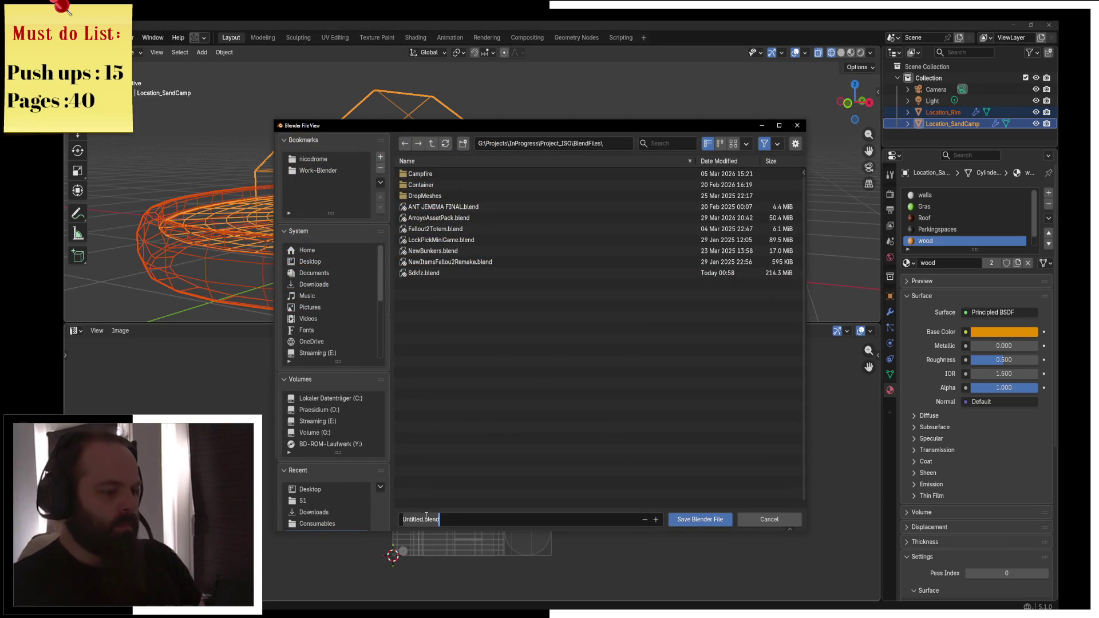
drag(422, 518, 384, 522)
text(MapLocatio)
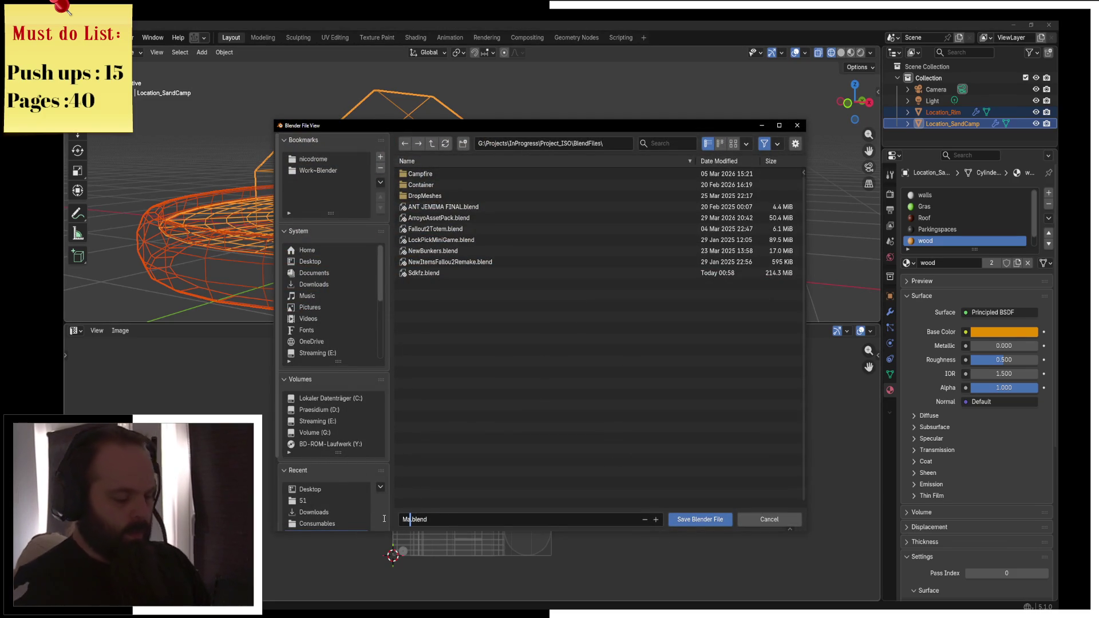
text(ns_test)
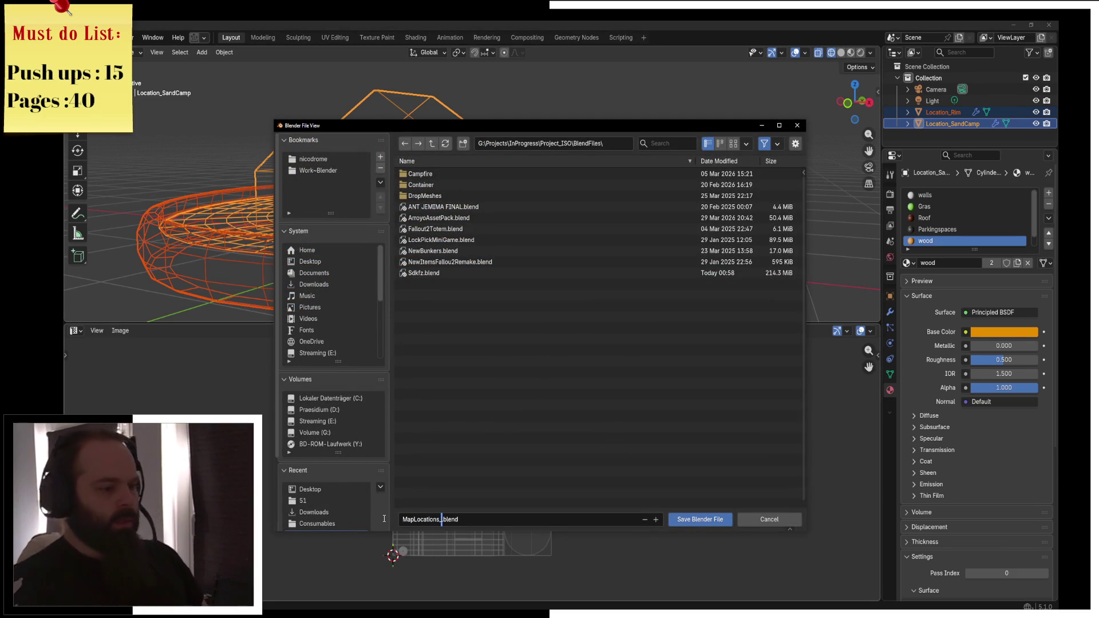
key(Return)
click(687, 520)
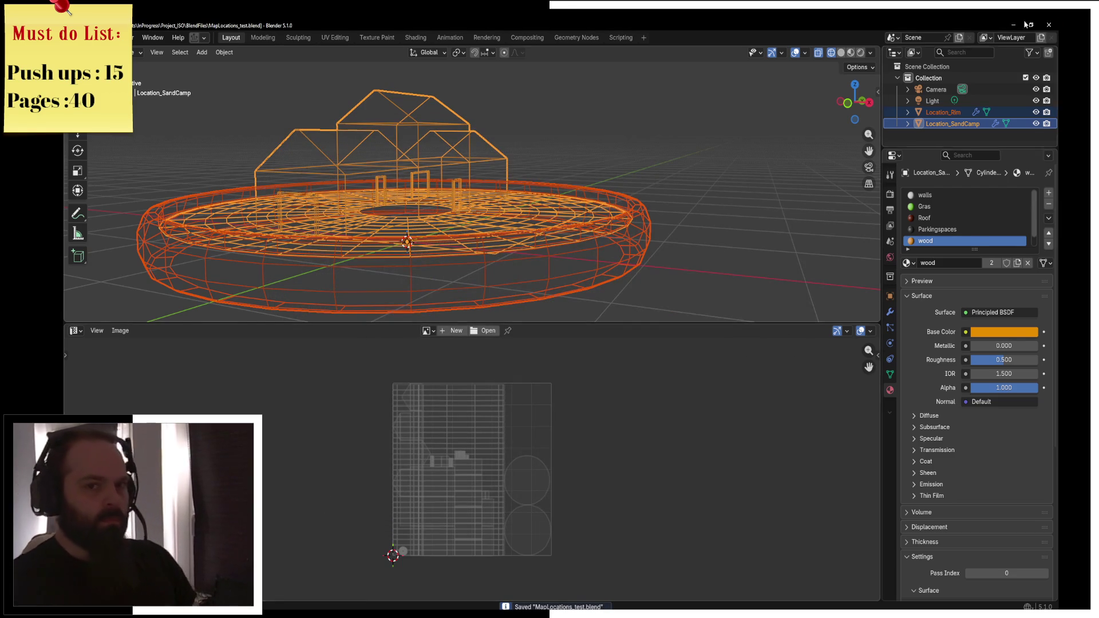
click(1049, 25)
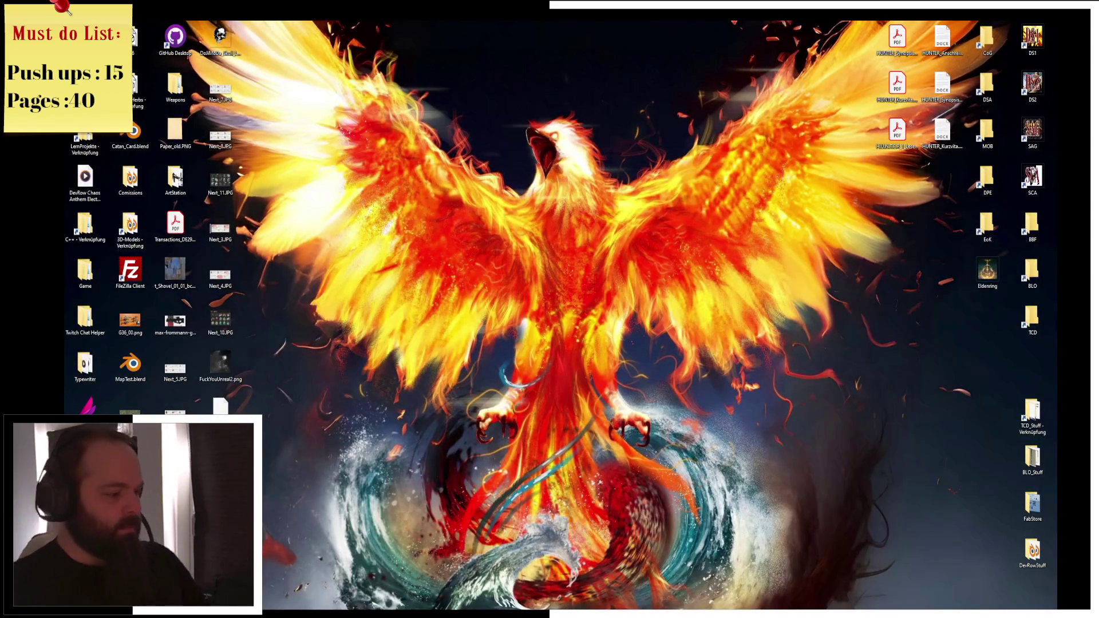
Launch Project_ISO.uproject, restore the autosaved Worldmap package and dismiss the revision control warning
key(super+e)
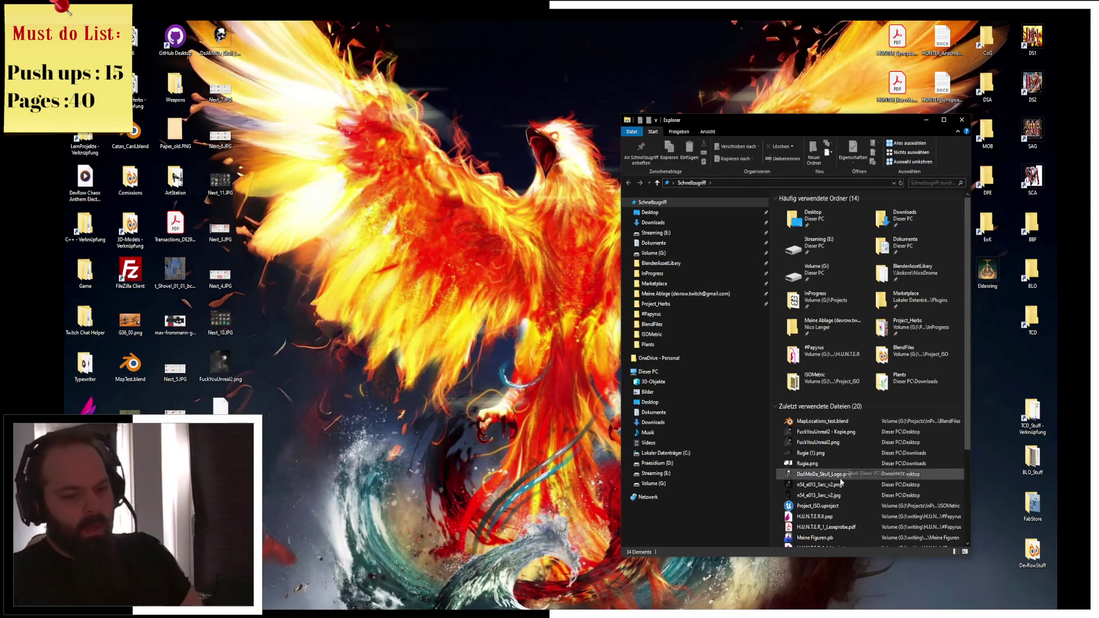
double_click(833, 507)
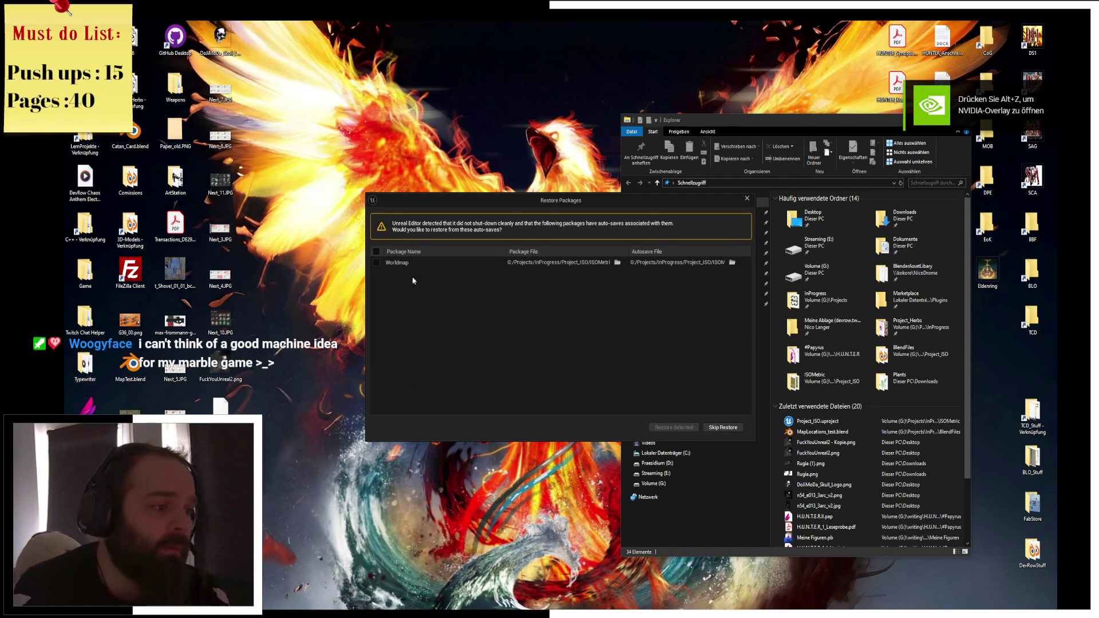
click(458, 262)
click(675, 428)
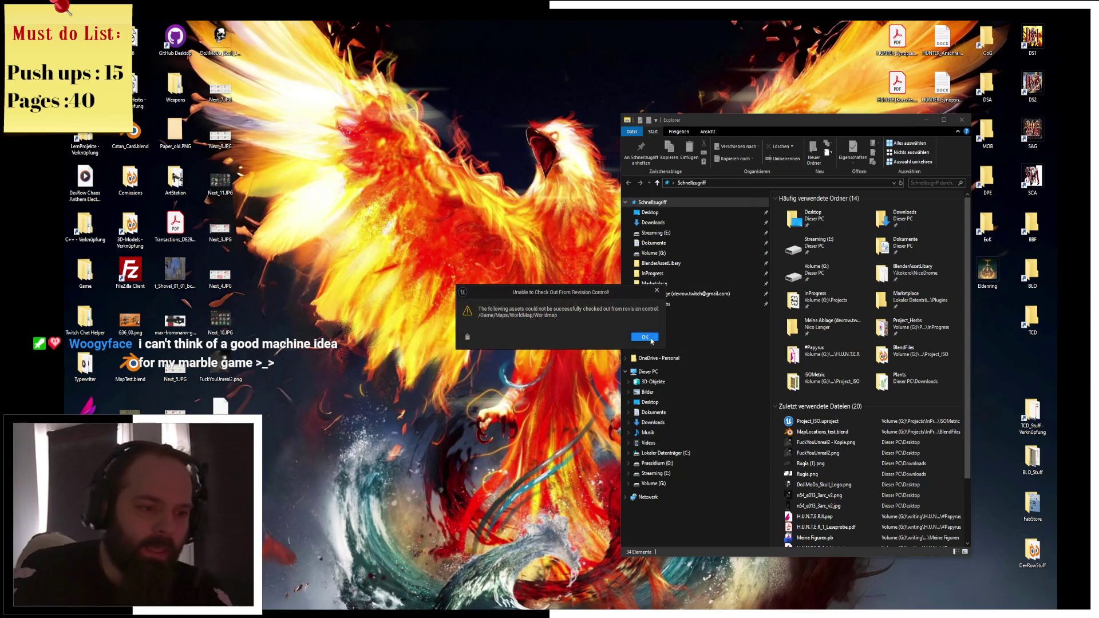
click(645, 337)
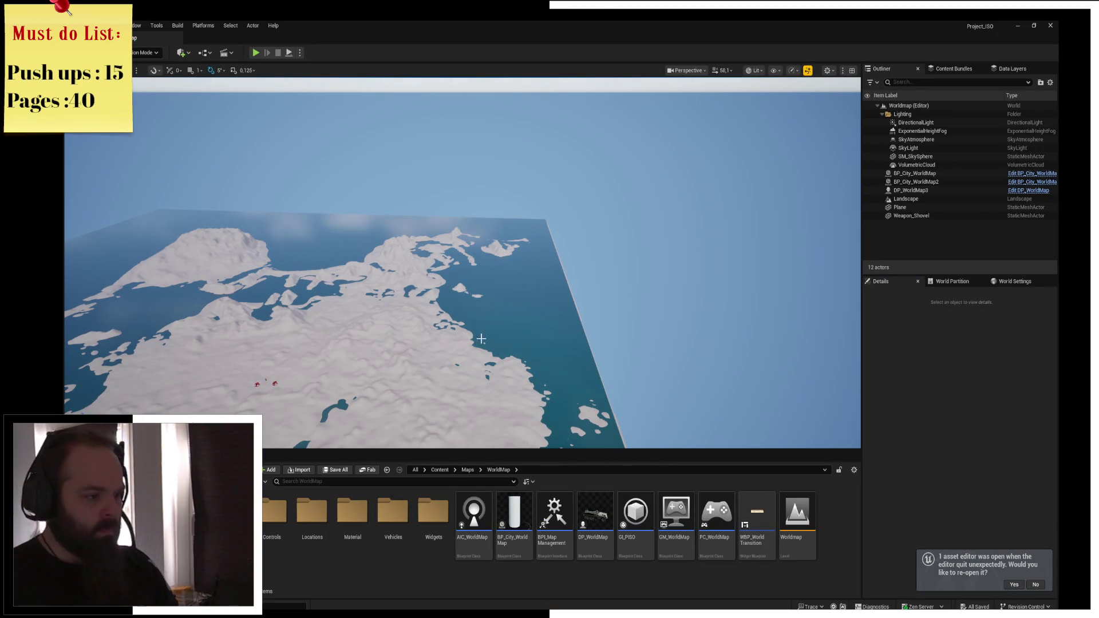
Add a LocationModels folder to the WorldMap content, then open File Explorer
mouse_move(465, 316)
mouse_down()
mouse_move(465, 246)
mouse_move(456, 345)
mouse_up()
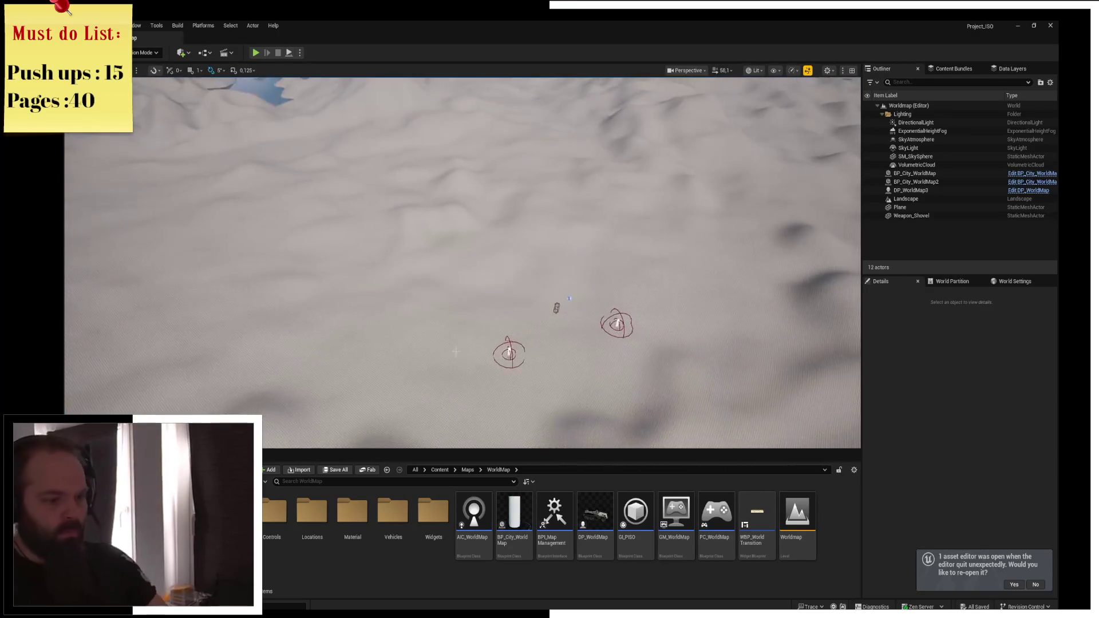
right_click(321, 568)
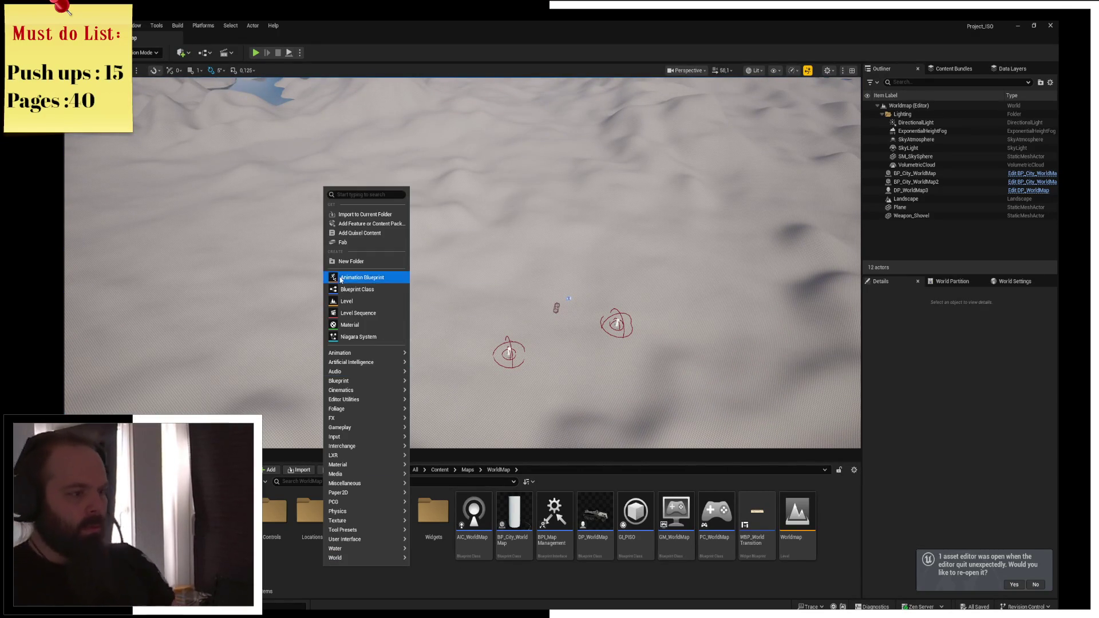
click(362, 263)
text(4tionModels)
key(Return)
key(Return)
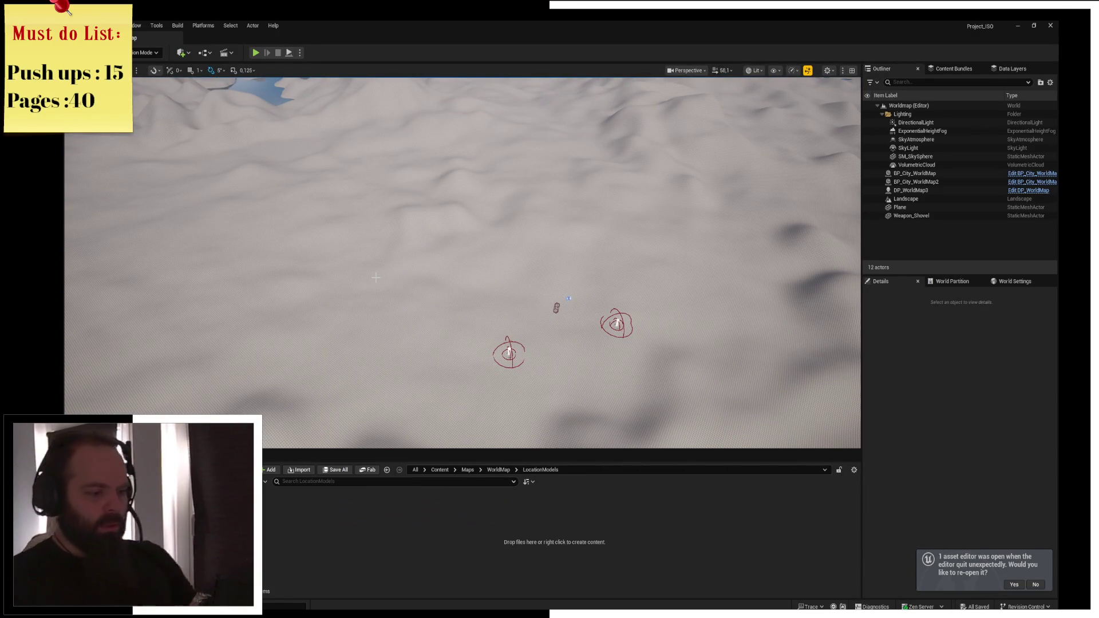
drag(376, 277, 344, 263)
key(super+e)
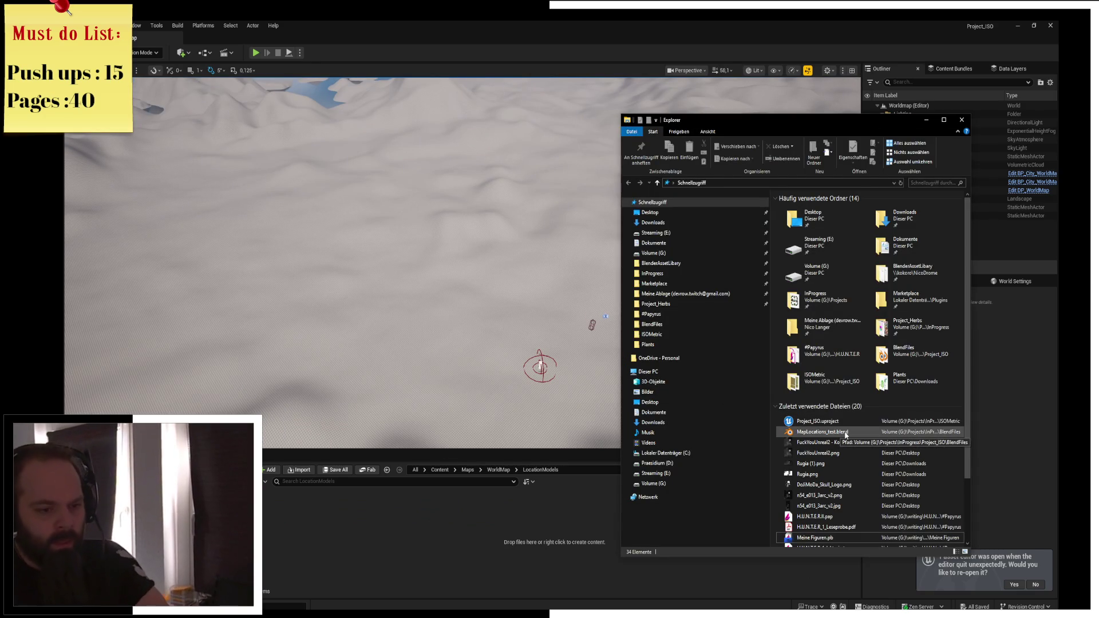
Drag MapLocations_Test01.fbx from the Desktop into the LocationModels folder
click(673, 213)
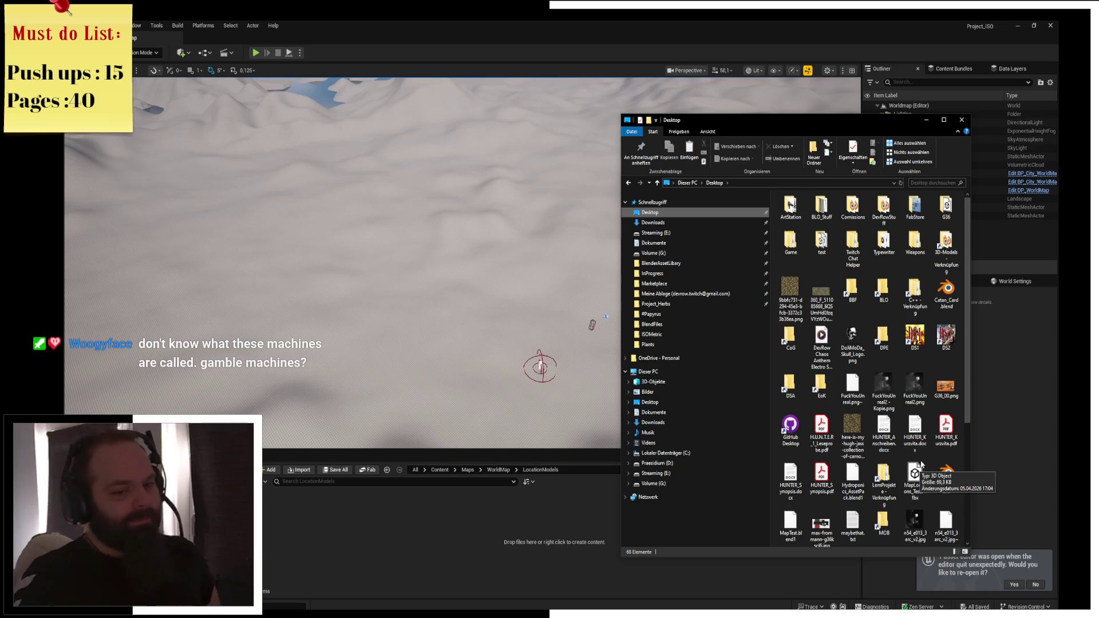
mouse_move(923, 465)
mouse_down()
mouse_move(773, 520)
mouse_move(572, 533)
mouse_up()
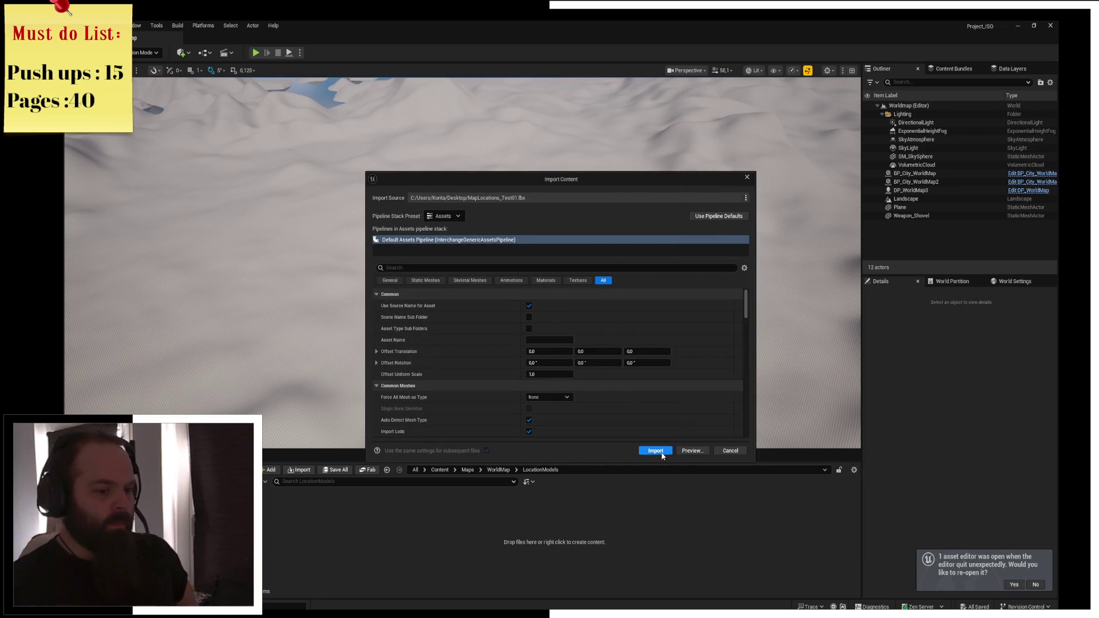
Import the FBX with the current settings, then preview and close the Location_SandCamp mesh
click(662, 454)
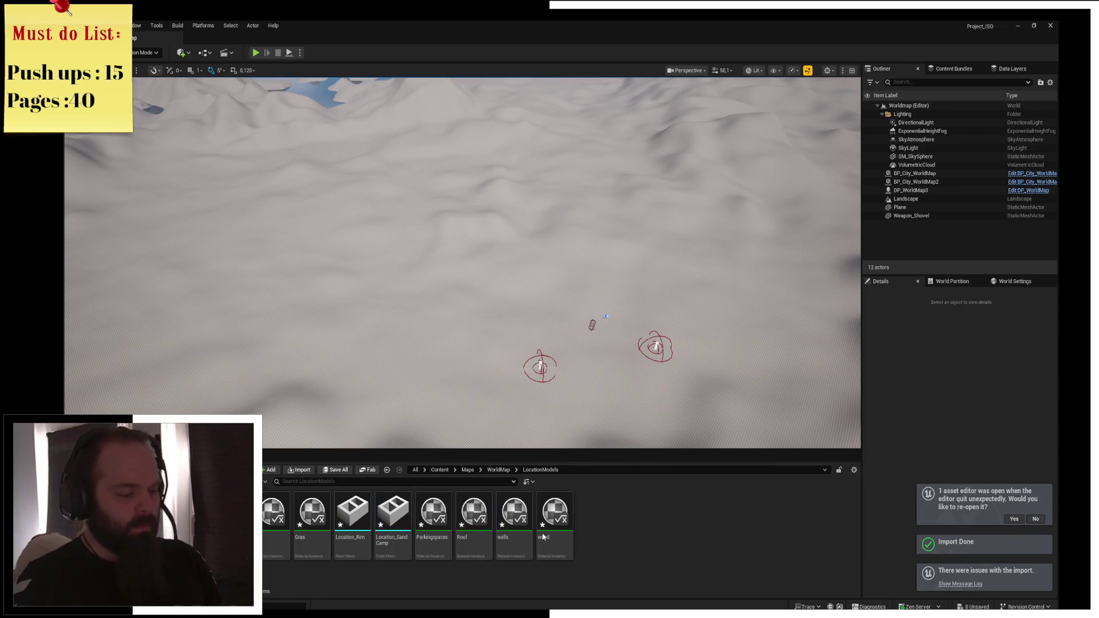
double_click(393, 516)
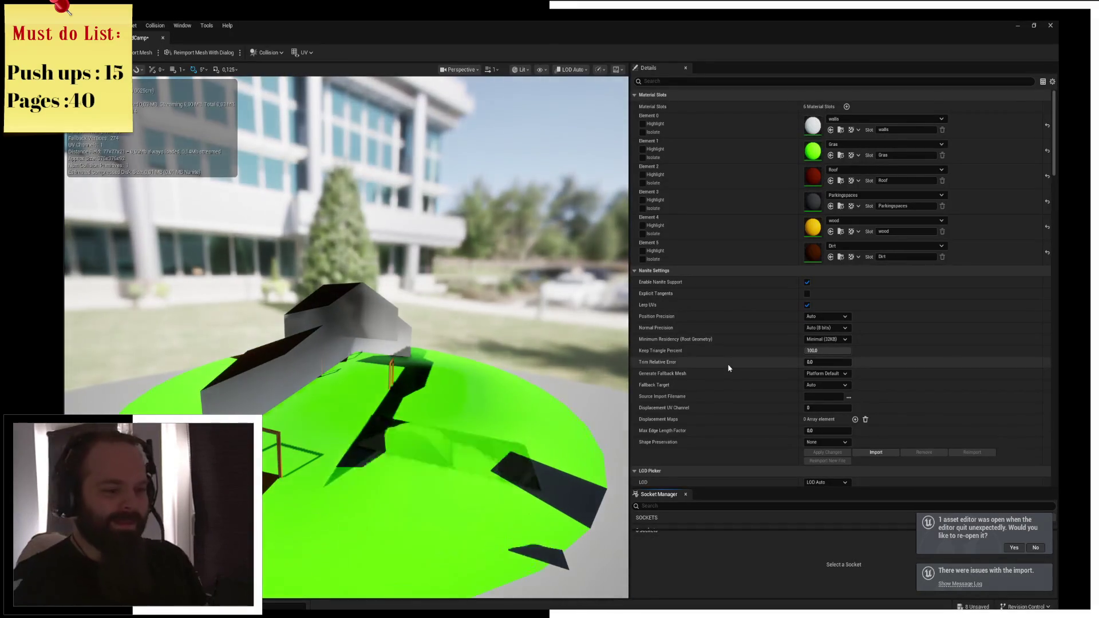
click(1051, 25)
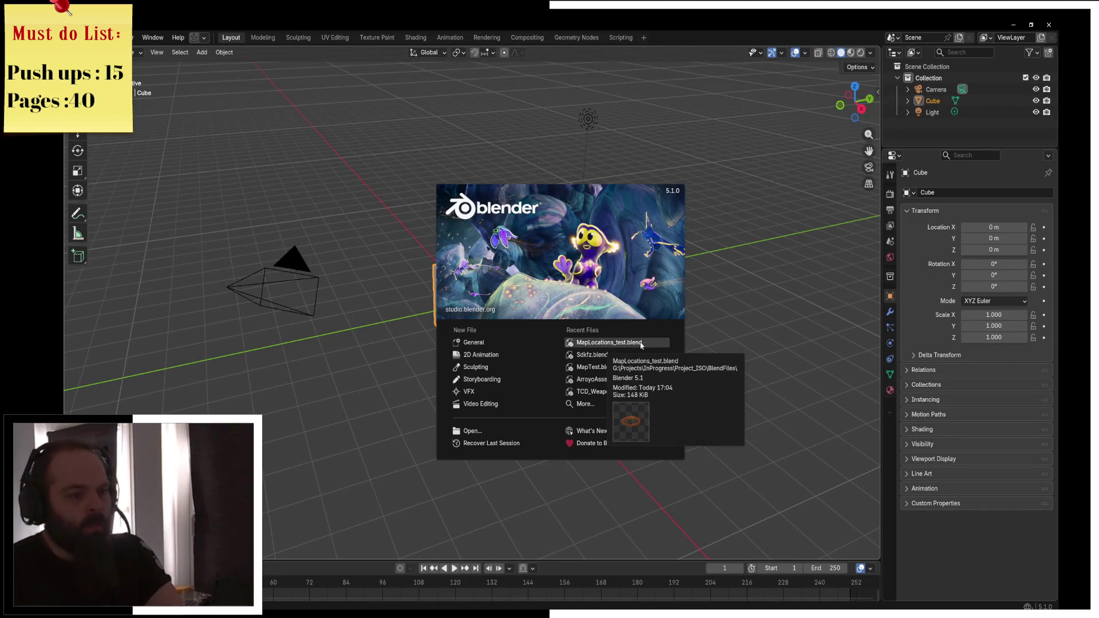
Open MapLocations_test.blend, recalculate all normals outside and show Face Orientation
click(653, 346)
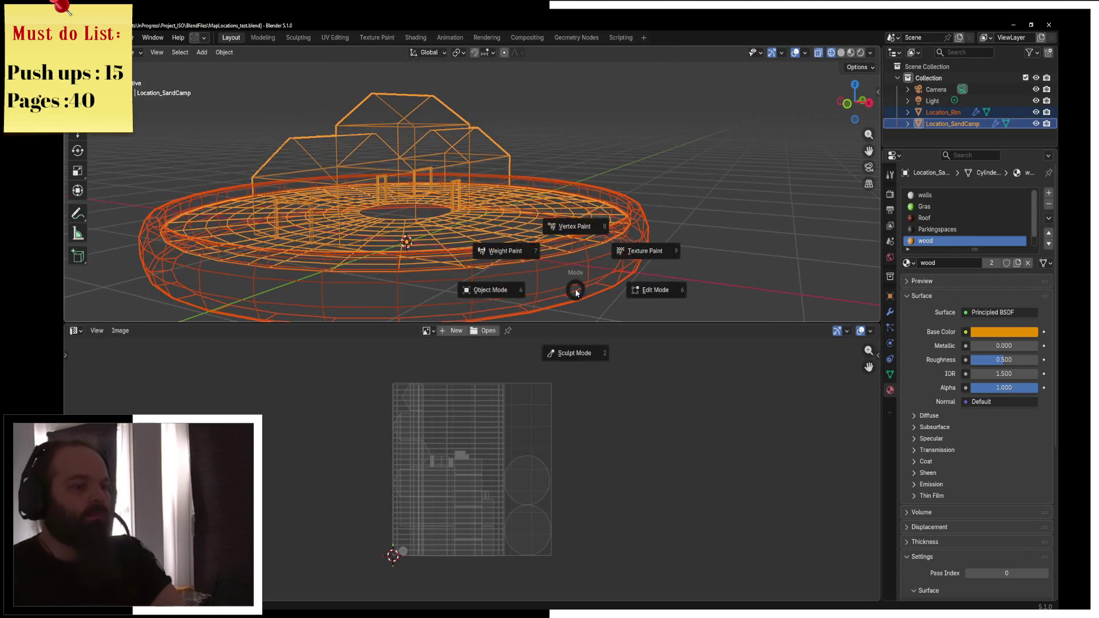
key(a)
key(alt+n)
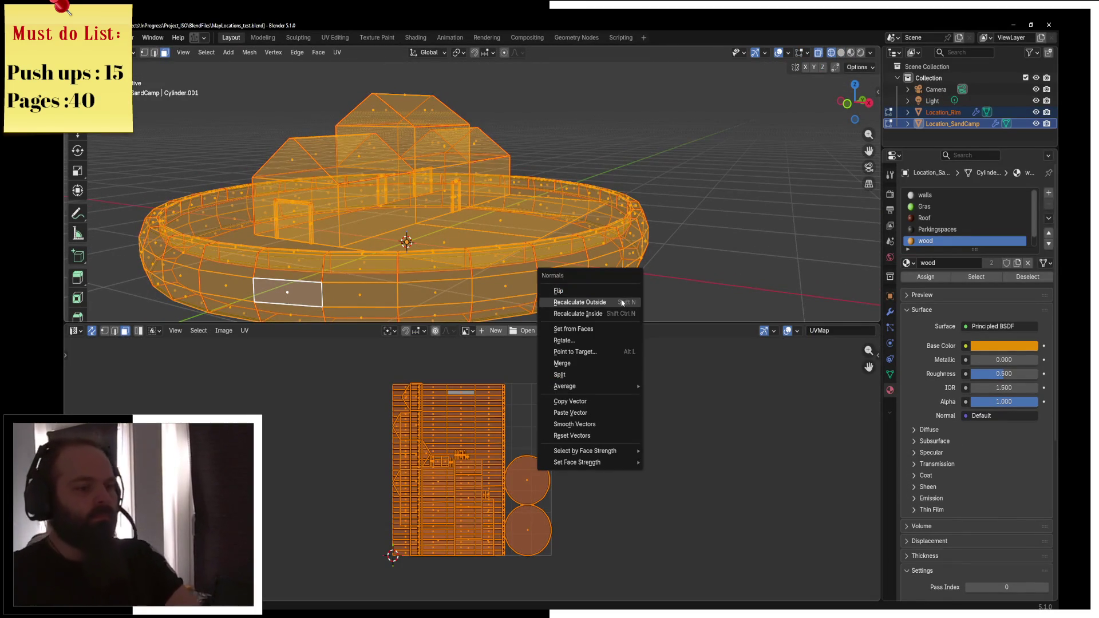
click(623, 302)
click(789, 53)
click(719, 296)
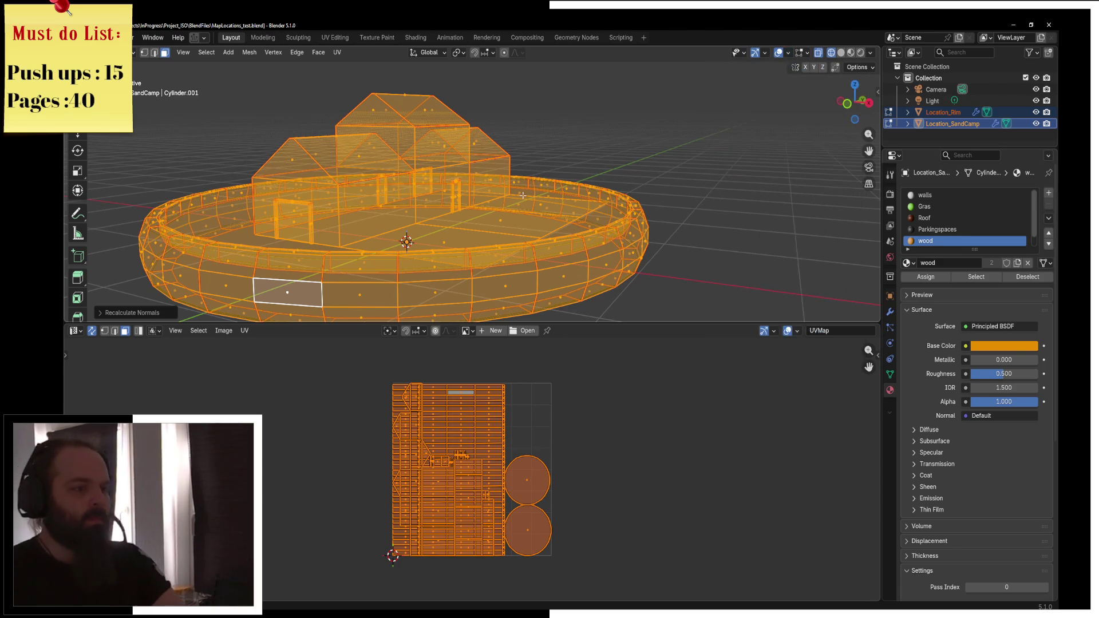
key(Tab)
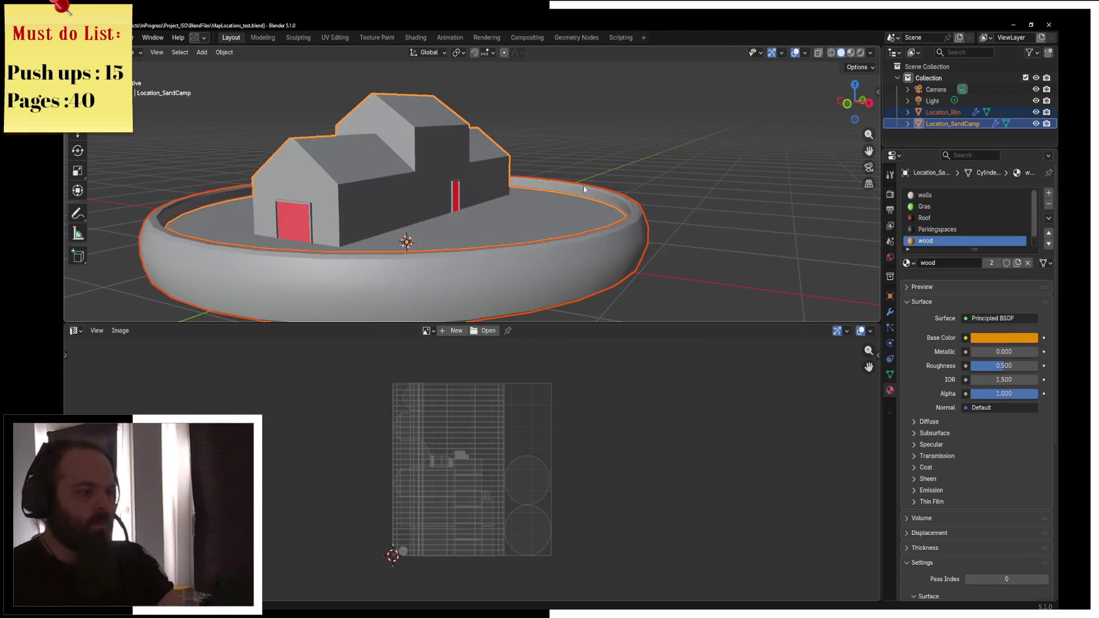
key(Tab)
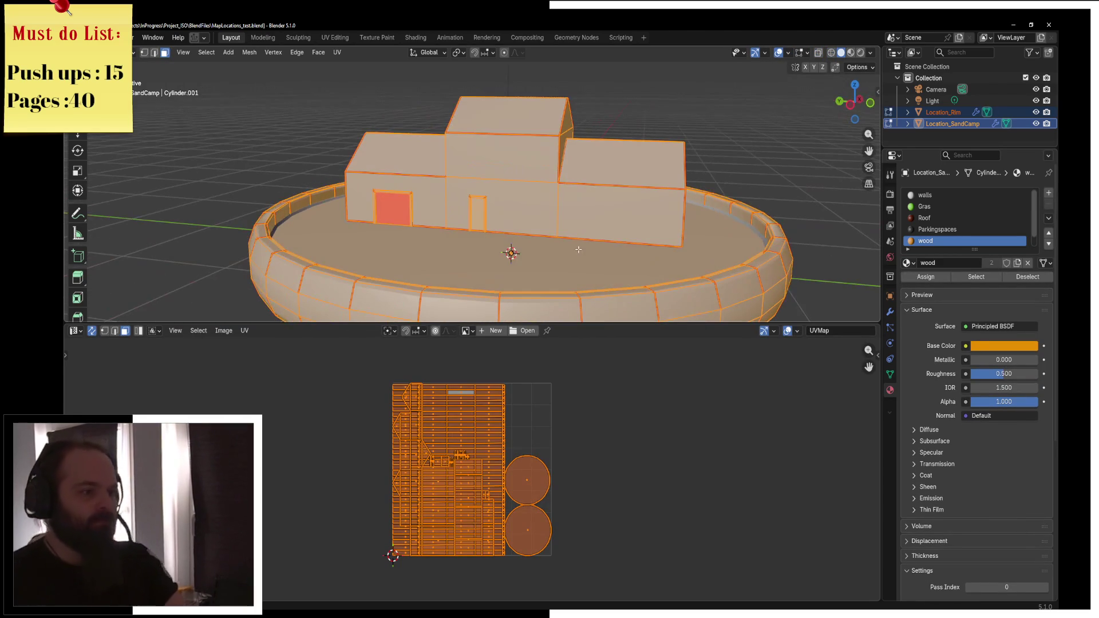
key(alt+n)
click(579, 252)
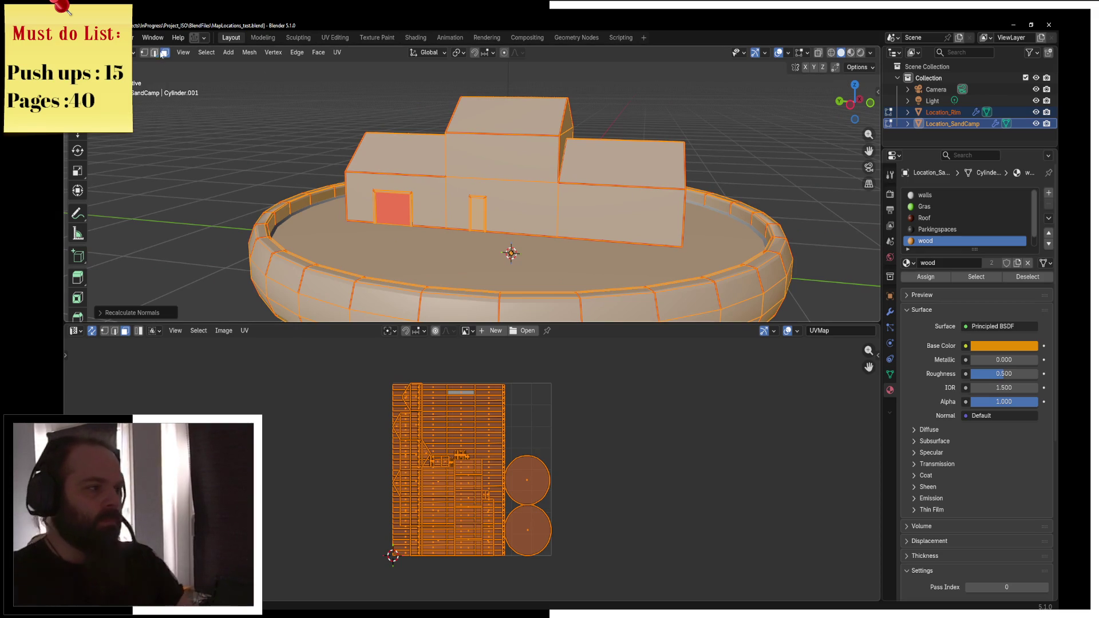
Select the inverted door faces and flip their normals
click(477, 211)
drag(443, 206, 281, 206)
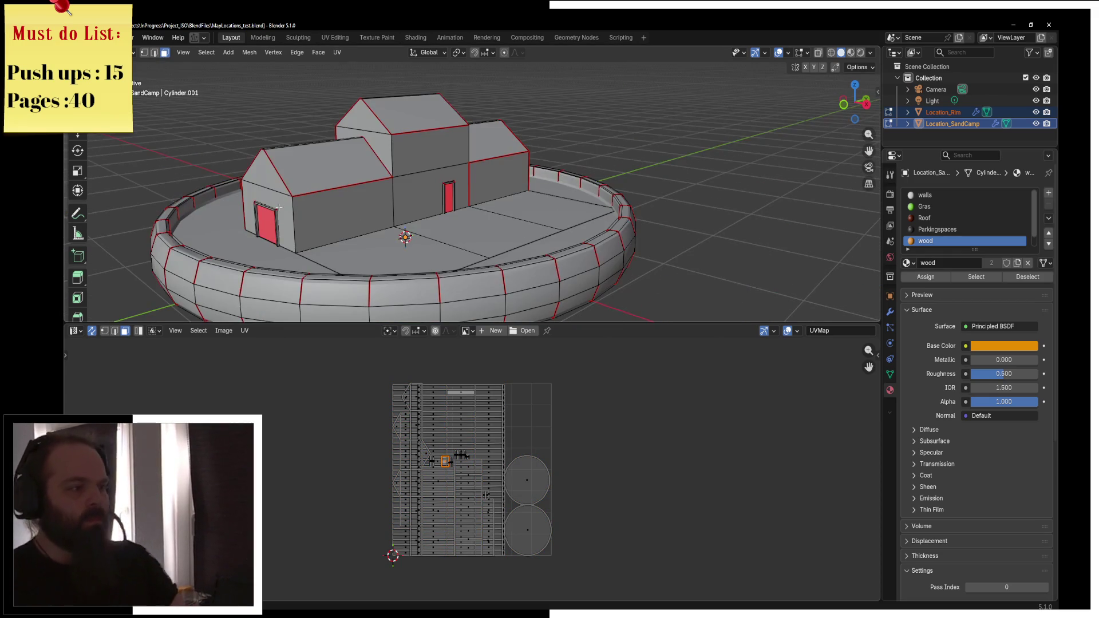
shift+click(448, 194)
shift+click(449, 196)
drag(448, 195, 609, 210)
key(F3)
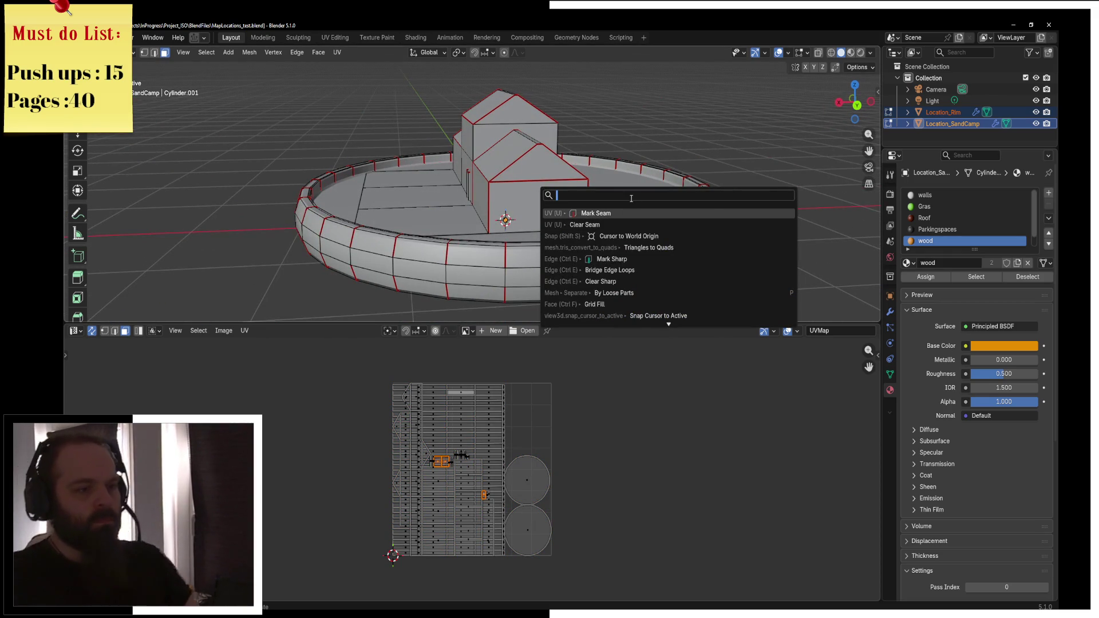
text(flip)
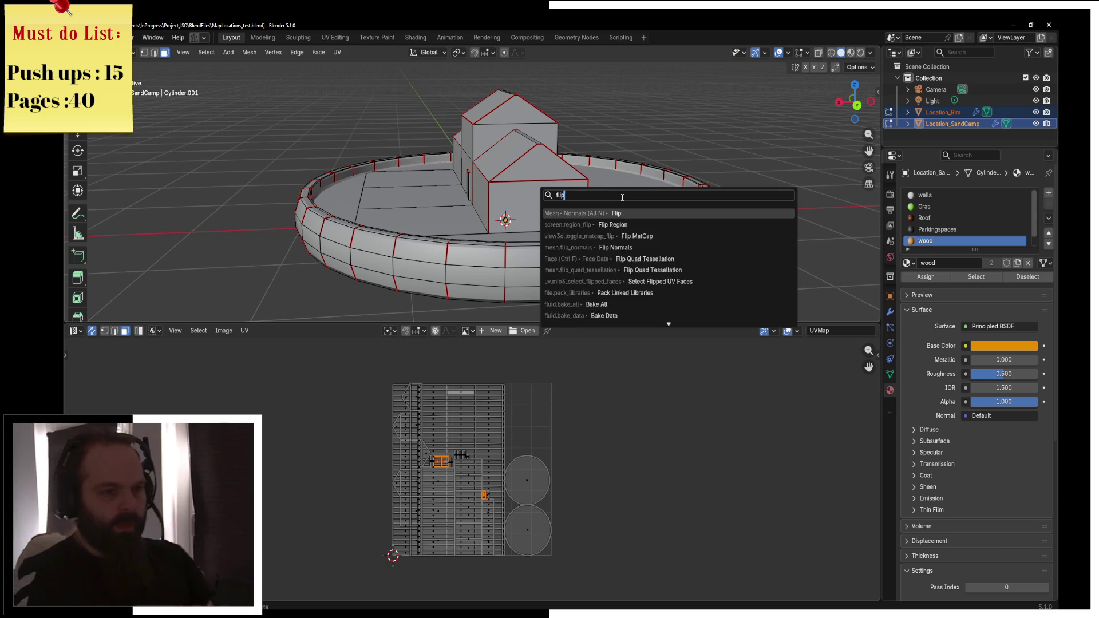
key(Return)
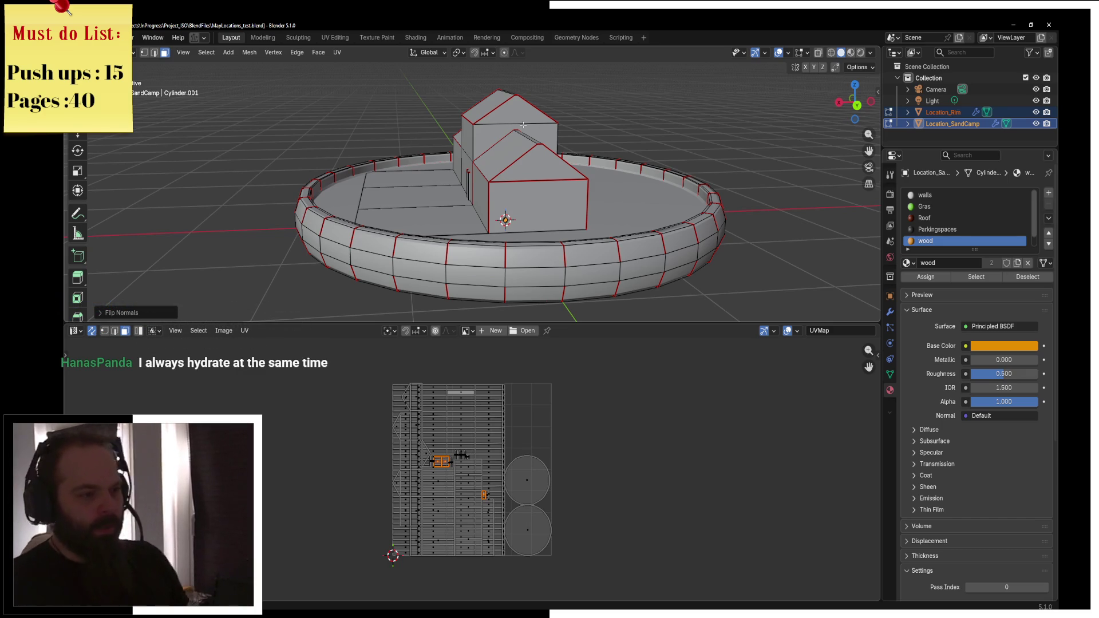
Switch to Material Preview shading in Object Mode and open the FBX export browser
key(z)
key(Tab)
click(489, 275)
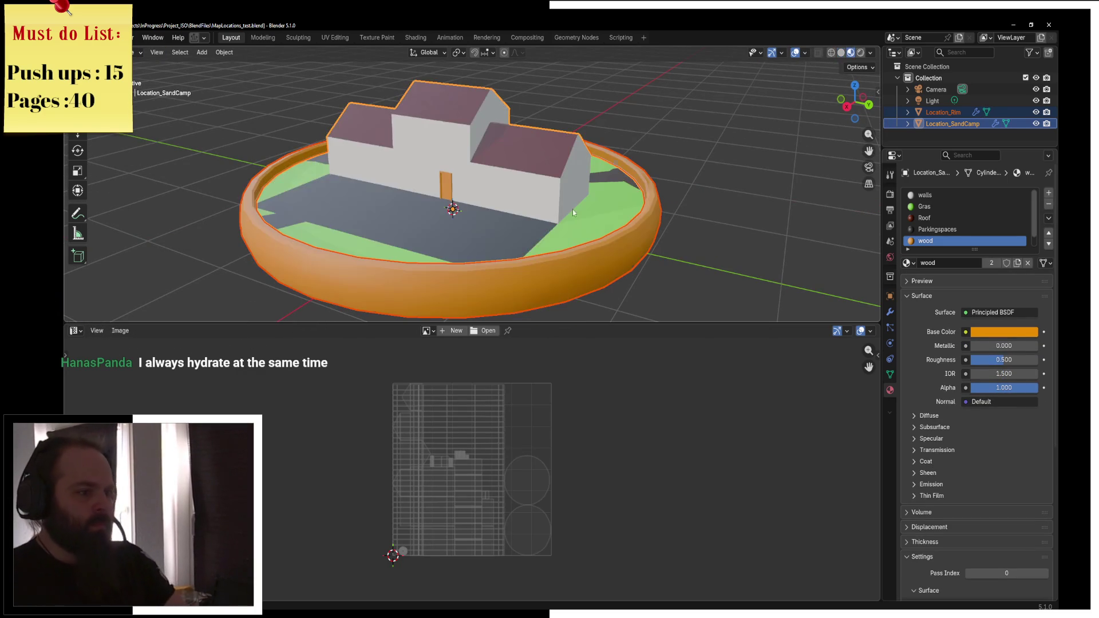
key(F3)
click(393, 193)
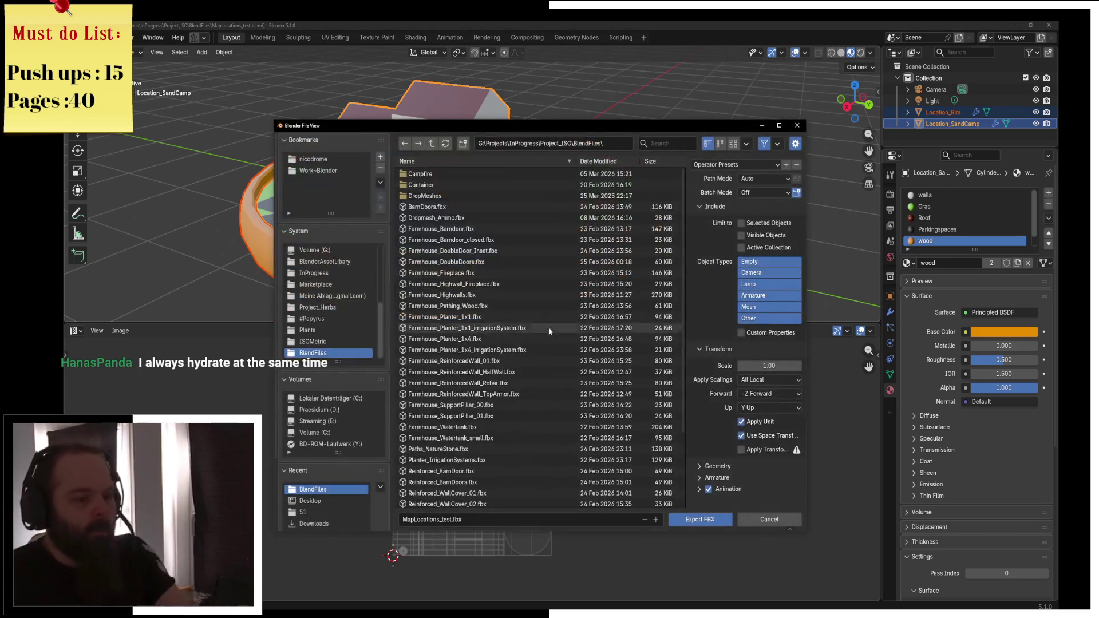
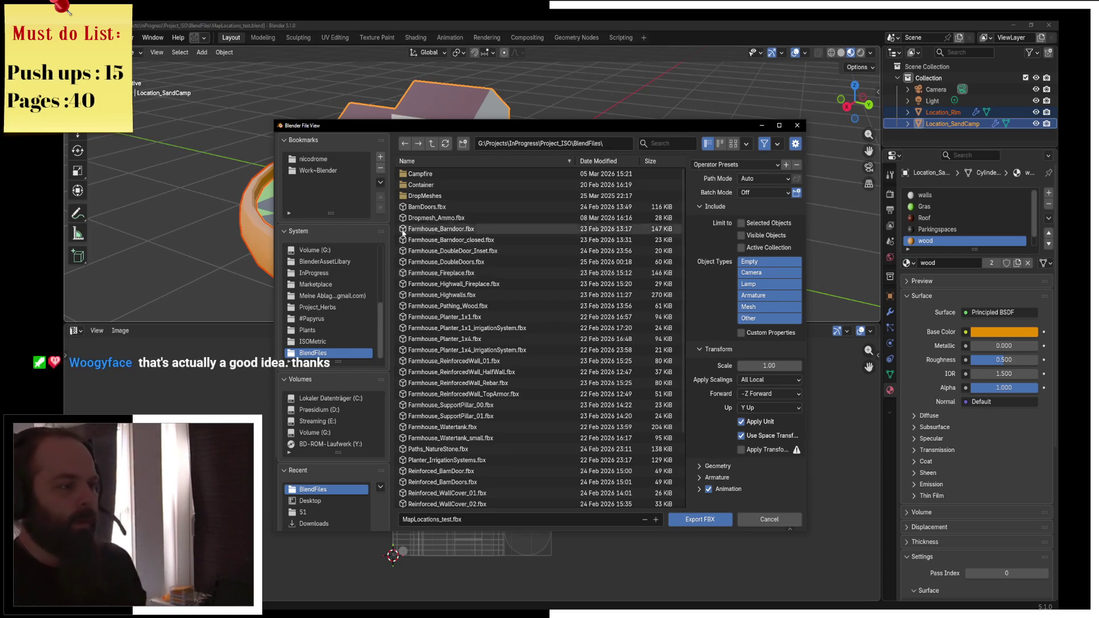
Overwrite MapLocations_Test01.fbx on the Desktop with an FBX export limited to the selected objects
scroll(343, 430, down, 3)
click(323, 421)
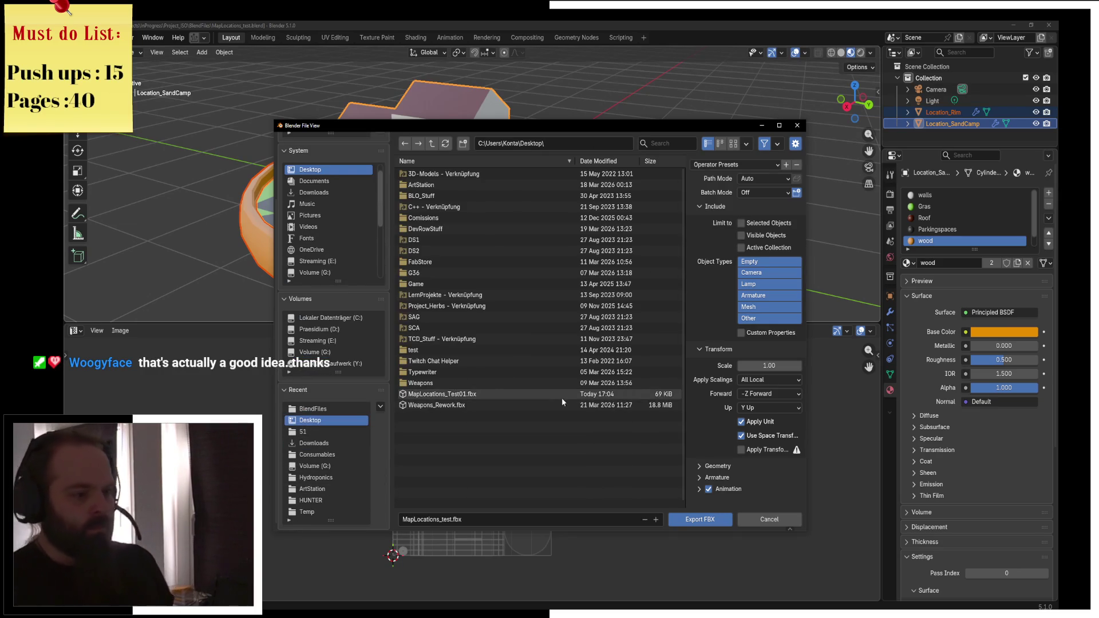
click(482, 397)
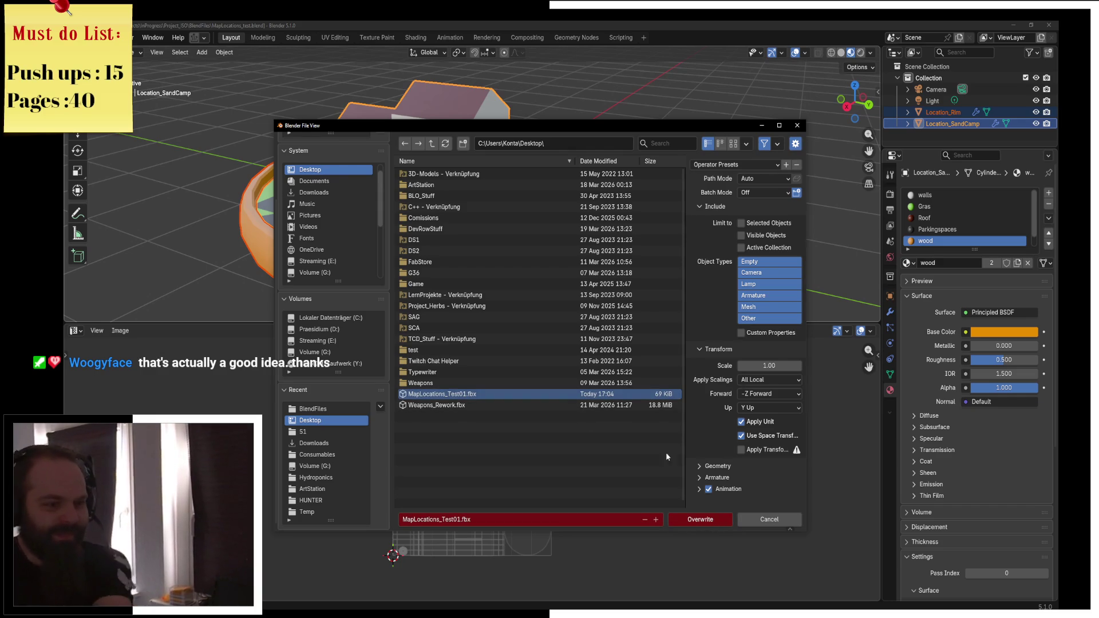
click(743, 223)
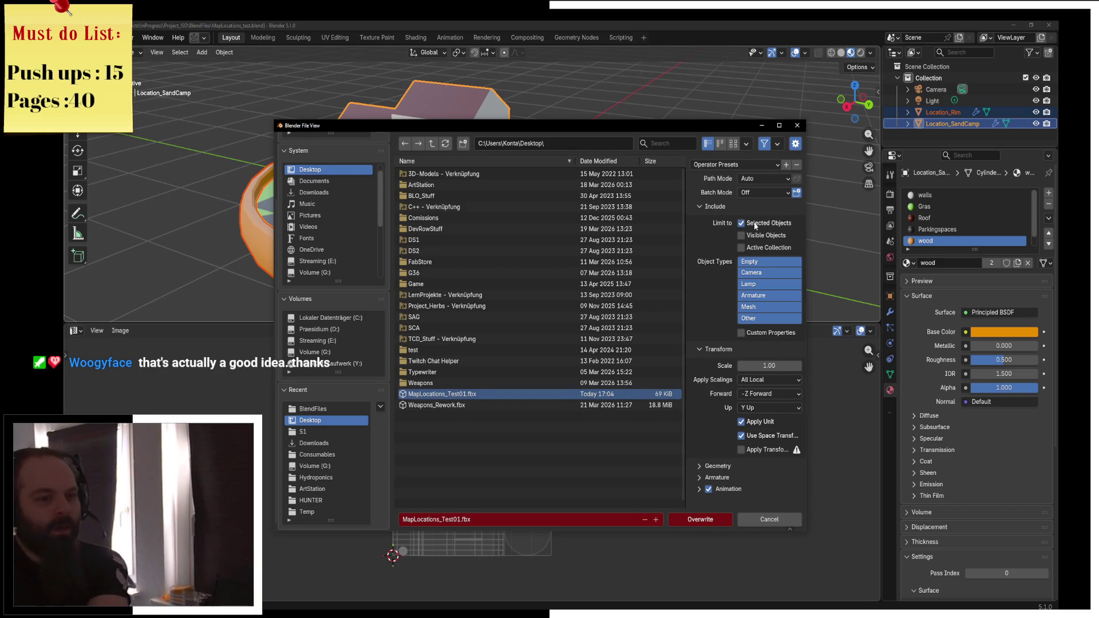
click(701, 519)
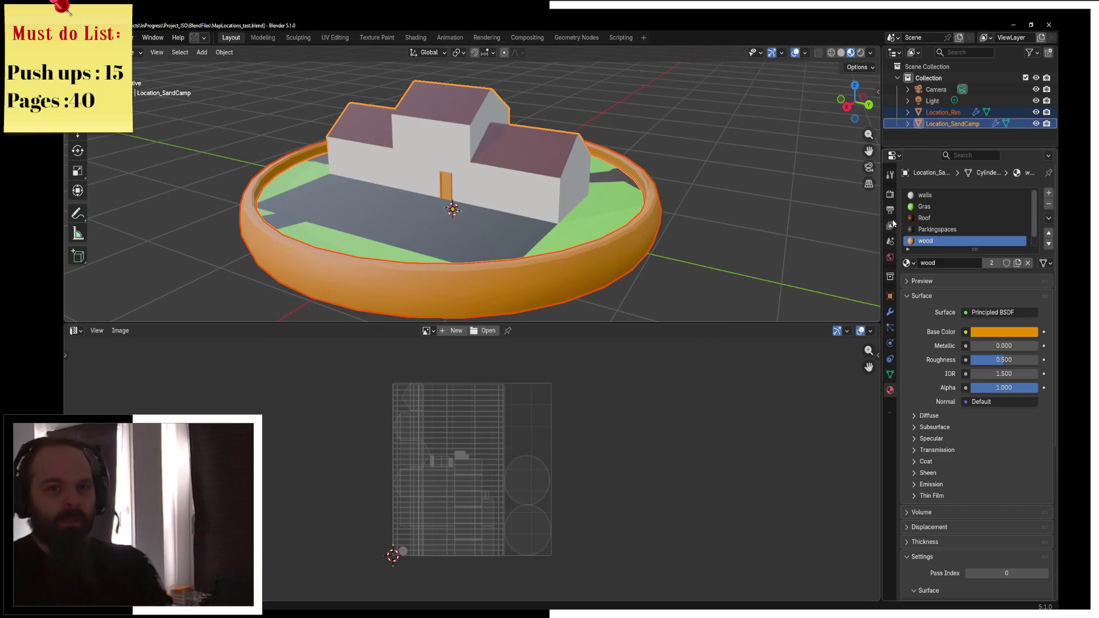
click(1014, 25)
Select Location_SandCamp and Location_Rim in the Content Browser and reimport both meshes
mouse_move(572, 271)
mouse_down()
mouse_move(573, 189)
mouse_move(573, 269)
mouse_up()
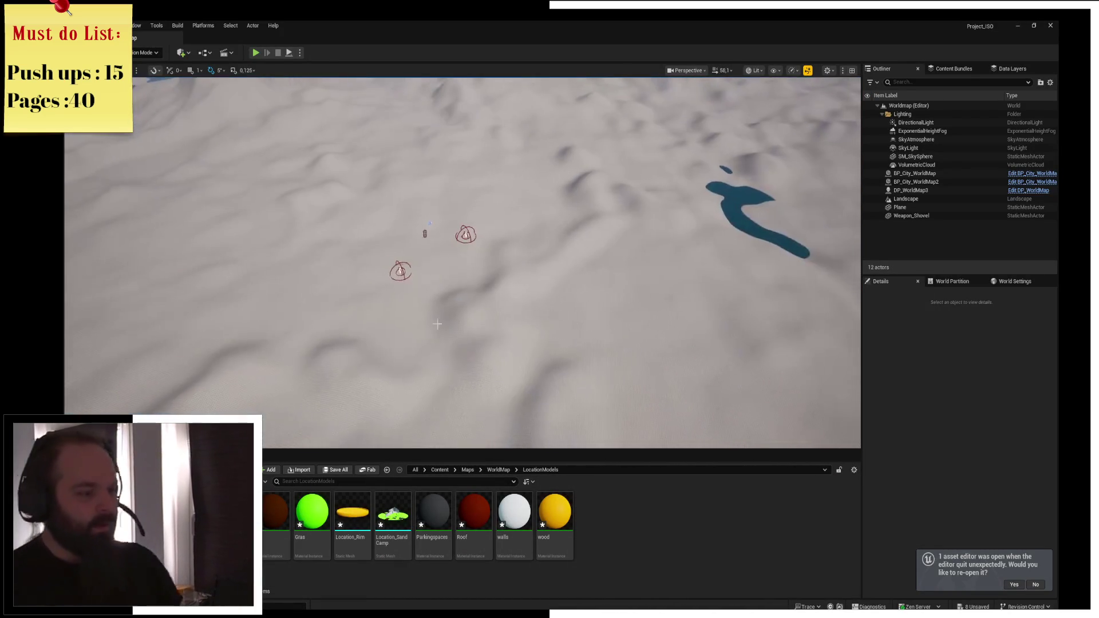
click(392, 516)
ctrl+click(353, 515)
right_click(355, 515)
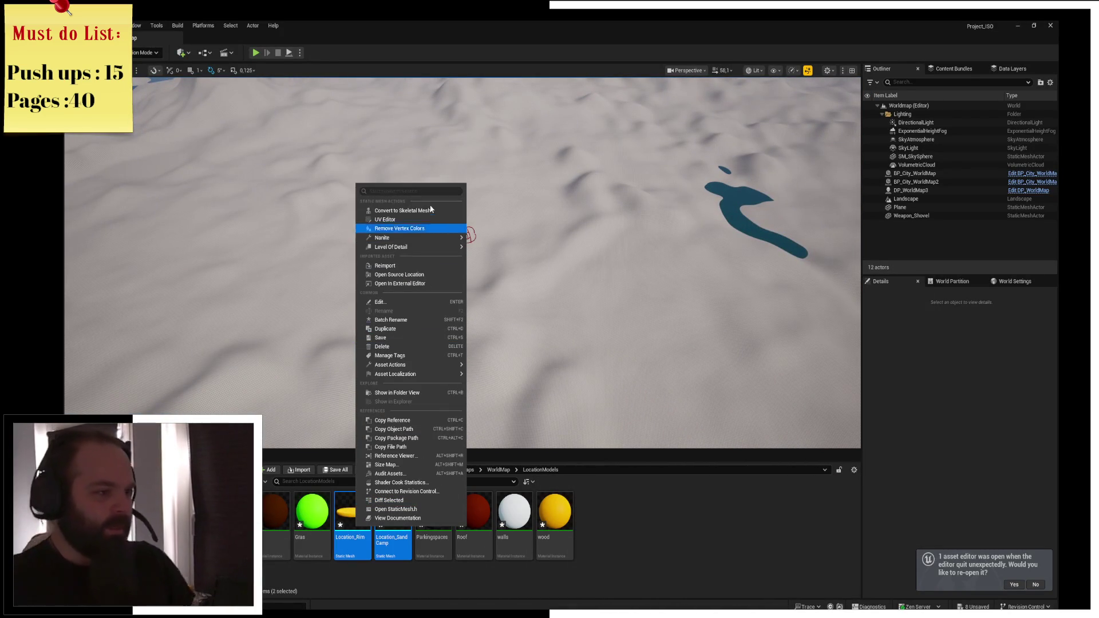
mouse_move(427, 247)
click(420, 266)
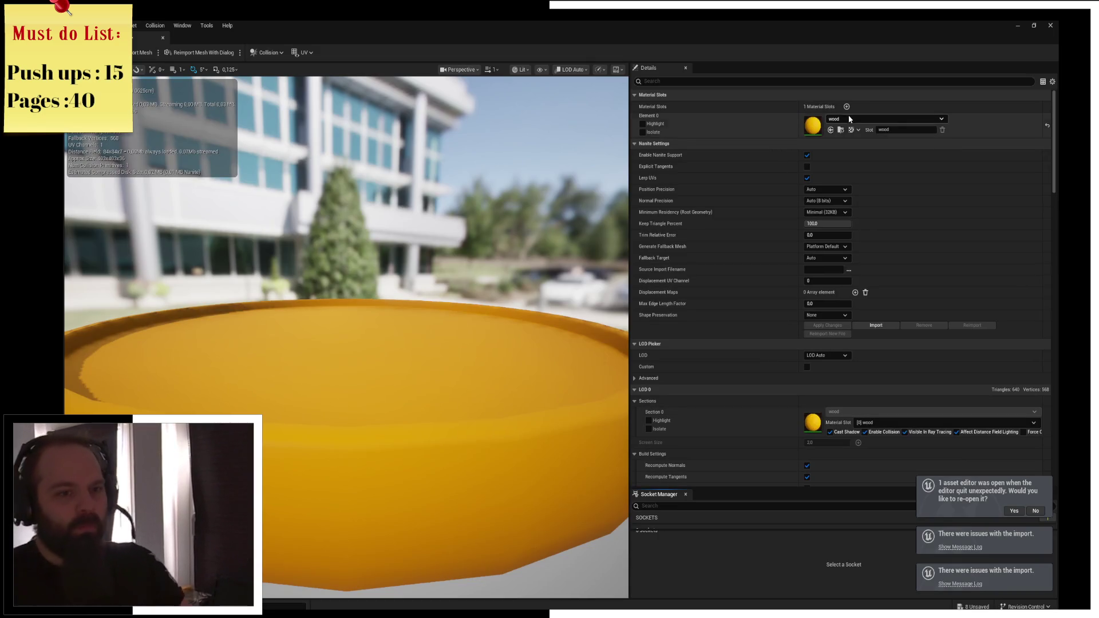
Assign Wood062_4K_JPG to the rim's Element 0 slot, then close it and open Location_SandCamp
click(851, 120)
text(wood)
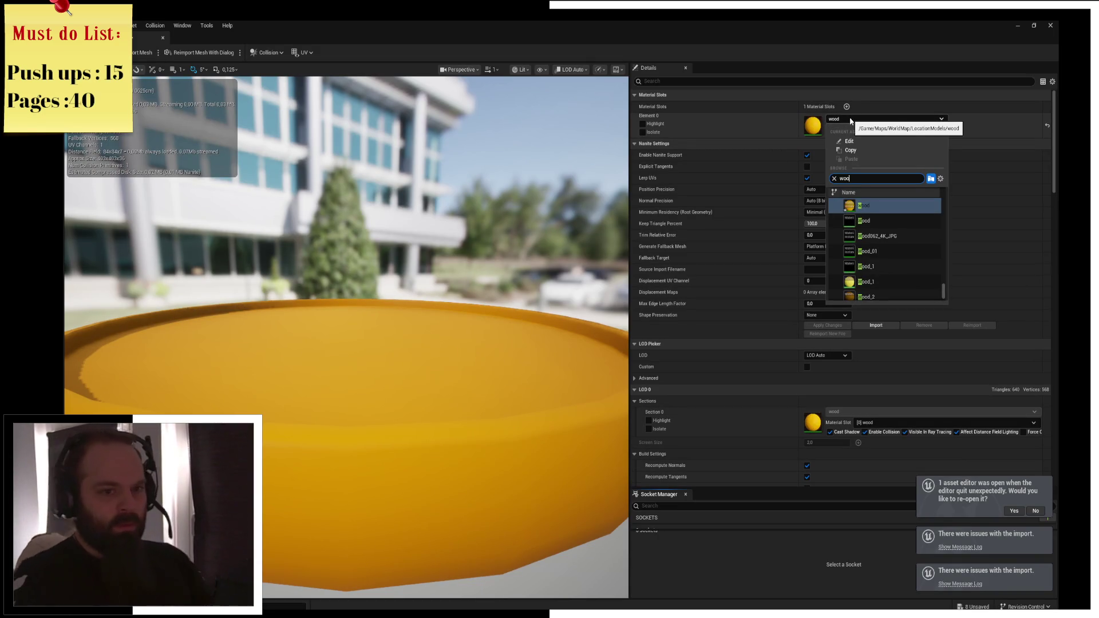
scroll(892, 265, down, 1)
scroll(907, 273, down, 2)
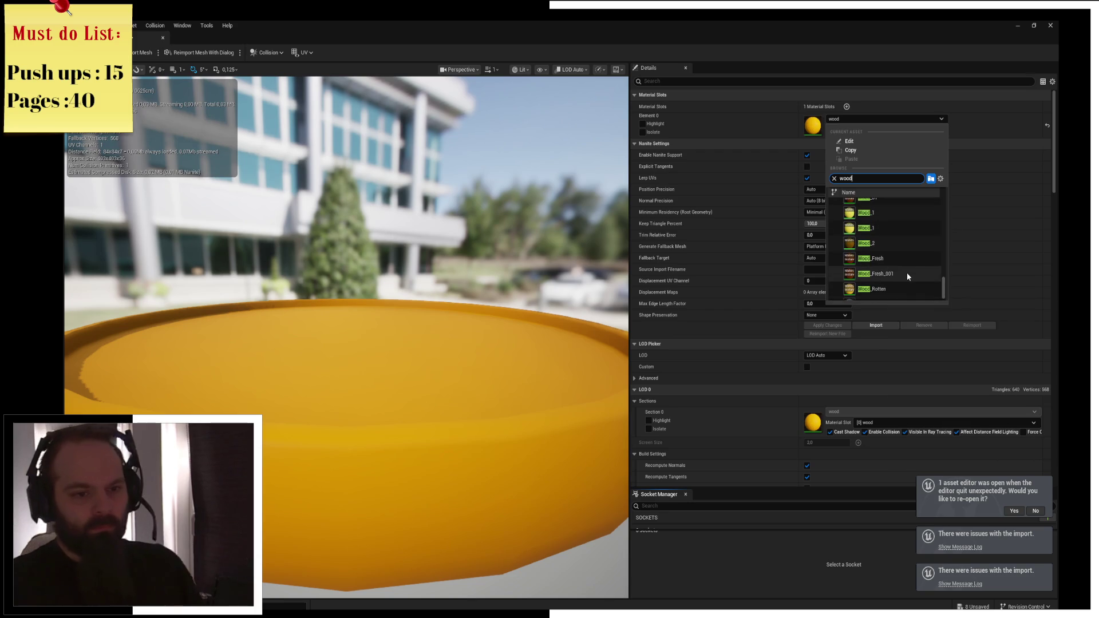
scroll(899, 246, up, 3)
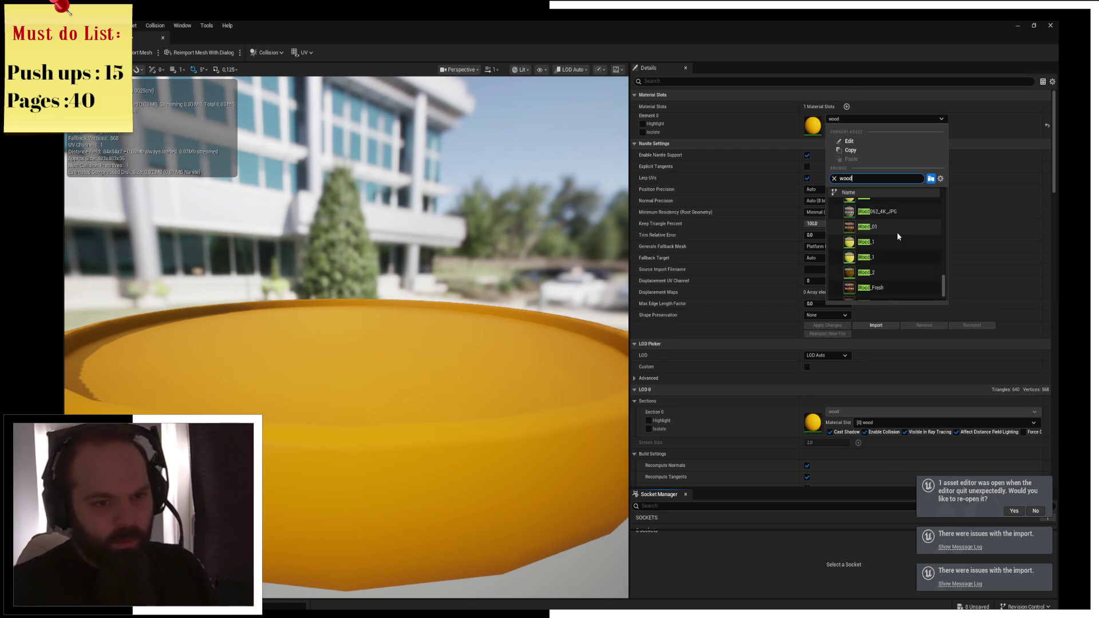
click(894, 232)
mouse_move(490, 276)
mouse_down()
mouse_move(458, 252)
mouse_move(458, 215)
mouse_move(424, 235)
mouse_move(421, 261)
mouse_move(418, 246)
mouse_move(395, 280)
mouse_move(407, 258)
mouse_move(396, 226)
mouse_up()
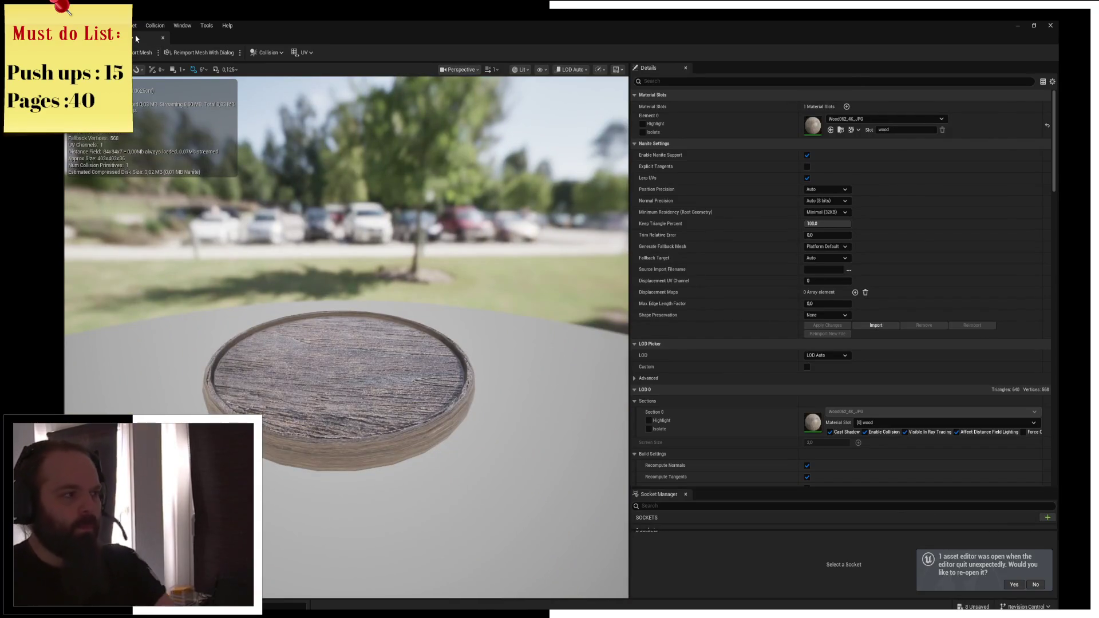
click(162, 37)
double_click(385, 540)
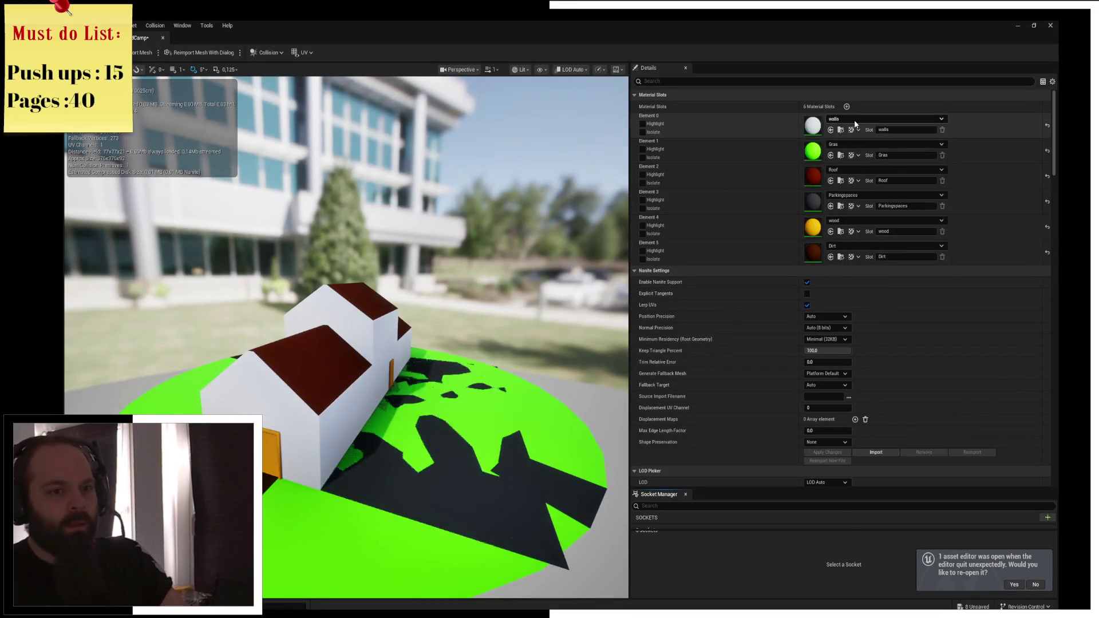
Bring up the Content Drawer with Ctrl+Space and navigate to the Content/Materials folder
click(856, 120)
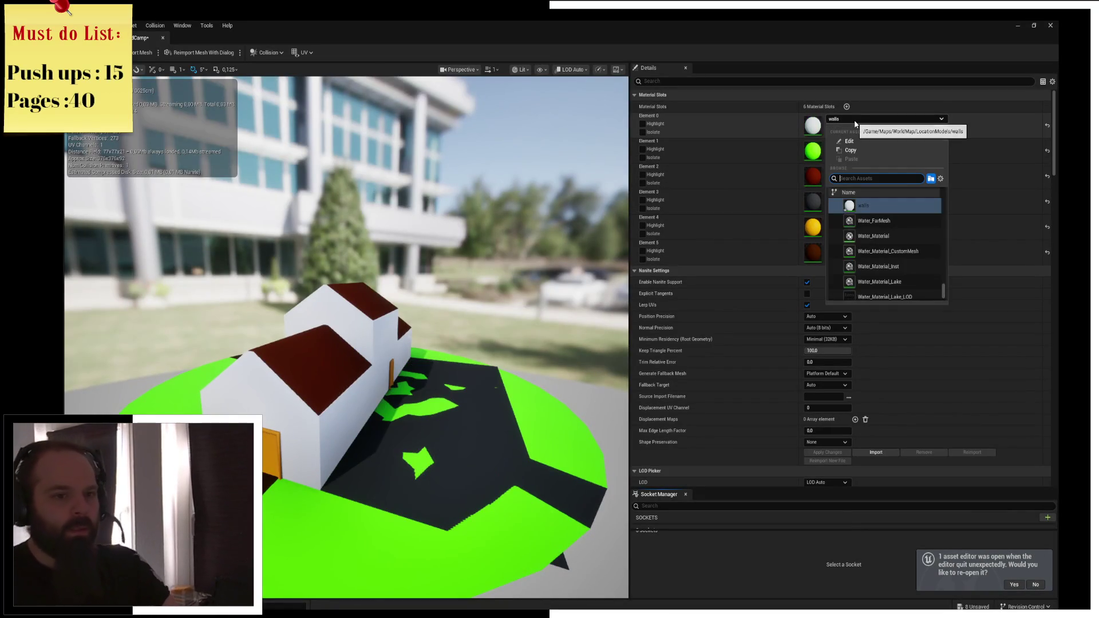
key(Escape)
key(ctrl+space)
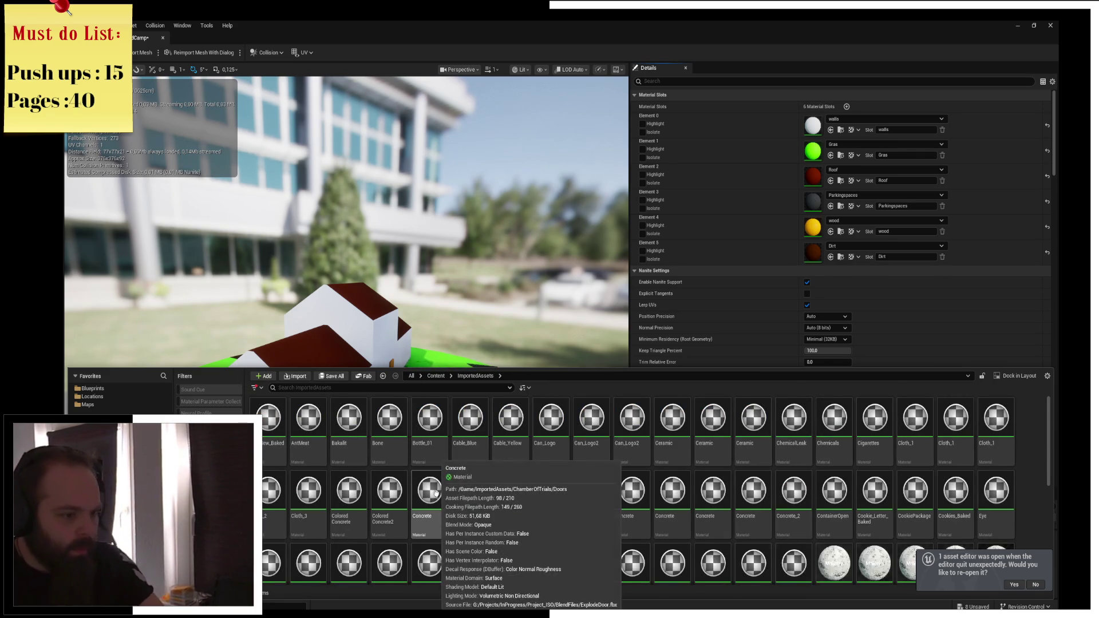
scroll(517, 508, down, 1)
scroll(517, 508, down, 1)
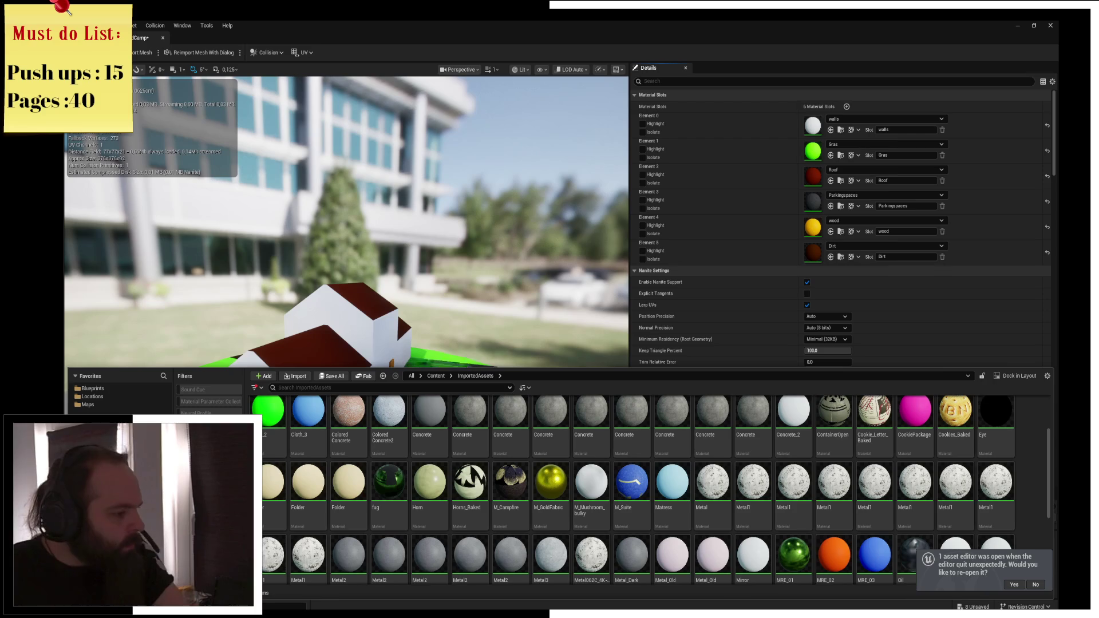
click(97, 510)
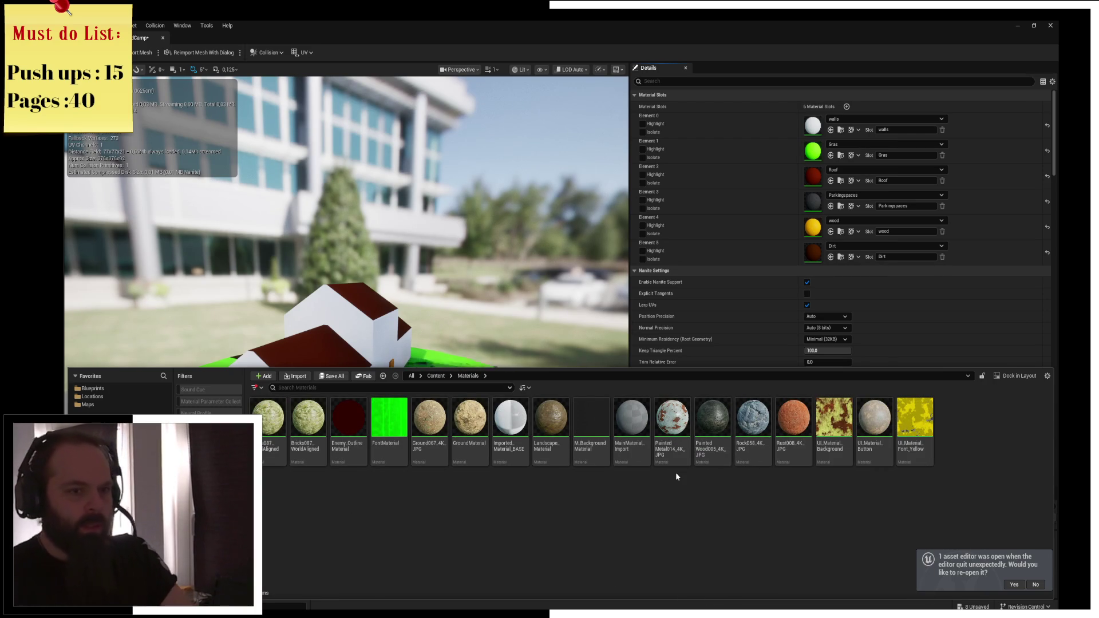
Apply PaintedMetal014 to the walls slot (Element 0) and Ground067_4K_JPG to the ground slot (Element 1)
mouse_move(672, 421)
mouse_down()
mouse_move(785, 206)
mouse_move(813, 125)
mouse_up()
drag(518, 297, 424, 300)
key(ctrl+space)
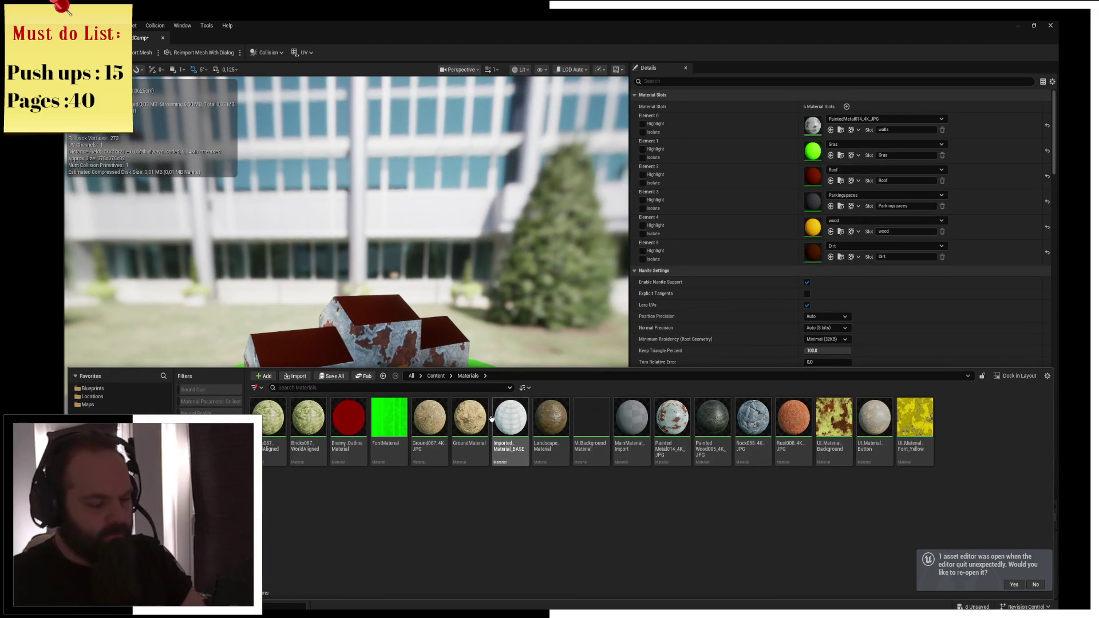
mouse_move(430, 424)
mouse_down()
mouse_move(804, 254)
mouse_move(816, 159)
mouse_up()
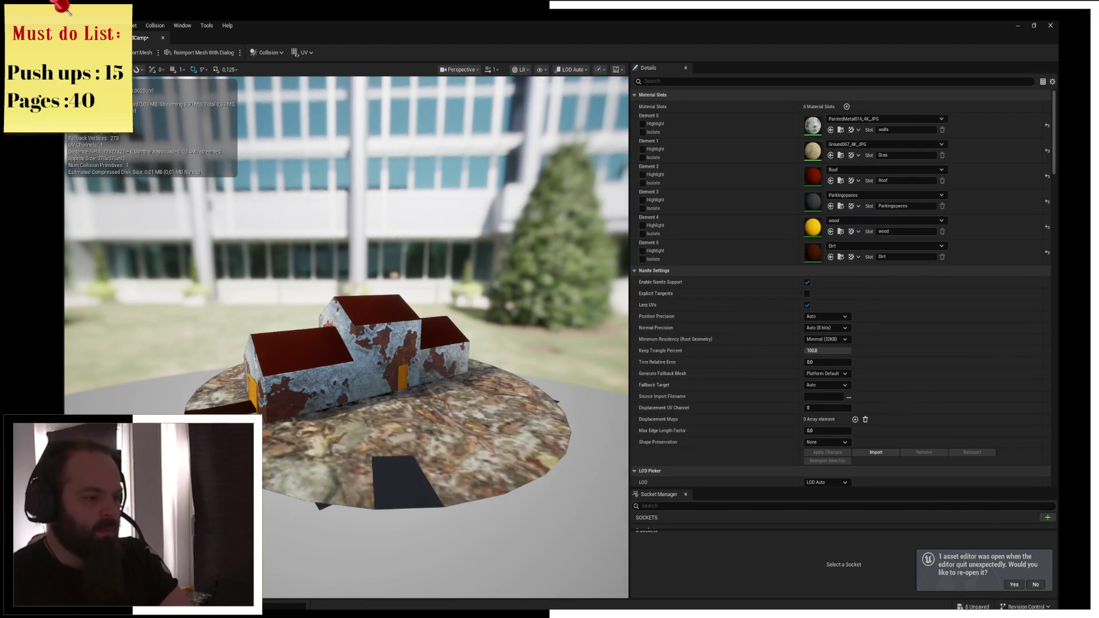
scroll(532, 257, up, 3)
scroll(516, 501, down, 3)
key(ctrl+space)
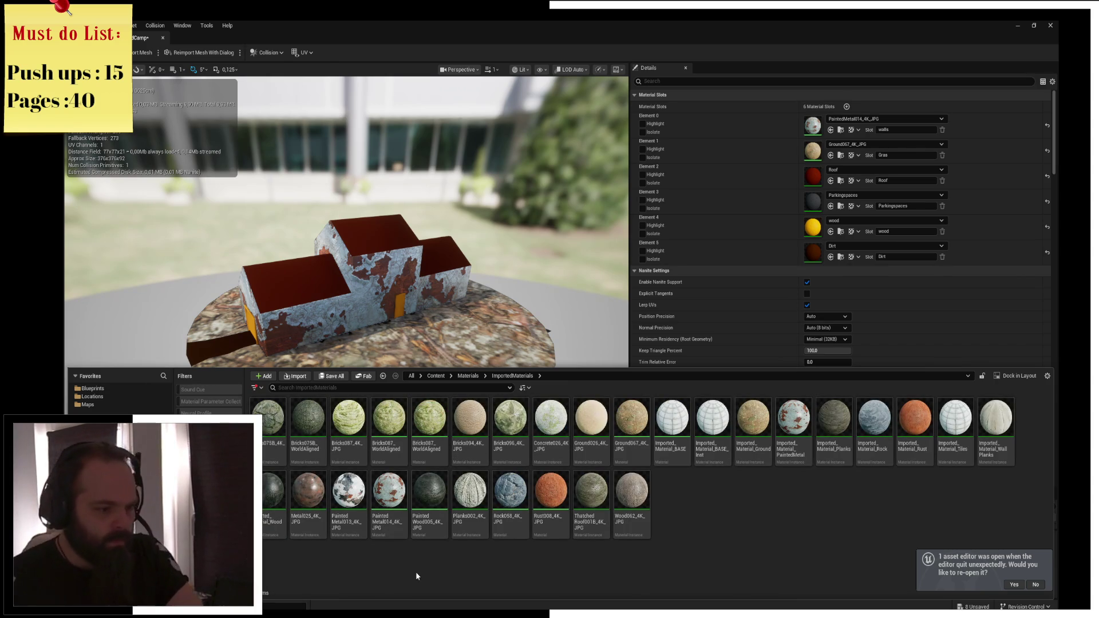
Assign ThatchedRoof001B to the roof slot (Element 2)
mouse_move(835, 420)
mouse_down()
mouse_move(805, 287)
mouse_move(806, 172)
mouse_move(813, 232)
mouse_move(813, 180)
mouse_up()
key(ctrl+space)
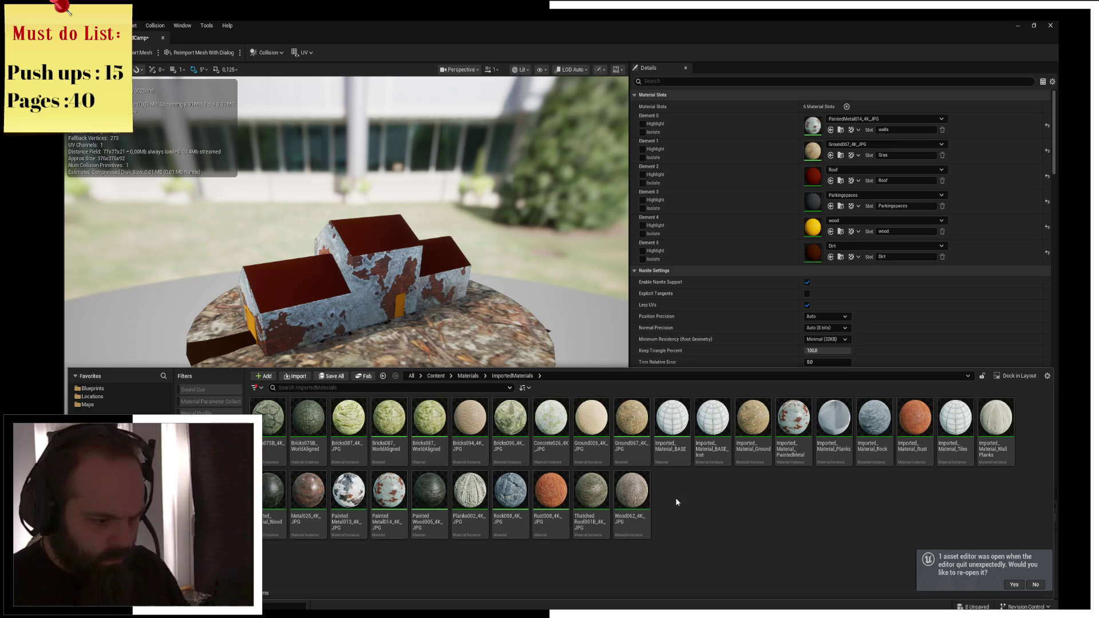
drag(808, 239, 803, 223)
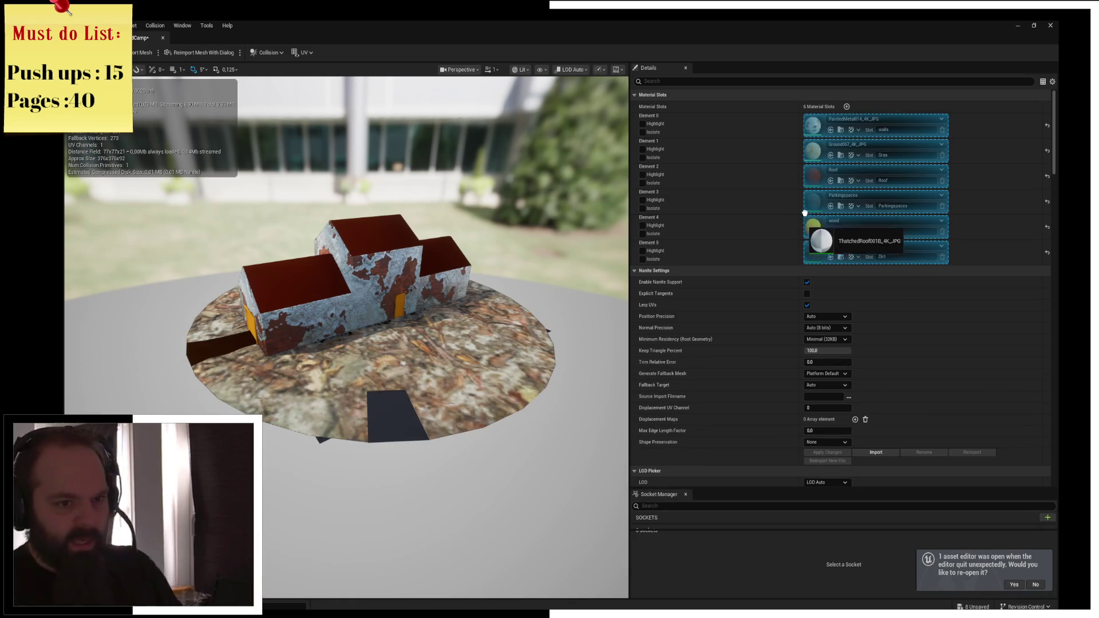
drag(813, 173, 813, 173)
drag(444, 307, 428, 303)
Assign PaintedWood005 to the dirt slot (Element 5)
key(ctrl+space)
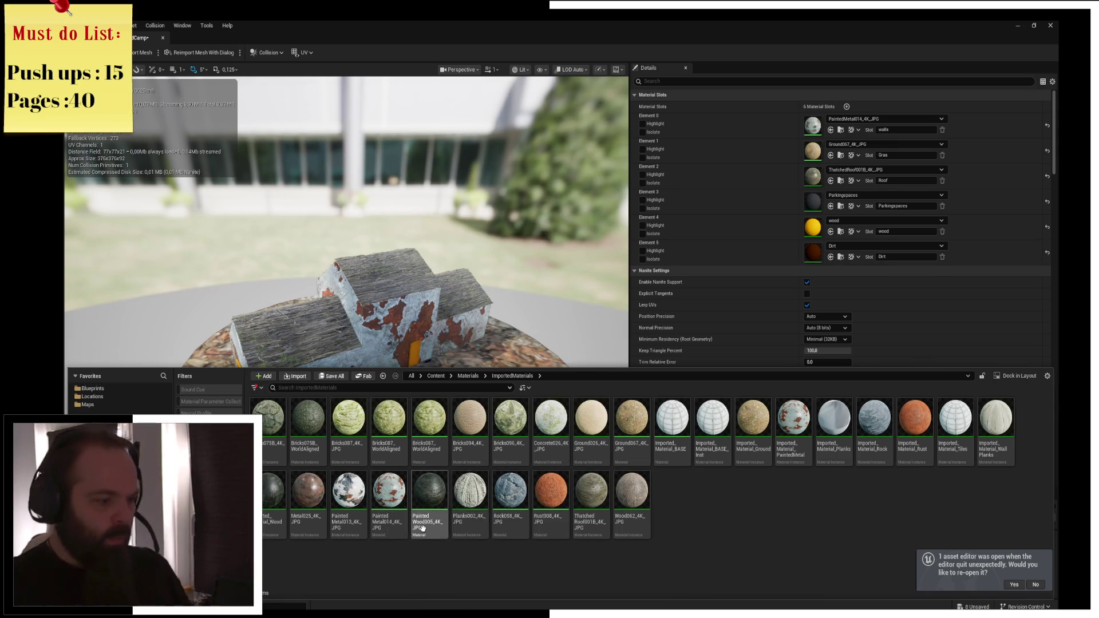
mouse_move(423, 508)
mouse_down()
mouse_move(710, 411)
mouse_move(820, 252)
mouse_up()
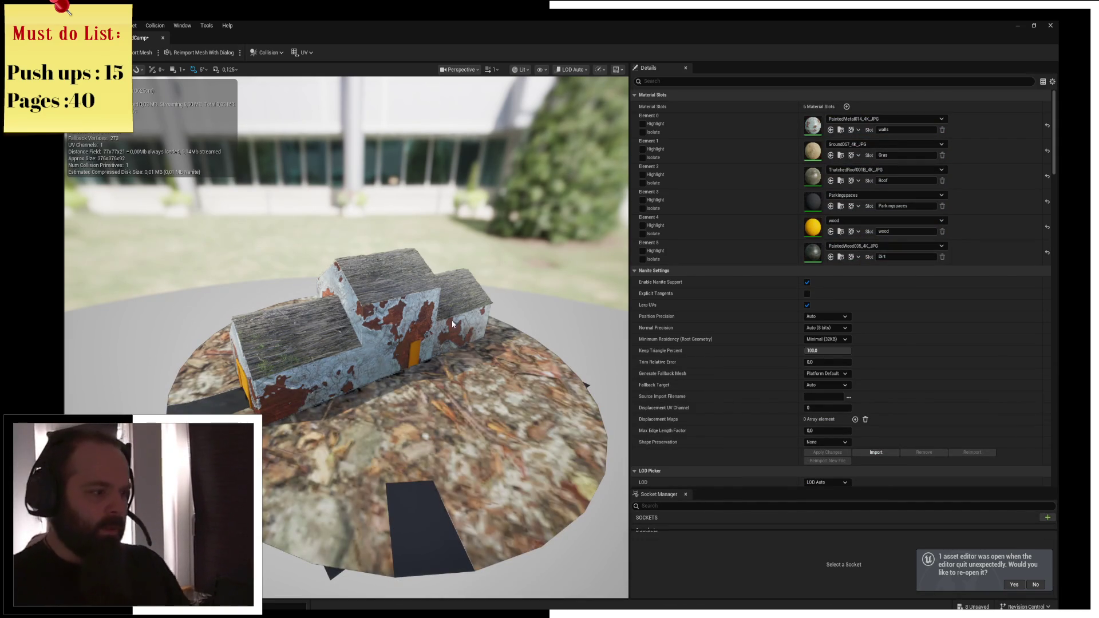
key(ctrl+space)
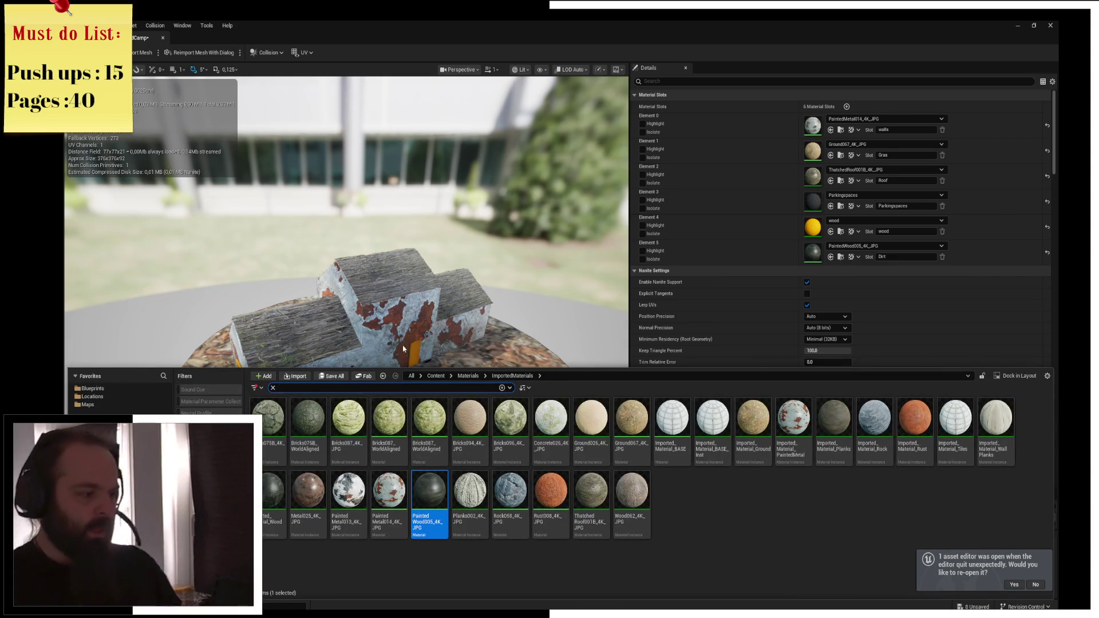
mouse_move(439, 351)
mouse_down()
mouse_move(372, 321)
mouse_move(433, 300)
mouse_up()
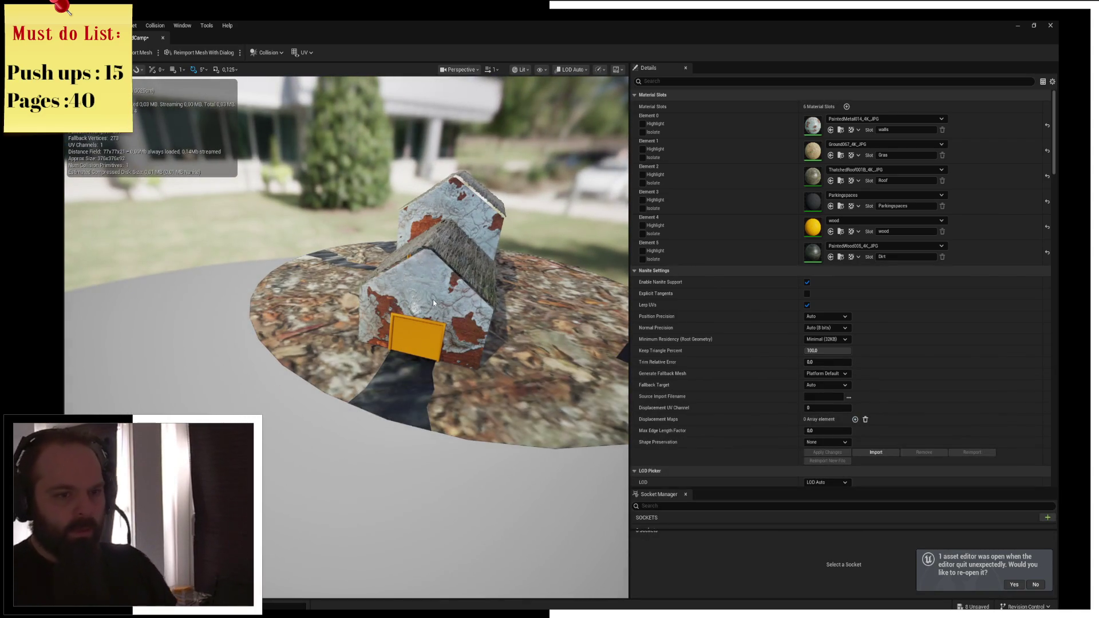
Assign Rock058 to the parking-spaces slot (Element 3) and carry Imported_Material_Planks toward the slots
key(ctrl+space)
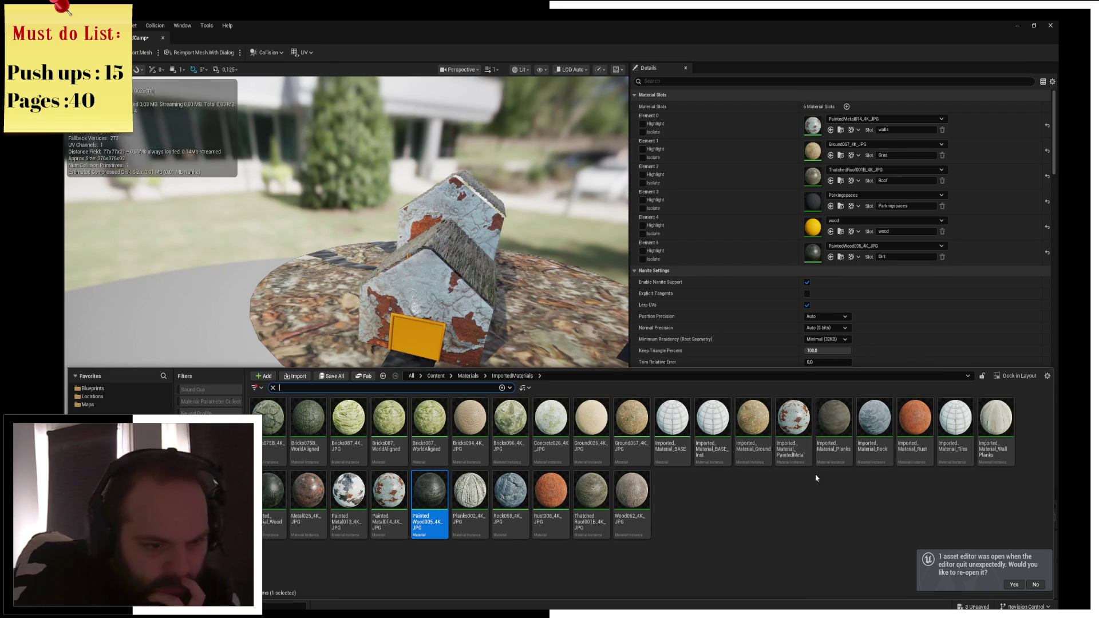
drag(494, 513, 794, 276)
drag(807, 204, 807, 204)
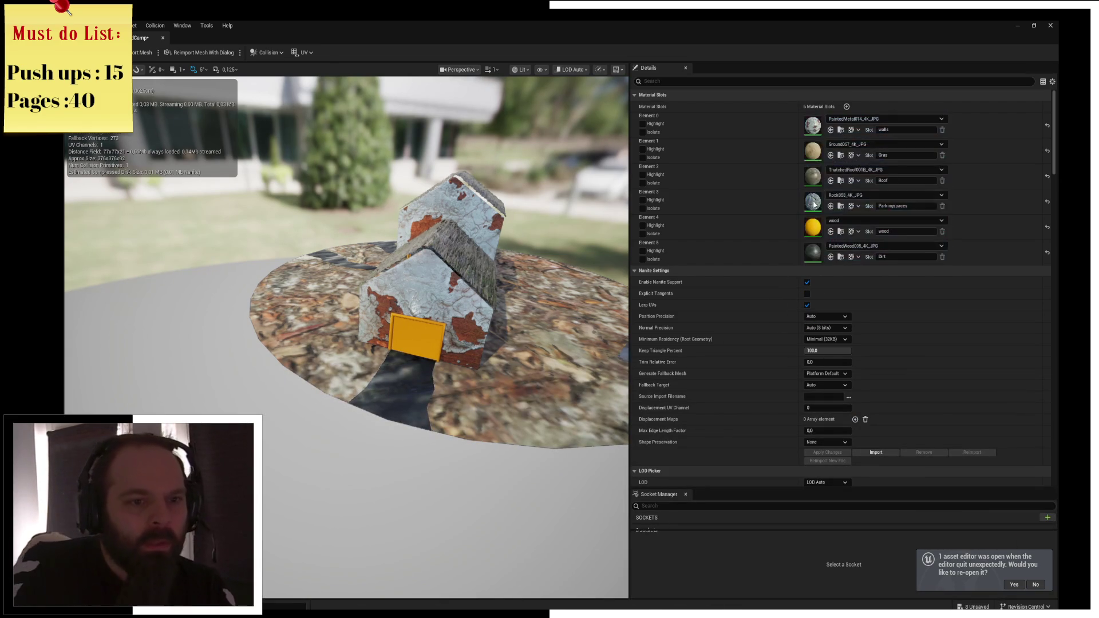
mouse_move(518, 303)
mouse_down()
mouse_move(410, 299)
mouse_move(443, 292)
mouse_move(534, 315)
mouse_up()
key(ctrl+space)
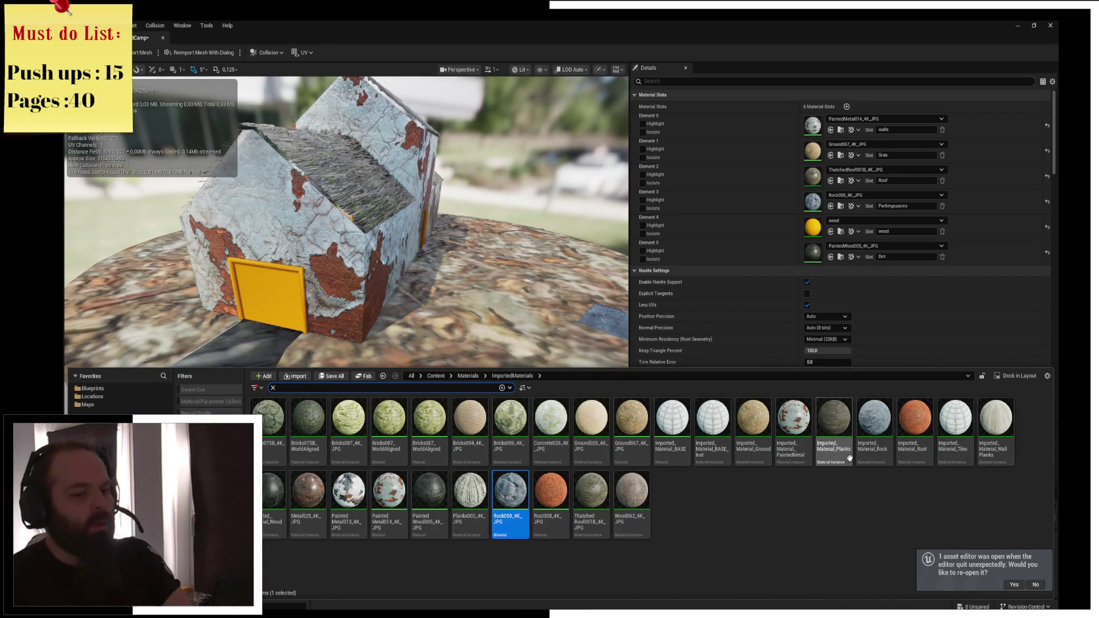
mouse_move(826, 451)
mouse_move(826, 451)
mouse_down()
mouse_move(826, 264)
mouse_move(813, 229)
mouse_up()
Apply Imported_Material_Planks to the wood slot and view the house from several angles
mouse_move(521, 315)
mouse_down()
mouse_move(441, 323)
mouse_move(491, 404)
mouse_up()
key(ctrl+space)
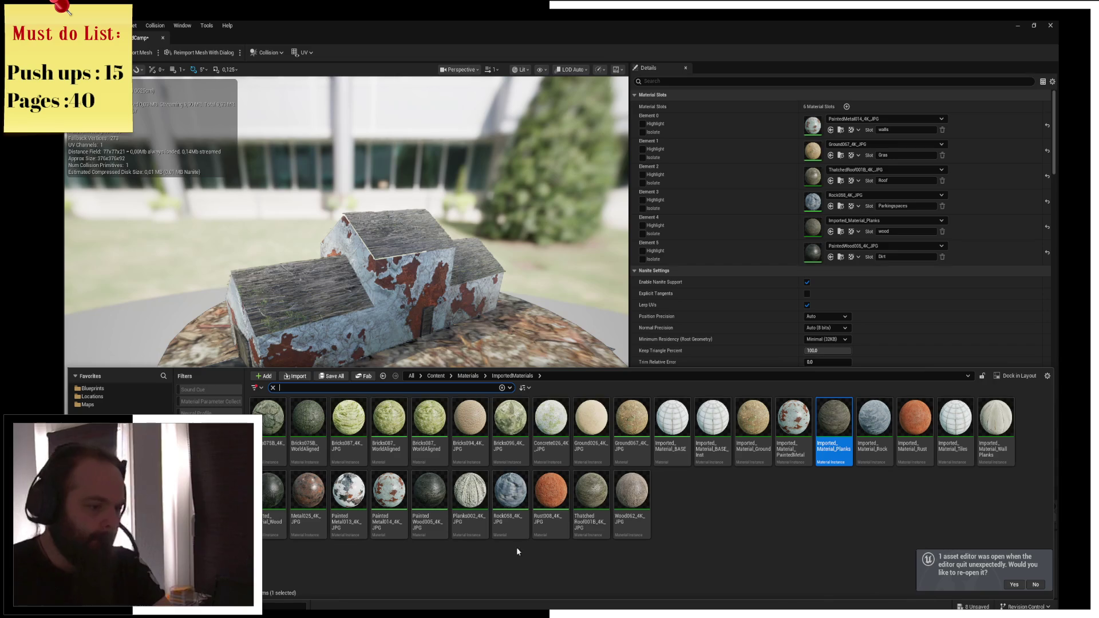
drag(486, 351, 412, 349)
key(ctrl+space)
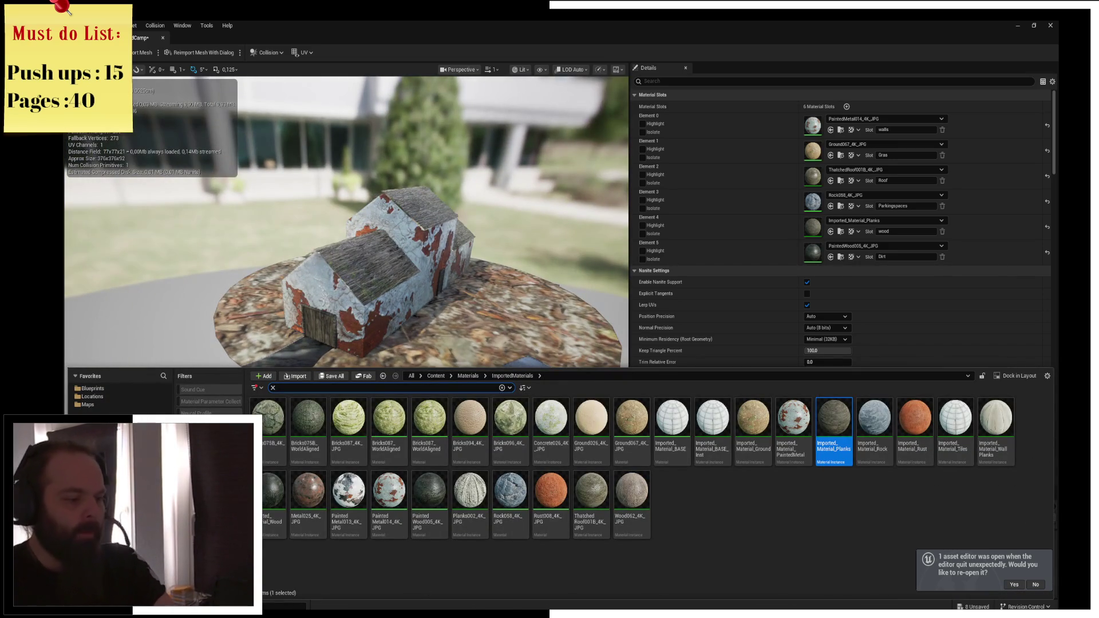
mouse_move(429, 298)
mouse_down()
mouse_move(338, 304)
mouse_move(263, 283)
mouse_move(430, 299)
mouse_up()
key(ctrl+space)
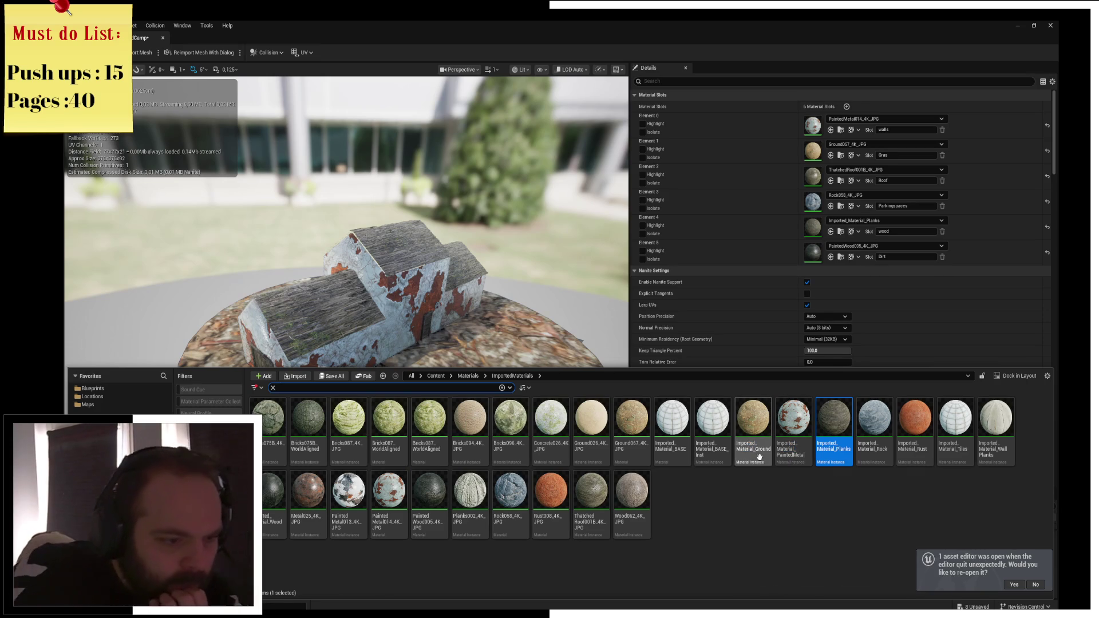
Assign Ground067_4K_JPG to the Grass slot (Element 1)
drag(628, 438, 734, 343)
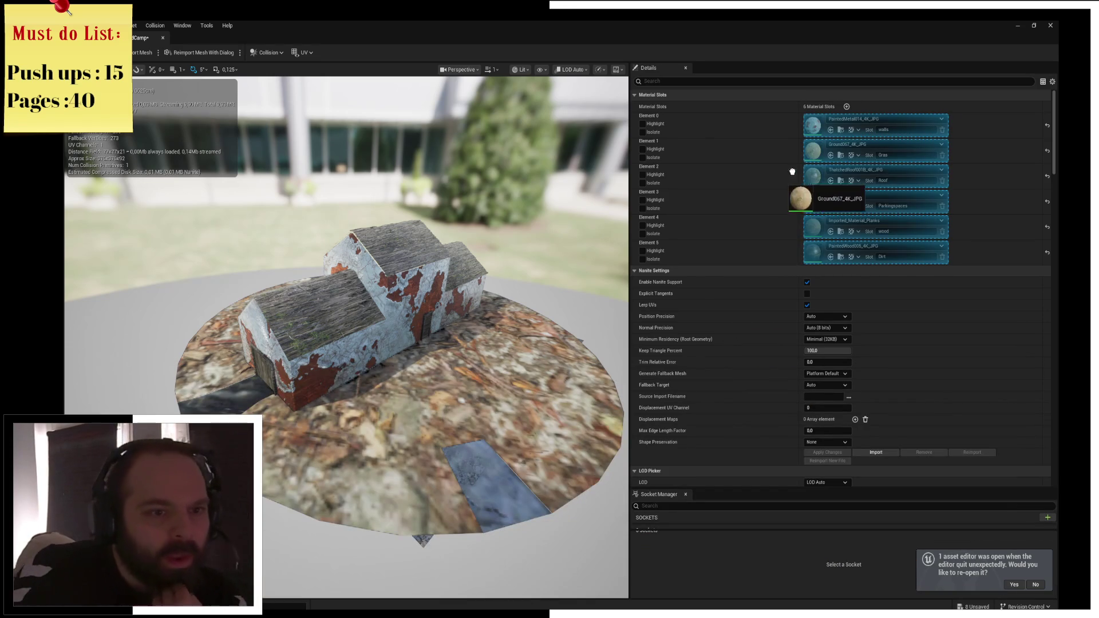
drag(811, 149, 811, 150)
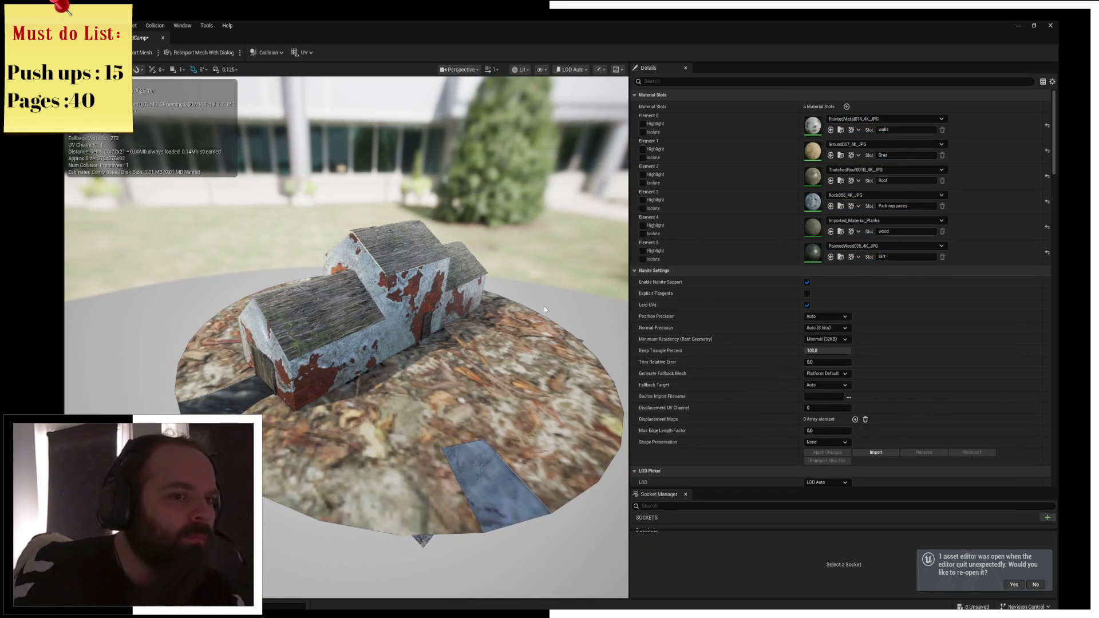
key(ctrl+space)
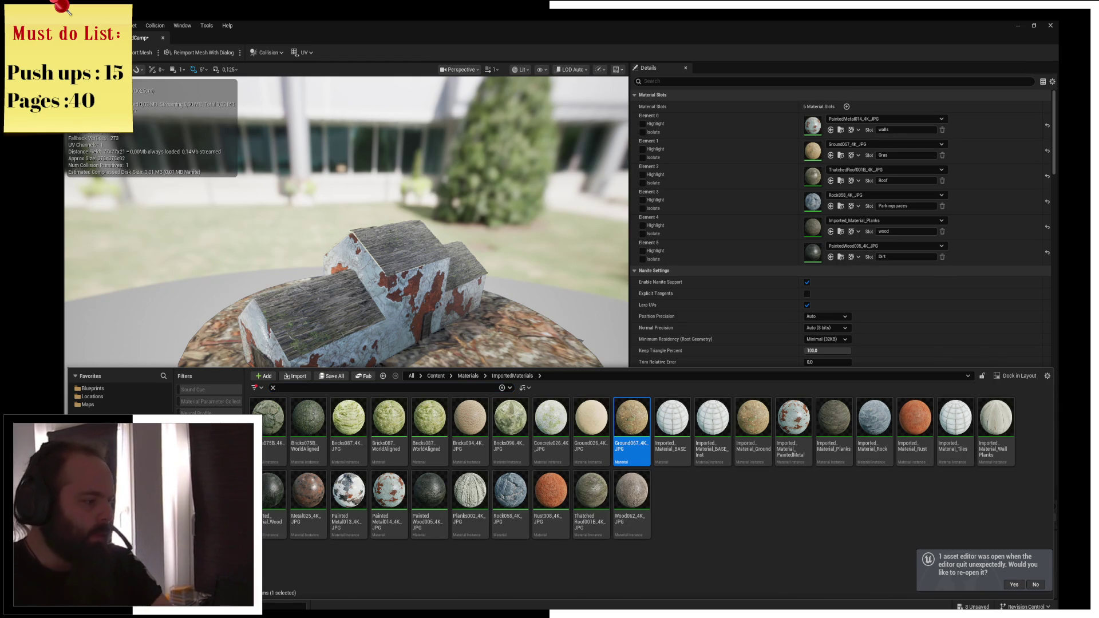
From the Content root, try boulder_a on the Grass slot, then replace it with boulder_b
click(435, 375)
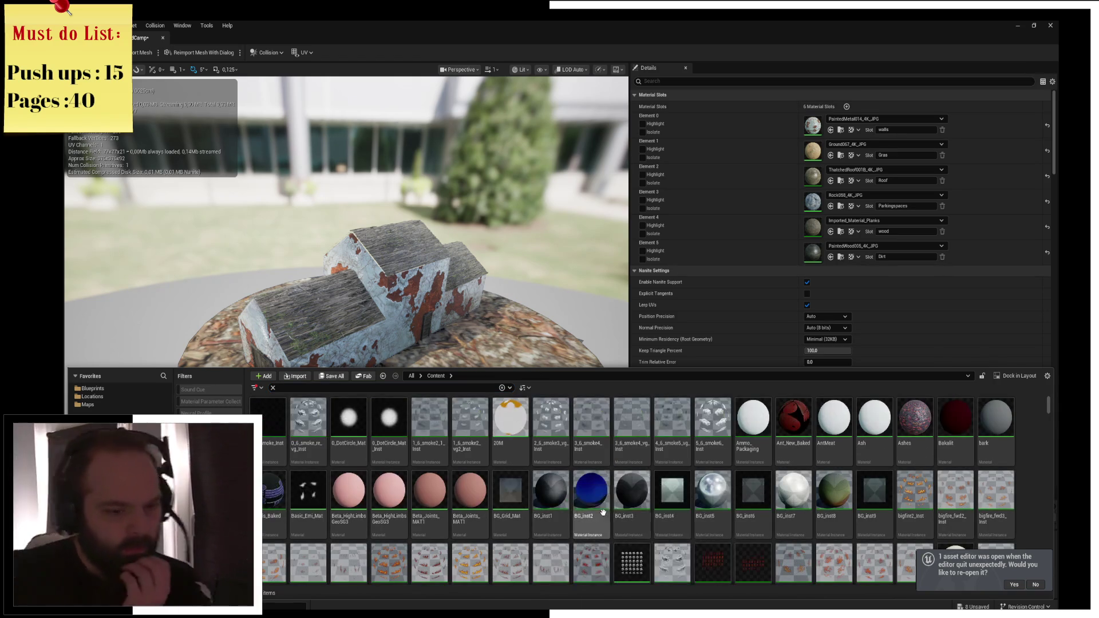
scroll(571, 486, down, 2)
scroll(571, 486, down, 1)
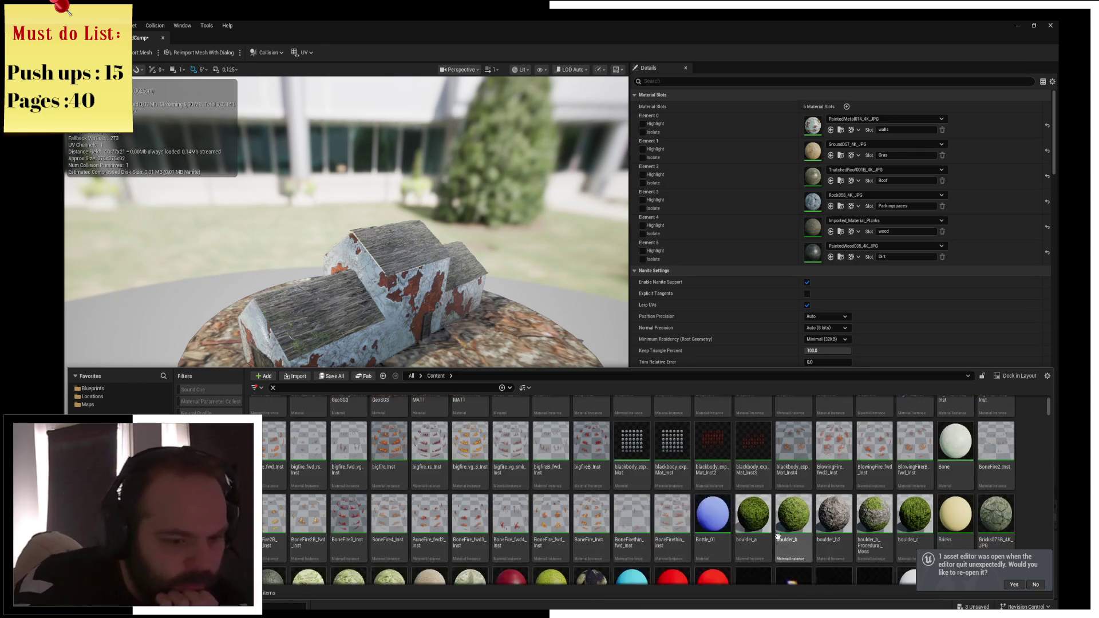
drag(746, 539, 743, 138)
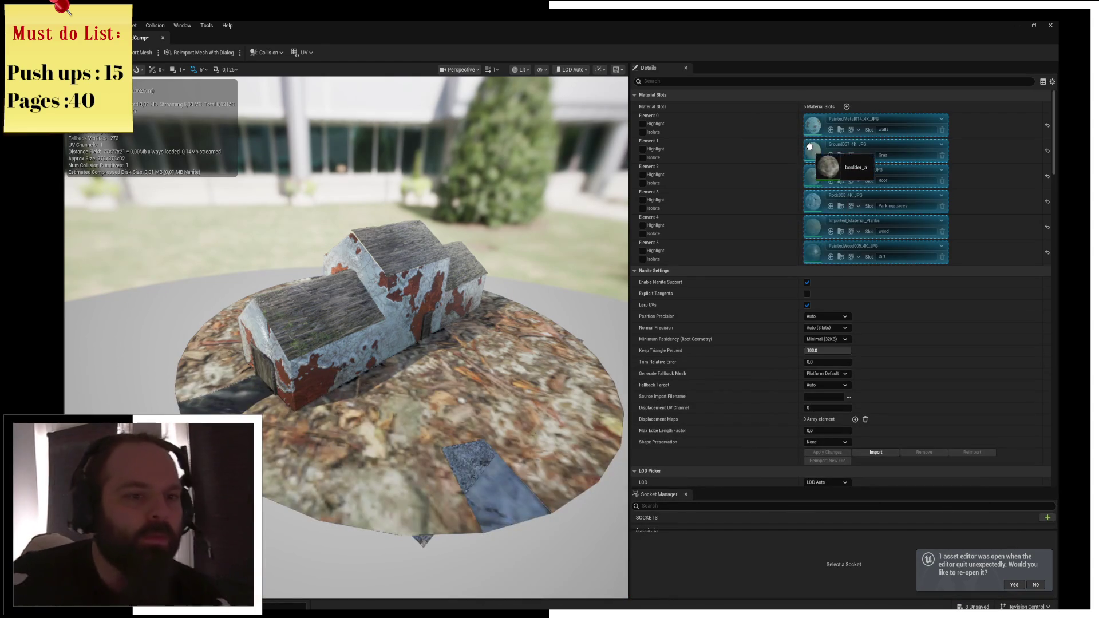
drag(810, 148, 809, 147)
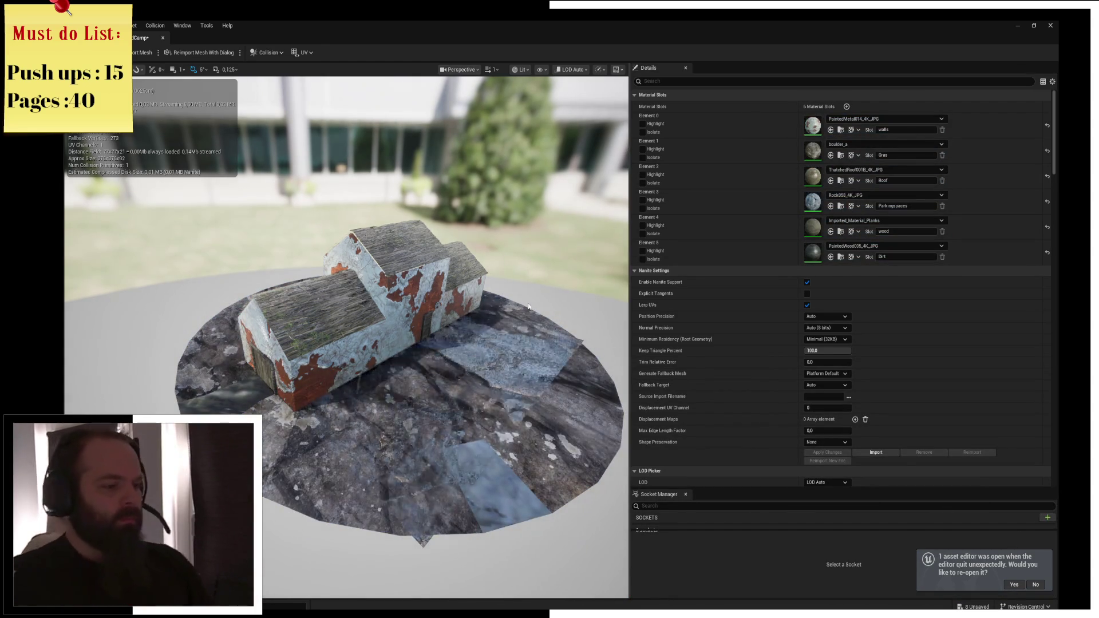
key(ctrl+space)
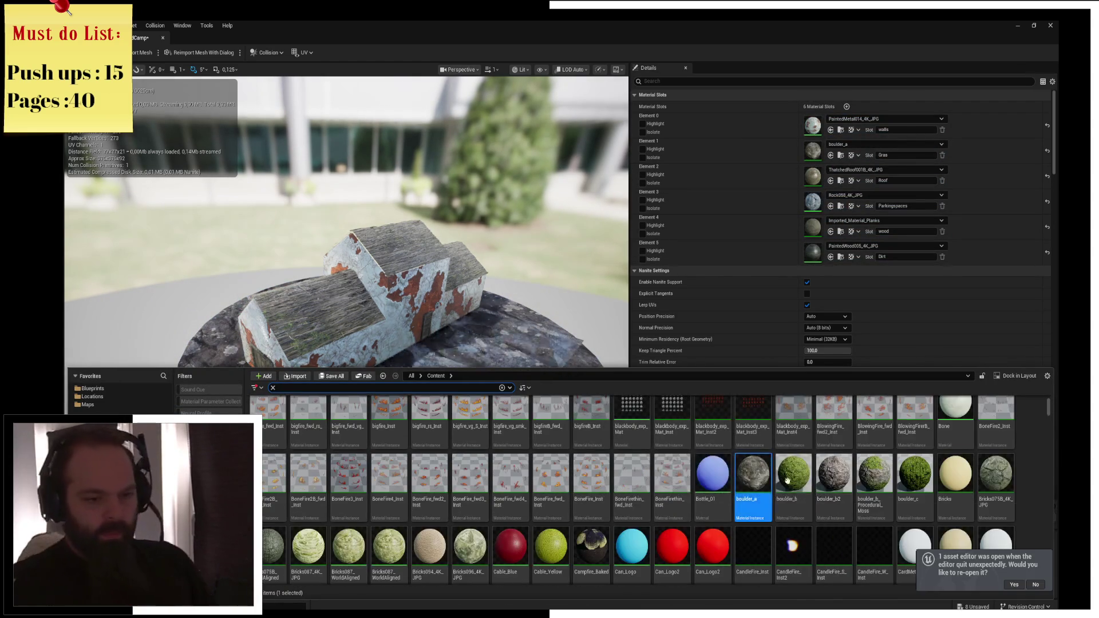
drag(794, 514, 817, 263)
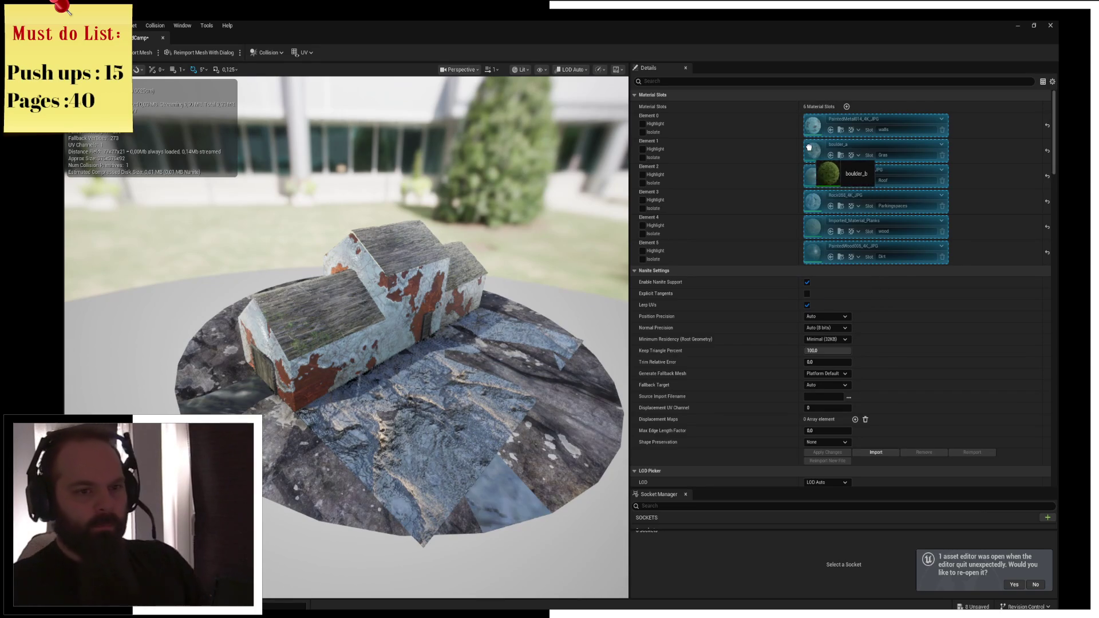
drag(809, 150, 810, 151)
drag(599, 303, 492, 303)
Put Bricks075B_4K_JPG on the Parkingspaces slot (Element 3)
key(ctrl+space)
scroll(600, 502, down, 2)
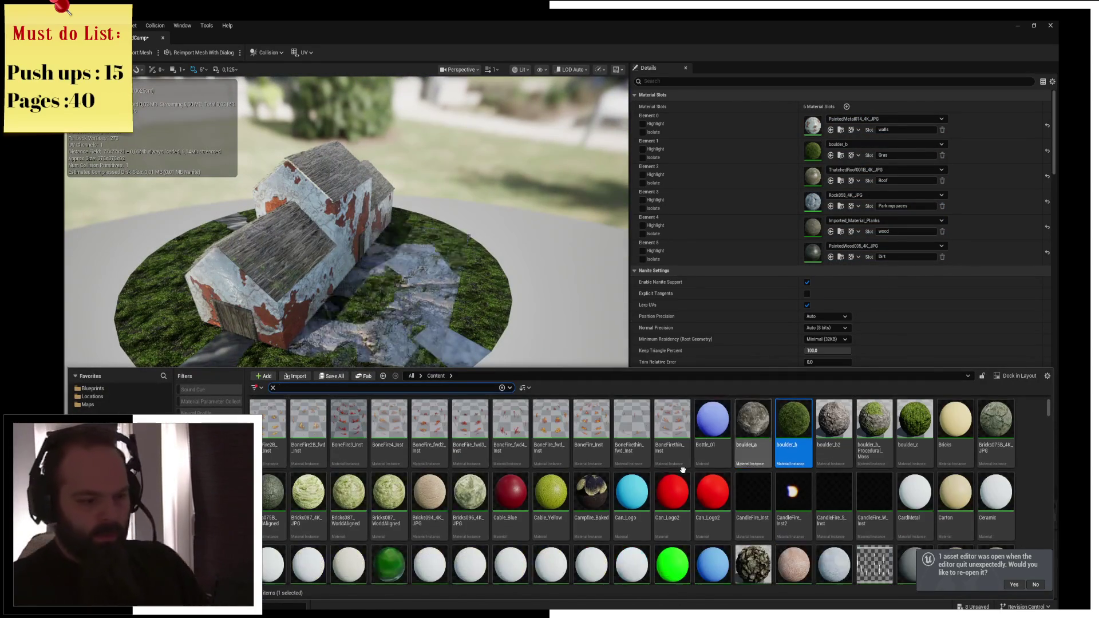
drag(999, 455, 779, 336)
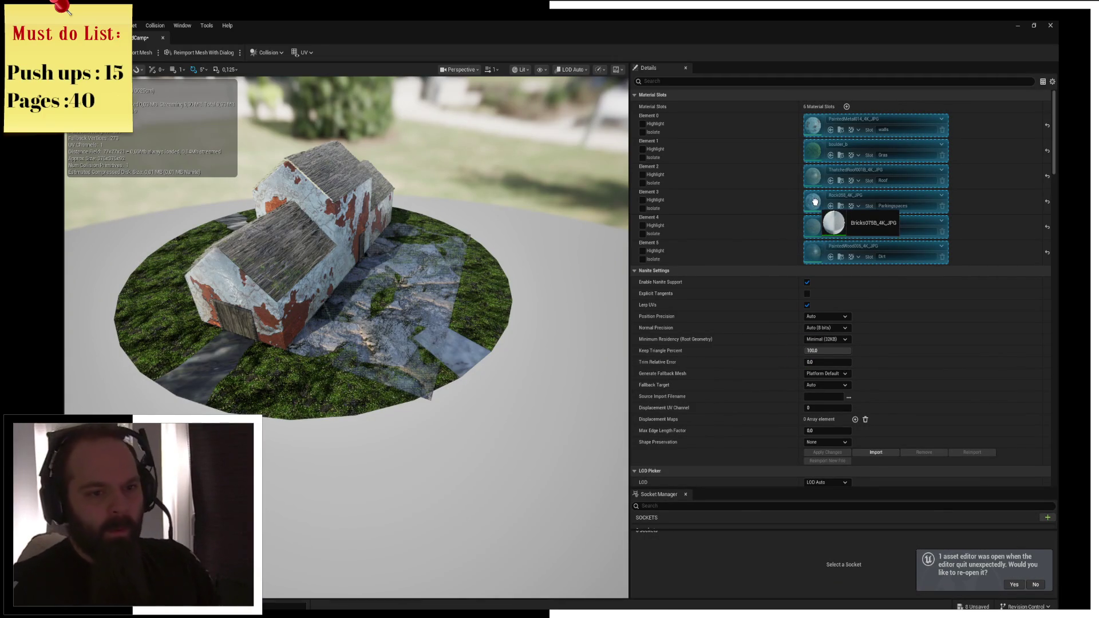
drag(815, 201, 816, 202)
Swap the Parkingspaces slot to Bricks075B_WorldAligned for world-aligned cobblestones
scroll(507, 292, up, 8)
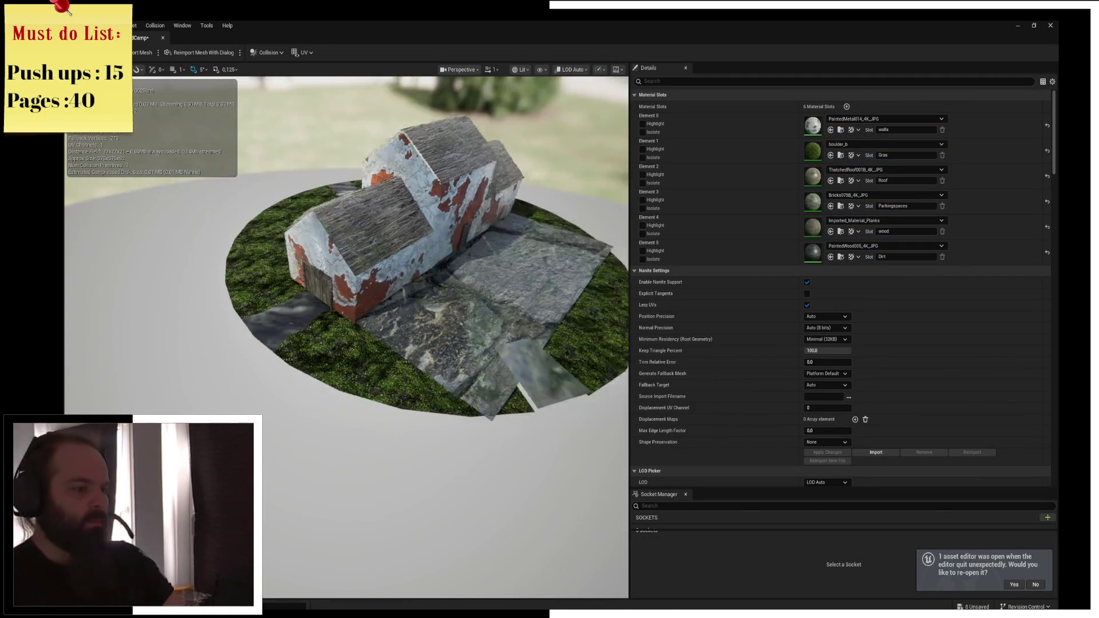
scroll(346, 338, up, 3)
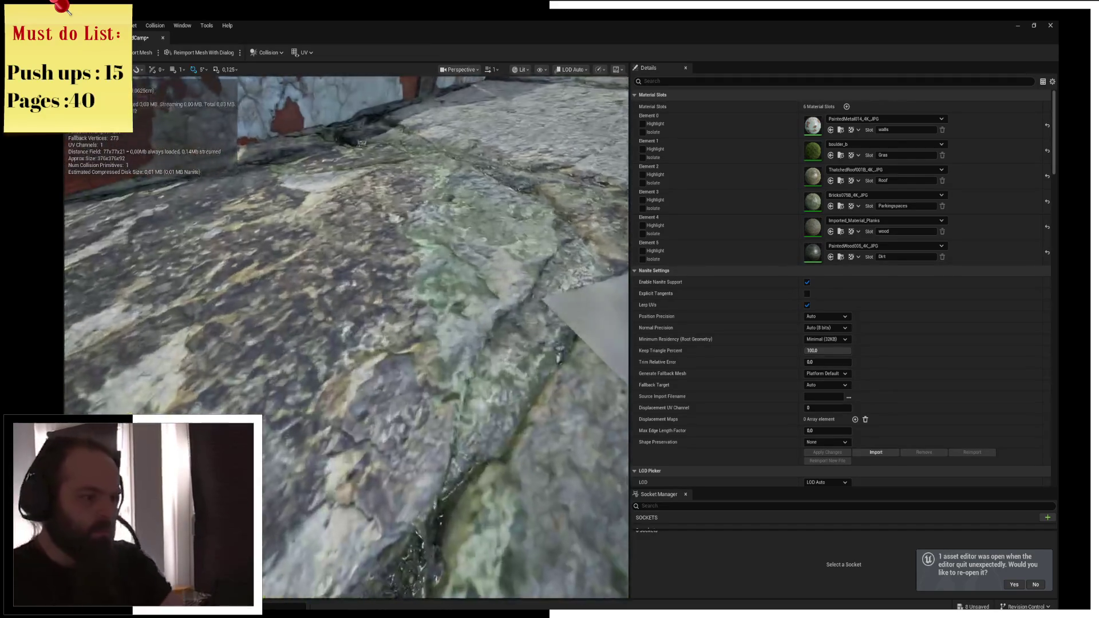
scroll(347, 338, down, 8)
scroll(346, 267, up, 3)
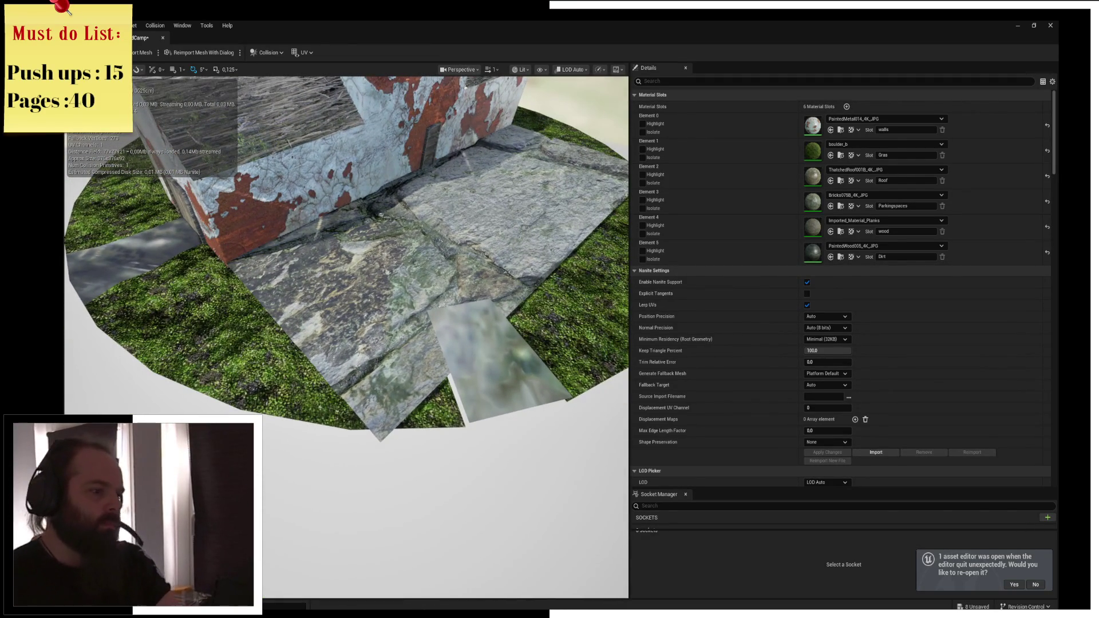
scroll(346, 266, down, 6)
key(ctrl+space)
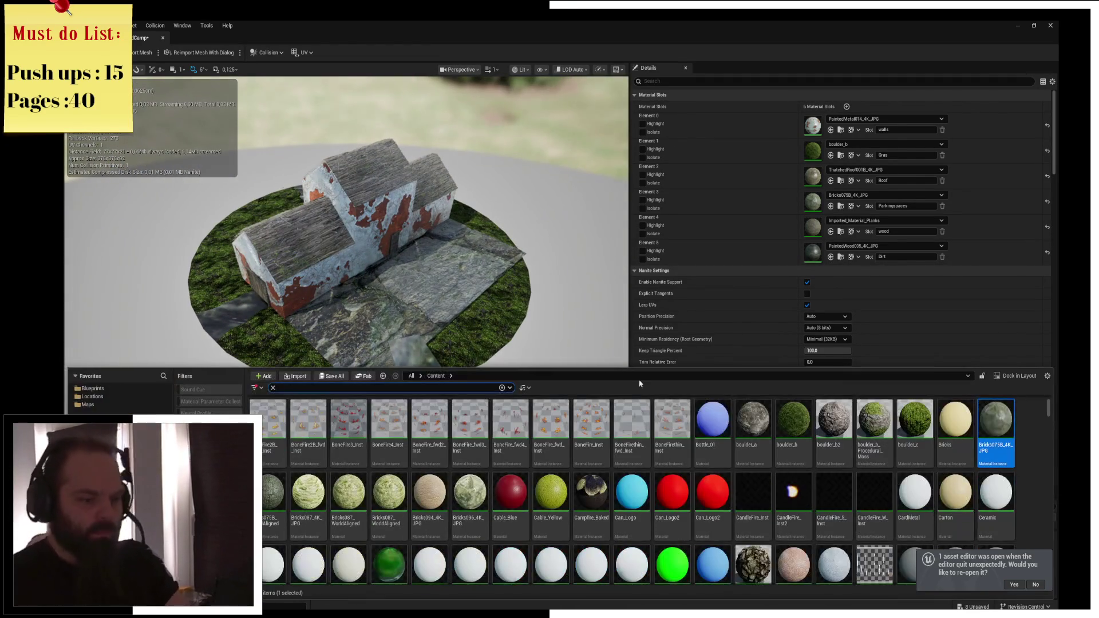
scroll(656, 482, down, 2)
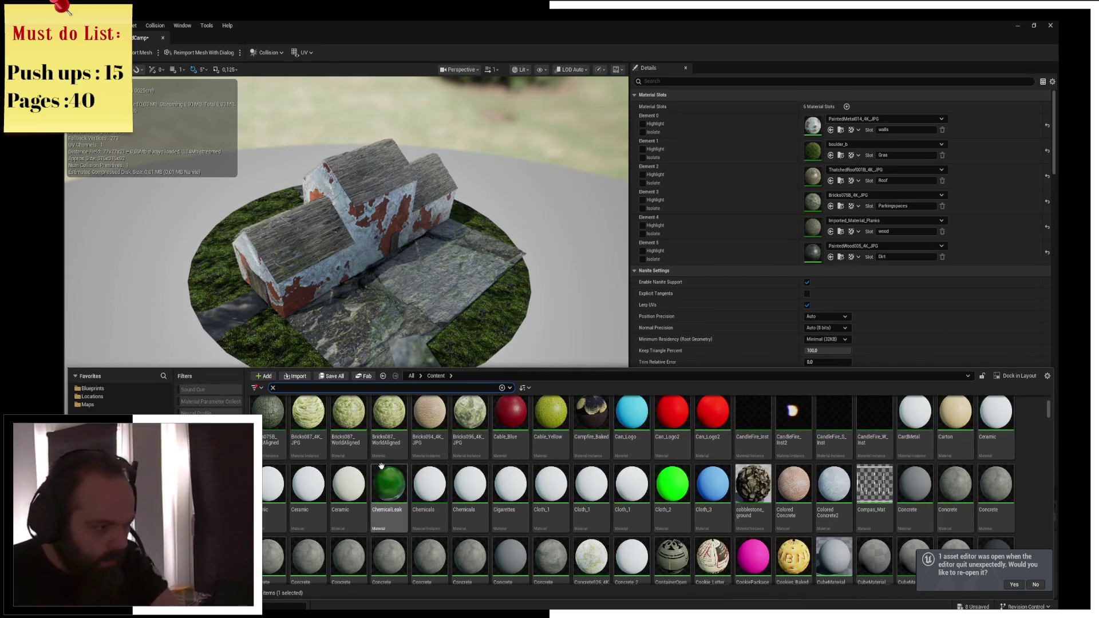
mouse_move(266, 439)
mouse_down()
mouse_move(452, 437)
mouse_move(738, 278)
mouse_up()
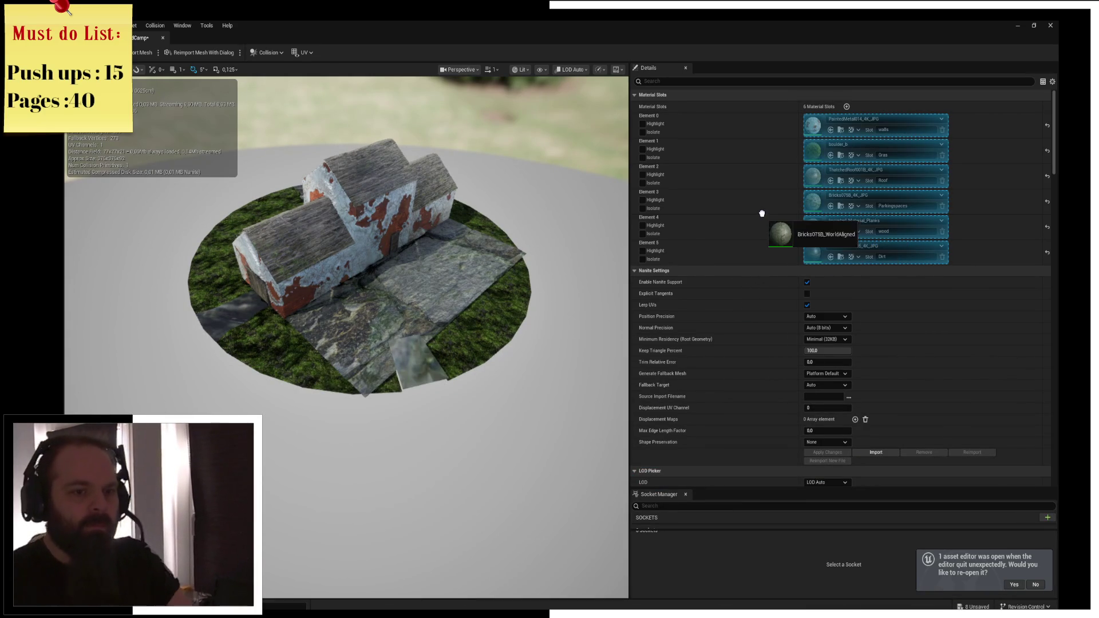
drag(809, 198, 810, 200)
mouse_move(464, 248)
mouse_down()
mouse_move(452, 252)
mouse_move(486, 241)
mouse_move(475, 243)
mouse_move(484, 223)
mouse_up()
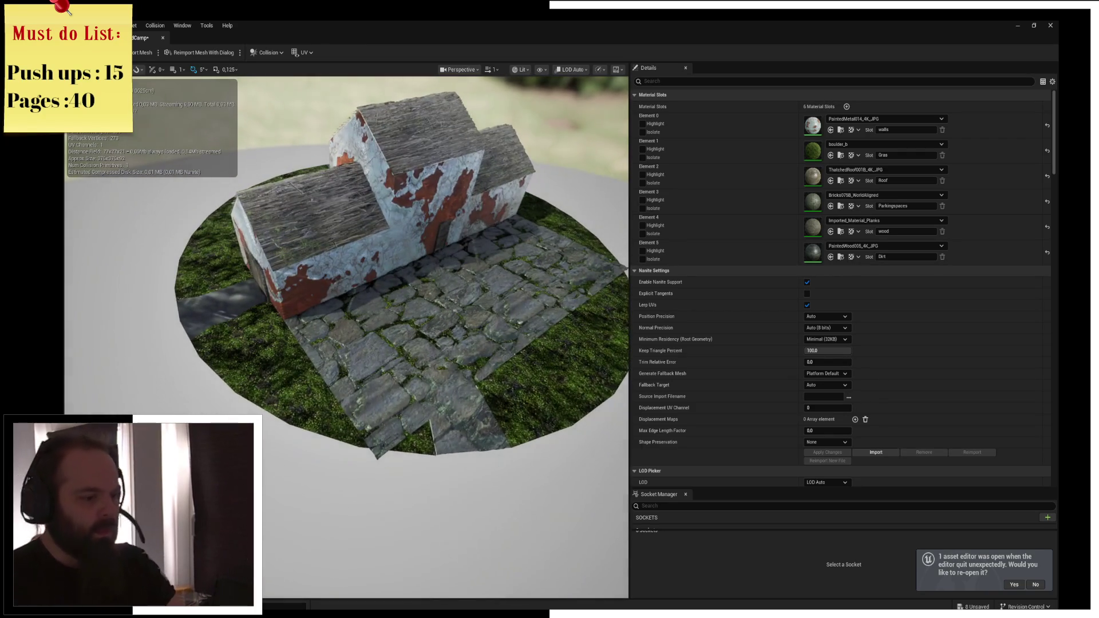
Drag grass_w_puddles_rocks from the Content Drawer onto the Dirt slot (Element 5)
key(ctrl+space)
scroll(710, 504, down, 1)
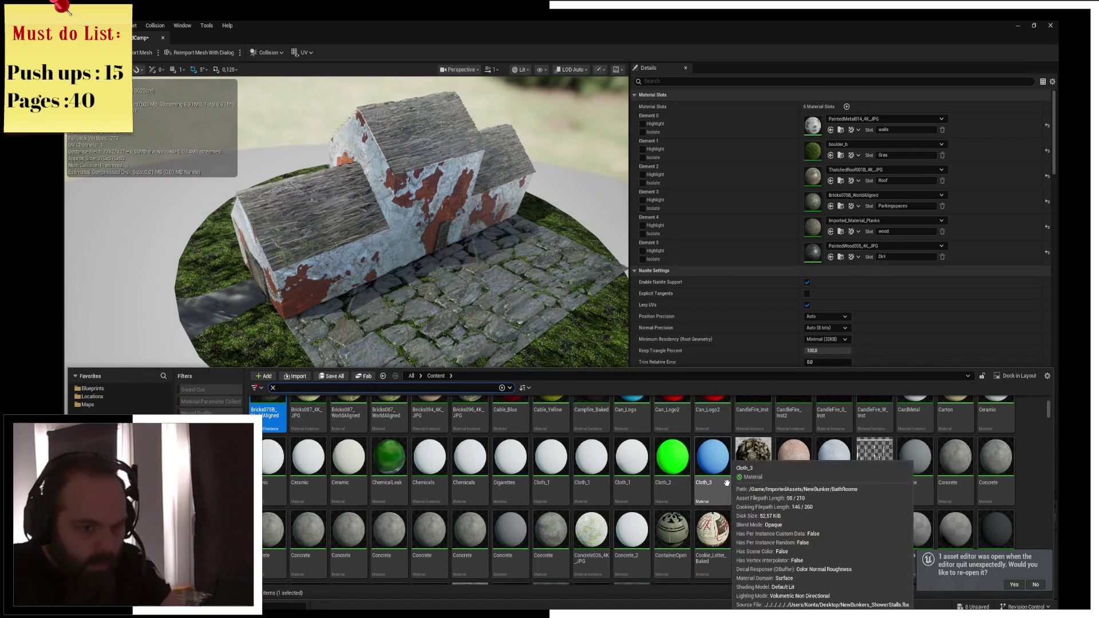
scroll(727, 483, down, 3)
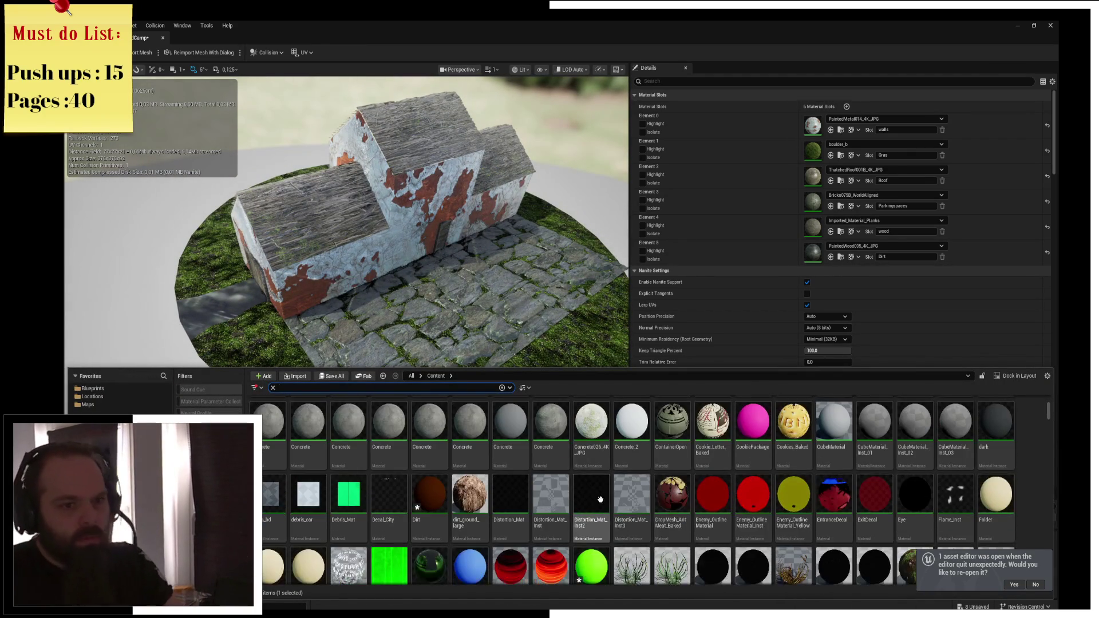
scroll(595, 504, down, 2)
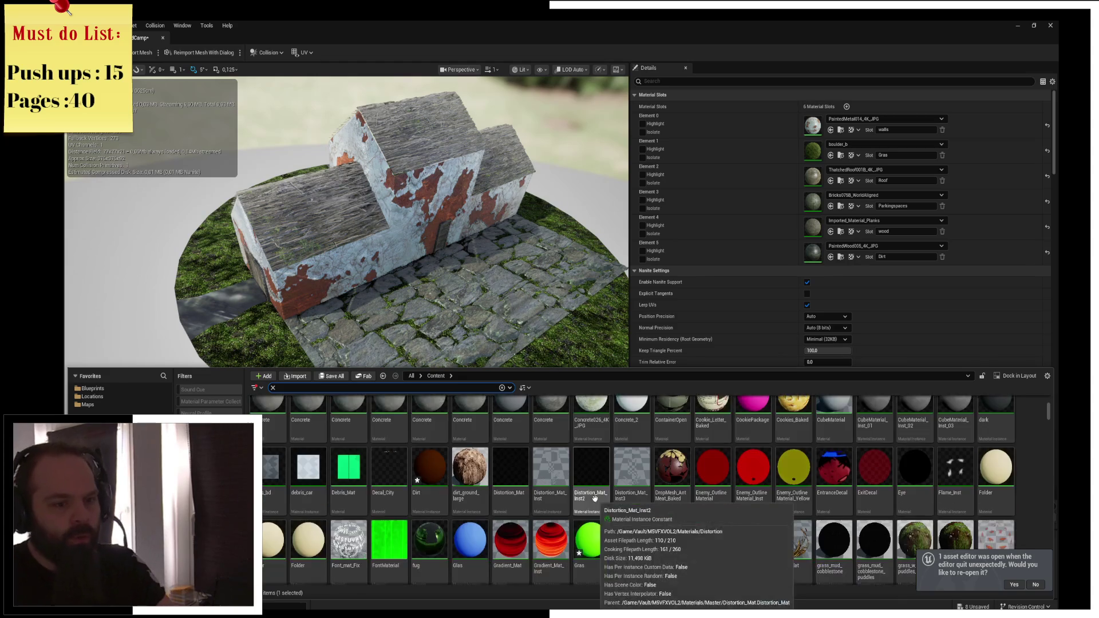
scroll(673, 499, up, 1)
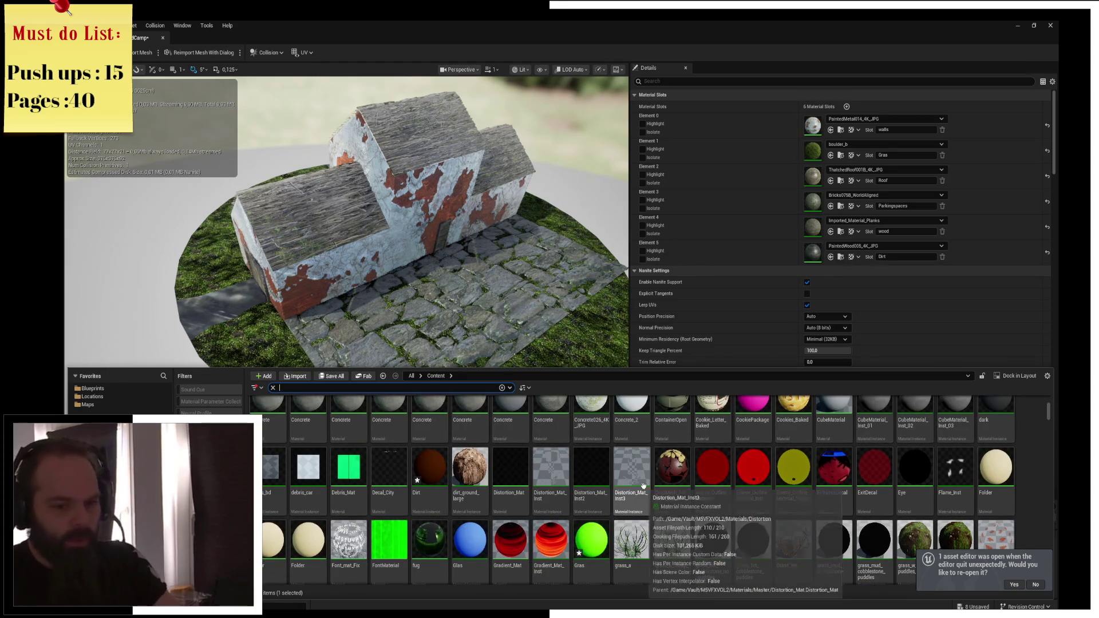
scroll(873, 490, down, 2)
drag(912, 518, 801, 292)
drag(809, 252, 810, 252)
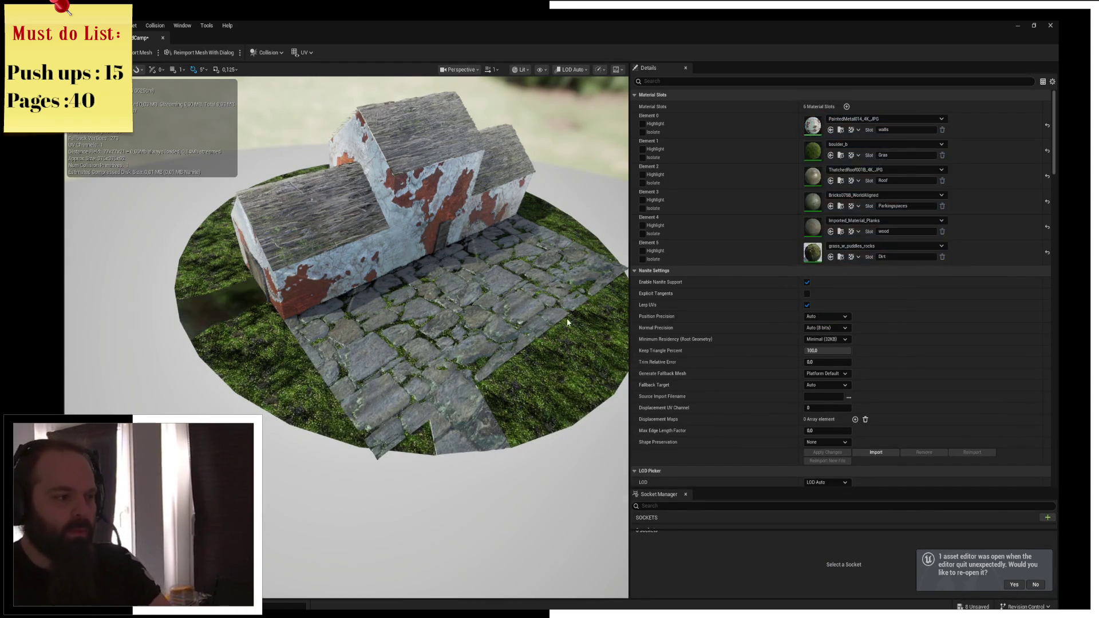
mouse_move(350, 333)
mouse_down()
mouse_move(453, 312)
mouse_move(452, 252)
mouse_move(452, 275)
mouse_move(372, 284)
mouse_move(504, 305)
mouse_up()
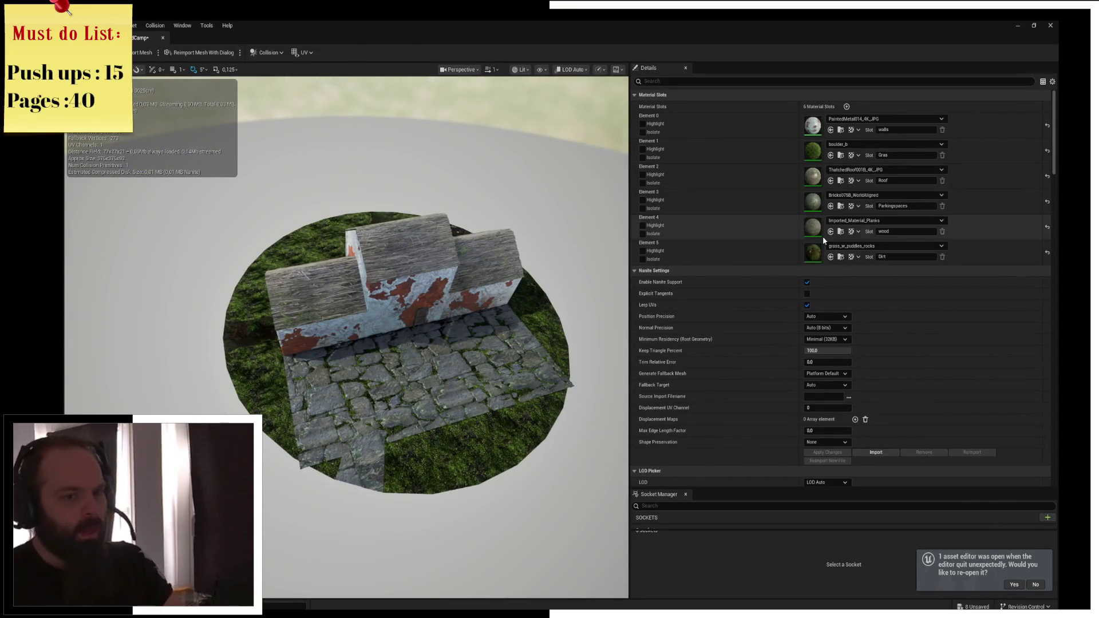
Pick MM_concrete from the Element 3 dropdown to replace the parking cobblestones
click(920, 198)
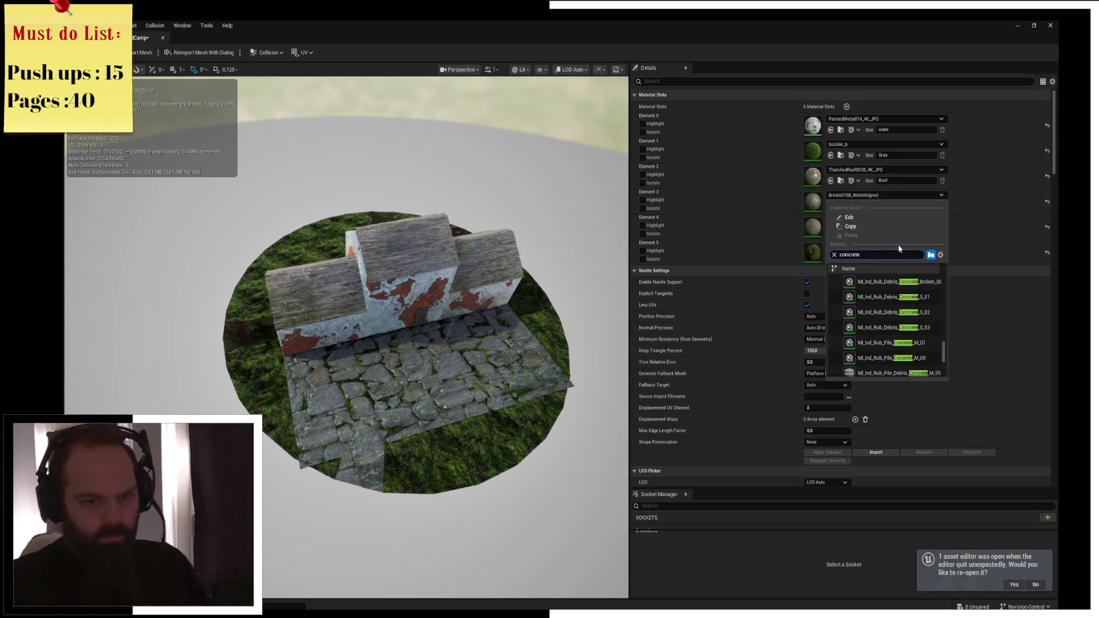
scroll(890, 344, down, 2)
scroll(910, 341, down, 3)
scroll(916, 350, down, 1)
click(913, 353)
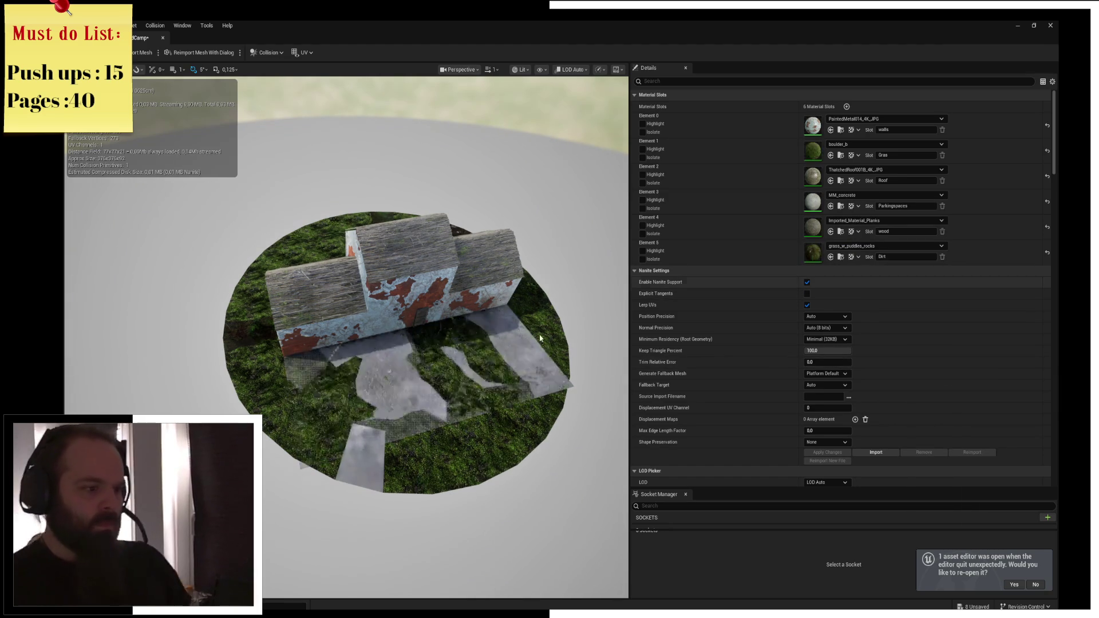
scroll(503, 377, up, 5)
drag(503, 377, 478, 373)
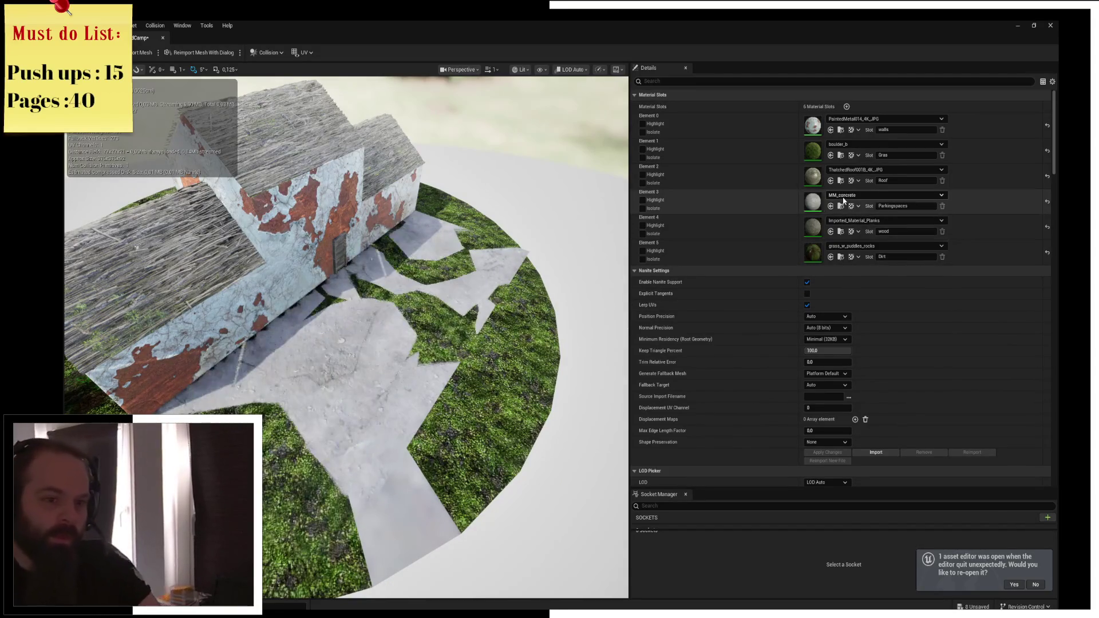
Search 'concrete' and try MI_Wall_Concrete_Stained_01 on the Parkingspaces slot
click(844, 196)
key(ctrl+space)
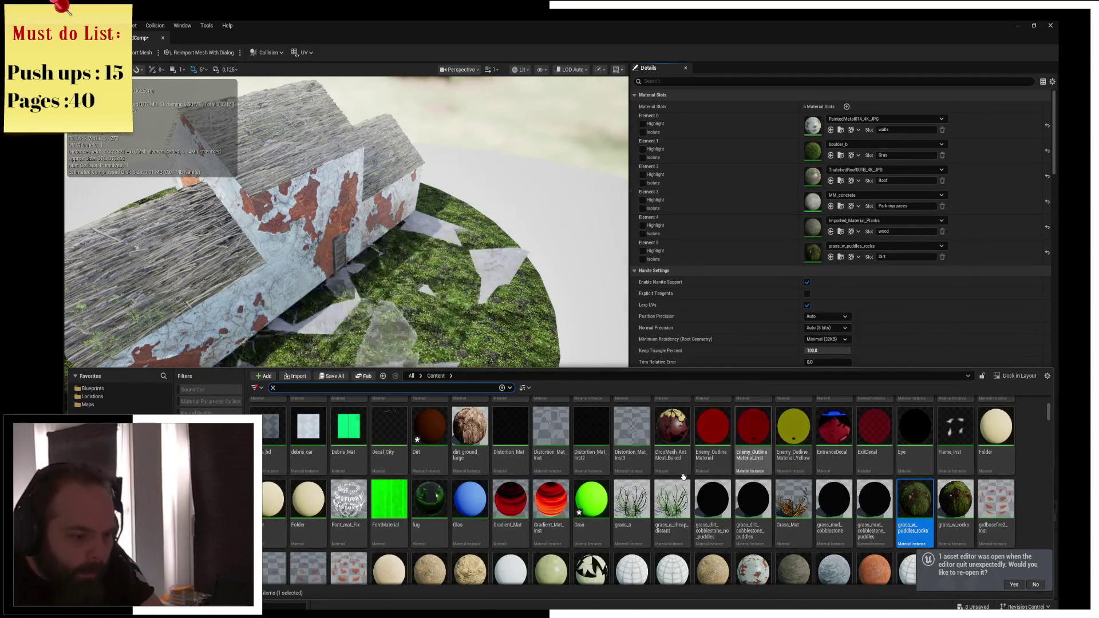
text(concrete)
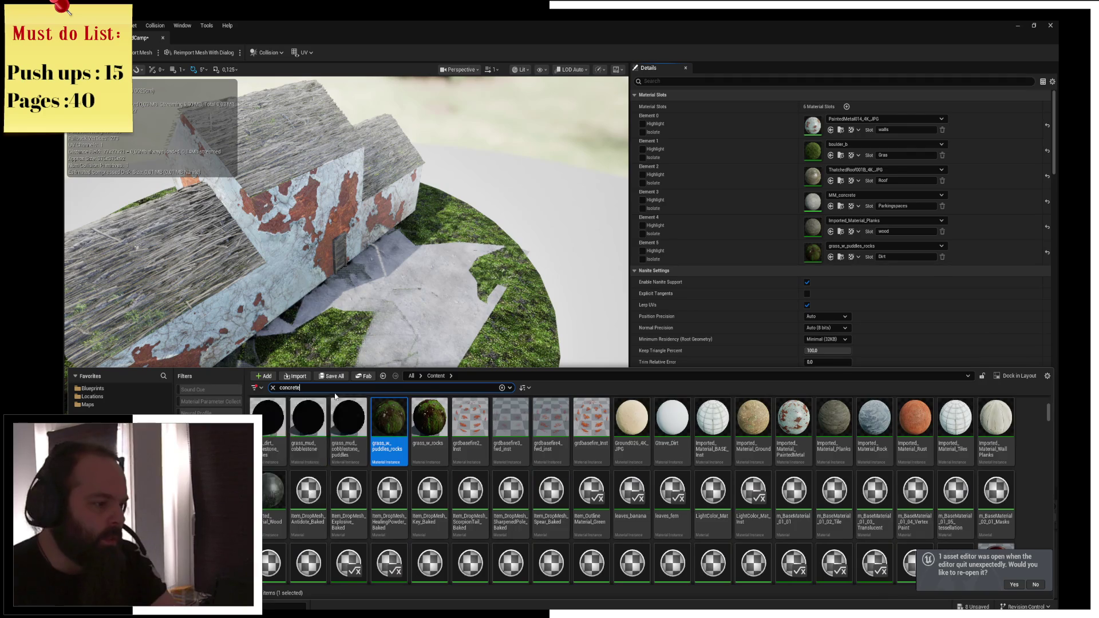
scroll(640, 515, down, 5)
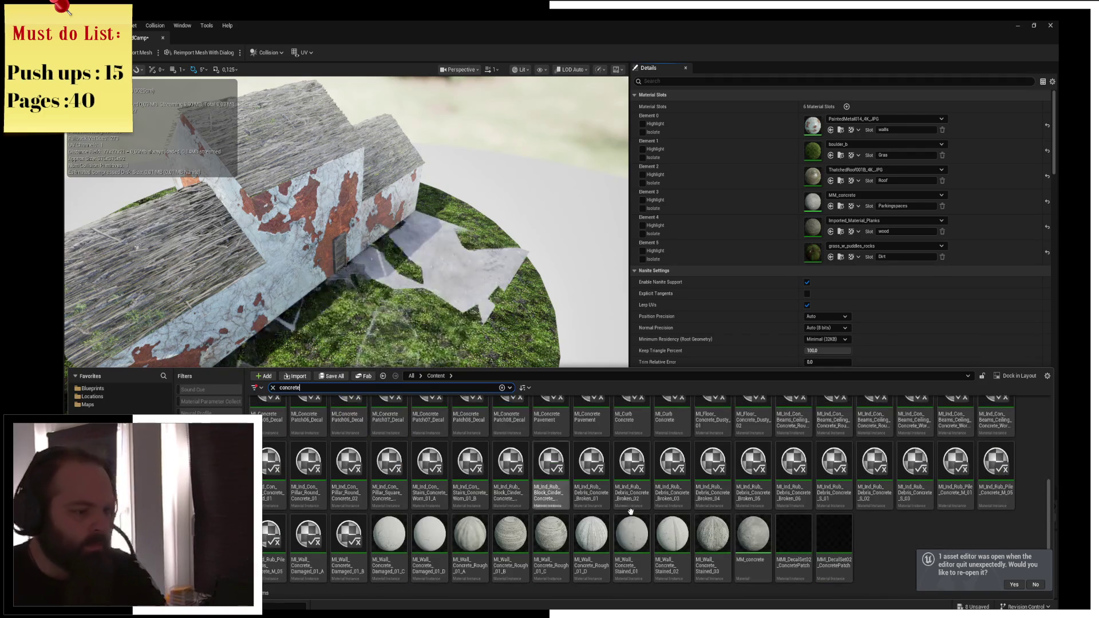
drag(640, 548, 691, 333)
drag(812, 203, 812, 203)
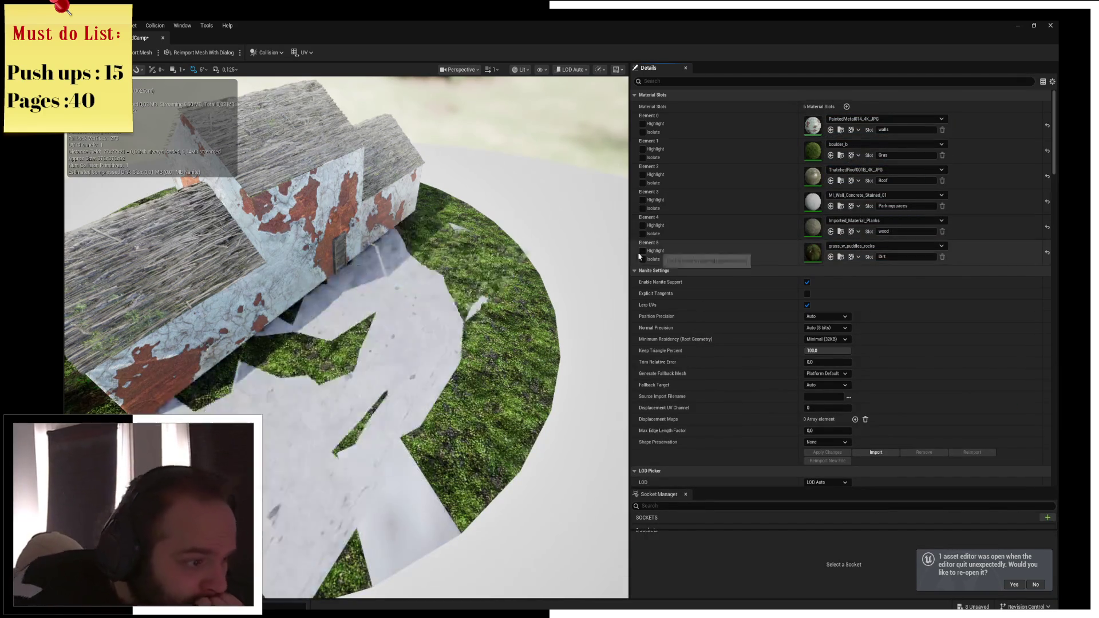
mouse_move(422, 319)
mouse_down()
mouse_move(373, 321)
mouse_move(423, 319)
mouse_up()
Replace it with MI_Floor_Concrete_Dusty_01 on the Parkingspaces slot
key(ctrl+space)
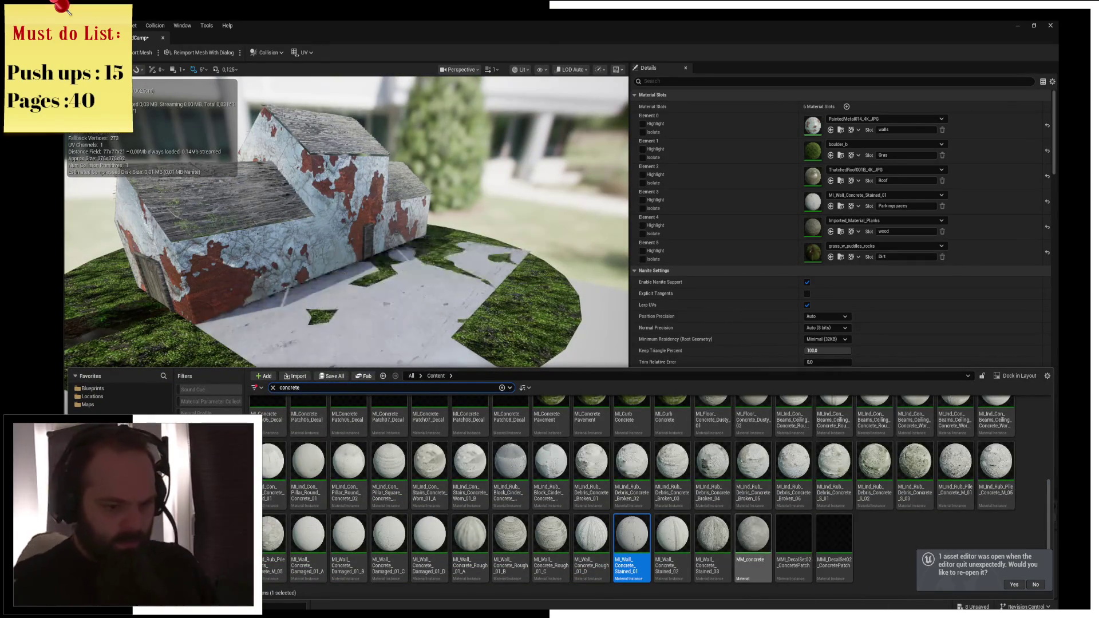
scroll(714, 482, up, 2)
drag(714, 482, 814, 202)
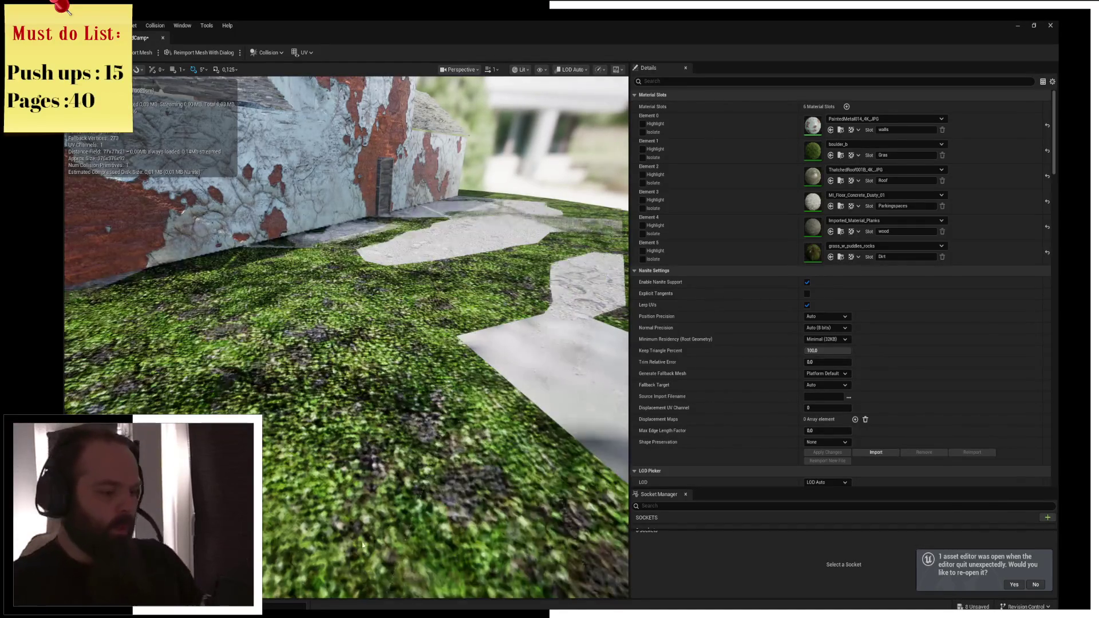
key(alt+Tab)
Select the connected parking-area faces of SandCamp and raise them slightly along Z
key(ctrl+Tab)
click(419, 221)
key(ctrl+Tab)
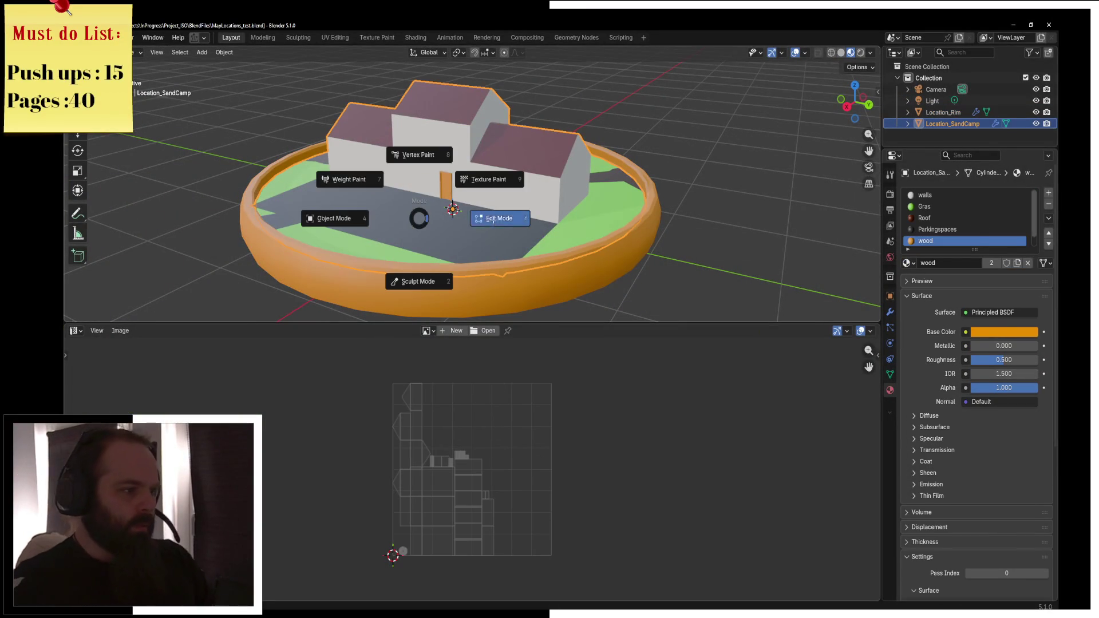
click(494, 223)
click(404, 229)
key(ctrl+l)
scroll(435, 235, up, 6)
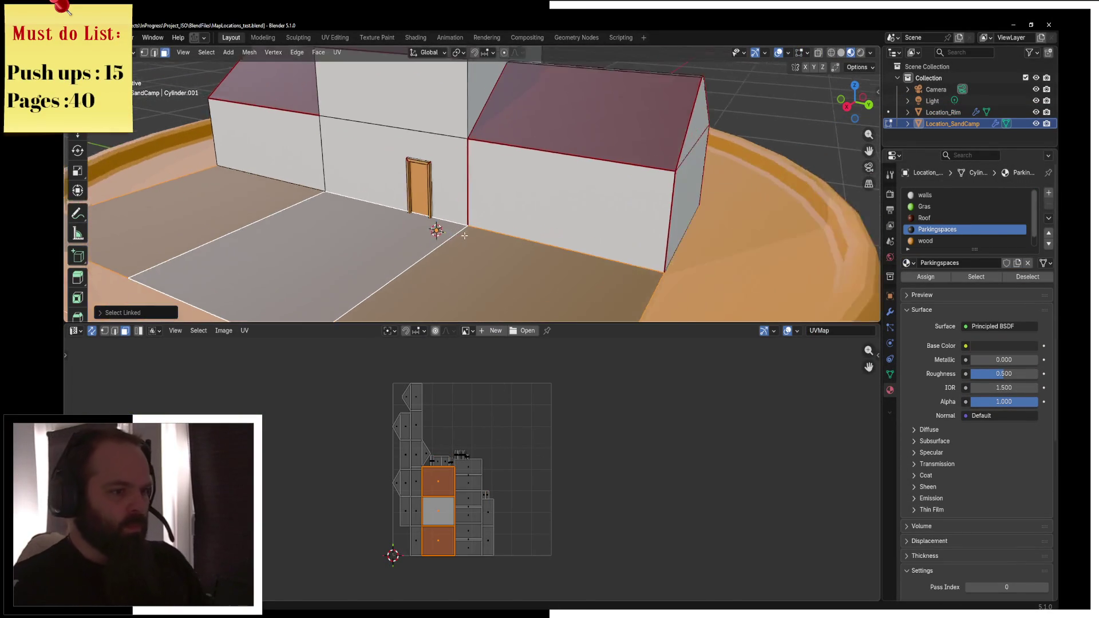
key(g)
key(z)
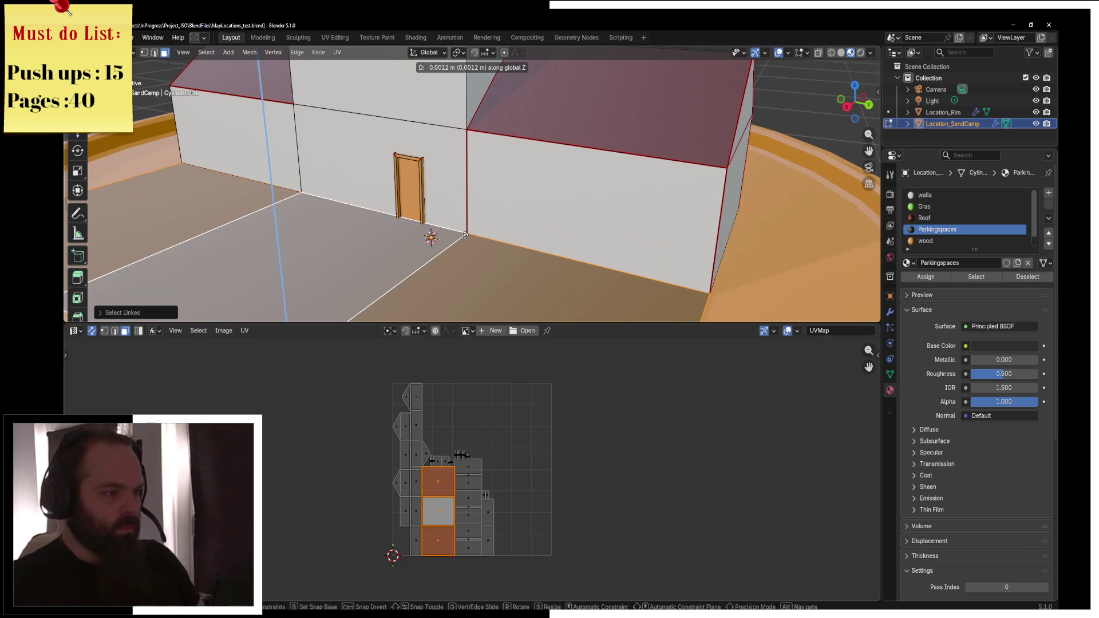
click(465, 234)
key(ctrl+Tab)
click(438, 228)
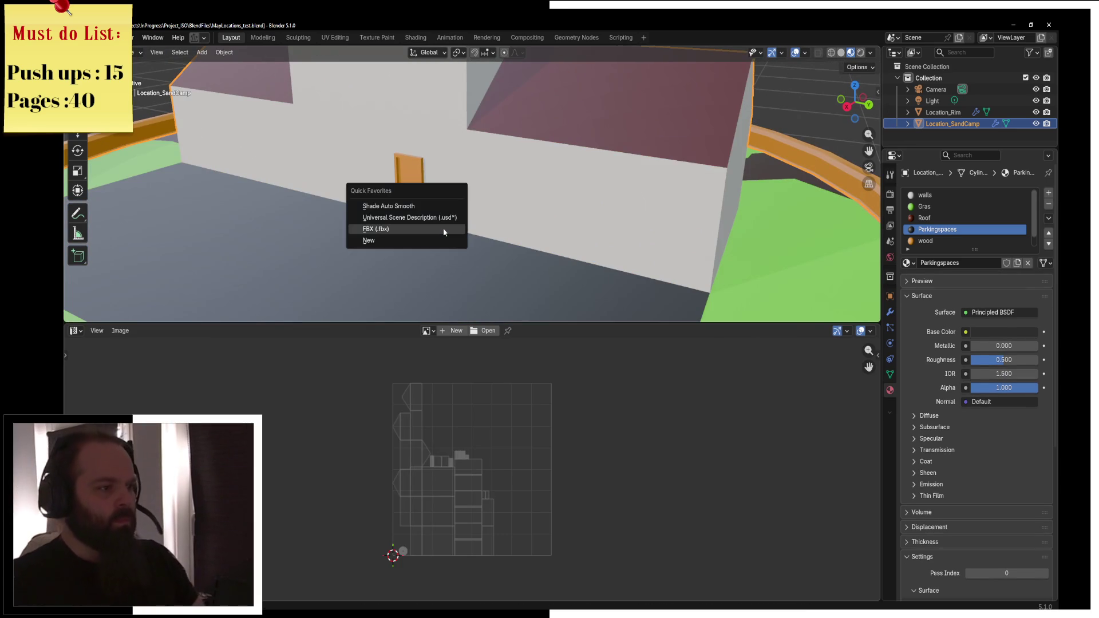
Select all objects and export them as FBX over MapLocations_Test01.fbx
key(ctrl+shift+s)
key(Return)
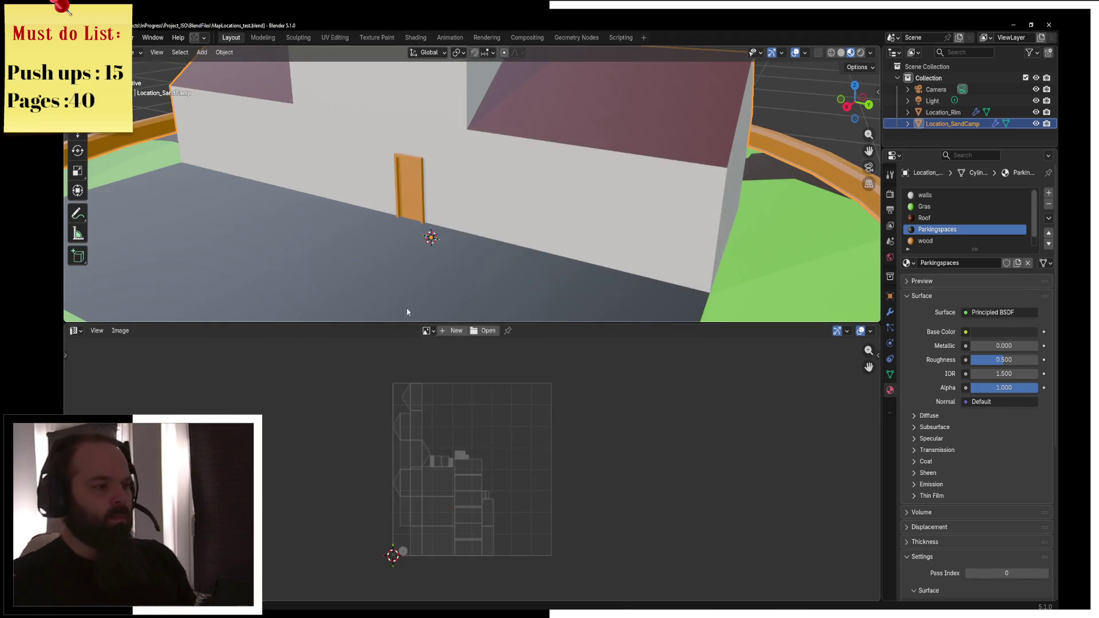
key(a)
key(q)
click(413, 246)
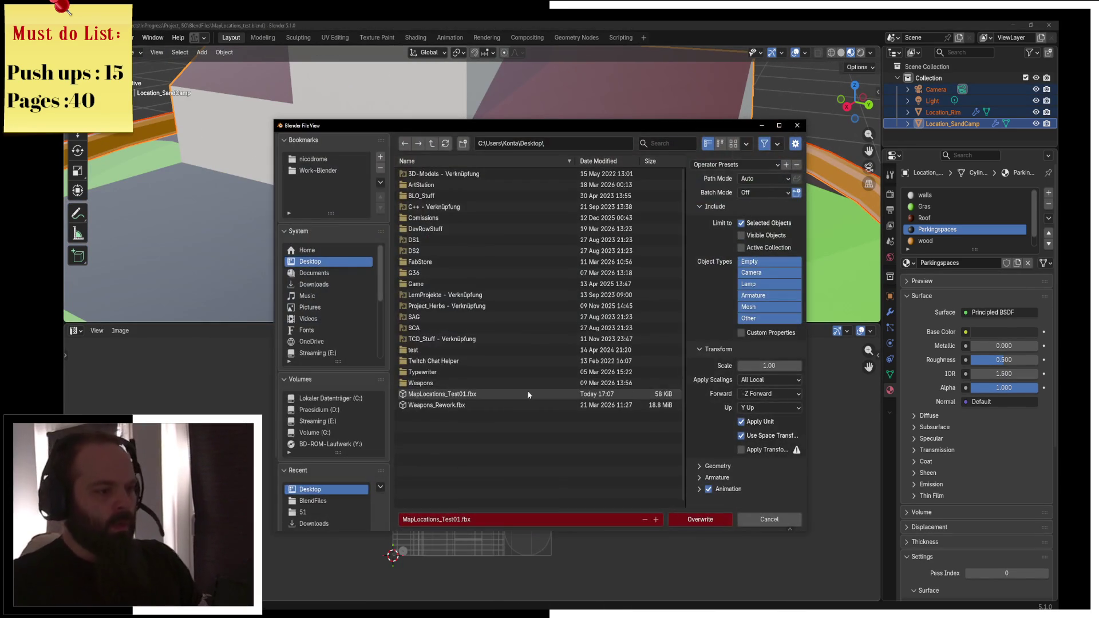
click(458, 395)
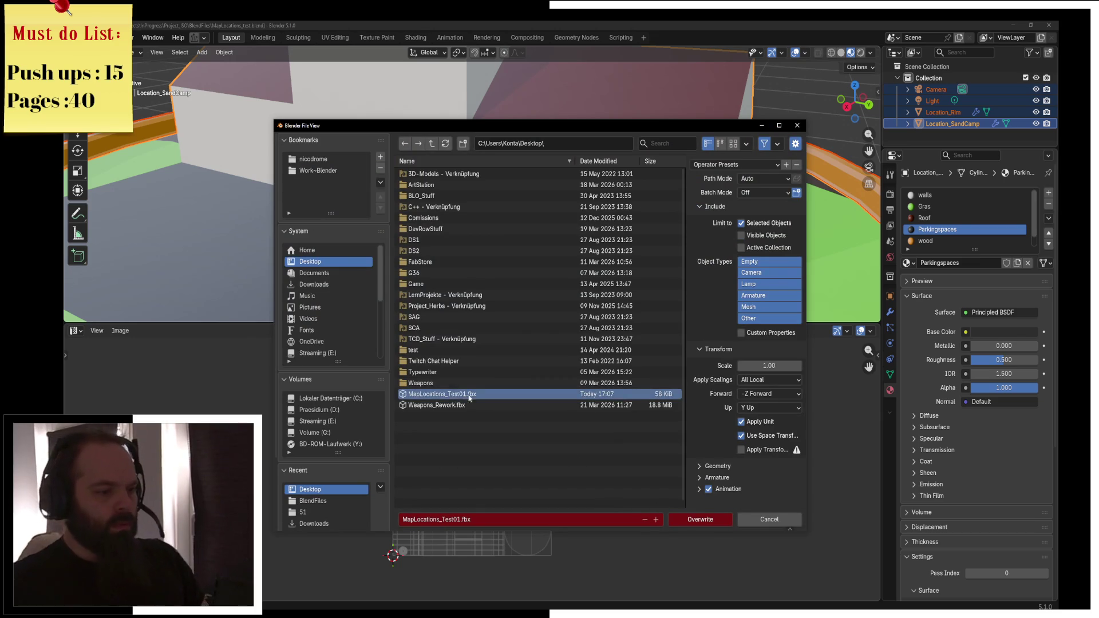
click(722, 521)
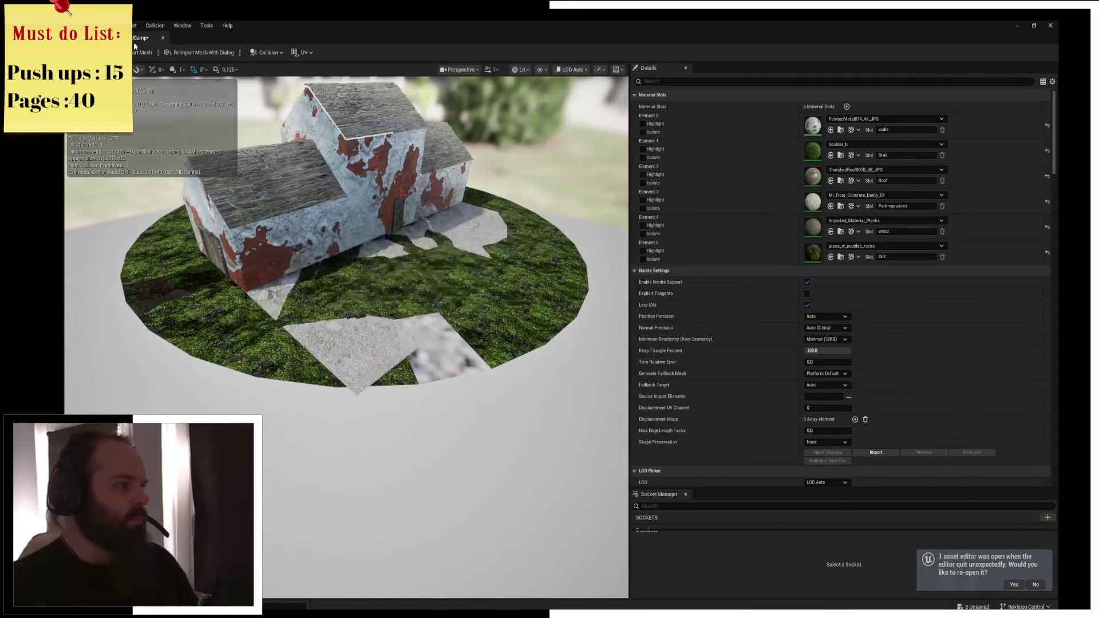
Reimport SandCamp from the updated FBX, check the raised parking area, and save the asset
click(136, 51)
mouse_move(316, 229)
mouse_down()
mouse_move(252, 194)
mouse_move(363, 209)
mouse_move(368, 258)
mouse_move(298, 153)
mouse_up()
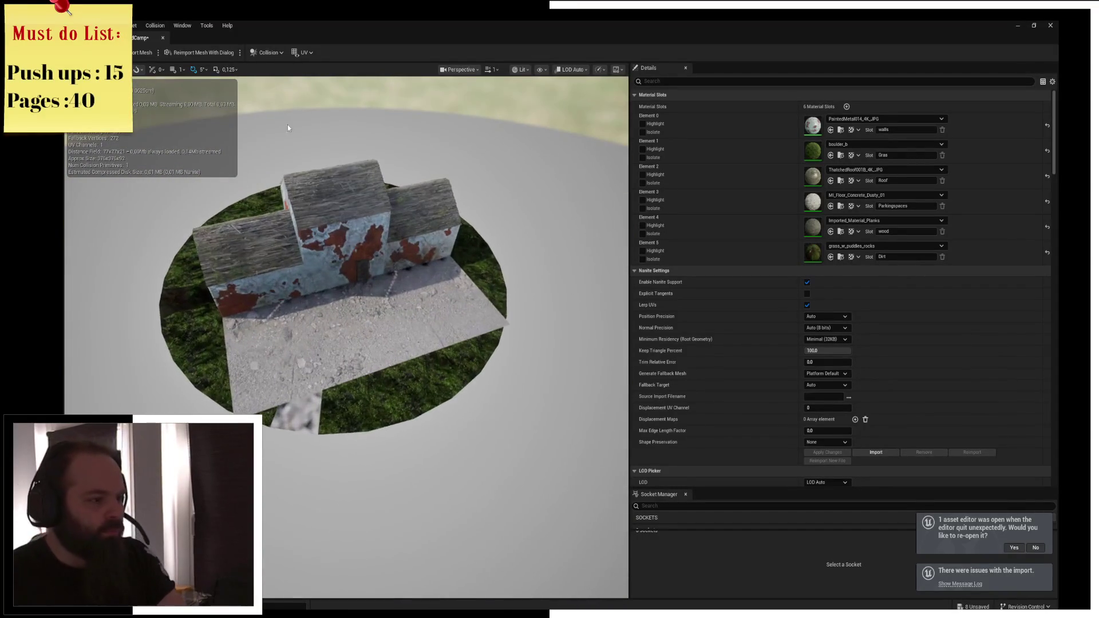
key(ctrl+s)
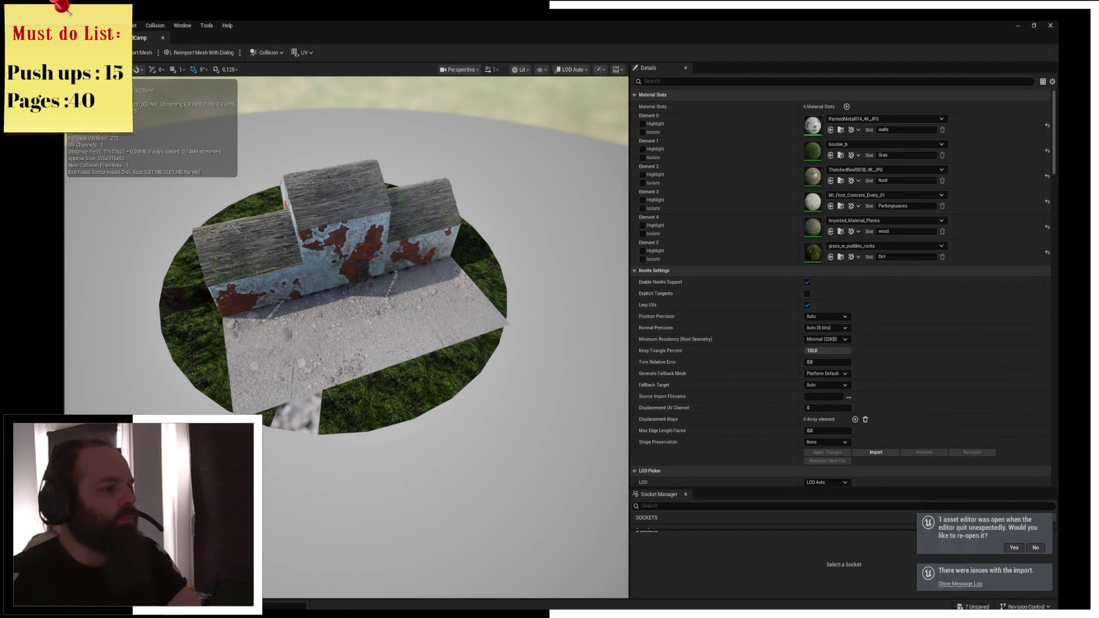
Close the SandCamp mesh editor and select the BP_City_WorldMap actor on the desert terrain
click(163, 38)
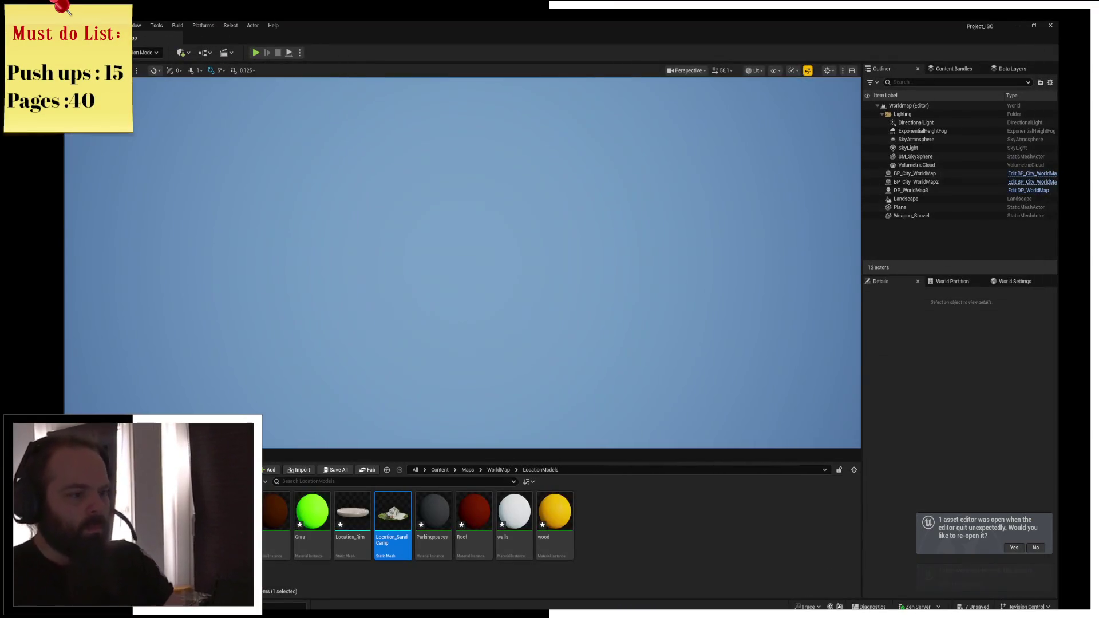
mouse_move(463, 263)
mouse_down()
mouse_move(463, 298)
mouse_move(436, 298)
mouse_move(413, 287)
mouse_move(415, 251)
mouse_move(415, 301)
mouse_up()
click(415, 302)
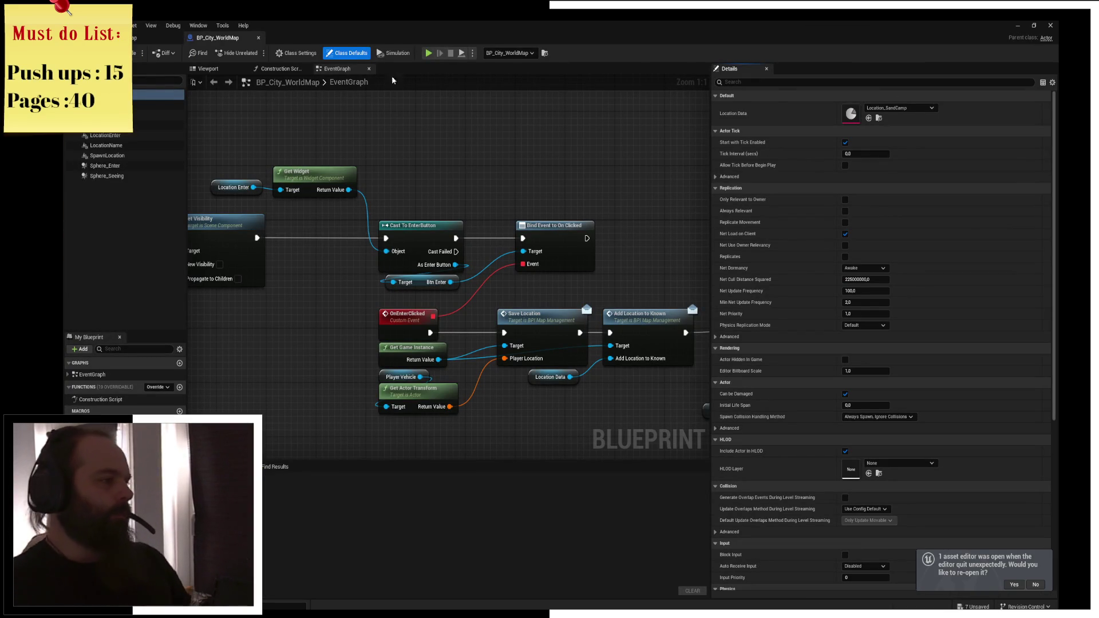
Swap the blueprint's cylinder component to the Location_Rim static mesh
click(142, 116)
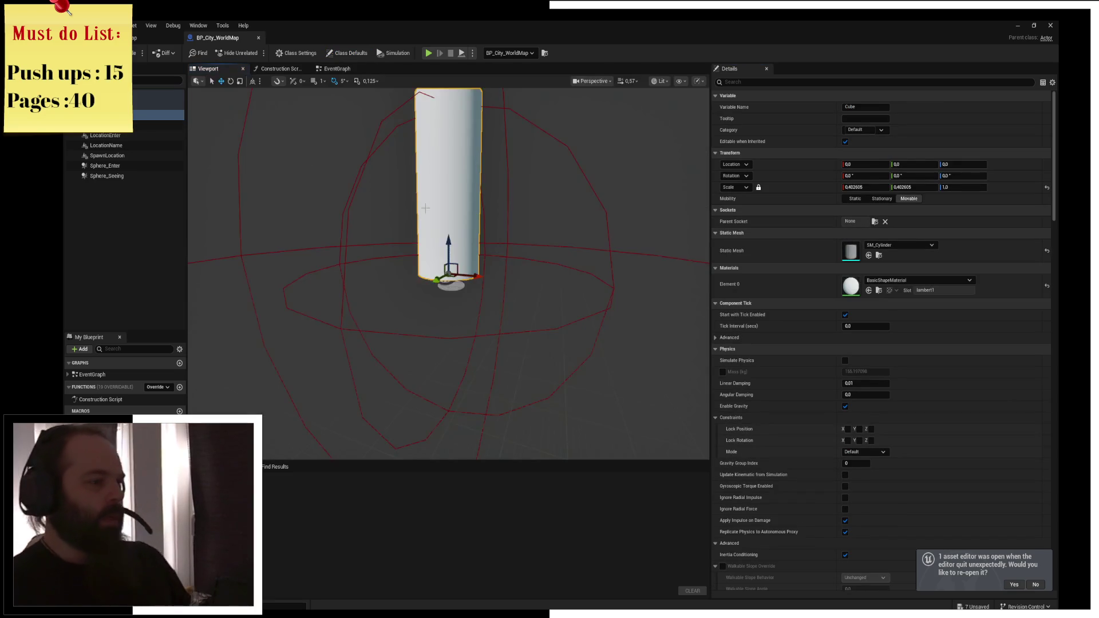
mouse_move(539, 209)
mouse_down()
mouse_move(540, 172)
mouse_move(540, 209)
mouse_up()
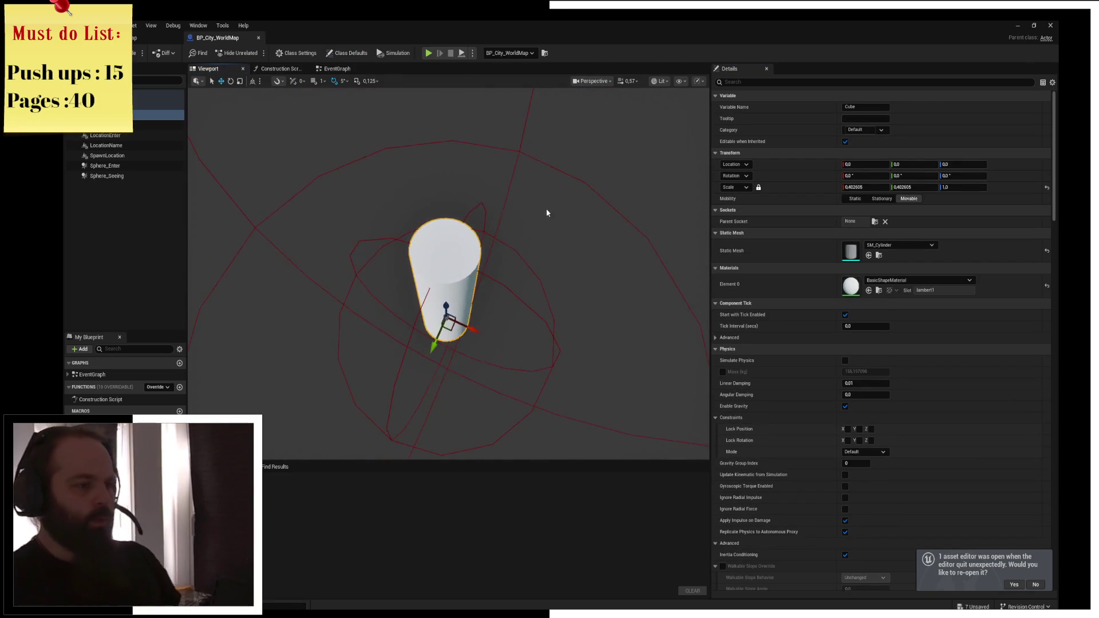
key(ctrl+space)
scroll(564, 479, up, 3)
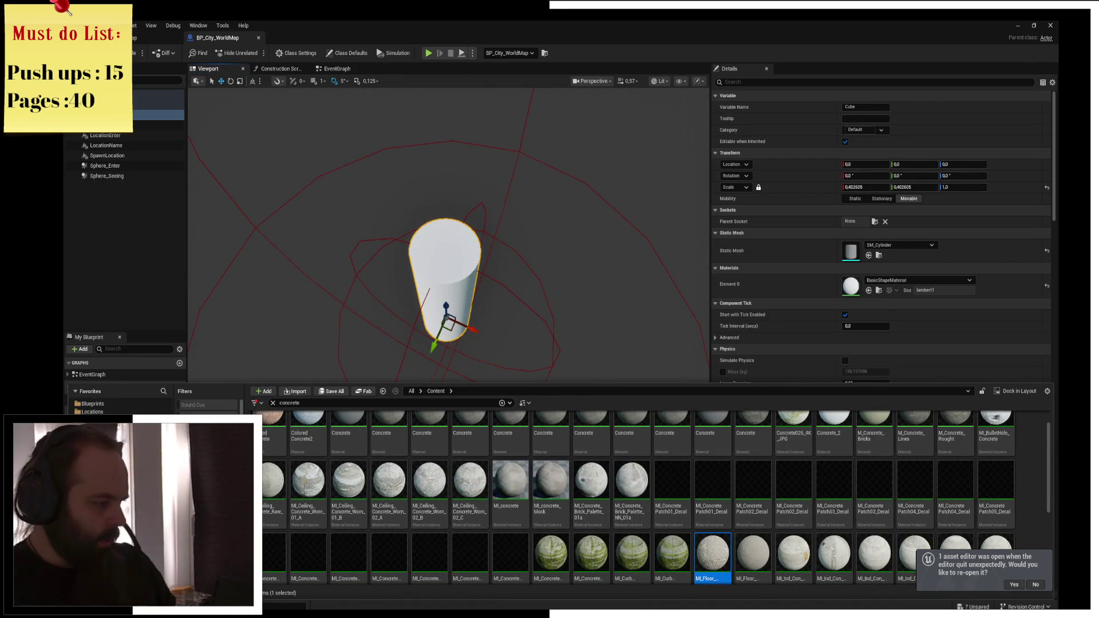
key(ctrl+space)
key(ctrl+z)
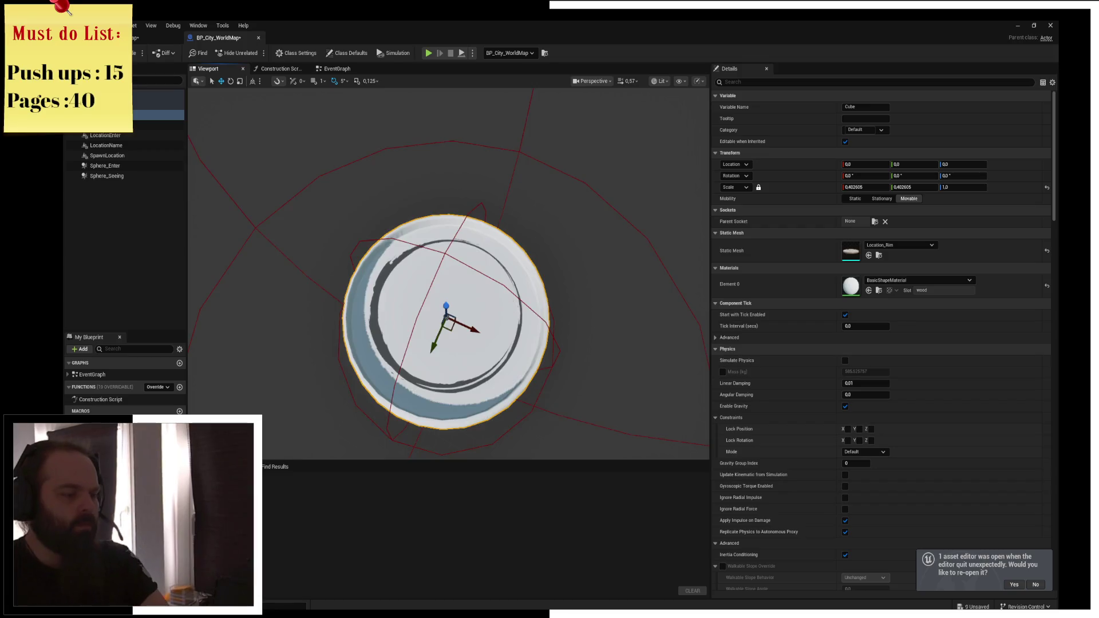
scroll(406, 294, up, 2)
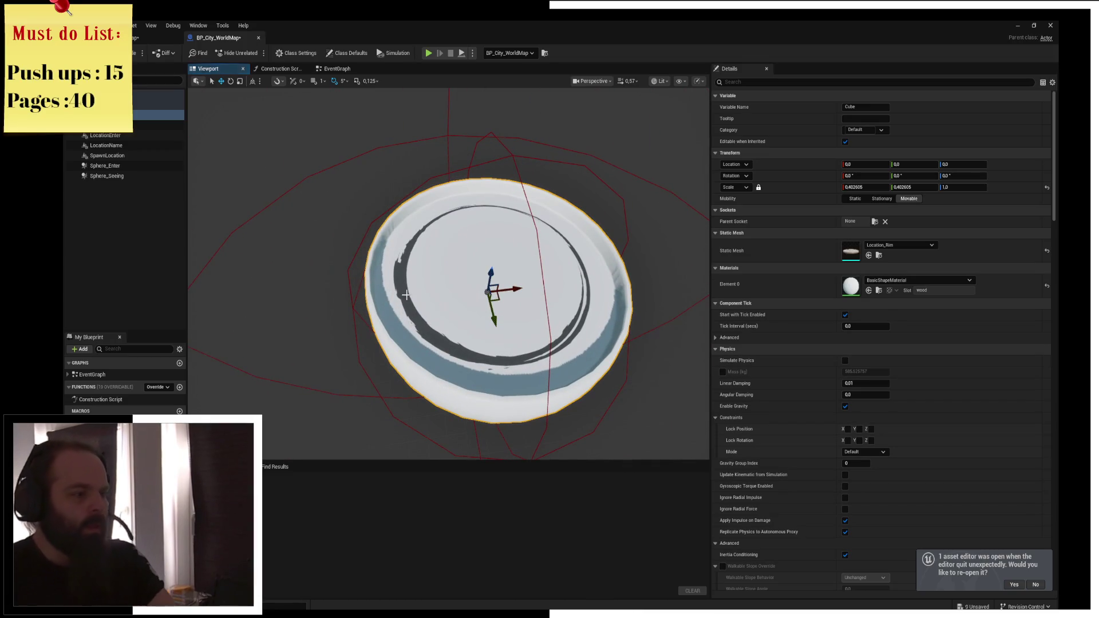
Resize the Decal component, then go back to the level
click(154, 125)
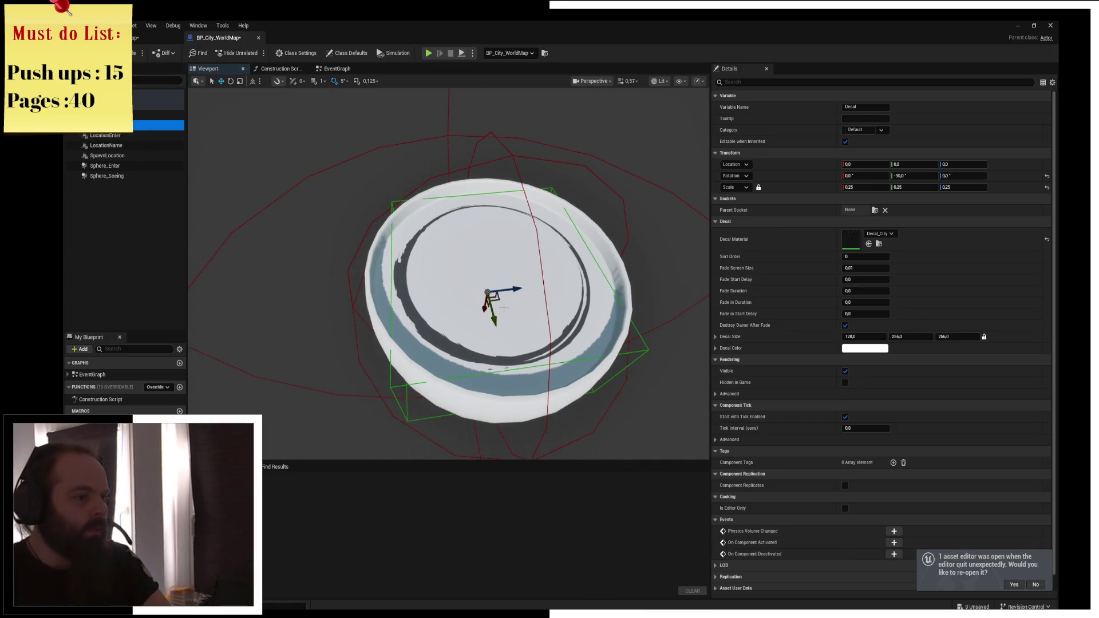
mouse_move(504, 303)
mouse_down()
mouse_move(492, 312)
mouse_move(516, 286)
mouse_up()
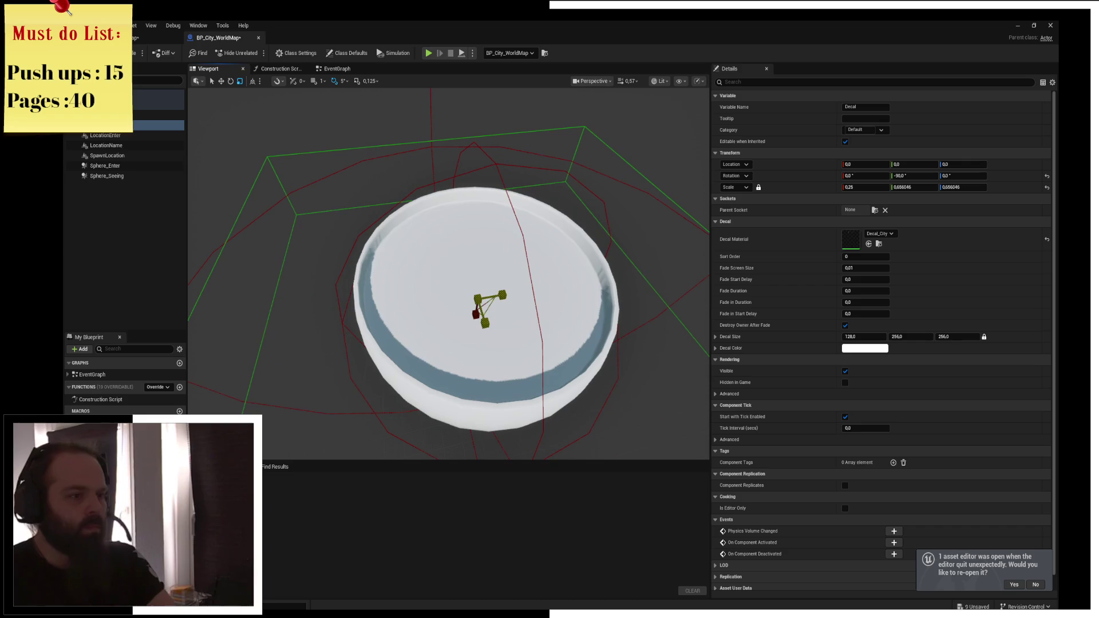
click(137, 37)
scroll(458, 258, up, 5)
Frame BP_City_WorldMap and open the Location_Rim static mesh for editing
key(f)
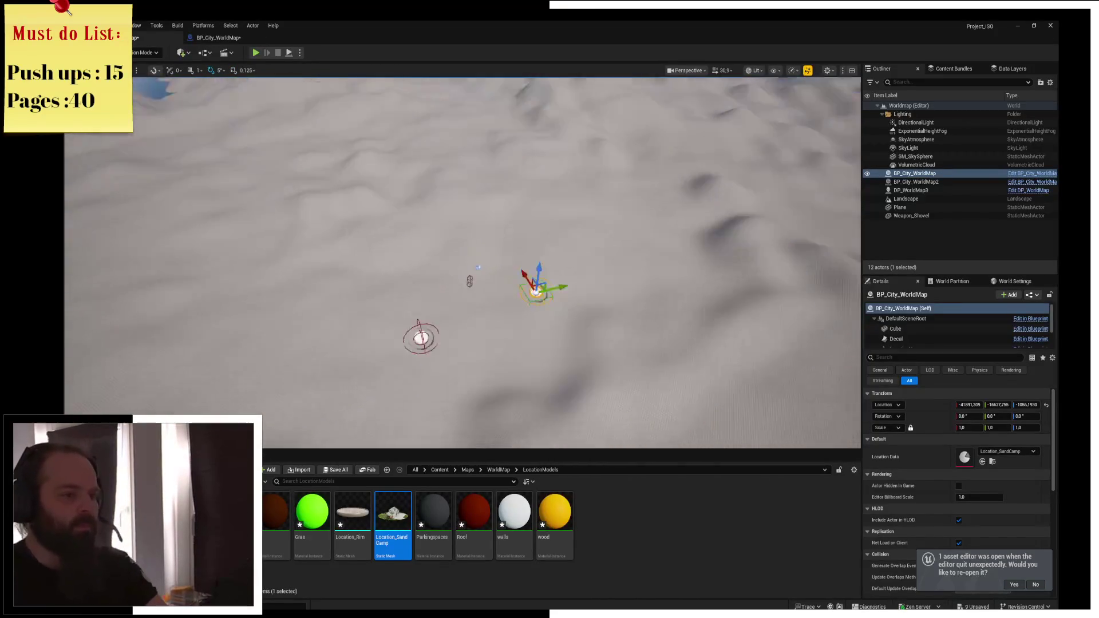
scroll(462, 262, down, 5)
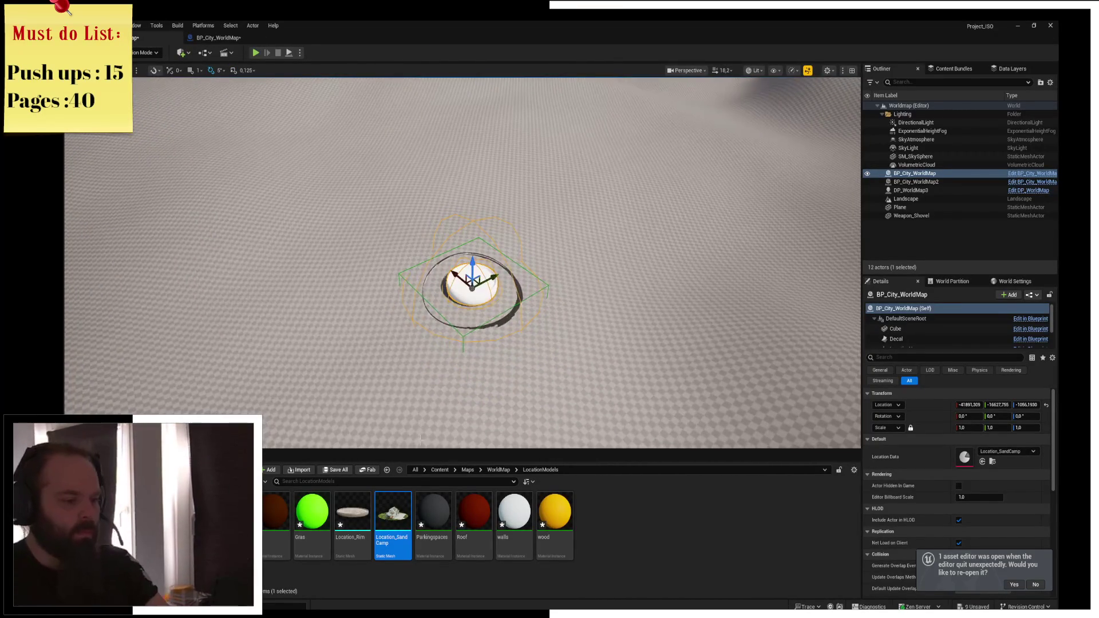
double_click(356, 548)
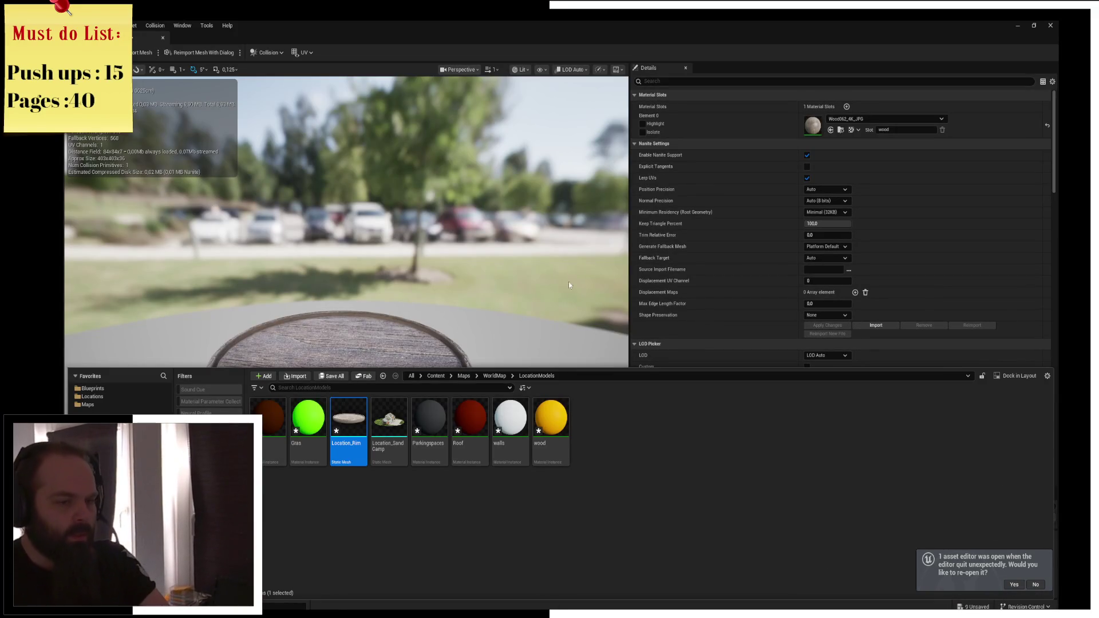
Search all Content for 'wood' and assign M_PaintedWood to Location_Rim's Element 0
click(858, 119)
drag(627, 302, 589, 308)
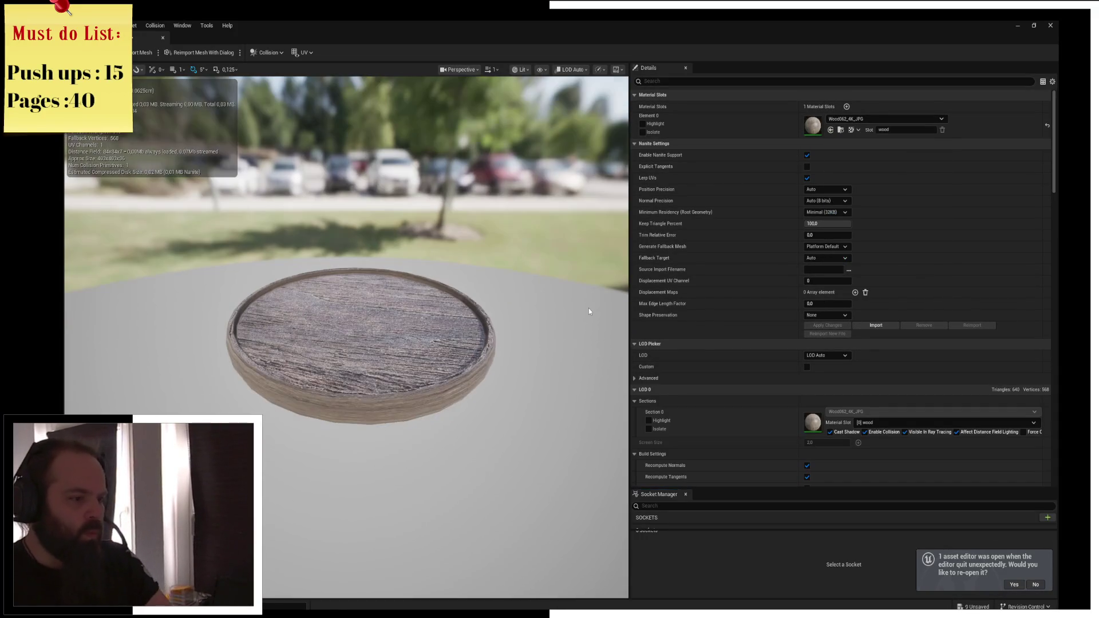
key(ctrl+space)
click(88, 405)
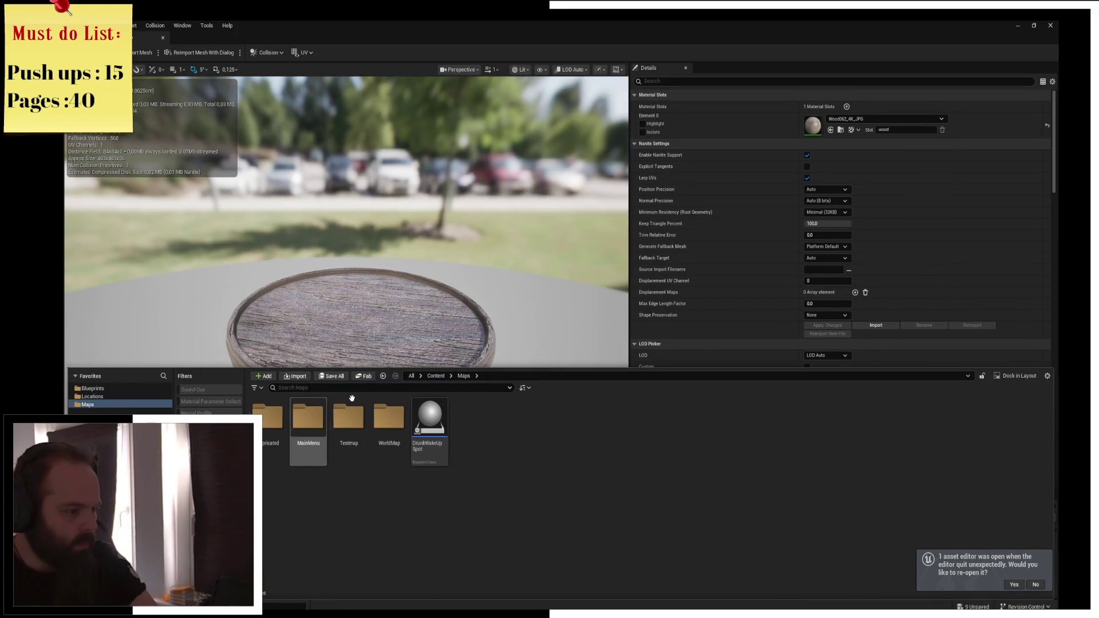
click(290, 387)
text(wood)
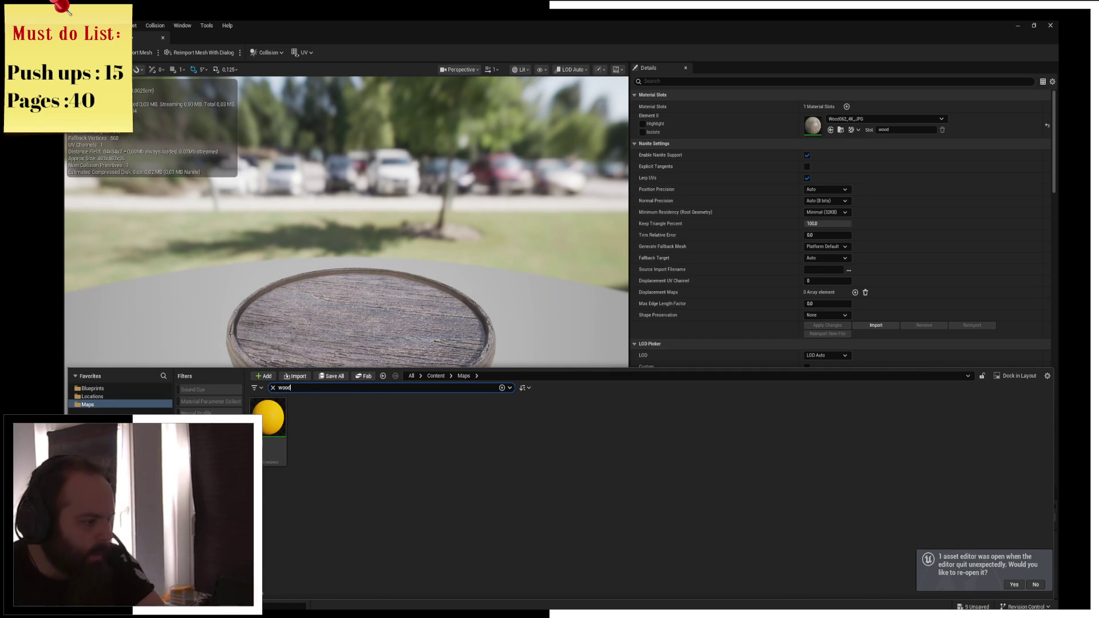
click(436, 376)
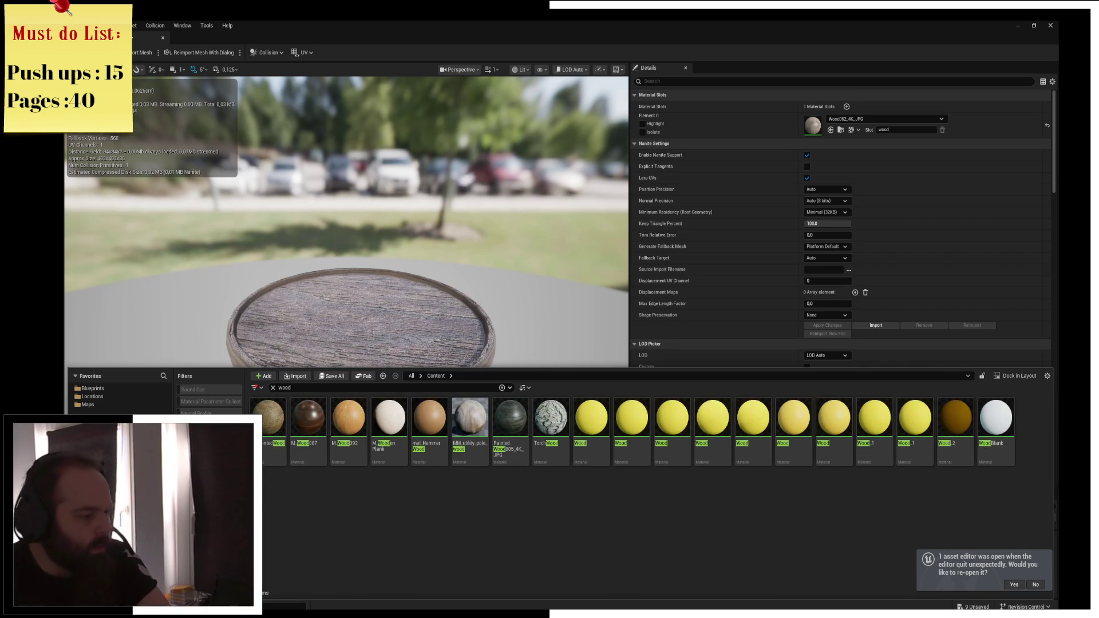
click(309, 420)
mouse_move(310, 421)
mouse_down()
mouse_move(544, 258)
mouse_move(782, 140)
mouse_up()
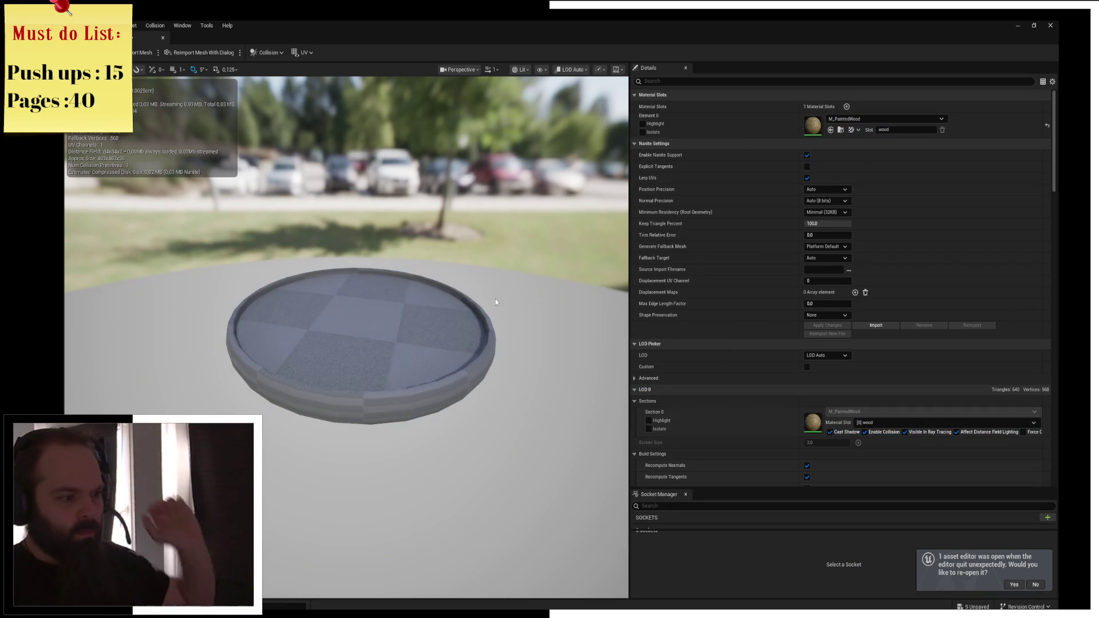
drag(524, 287, 525, 269)
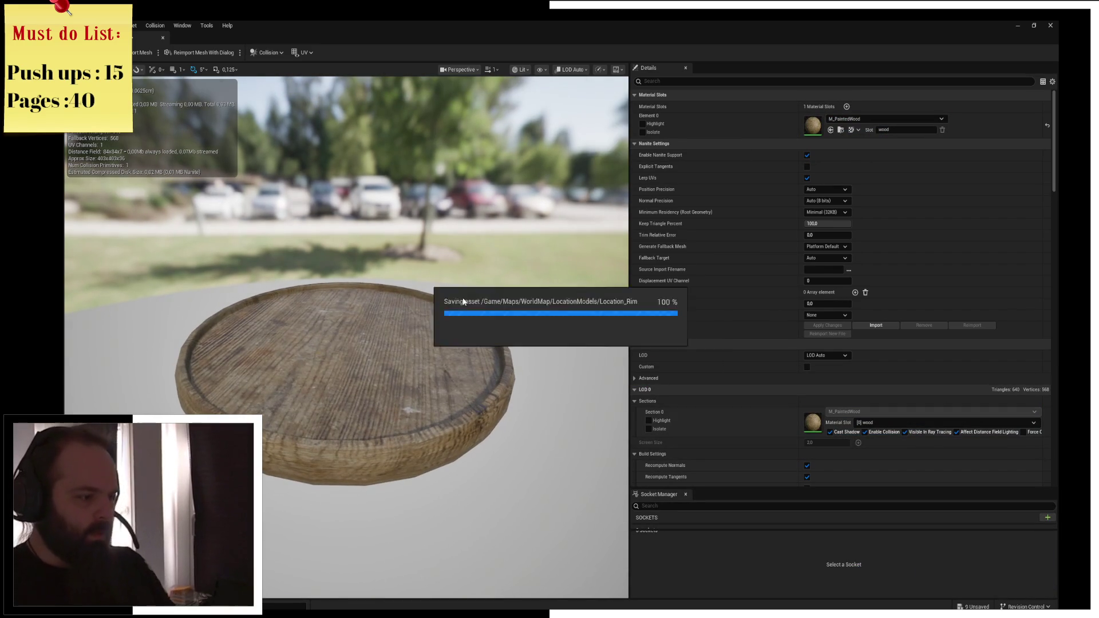
drag(440, 290, 482, 260)
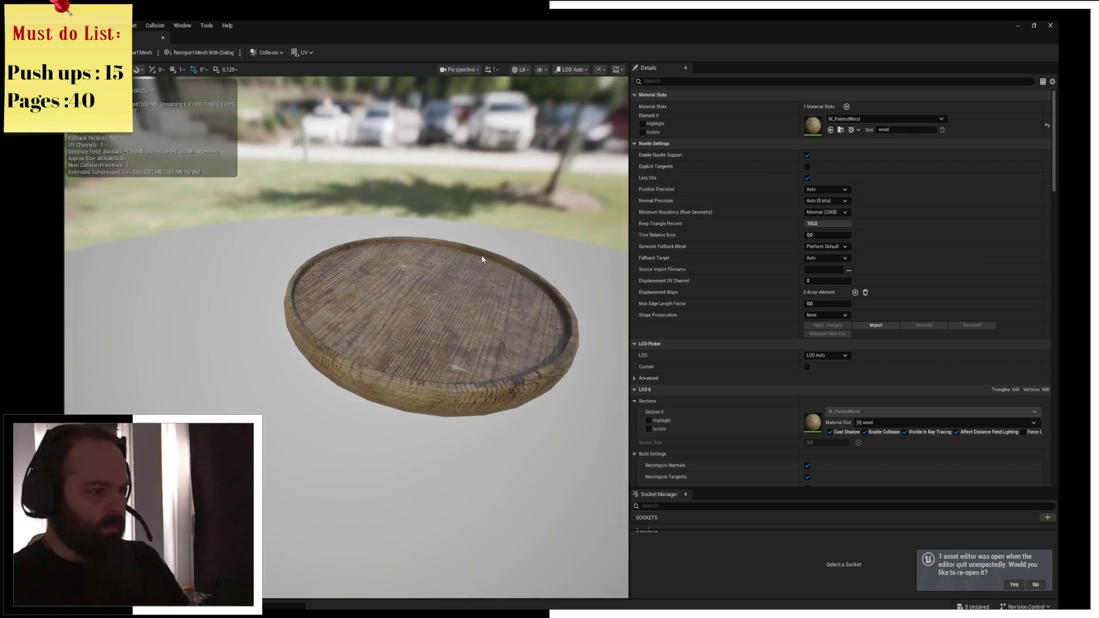
click(132, 35)
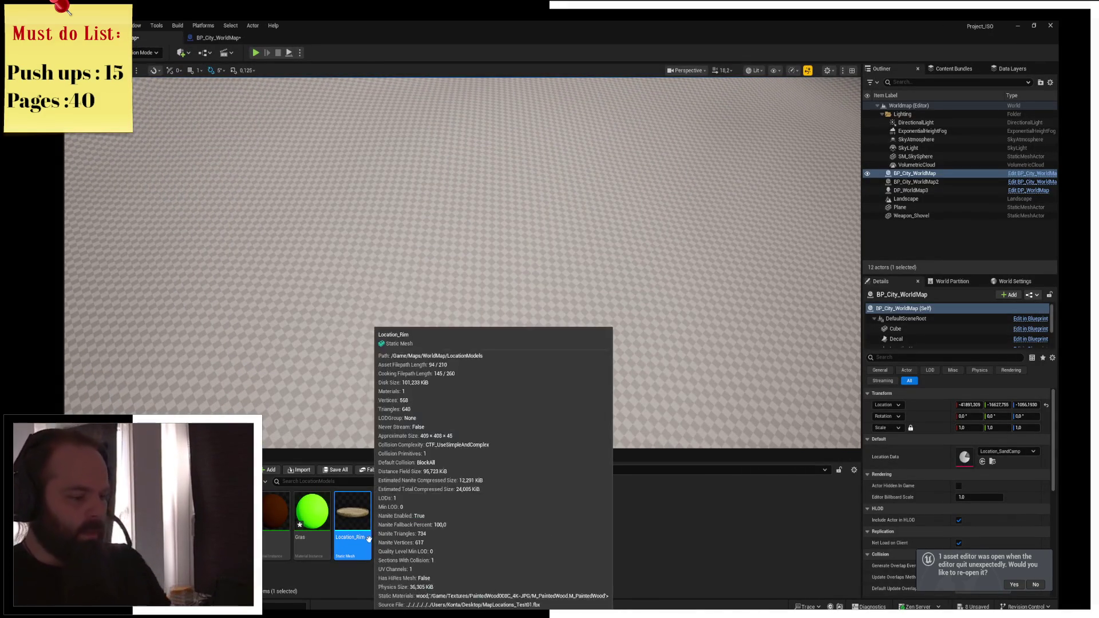
Bring the SandCamp disc into view and open BP_City_WorldMap in the Blueprint editor
mouse_move(374, 443)
mouse_down()
mouse_move(375, 355)
mouse_move(395, 343)
mouse_up()
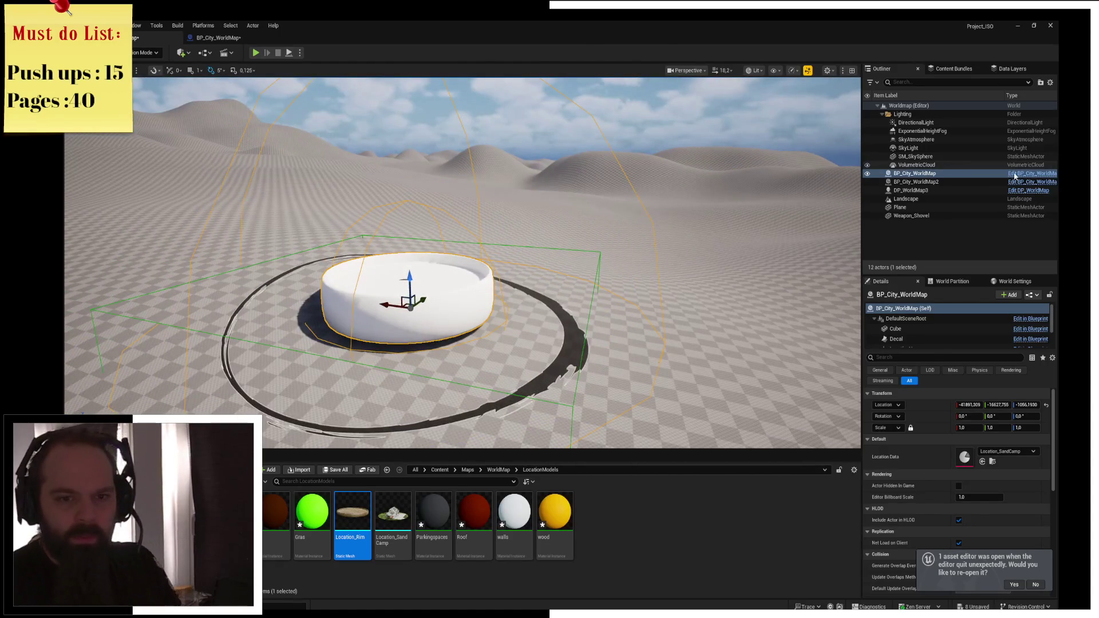
click(1025, 173)
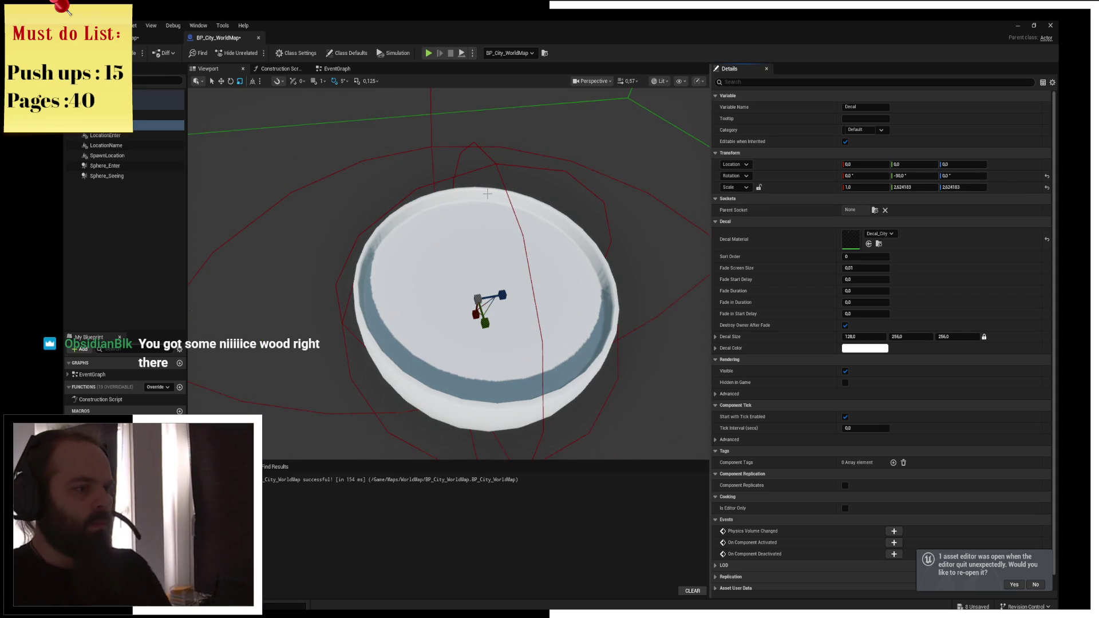
Undo the decal scale change, set the rim component's Scale to 1, 1, 1, and save
key(ctrl+z)
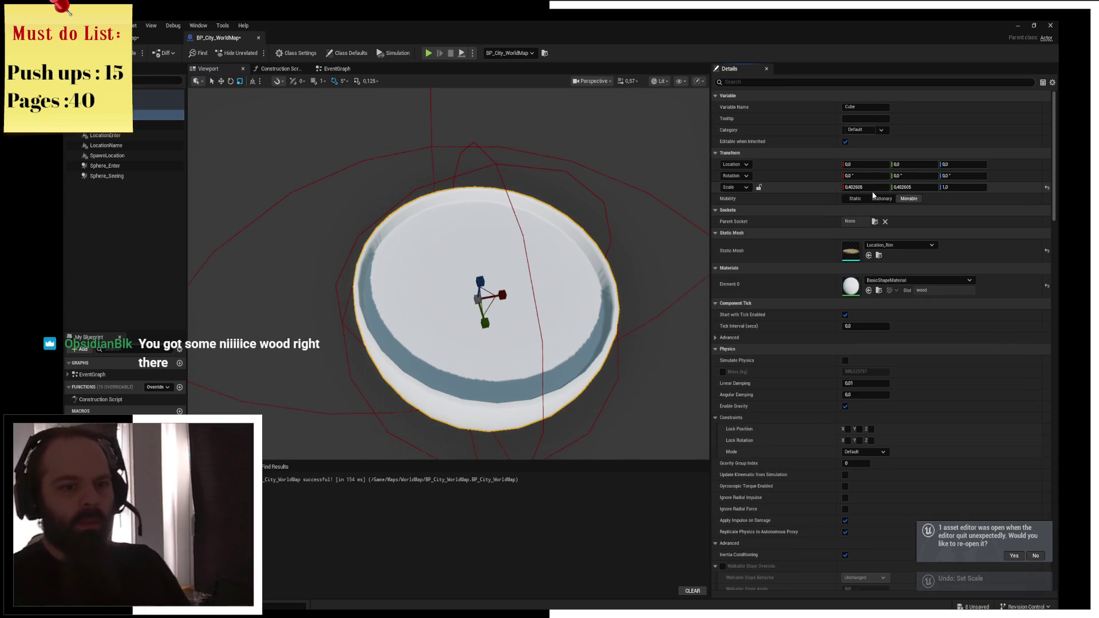
text(1)
key(Tab)
text(1)
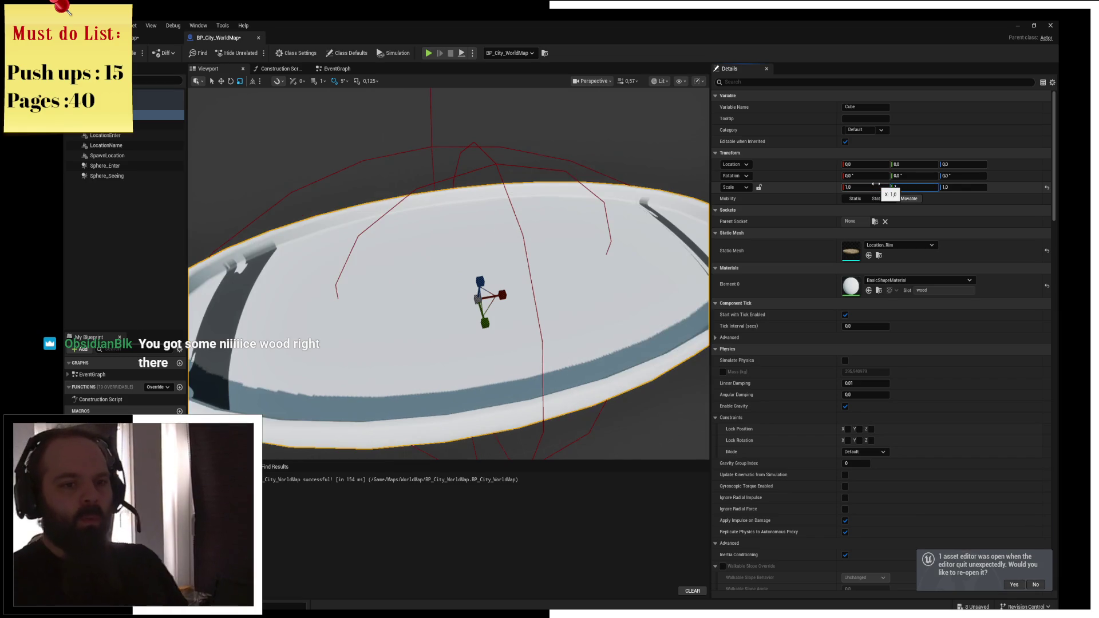
key(Tab)
text(1)
key(Return)
key(ctrl+s)
key(f)
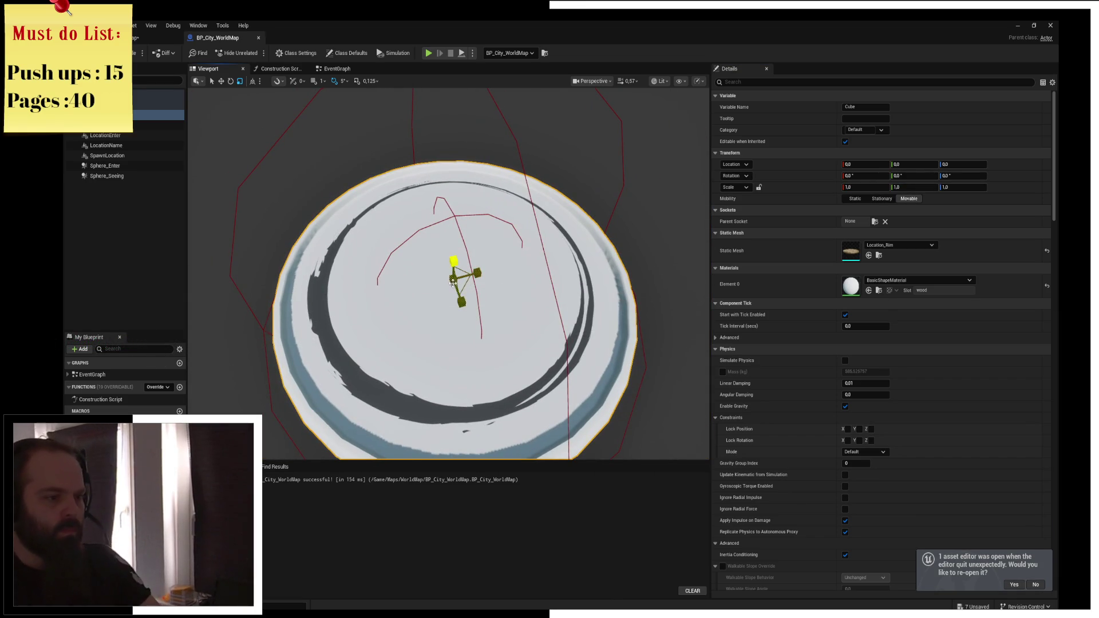
Shrink the rim mesh uniformly to 0.587782 and check LocationBase's material list
drag(451, 282, 436, 309)
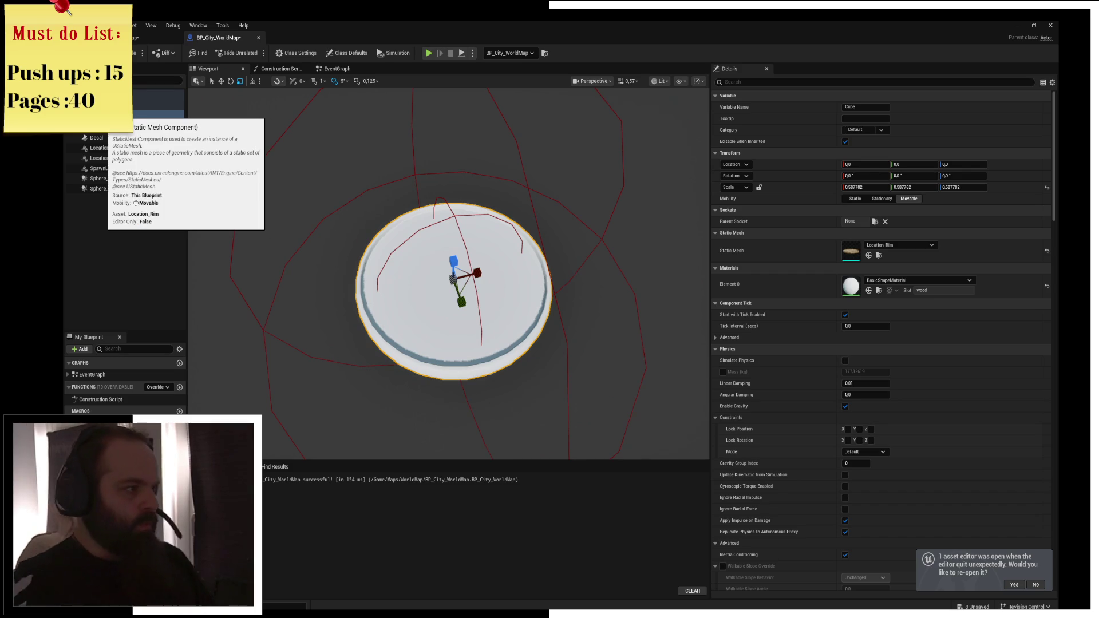
click(155, 125)
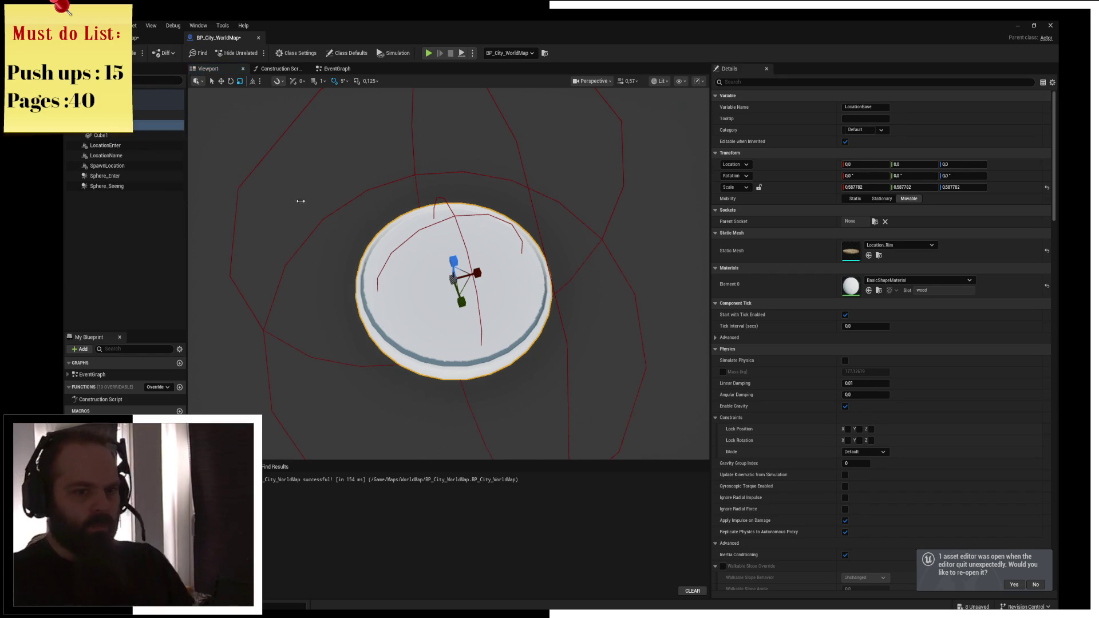
click(902, 280)
click(905, 282)
click(895, 281)
click(894, 281)
Apply M_PaintedWood to LocationBase's Element 0 and select the Cube1 component
key(ctrl+space)
mouse_move(314, 431)
mouse_down()
mouse_move(504, 327)
mouse_move(846, 286)
mouse_up()
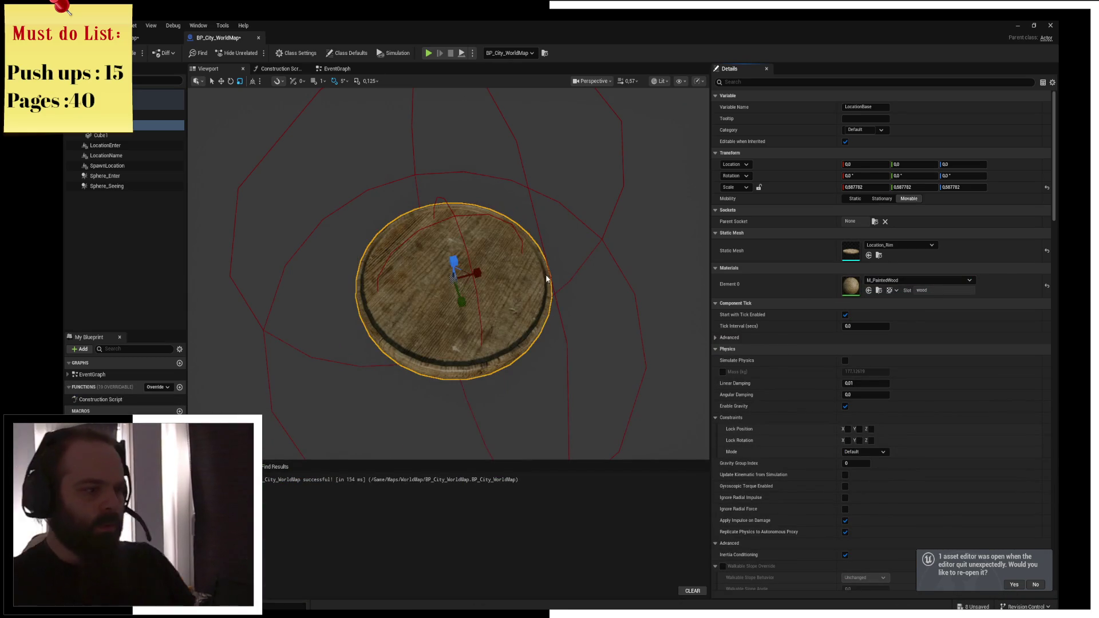
click(100, 135)
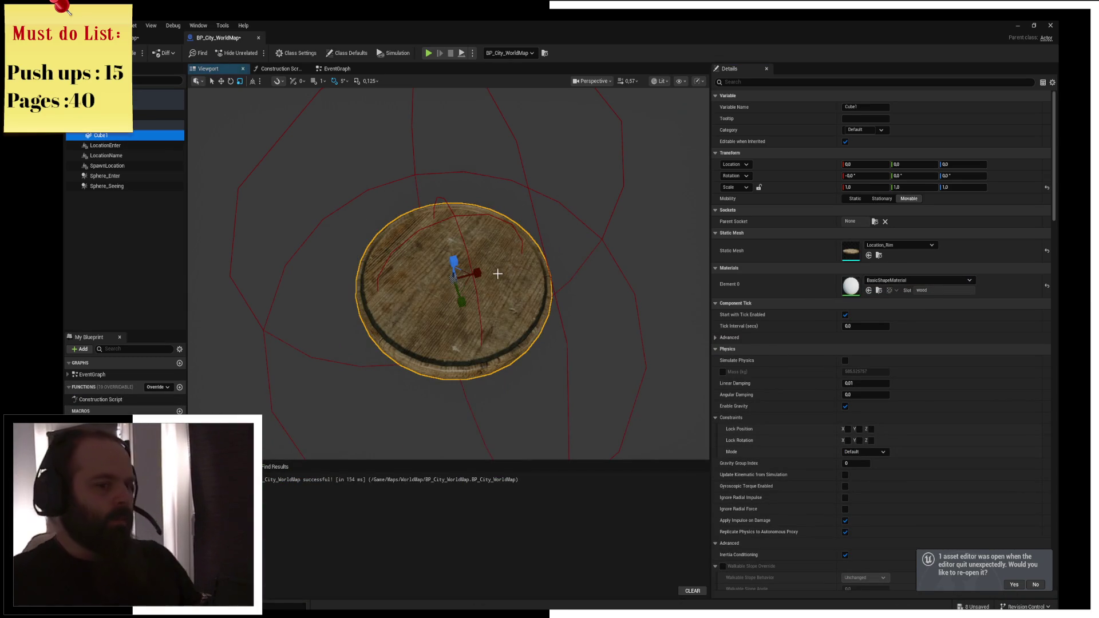
key(ctrl+space)
key(ctrl+space)
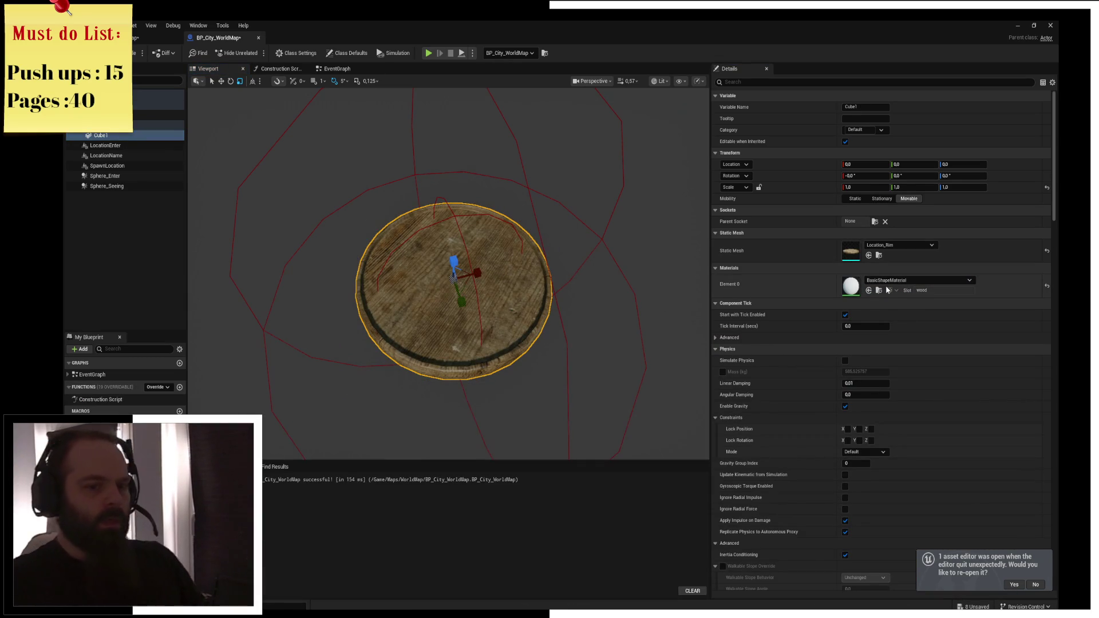
click(890, 282)
right_click(891, 286)
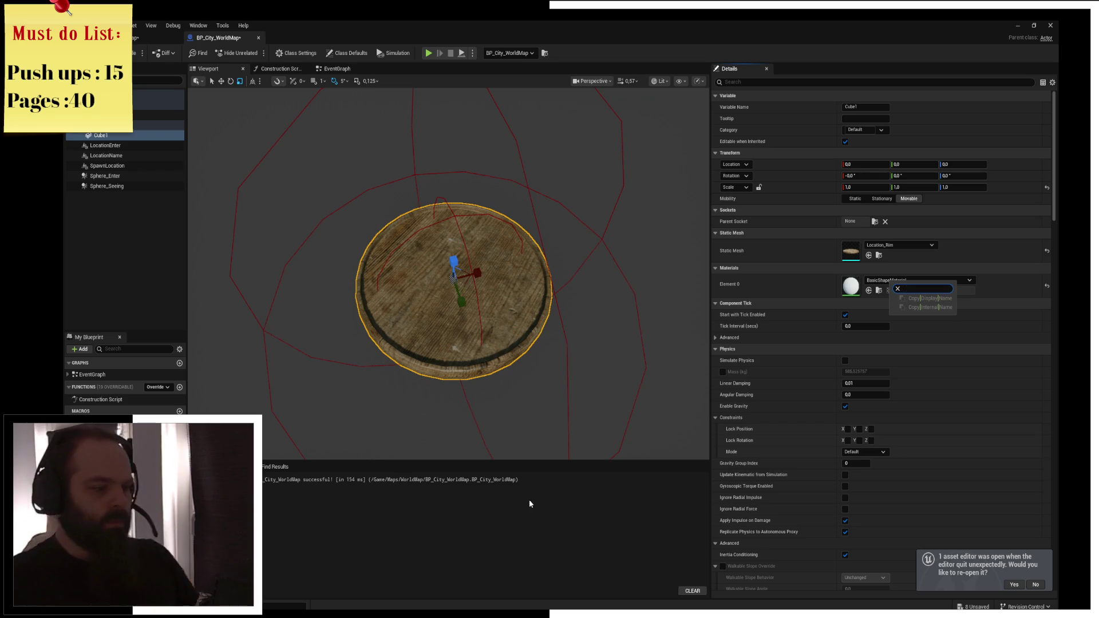
Set Cube1's Static Mesh to Location_SandCamp from the Maps folder and save the Blueprint
key(ctrl+space)
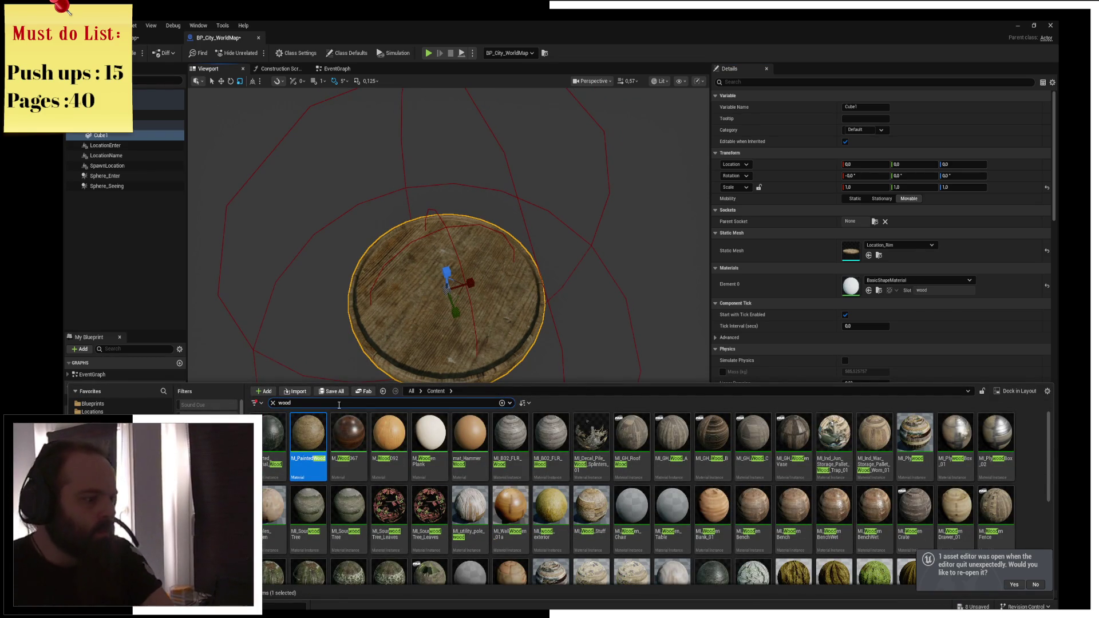
text(sand)
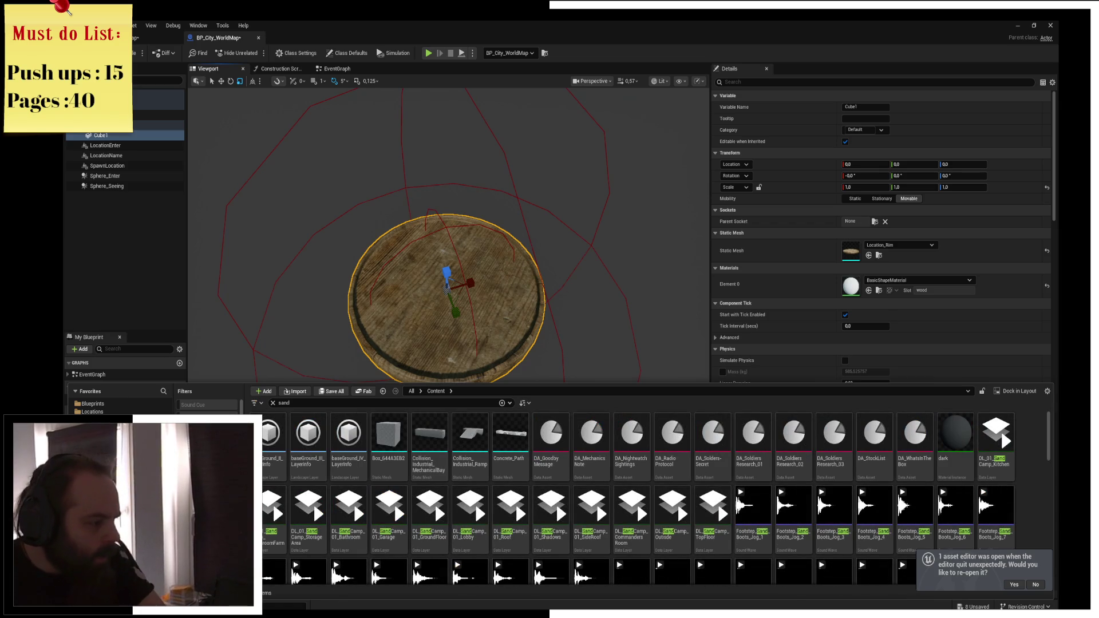
click(91, 420)
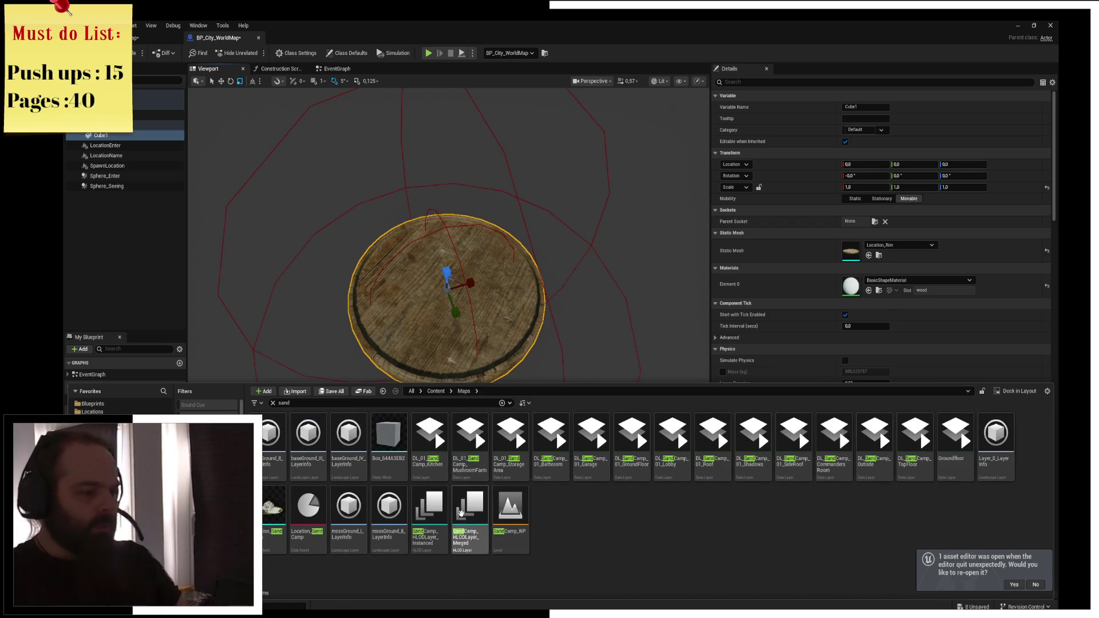
mouse_move(276, 521)
mouse_down()
mouse_move(658, 361)
mouse_move(824, 246)
mouse_move(816, 284)
mouse_move(840, 250)
mouse_up()
mouse_move(576, 322)
mouse_down()
mouse_move(515, 343)
mouse_move(504, 321)
mouse_move(481, 350)
mouse_move(464, 343)
mouse_up()
key(ctrl+s)
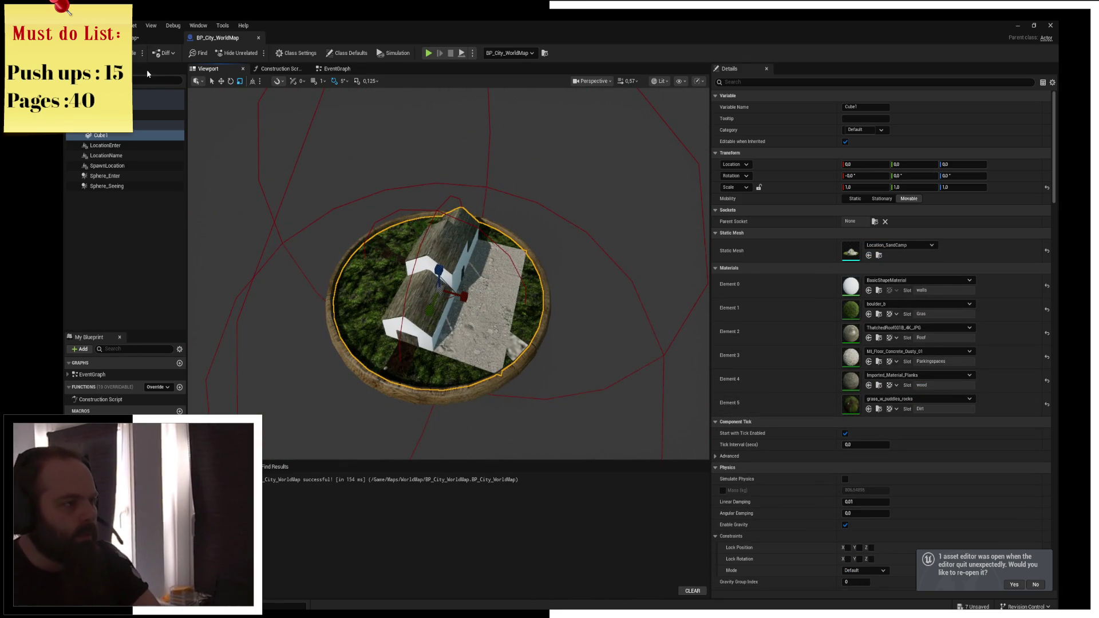
click(135, 37)
mouse_move(464, 344)
mouse_down()
mouse_move(435, 367)
mouse_move(424, 297)
mouse_move(435, 390)
mouse_move(458, 320)
mouse_move(424, 321)
mouse_move(453, 310)
mouse_move(446, 321)
mouse_move(452, 286)
mouse_move(459, 324)
mouse_move(435, 329)
mouse_up()
Rotate BP_City_WorldMap to 175° around Z, then focus and zoom to inspect it
drag(383, 316, 443, 344)
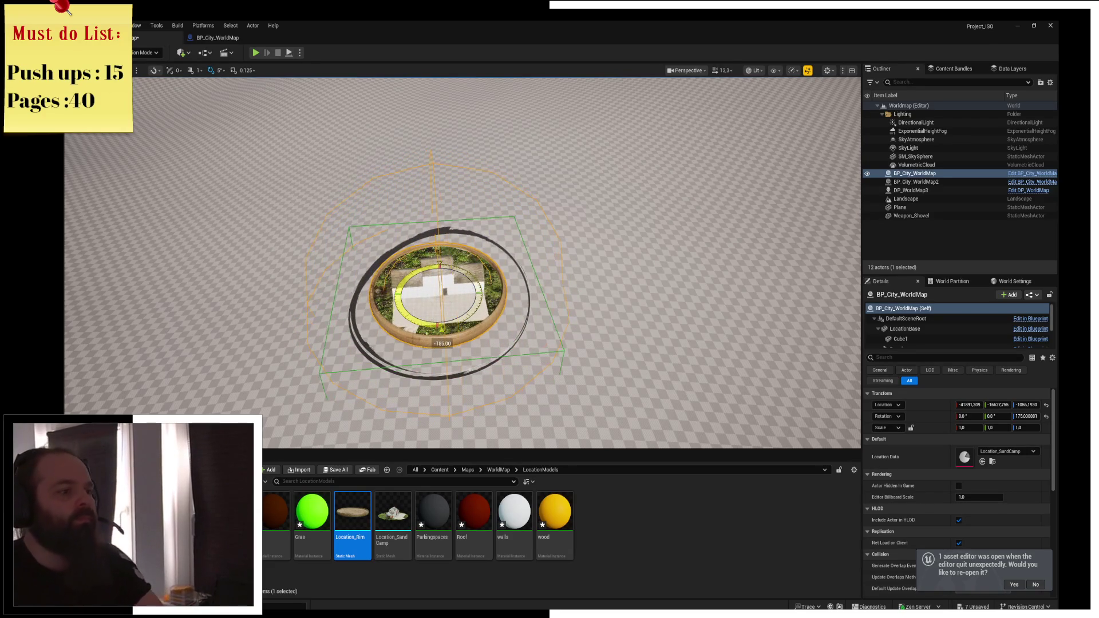
key(f)
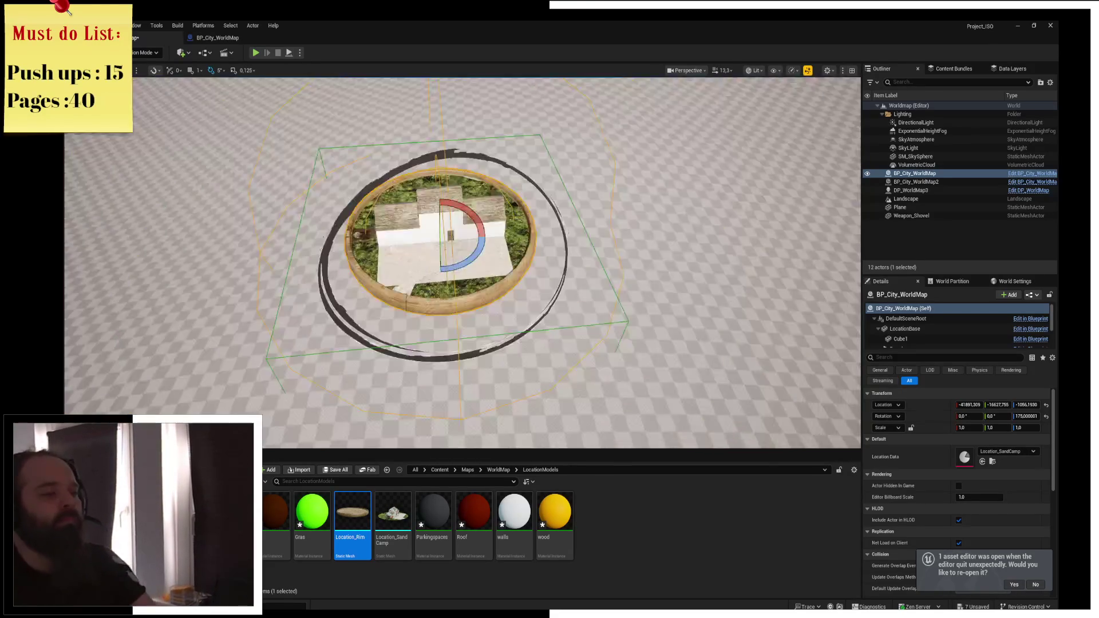
scroll(462, 262, up, 5)
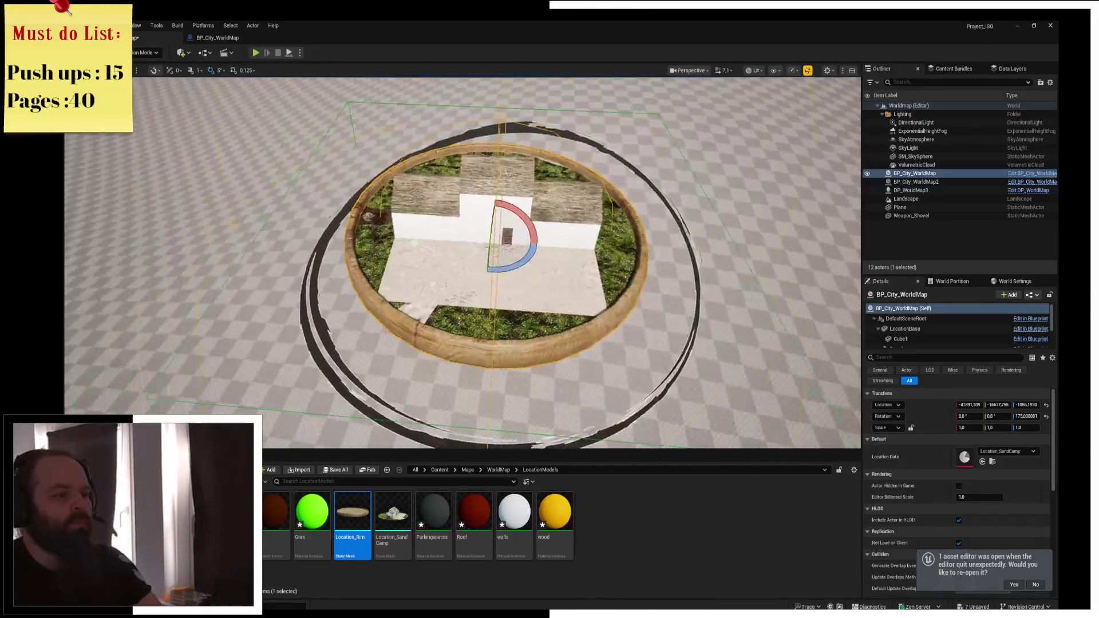
scroll(463, 263, up, 3)
scroll(462, 262, down, 4)
scroll(462, 263, up, 5)
scroll(463, 263, down, 1)
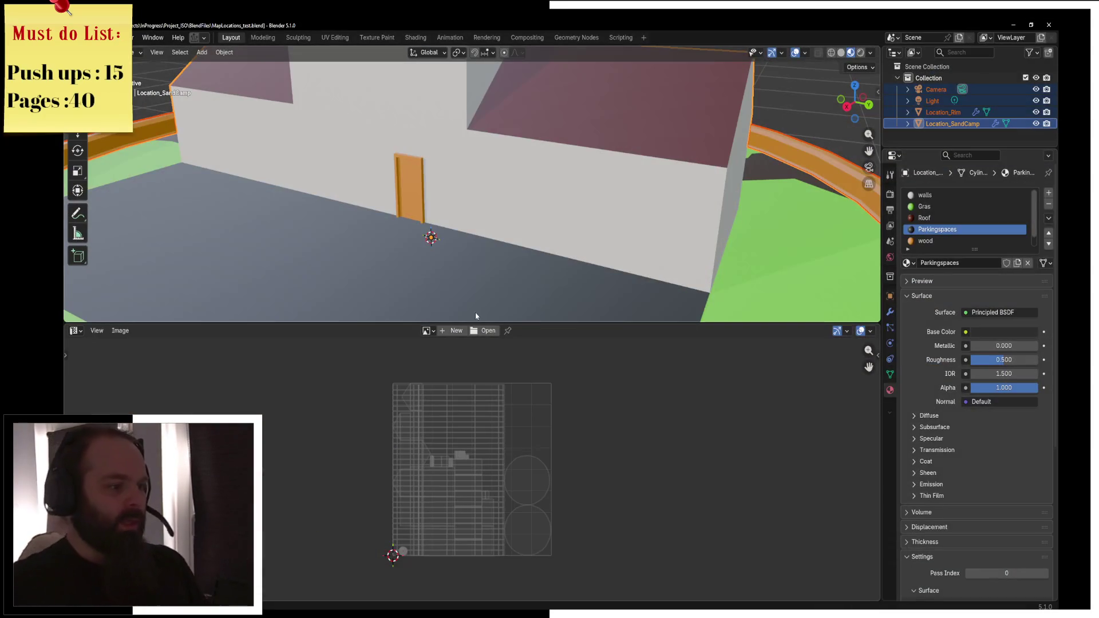
Enter Edit Mode on the floor and delete the selected floor faces
scroll(505, 216, down, 5)
scroll(425, 263, up, 5)
key(ctrl+Tab)
click(514, 217)
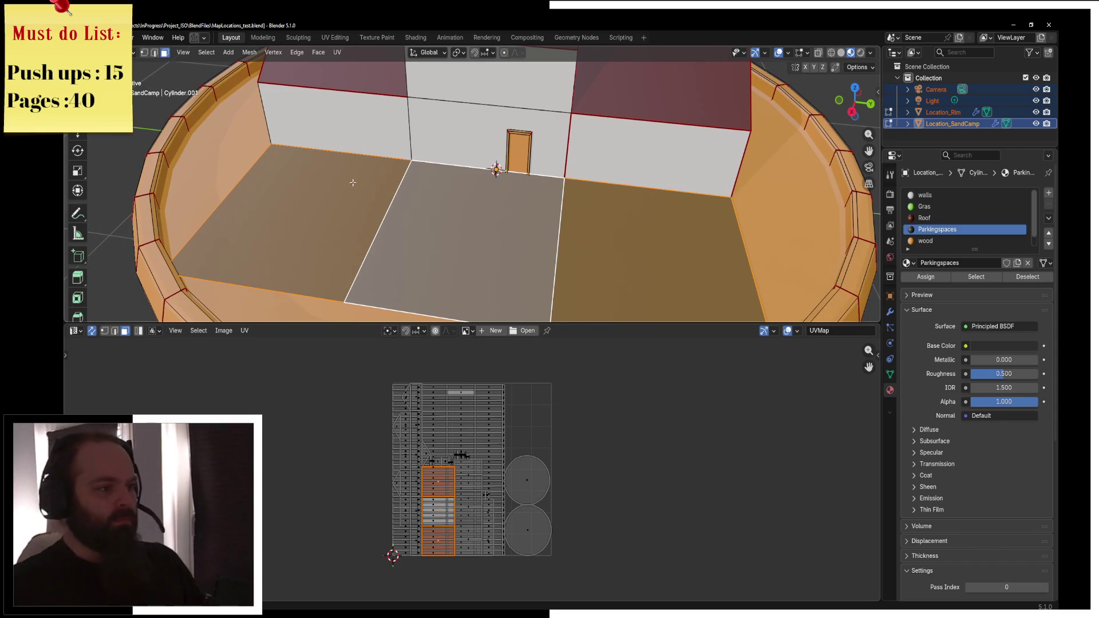
key(x)
click(572, 249)
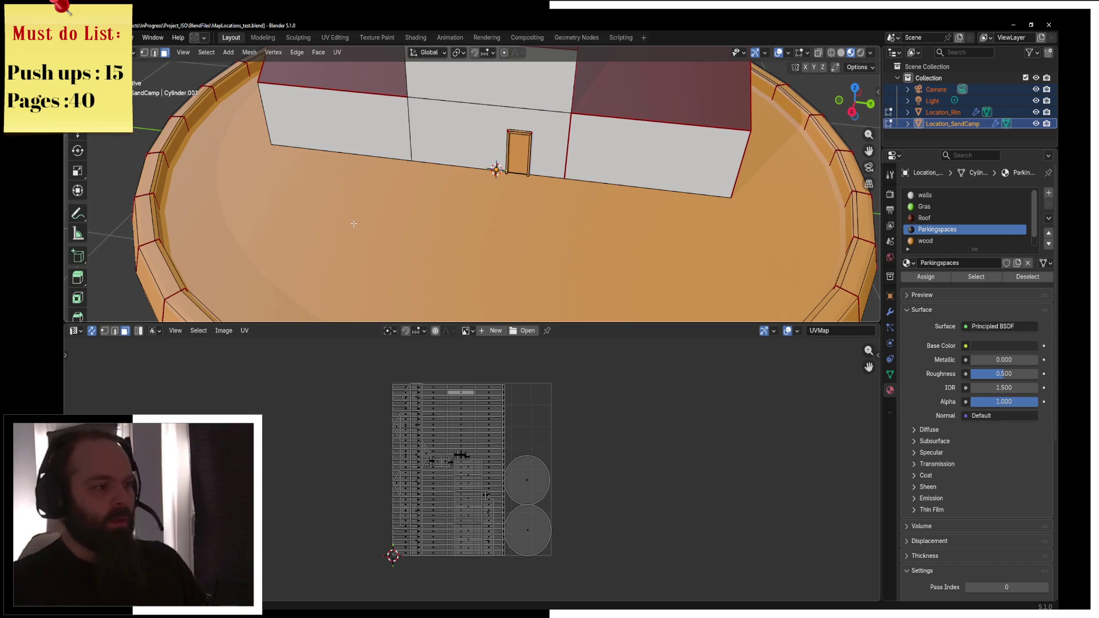
click(384, 212)
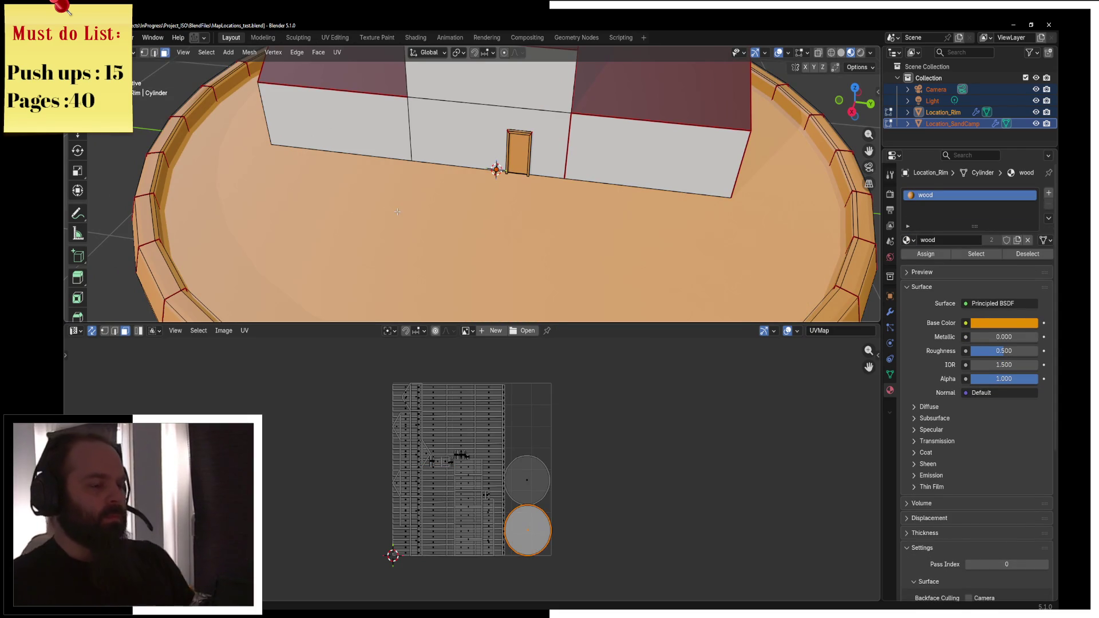
Reveal the hidden floor faces and flatten two vertices near the house to Y scale 0
key(alt+h)
drag(427, 199, 517, 219)
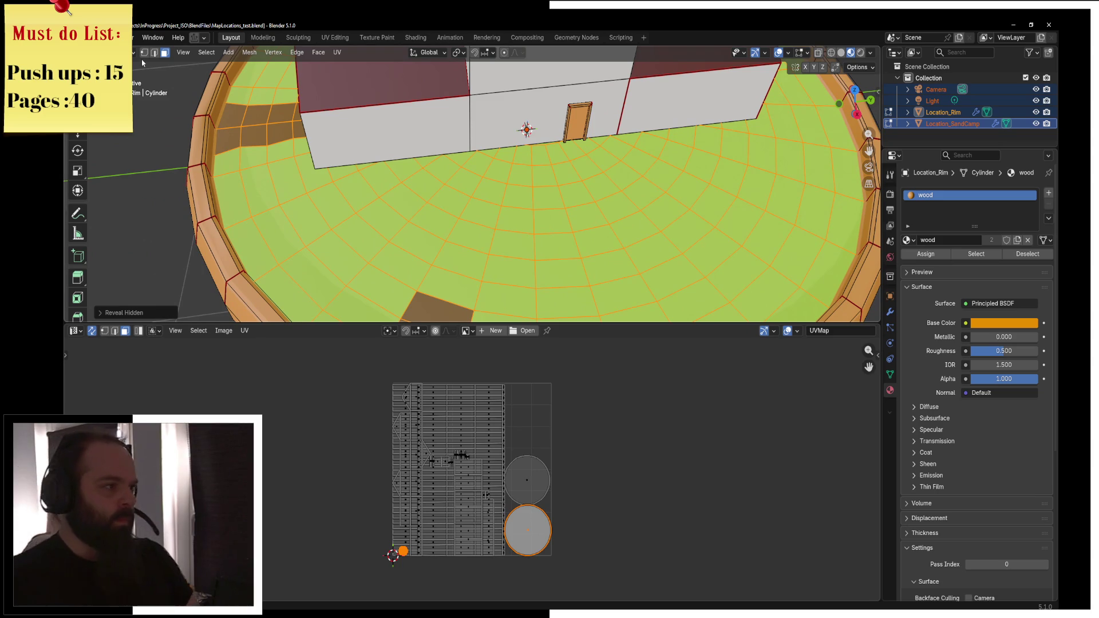
click(144, 52)
click(333, 181)
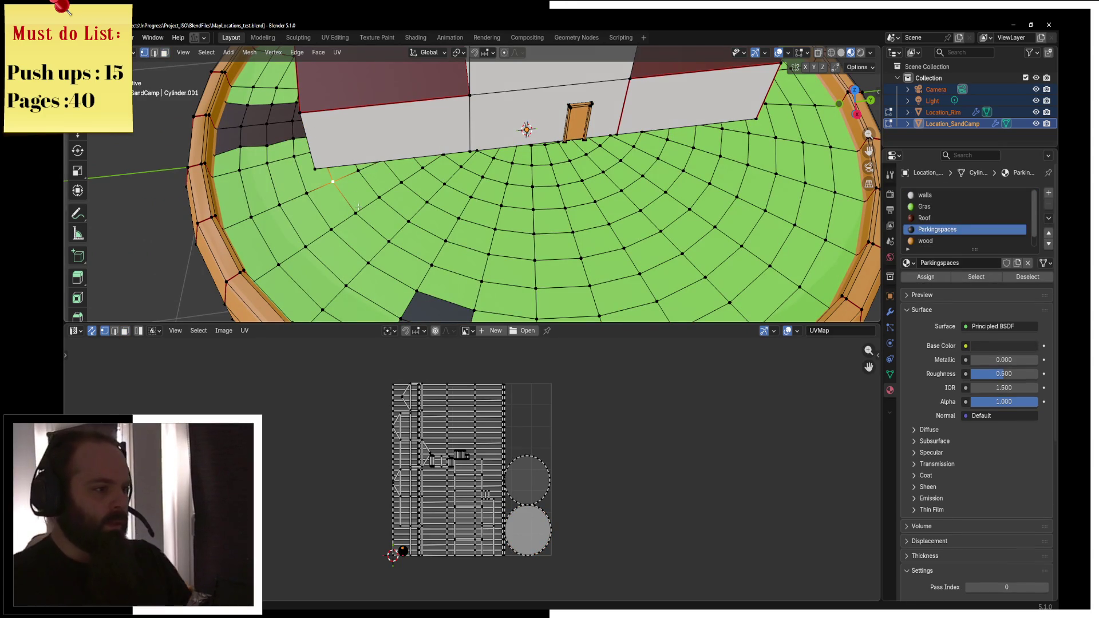
shift+click(315, 169)
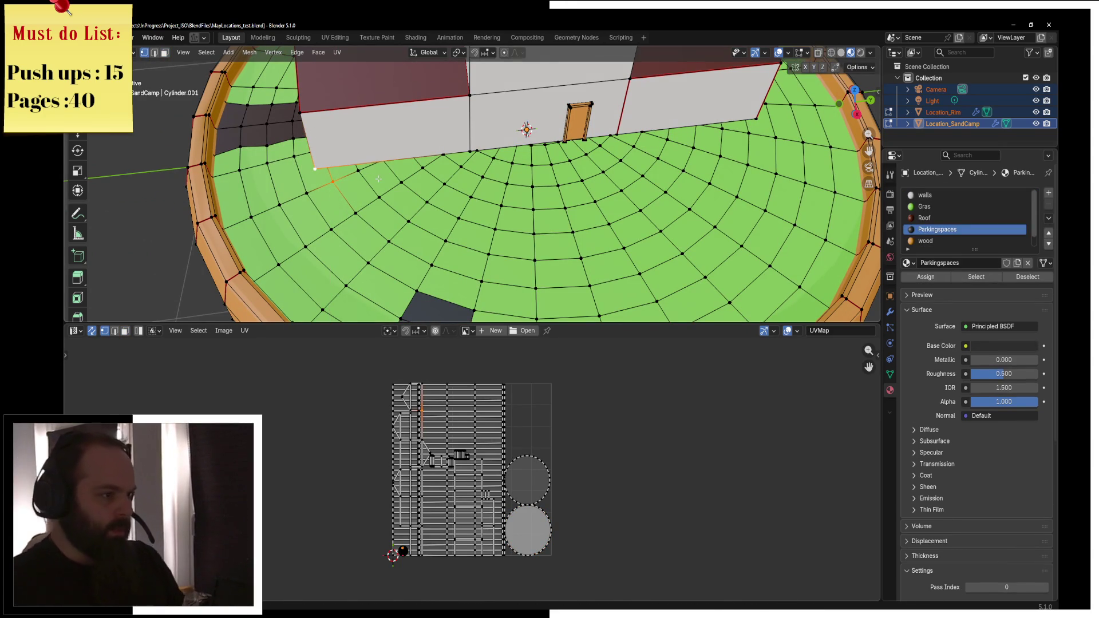
click(475, 56)
key(s)
key(y)
key(0)
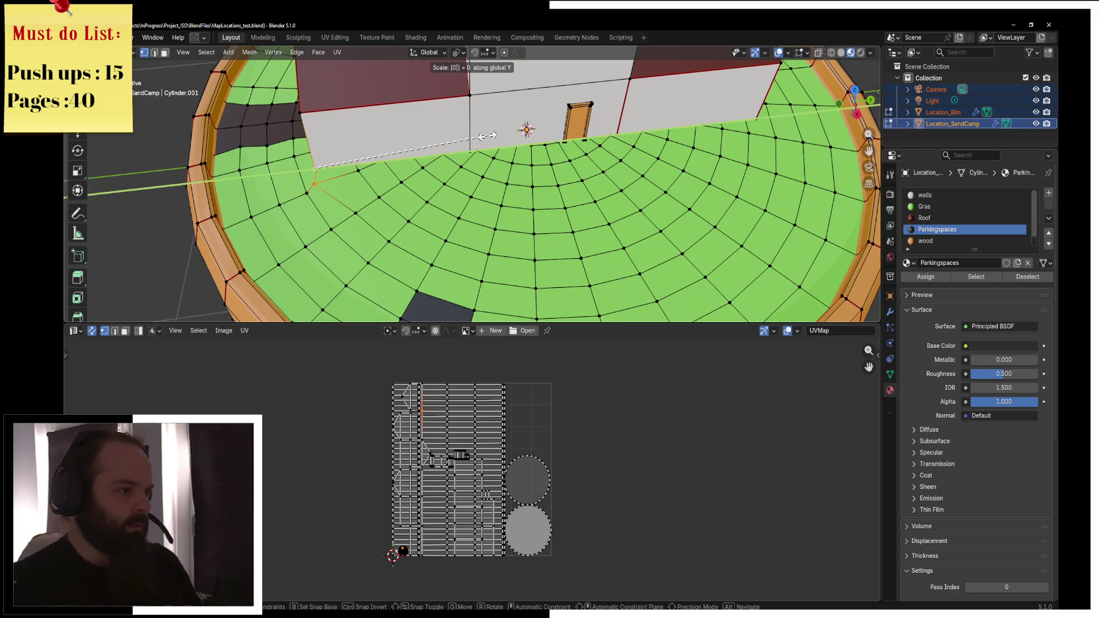
key(Return)
Reposition a single floor vertex beside the house
click(306, 247)
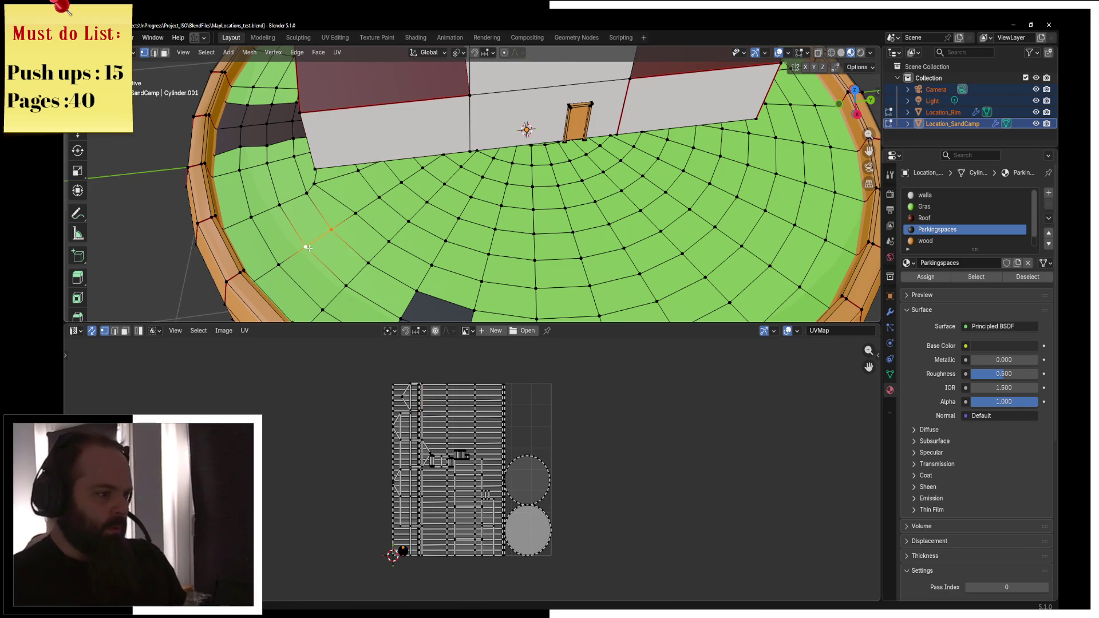
shift+click(279, 265)
key(g)
key(Escape)
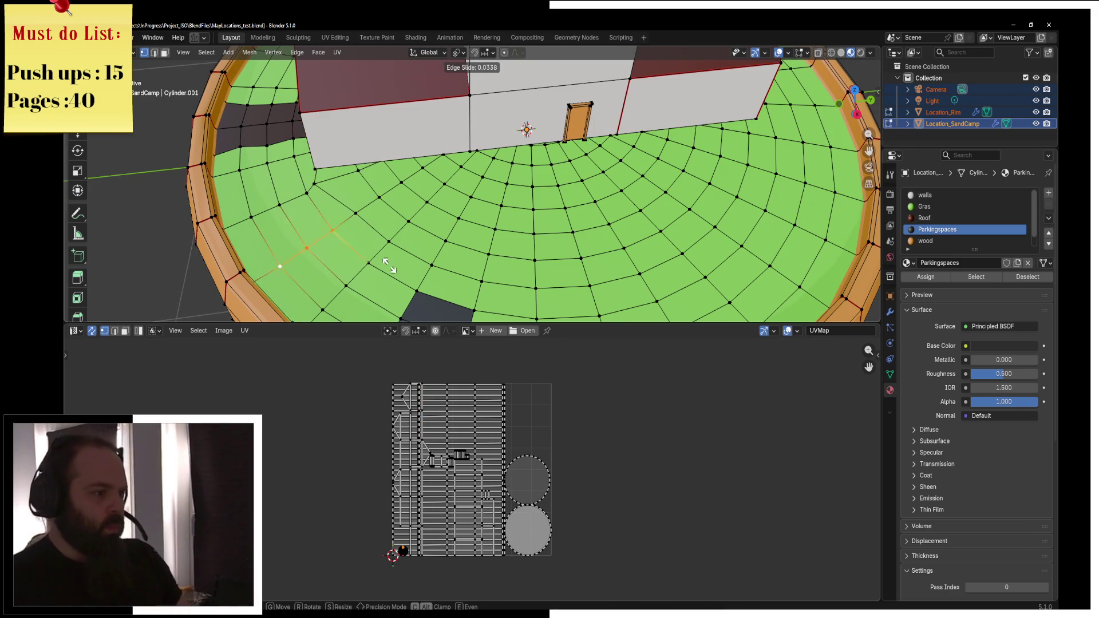
key(g)
key(y)
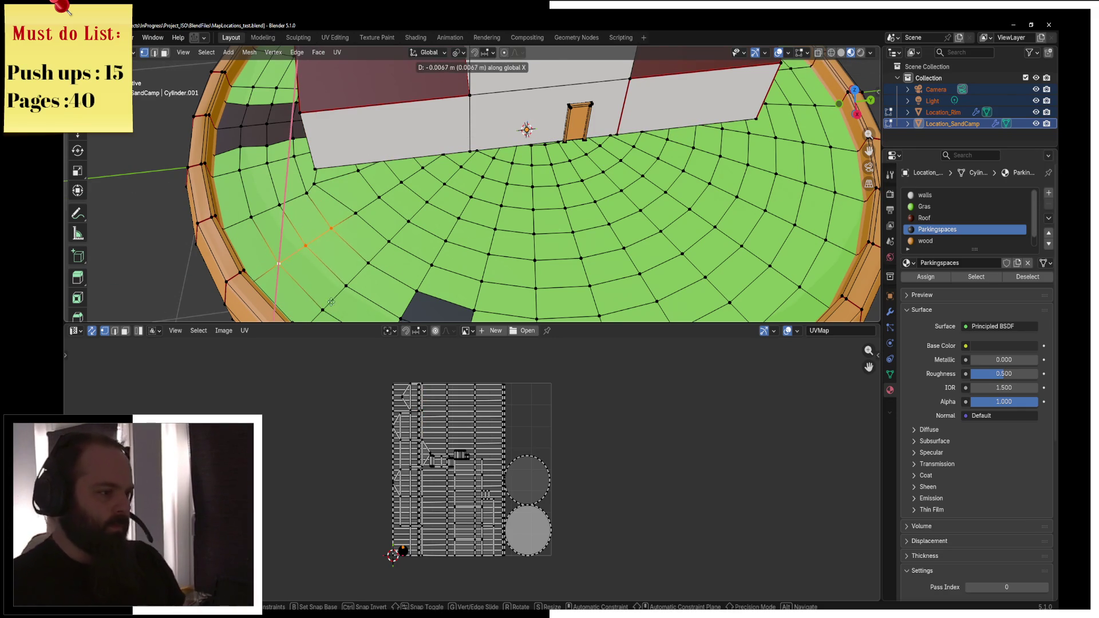
key(Escape)
click(355, 215)
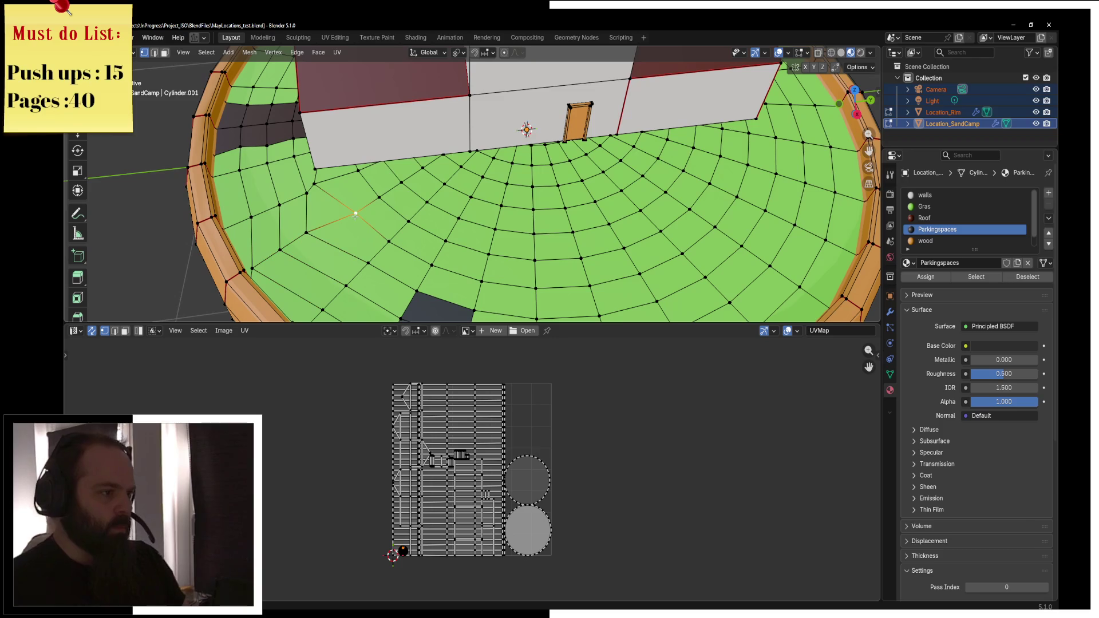
key(g)
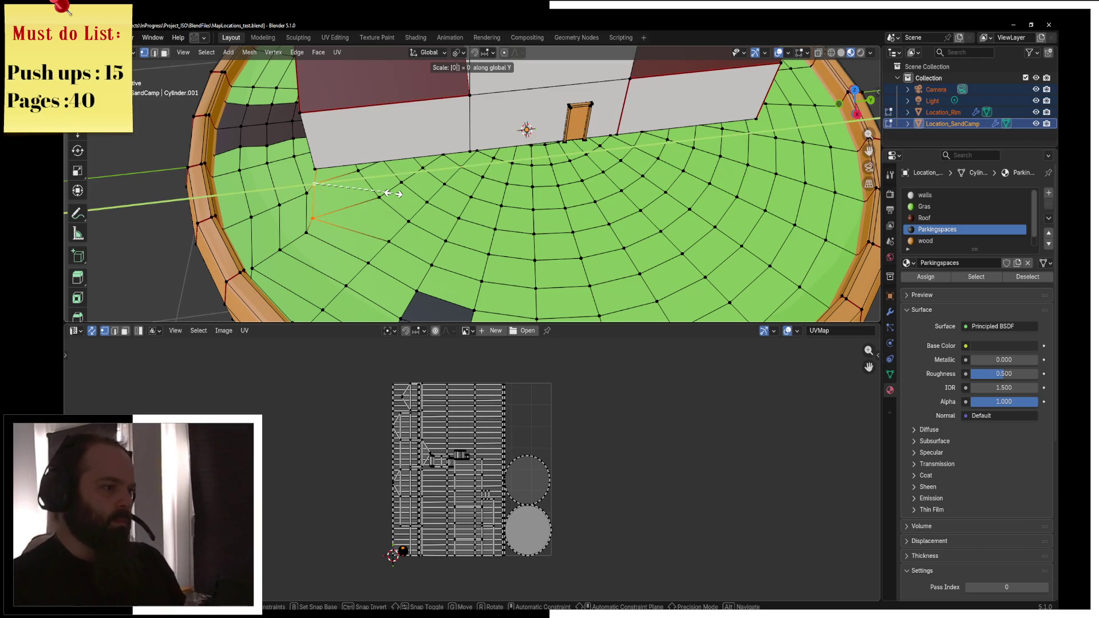
click(380, 263)
Scale the selected floor vertices closer together and shift them along Y
shift+click(345, 285)
shift+click(323, 313)
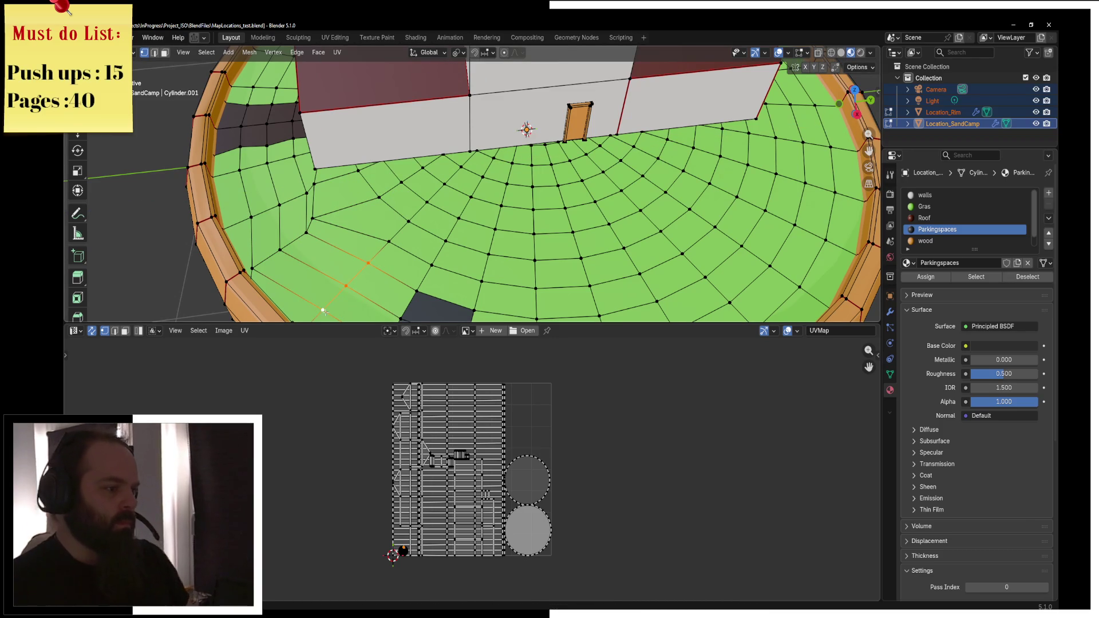
key(s)
key(shift+z)
click(340, 307)
key(g)
key(y)
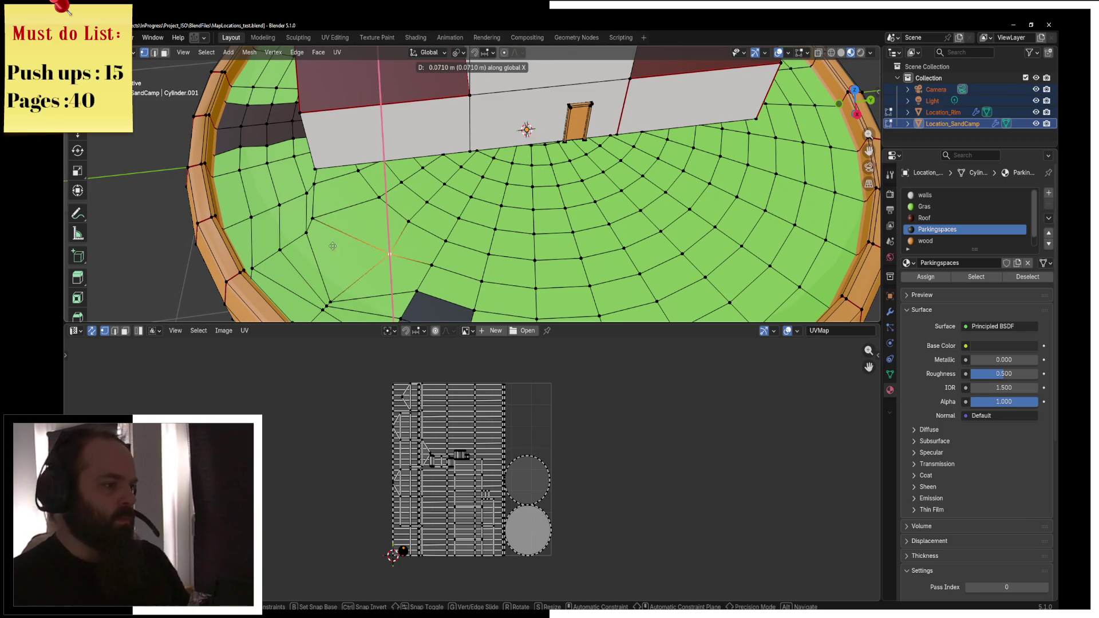
click(298, 259)
Flatten the vertex column up to the top vertex with S Y 0, then slide one vertex along its edge
shift+click(322, 218)
shift+click(319, 191)
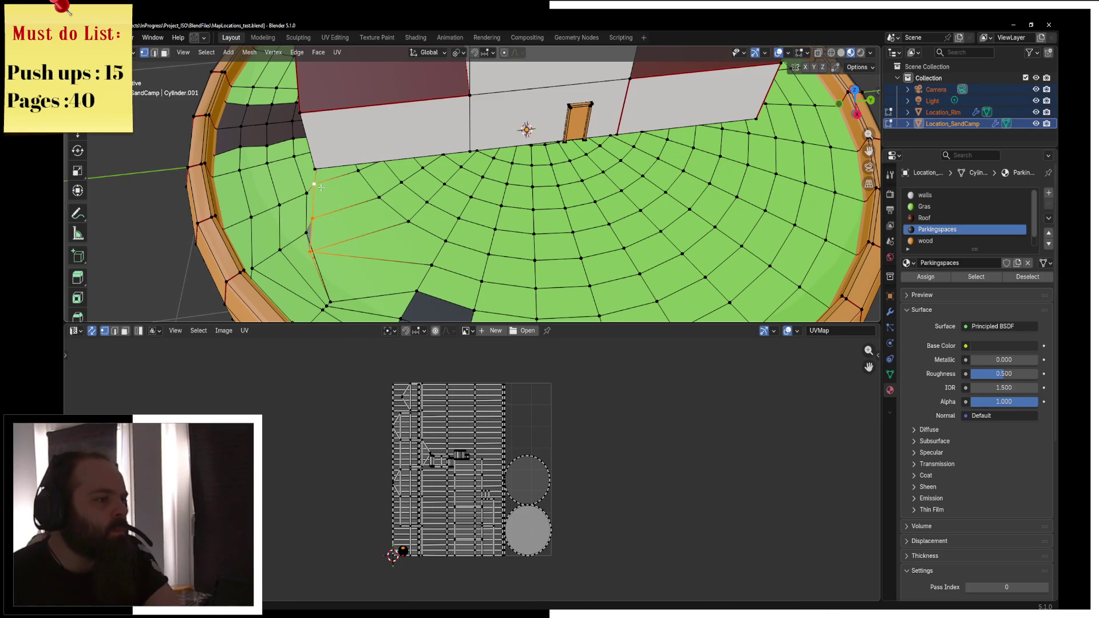
shift+click(315, 169)
text(sy0)
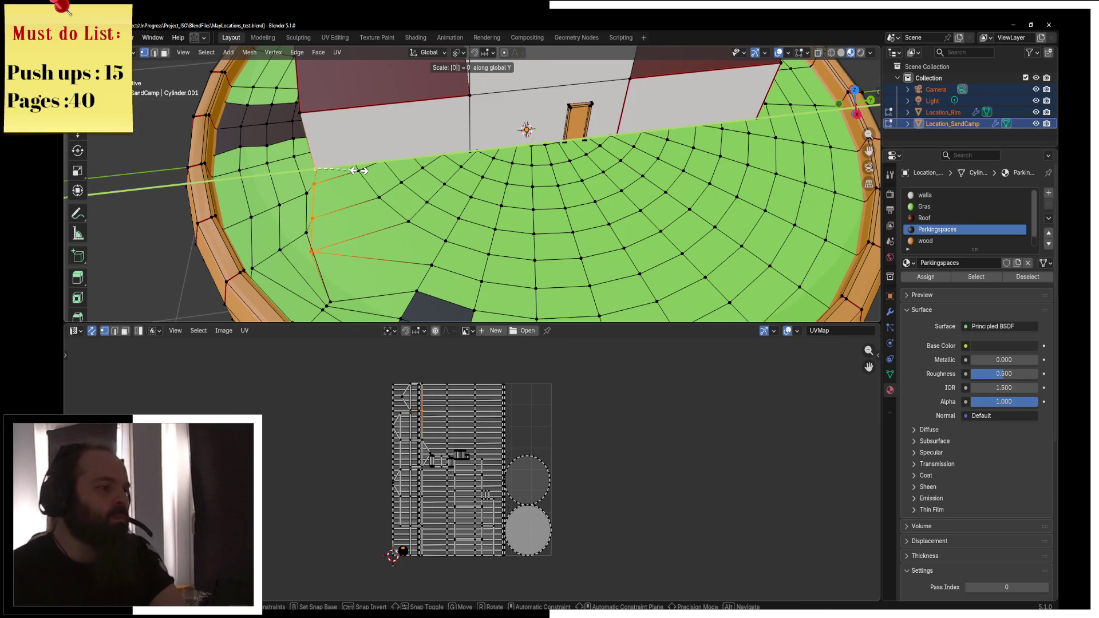
key(Return)
click(313, 252)
key(shift+v)
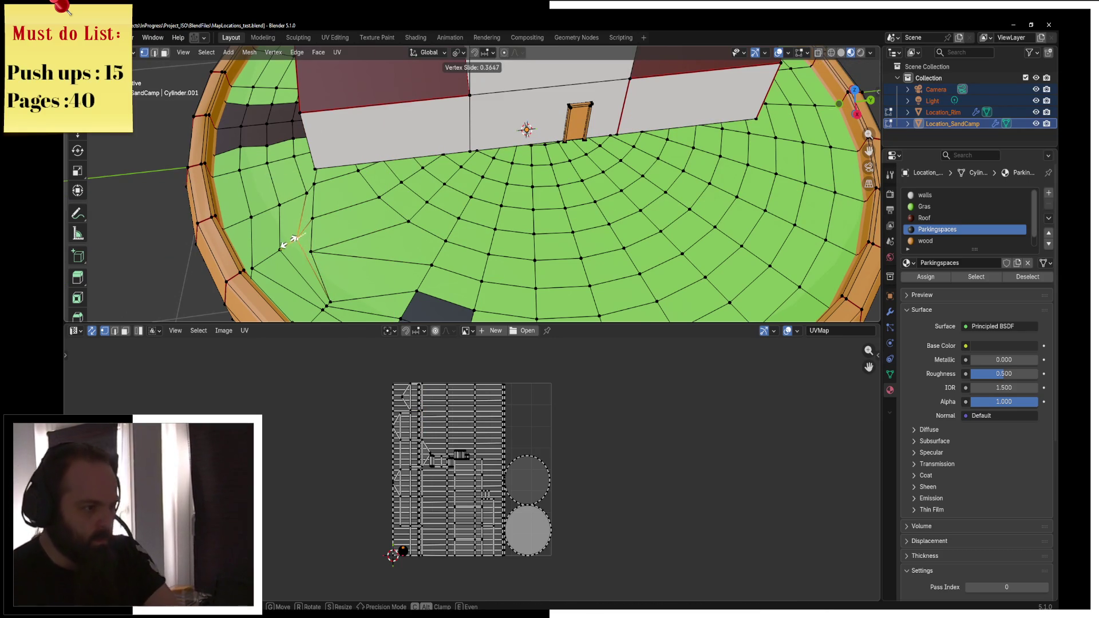
click(286, 243)
mouse_move(434, 235)
mouse_down()
mouse_move(460, 213)
mouse_move(372, 242)
mouse_up()
key(KP_7)
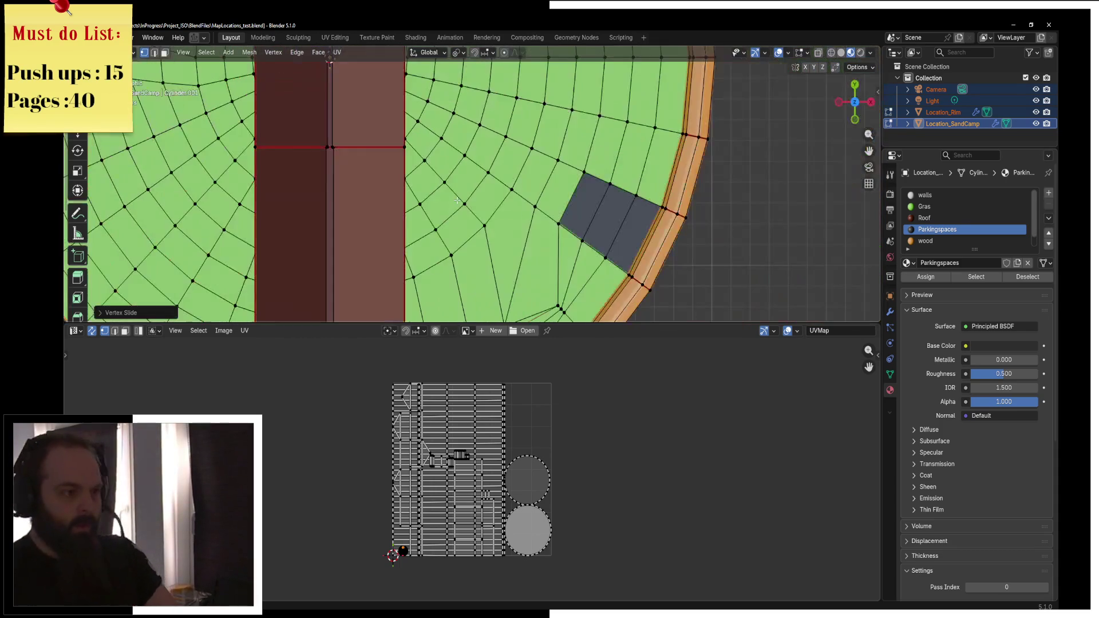
Align the two vertices above the parking spaces vertically with S X 0 and reposition one of them
drag(457, 201, 458, 109)
click(467, 136)
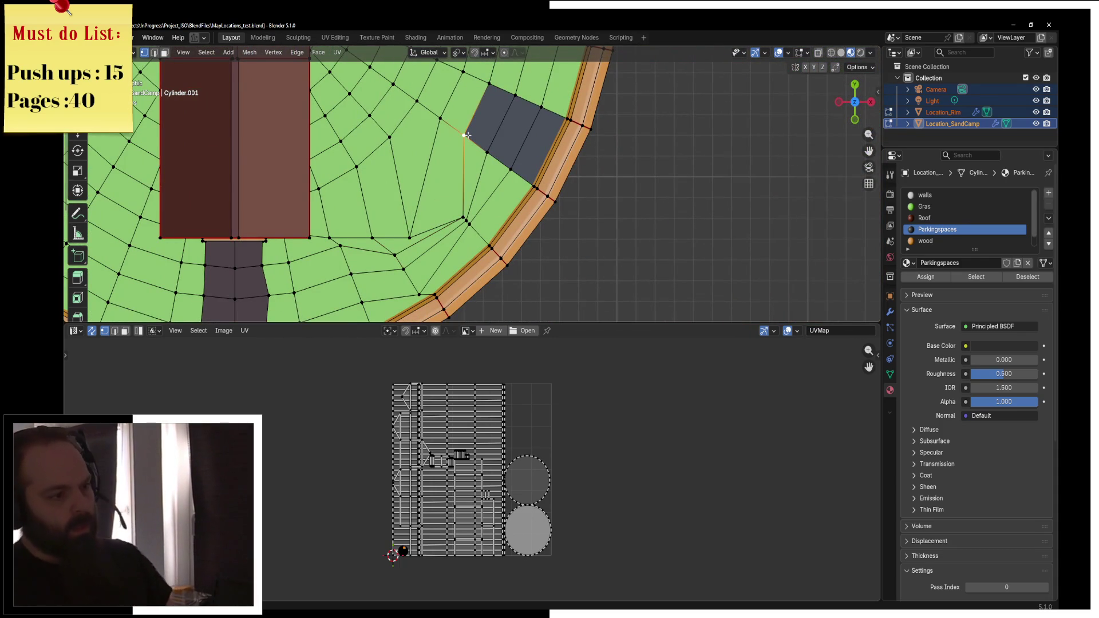
shift+click(464, 218)
key(s)
key(x)
key(0)
key(Return)
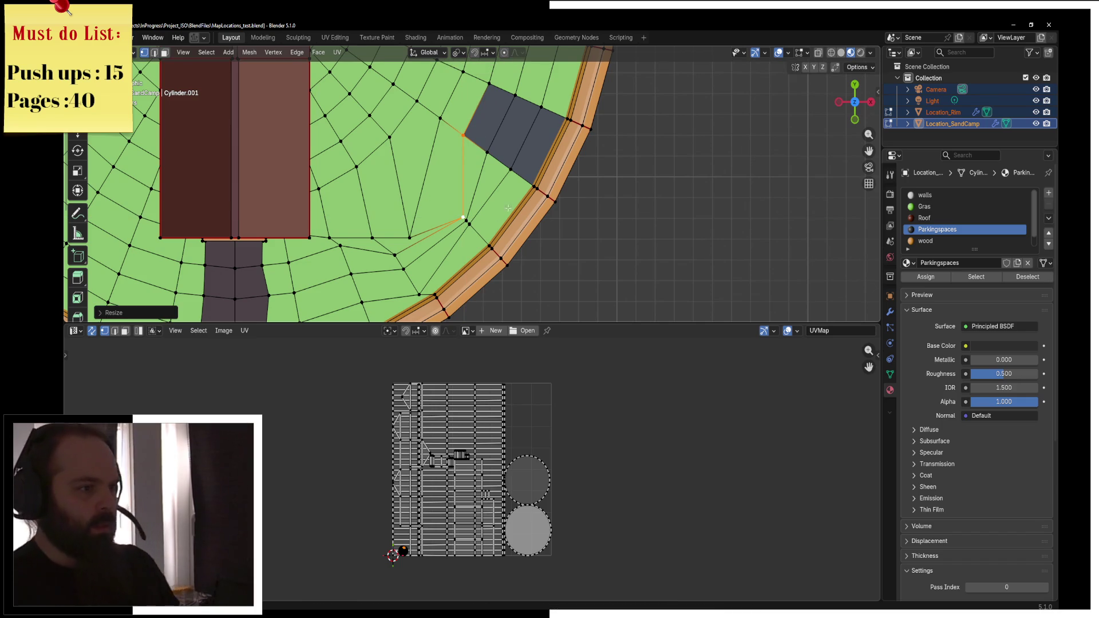
drag(490, 82, 513, 185)
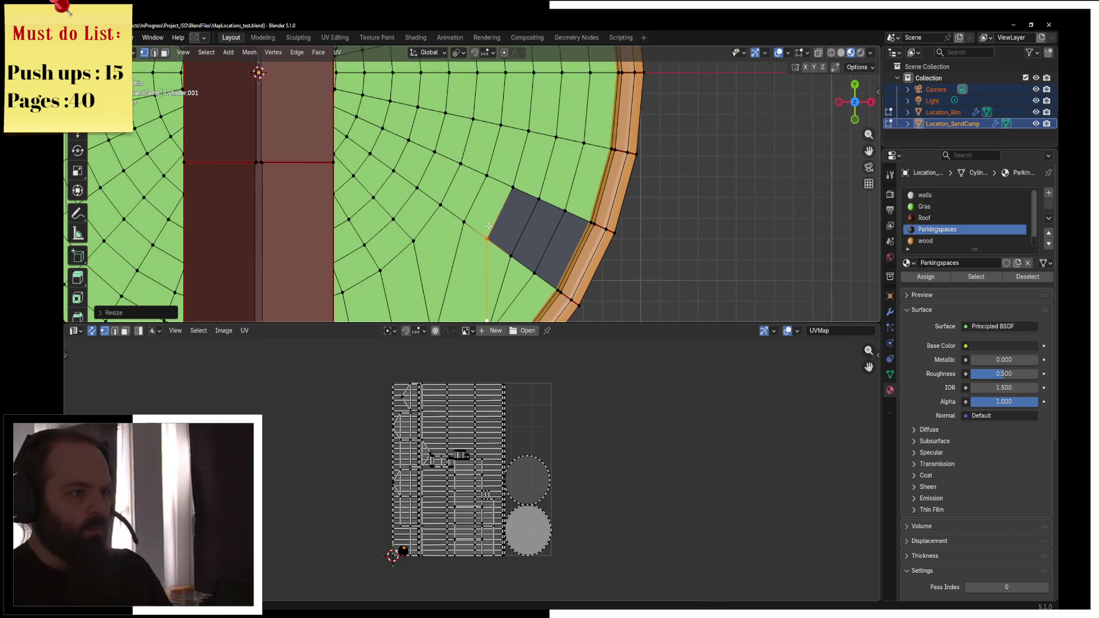
key(g)
click(494, 165)
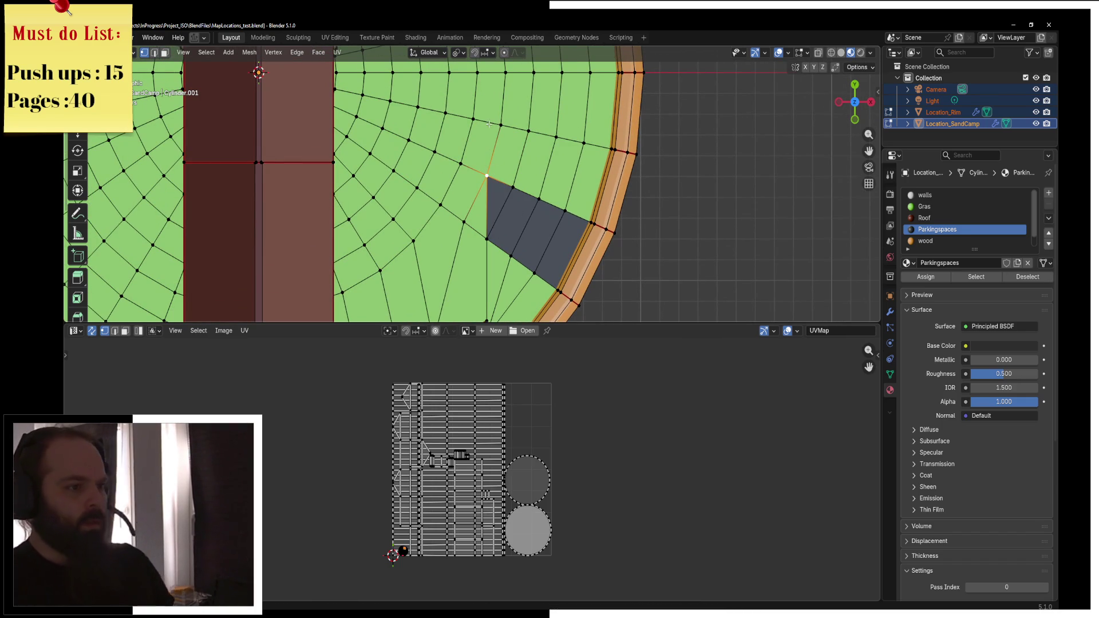
Line up the selected vertices over the parking area vertically with X scale 0
drag(498, 124, 486, 143)
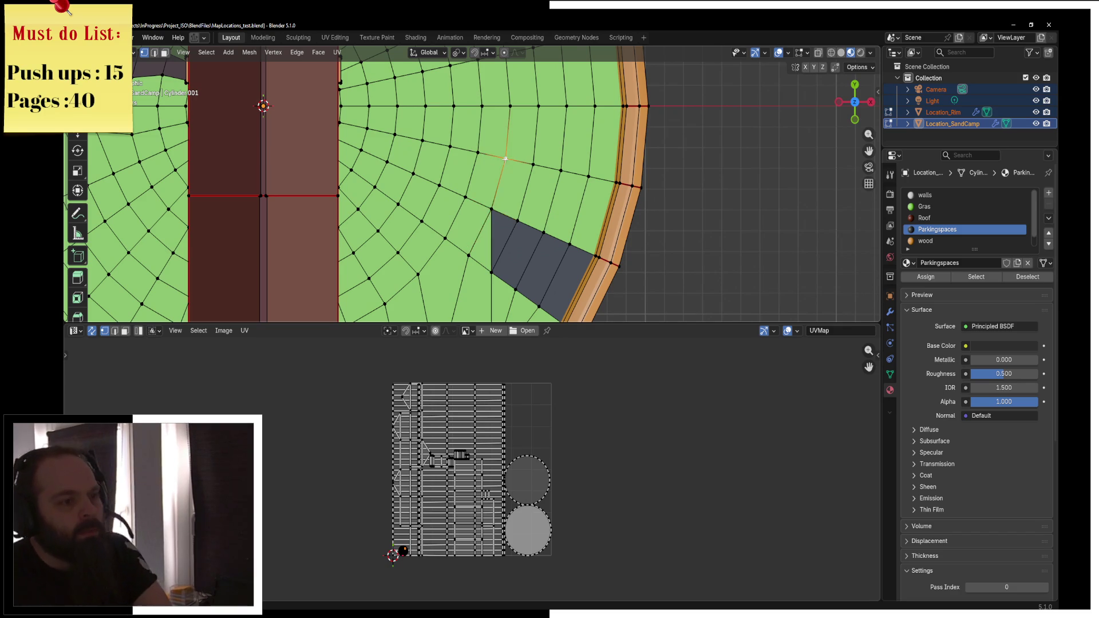
key(s)
key(x)
key(0)
key(Return)
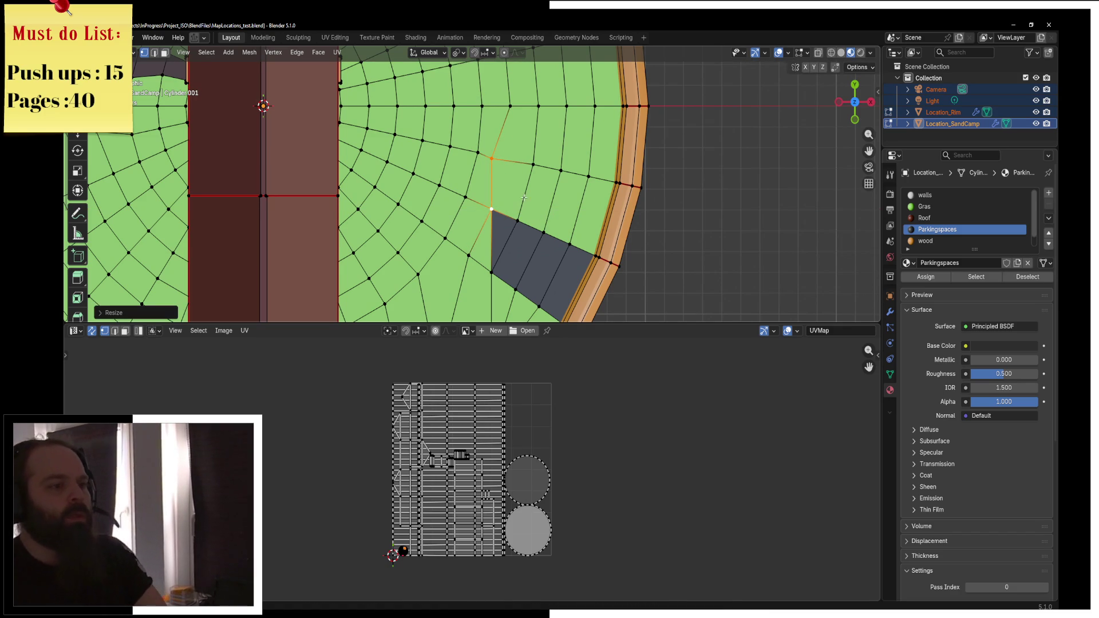
Align two more vertex pairs further up the floor to a shared X with S X 0
click(510, 106)
shift+click(492, 158)
key(s)
key(x)
key(0)
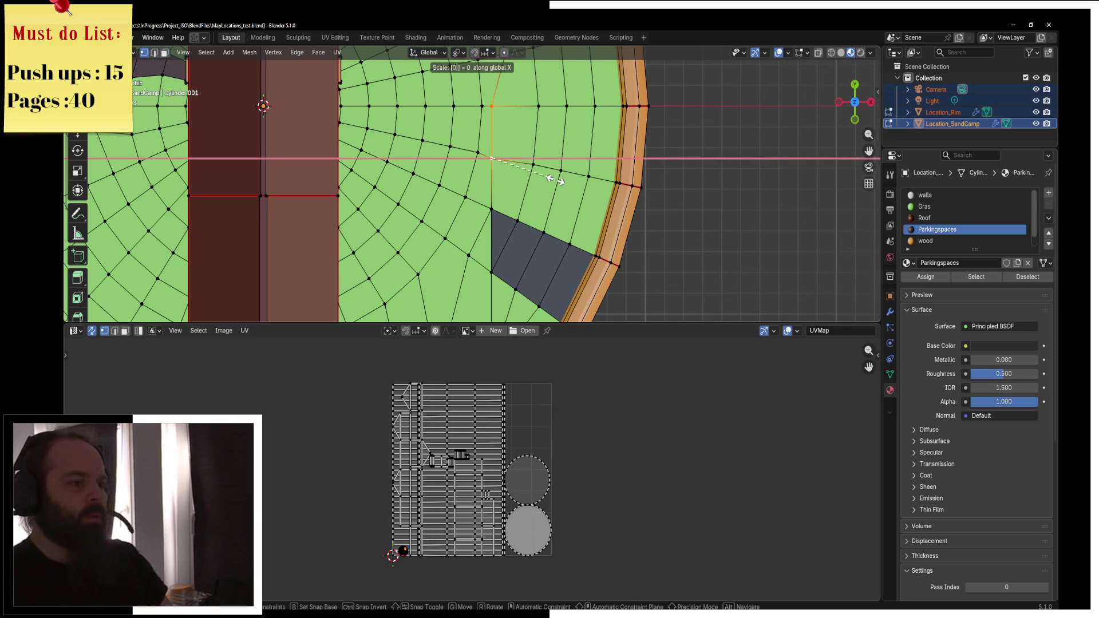
key(Return)
scroll(556, 180, up, 5)
click(524, 150)
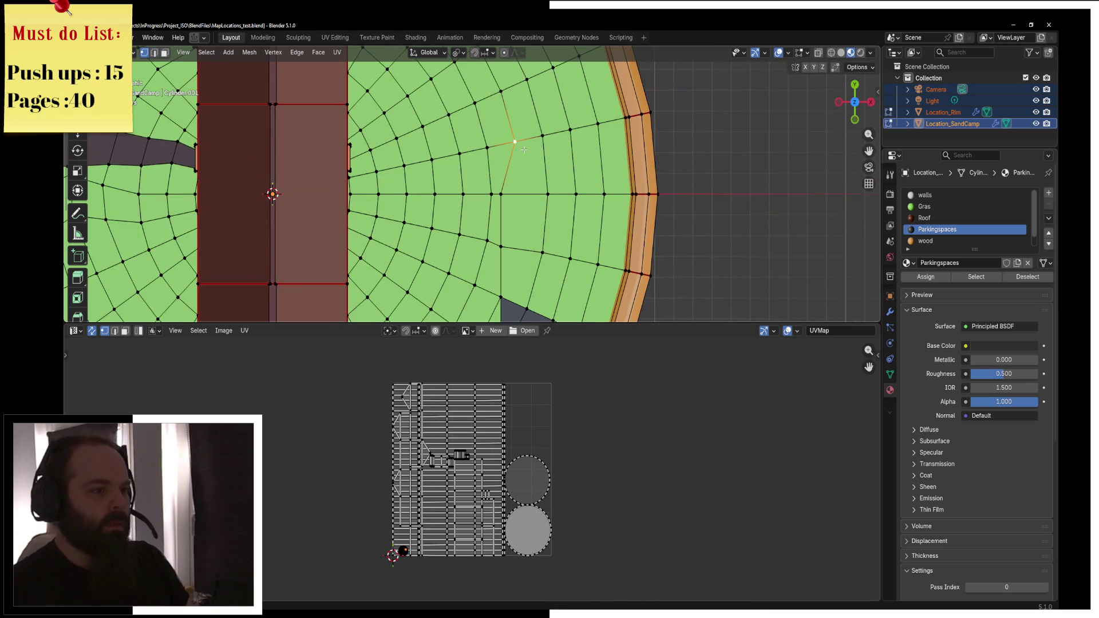
shift+click(499, 194)
key(s)
key(x)
key(0)
key(Return)
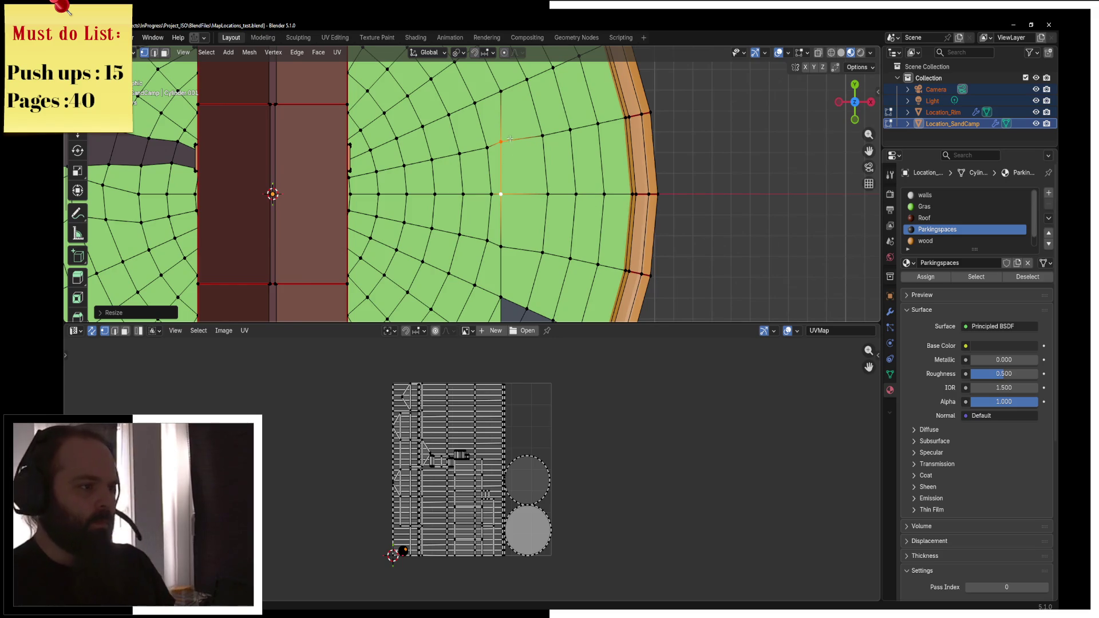
Align the triangular gap's top vertices with S X 0 and fill the triangle with a face
scroll(510, 139, up, 4)
click(487, 122)
shift+click(509, 169)
shift+click(509, 106)
scroll(510, 107, up, 1)
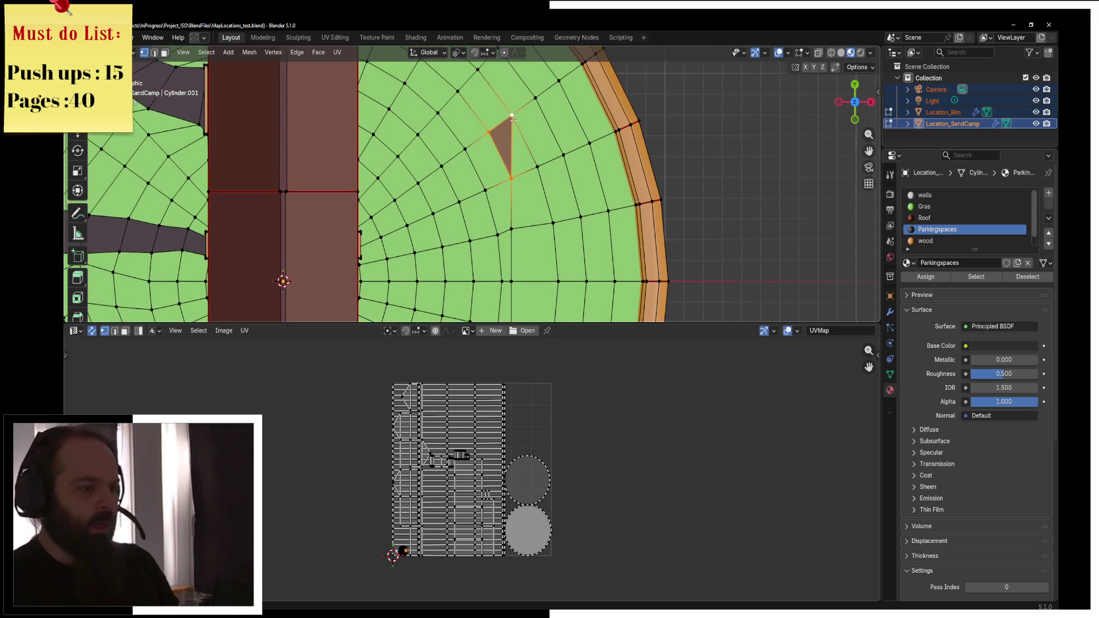
scroll(513, 121, up, 2)
click(532, 157)
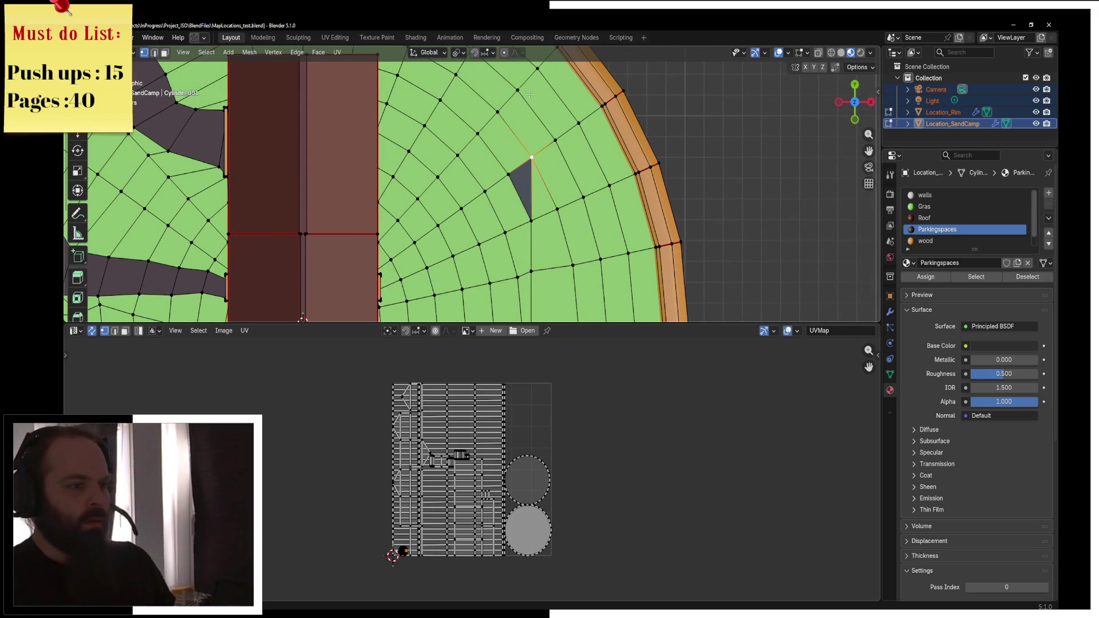
shift+click(518, 90)
key(s)
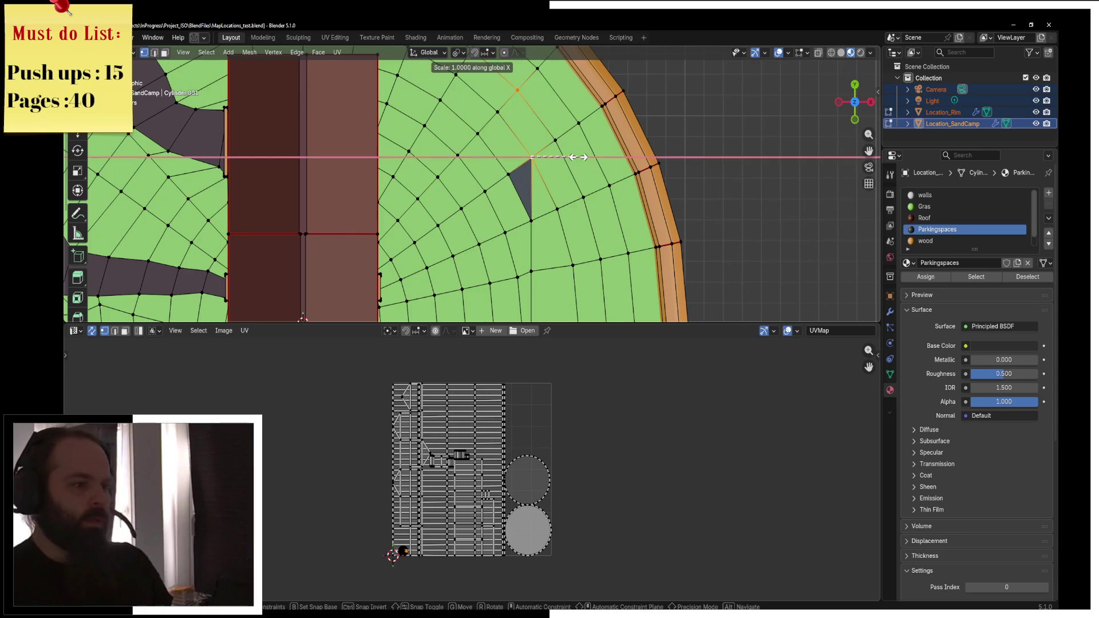
key(x)
key(0)
key(Return)
shift+click(498, 112)
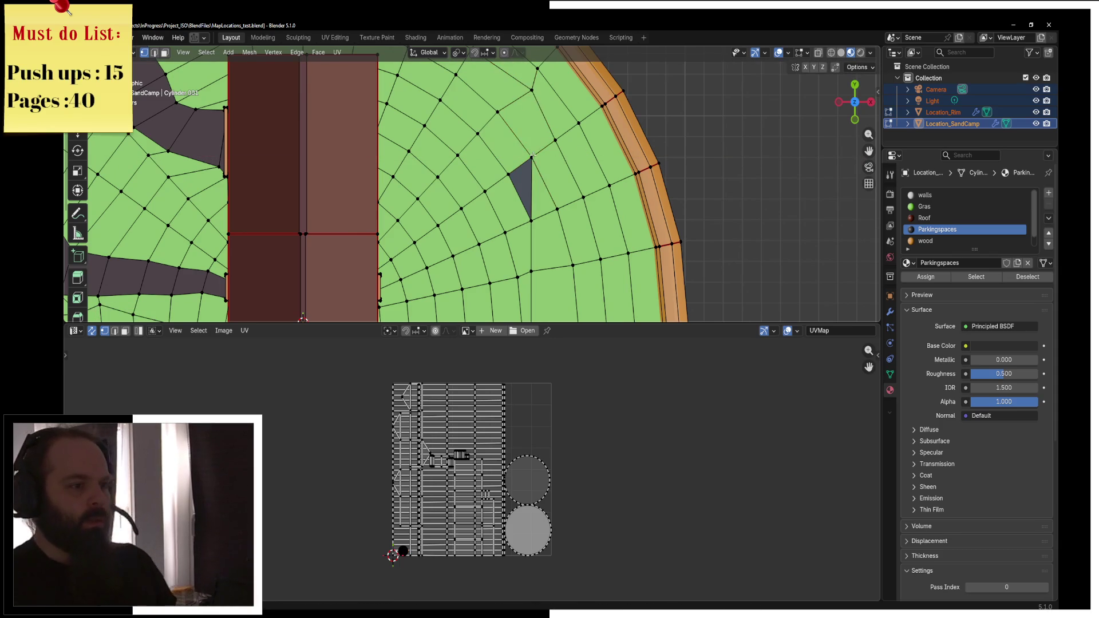
key(f)
Flatten the vertex row right of the house onto one horizontal line with S Y 0
scroll(529, 107, up, 4)
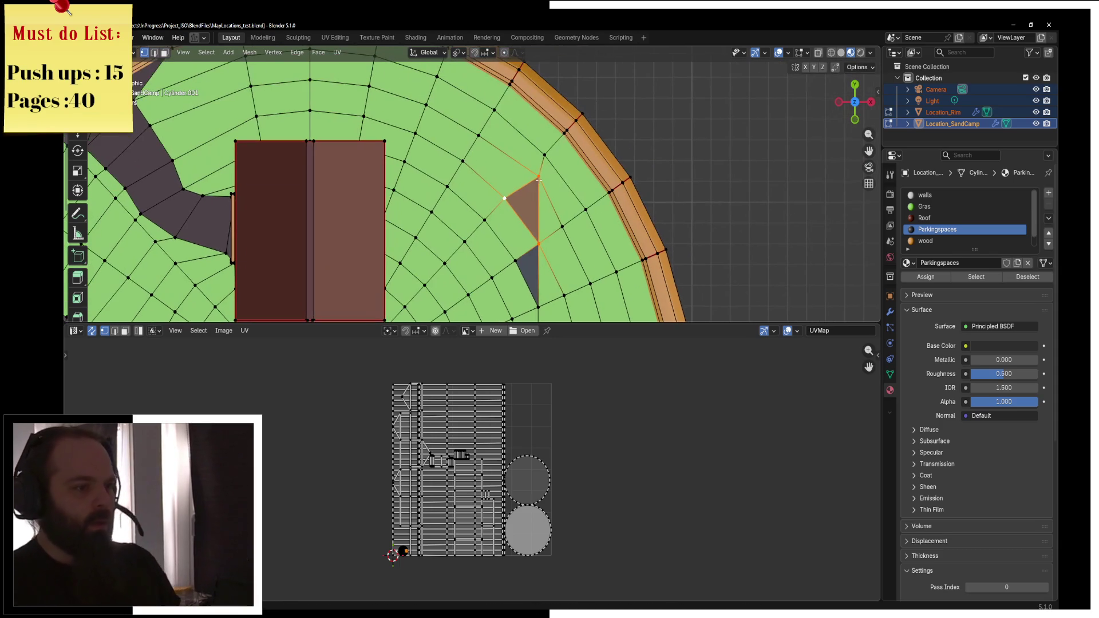
click(547, 163)
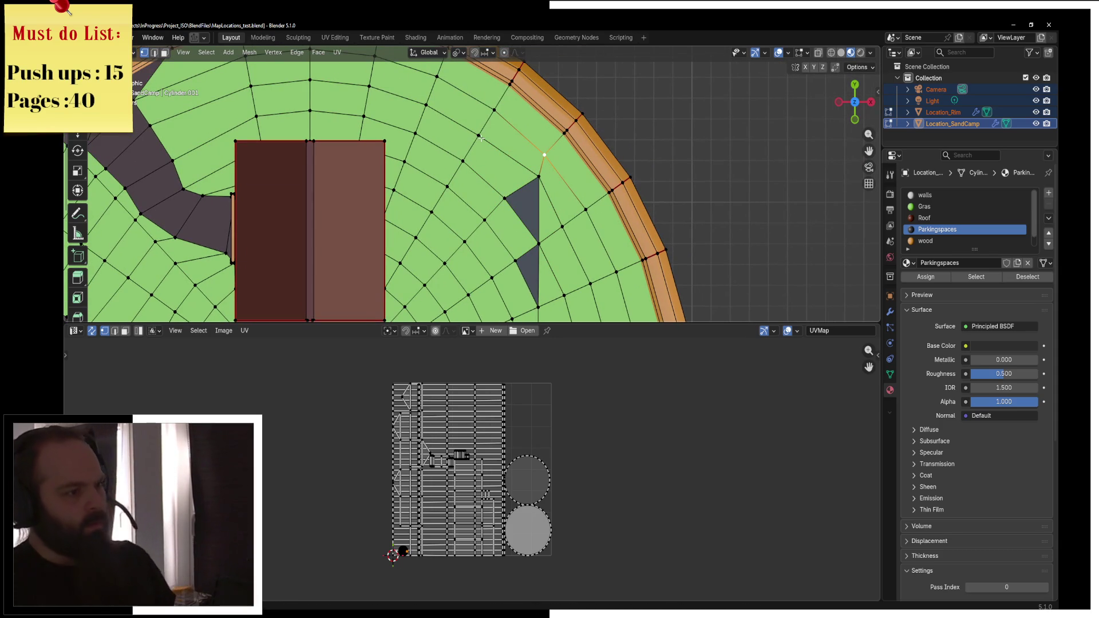
click(406, 160)
shift+click(446, 187)
shift+click(505, 199)
shift+click(539, 177)
shift+click(383, 140)
text(sy)
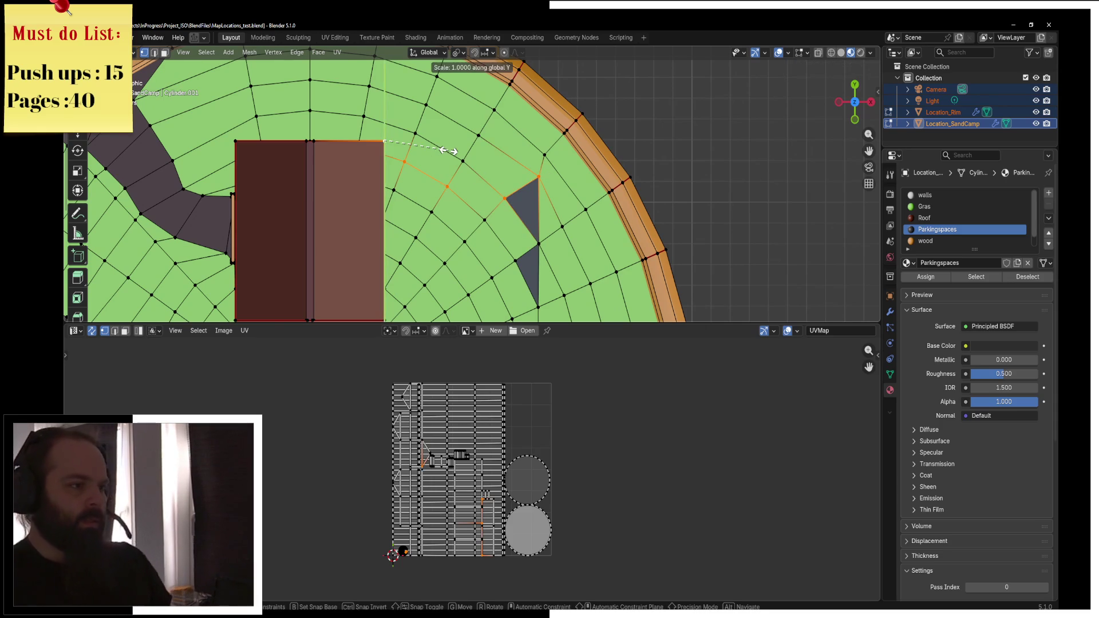
text(0)
key(Return)
Slide two stray vertices onto the straightened line, one at its right end
click(463, 161)
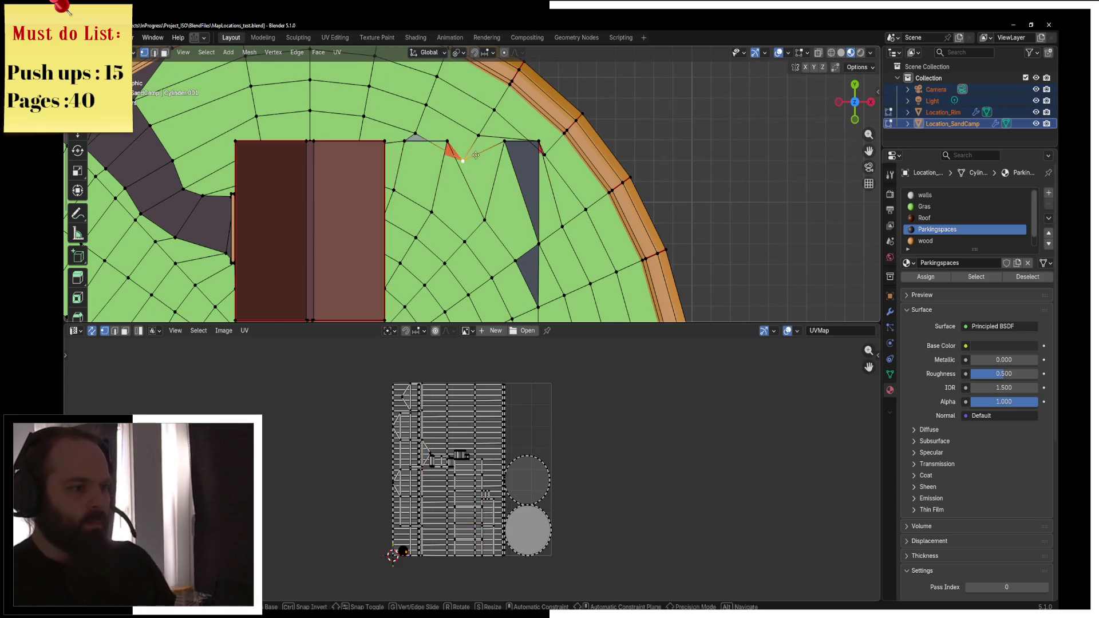
key(g)
key(g)
click(543, 135)
click(543, 150)
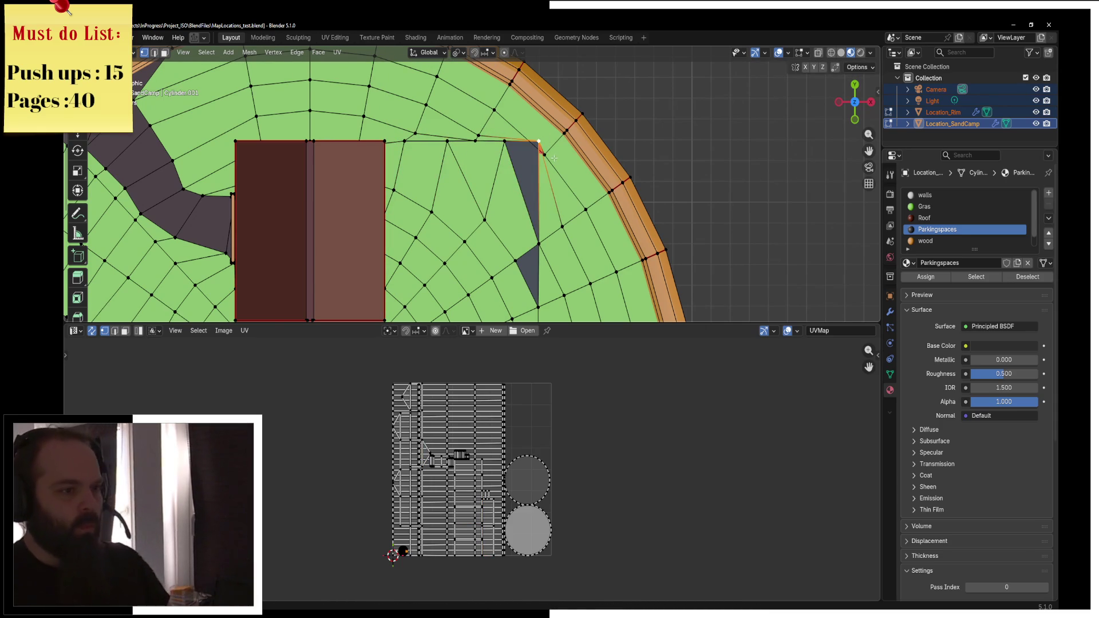
key(g)
key(g)
click(569, 141)
scroll(476, 151, down, 1)
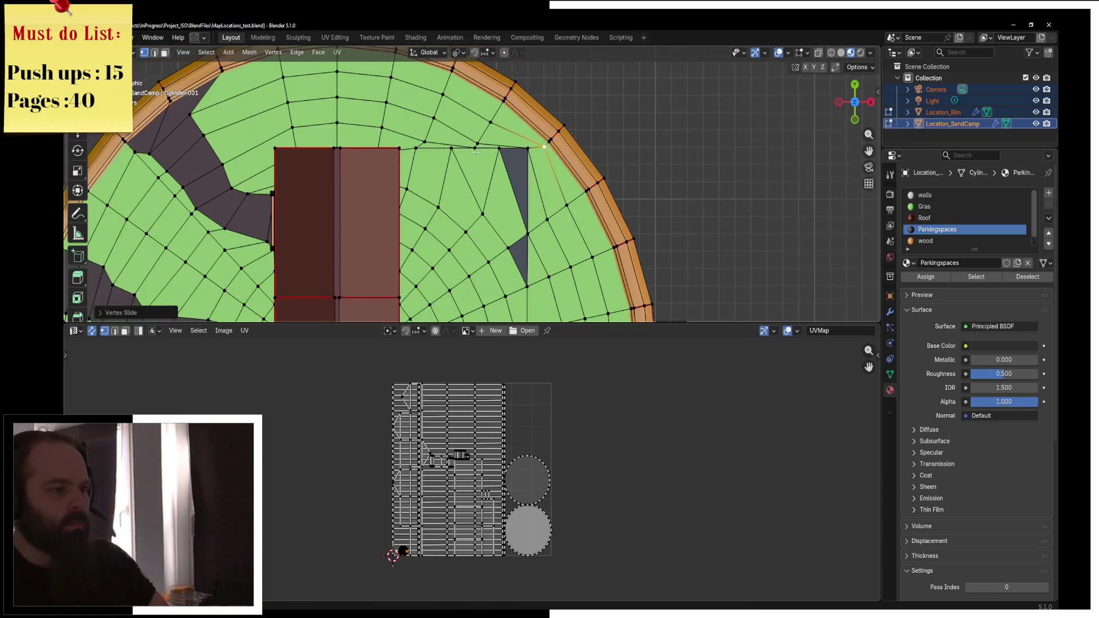
click(164, 52)
click(440, 204)
Select the ground faces in front of and to the right of the house
mouse_move(441, 203)
mouse_down()
mouse_move(427, 215)
mouse_move(487, 218)
mouse_move(487, 247)
mouse_up()
key(KP_7)
mouse_move(455, 128)
mouse_down()
mouse_move(466, 240)
mouse_move(467, 230)
mouse_up()
mouse_move(439, 146)
mouse_down()
mouse_move(444, 228)
mouse_move(395, 252)
mouse_up()
scroll(472, 185, up, 3)
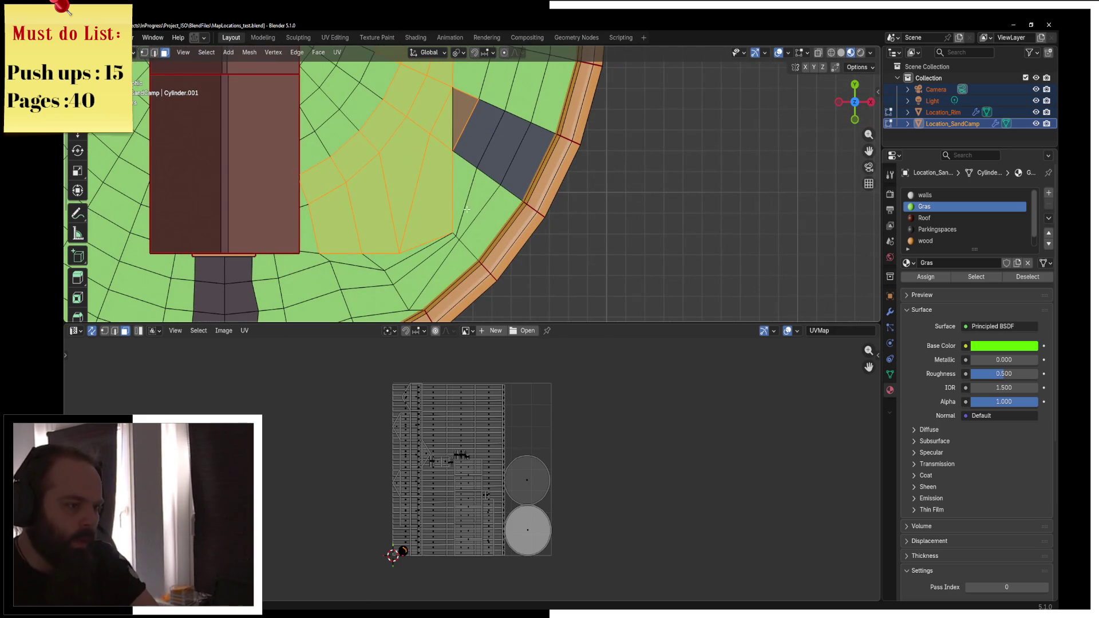
mouse_move(334, 183)
mouse_down()
mouse_move(306, 223)
mouse_move(326, 120)
mouse_move(355, 100)
mouse_up()
drag(385, 221, 369, 86)
scroll(361, 172, up, 3)
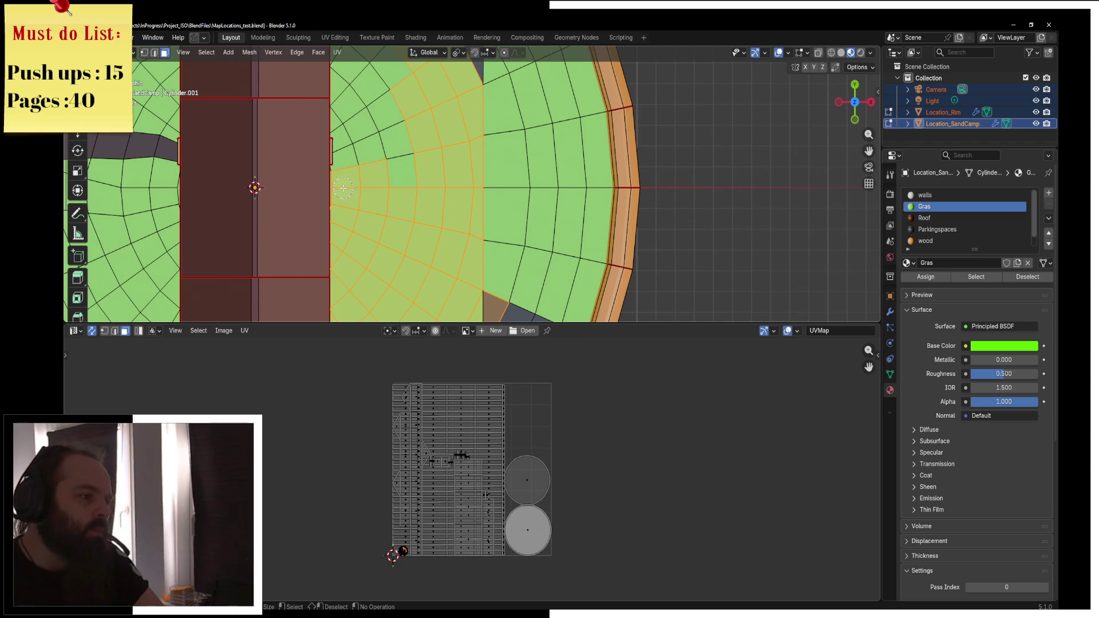
mouse_move(394, 171)
mouse_down()
mouse_move(376, 92)
mouse_move(358, 155)
mouse_up()
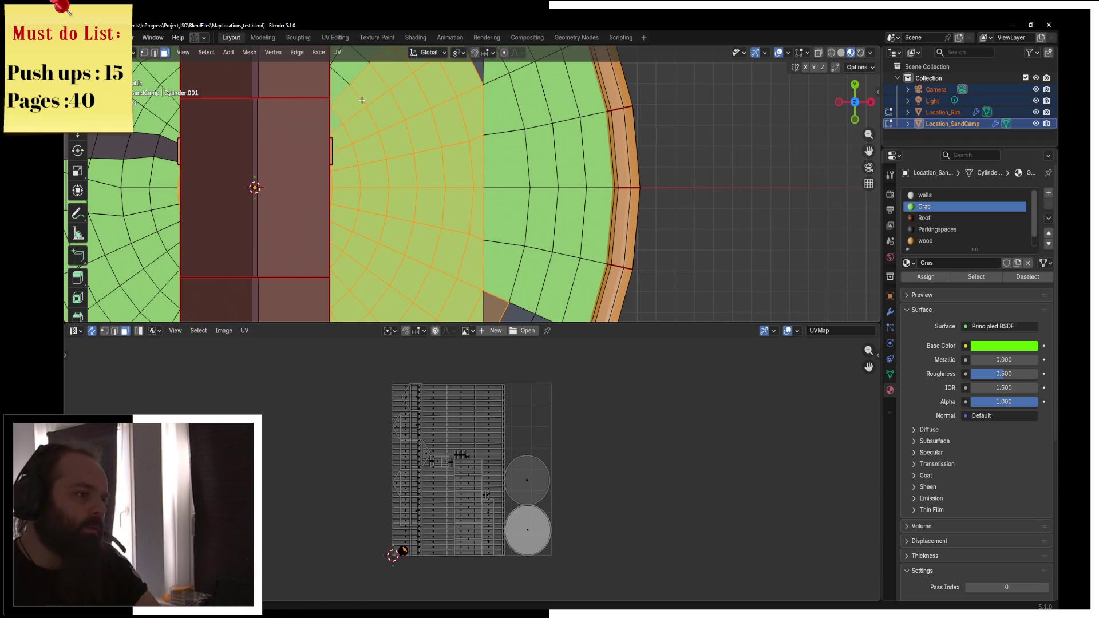
scroll(361, 178, up, 3)
click(353, 139)
scroll(397, 162, up, 2)
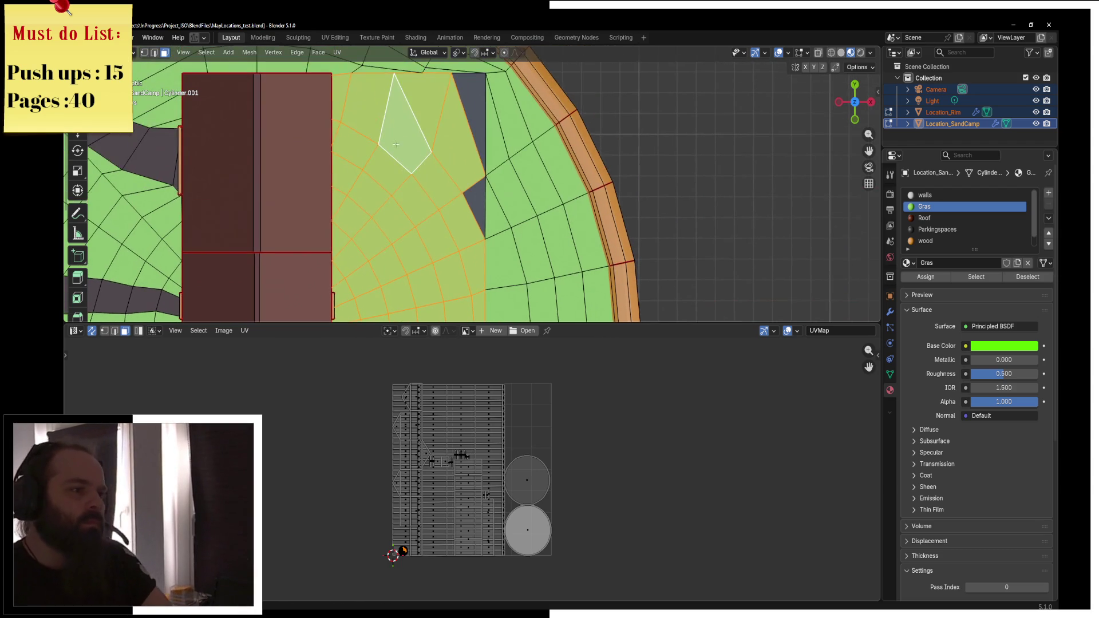
scroll(502, 168, down, 5)
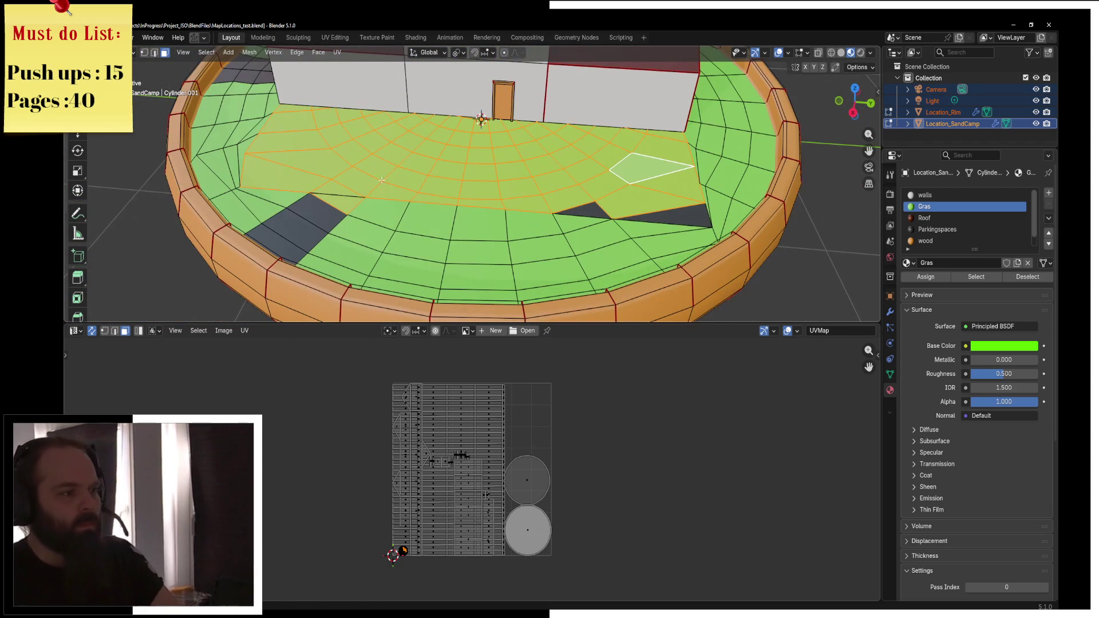
Assign the Parkingspaces material to the selected faces and check the result in Object Mode
click(938, 229)
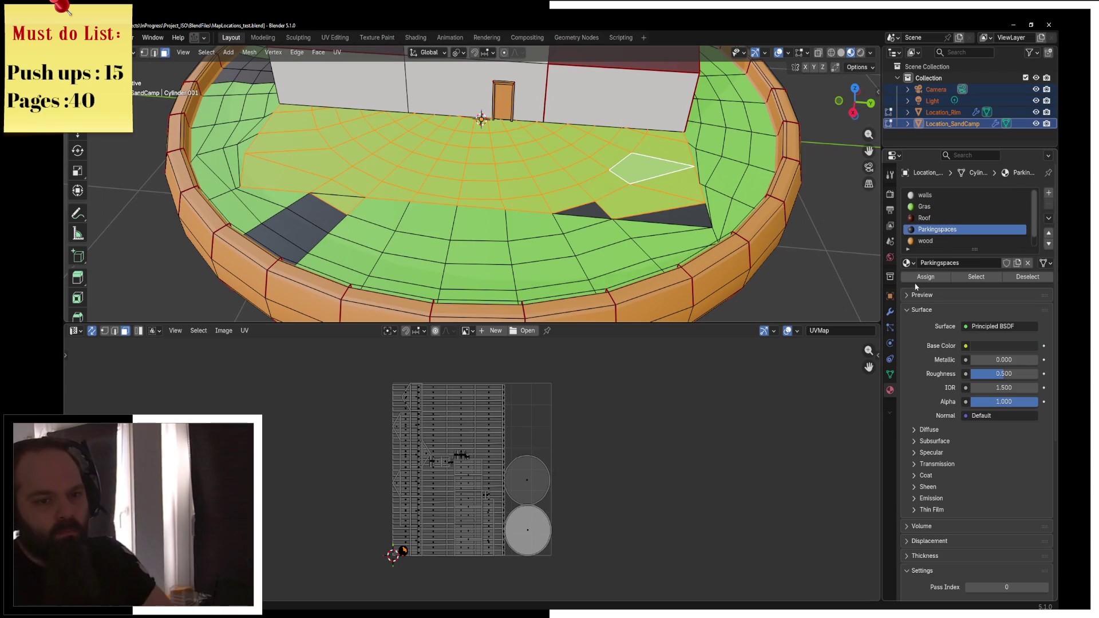
click(926, 277)
key(ctrl+Tab)
click(408, 204)
mouse_move(407, 204)
mouse_down()
mouse_move(493, 202)
mouse_move(466, 198)
mouse_up()
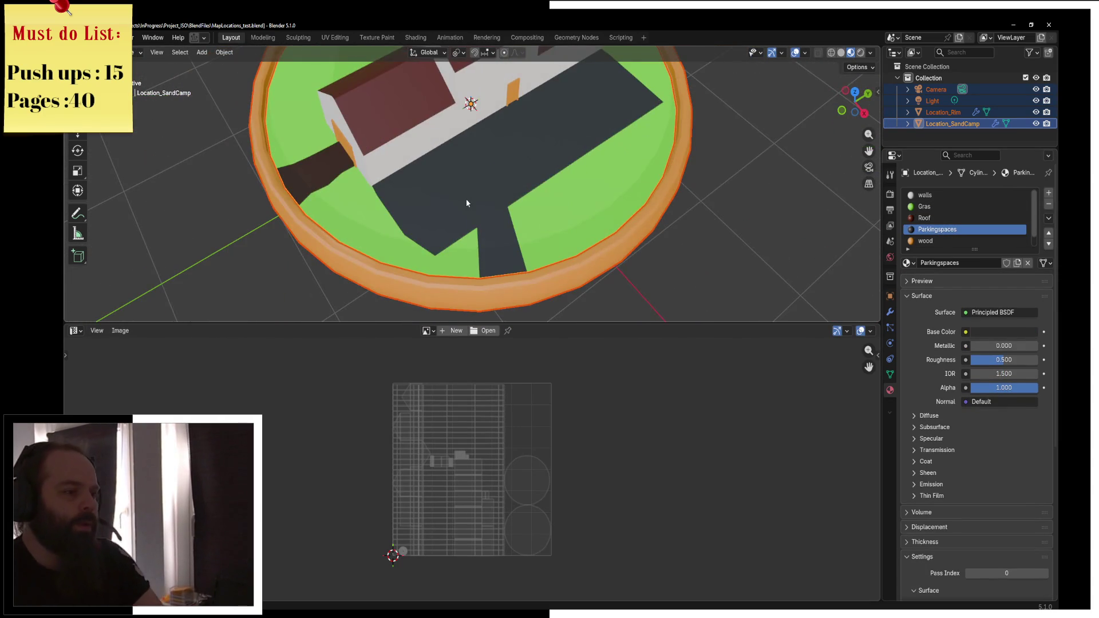
key(KP_7)
key(ctrl+Tab)
click(541, 214)
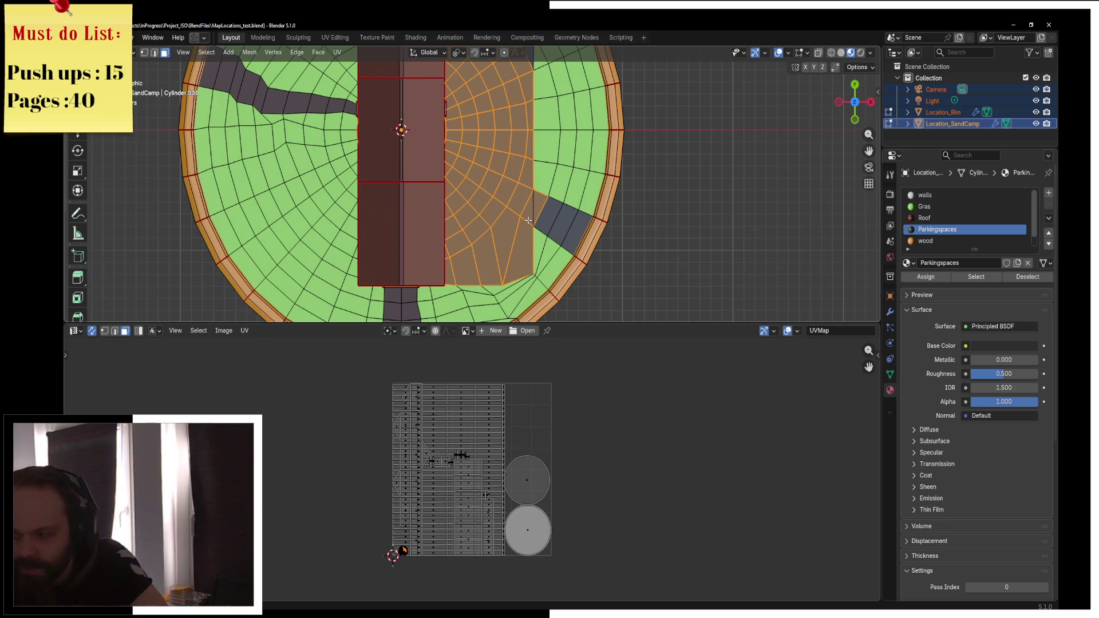
In vertex select mode, slide a border vertex near the rim along its edge
scroll(527, 220, up, 2)
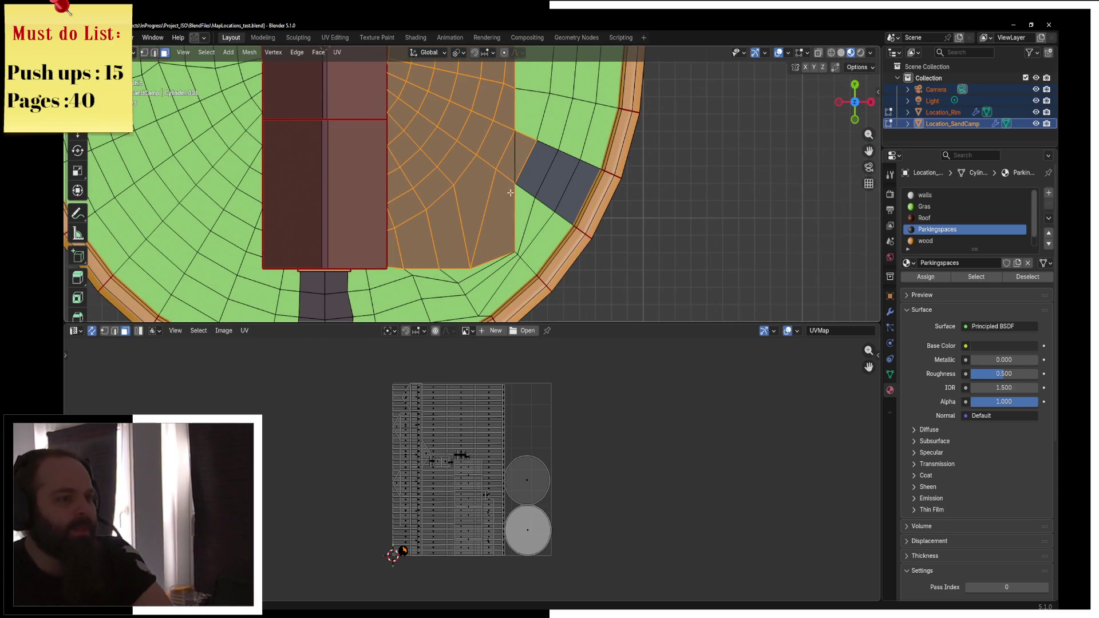
click(144, 53)
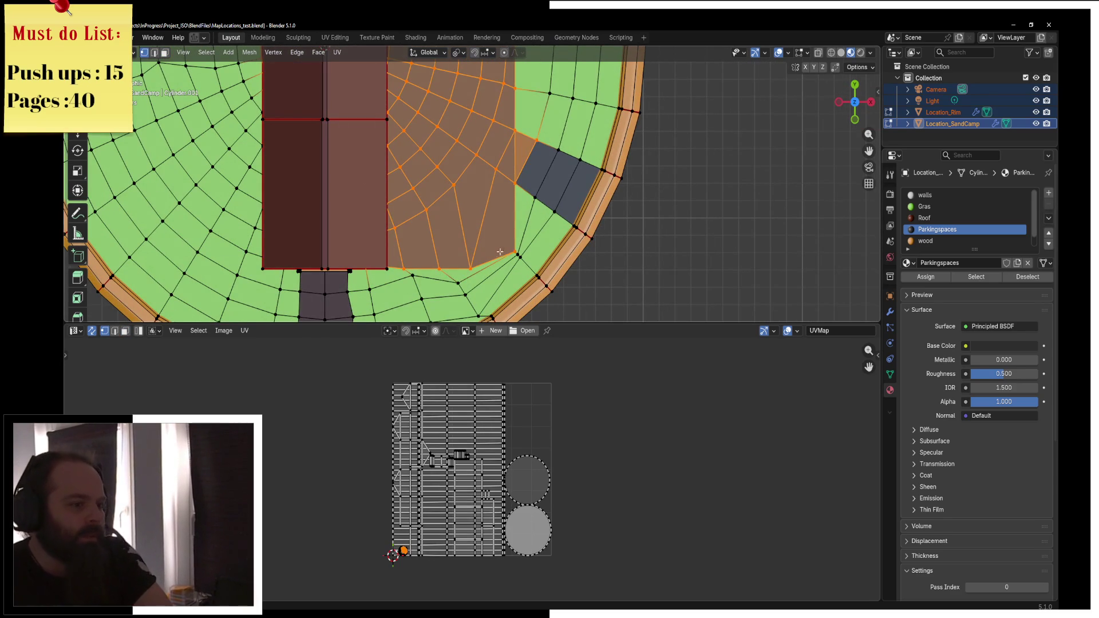
scroll(458, 184, up, 3)
click(463, 179)
key(g)
key(g)
click(480, 196)
Level two parking-edge vertices by scaling them to 0 on Y, then check the result outside Edit Mode
click(461, 175)
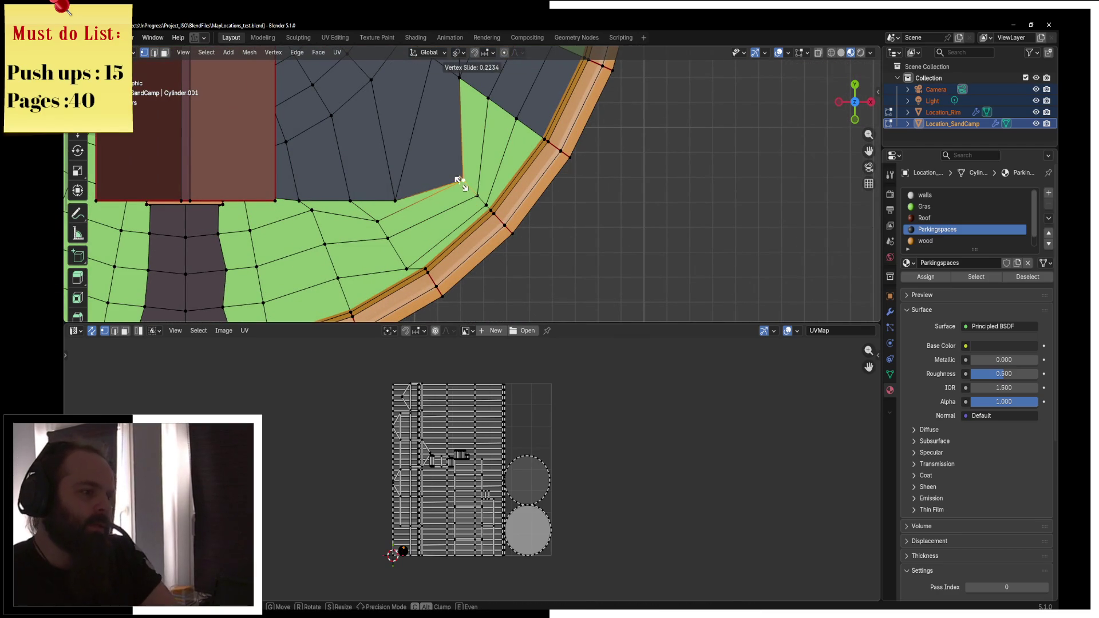
click(396, 200)
key(g)
key(g)
key(Escape)
key(s)
key(y)
key(0)
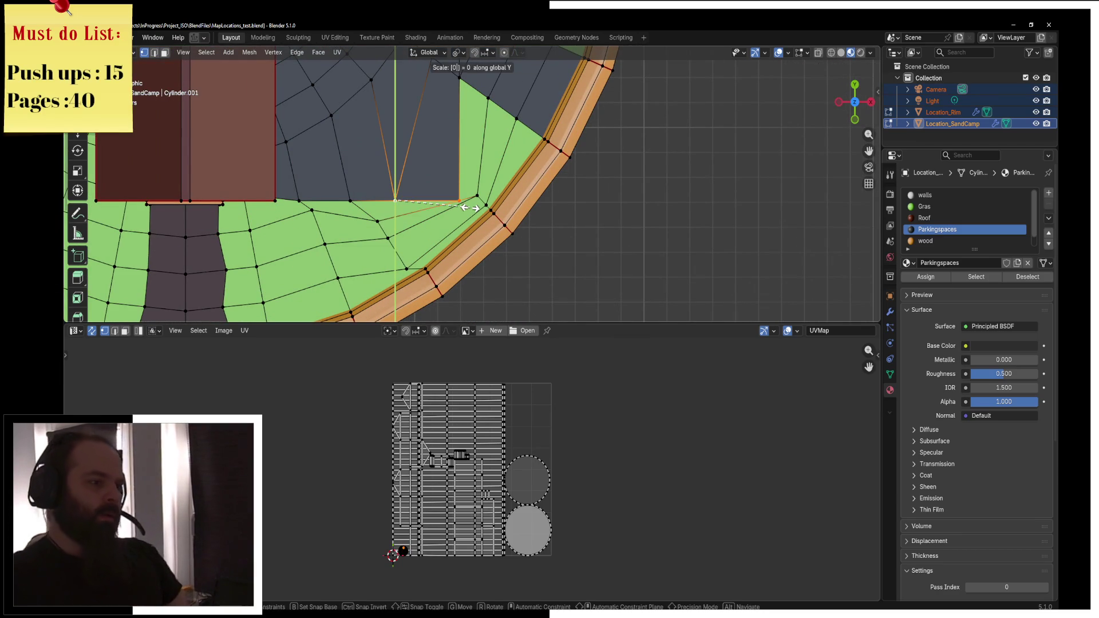
key(Return)
key(Tab)
scroll(486, 177, down, 3)
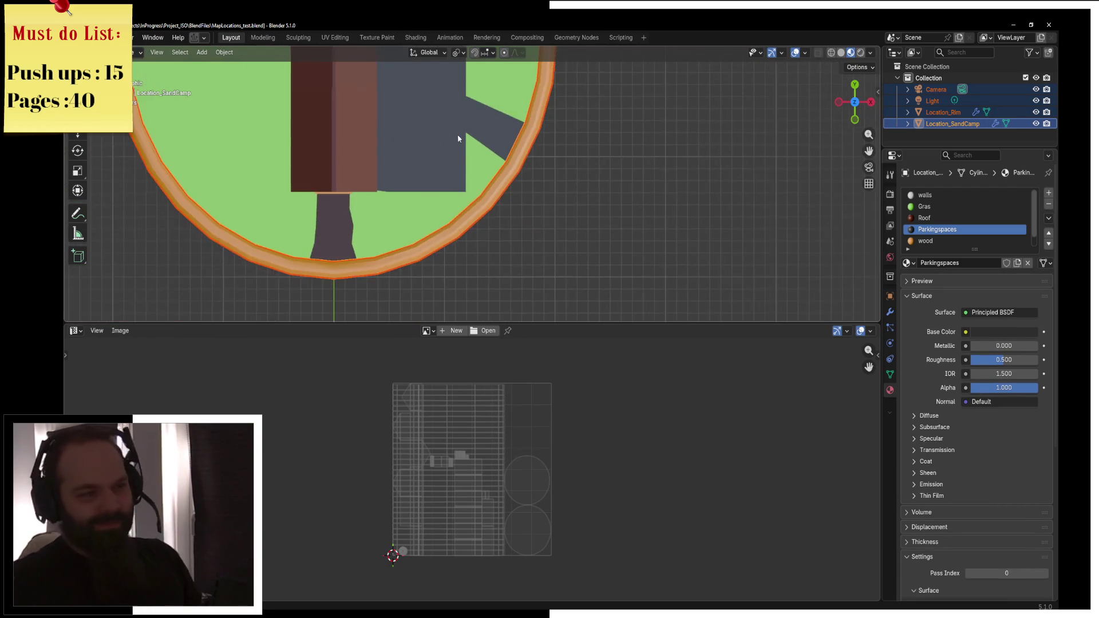
scroll(504, 182, up, 5)
key(Tab)
Slide and move the corner border vertices near the rim into their new positions
click(496, 172)
key(g)
key(g)
click(497, 189)
click(490, 115)
key(g)
click(492, 103)
key(g)
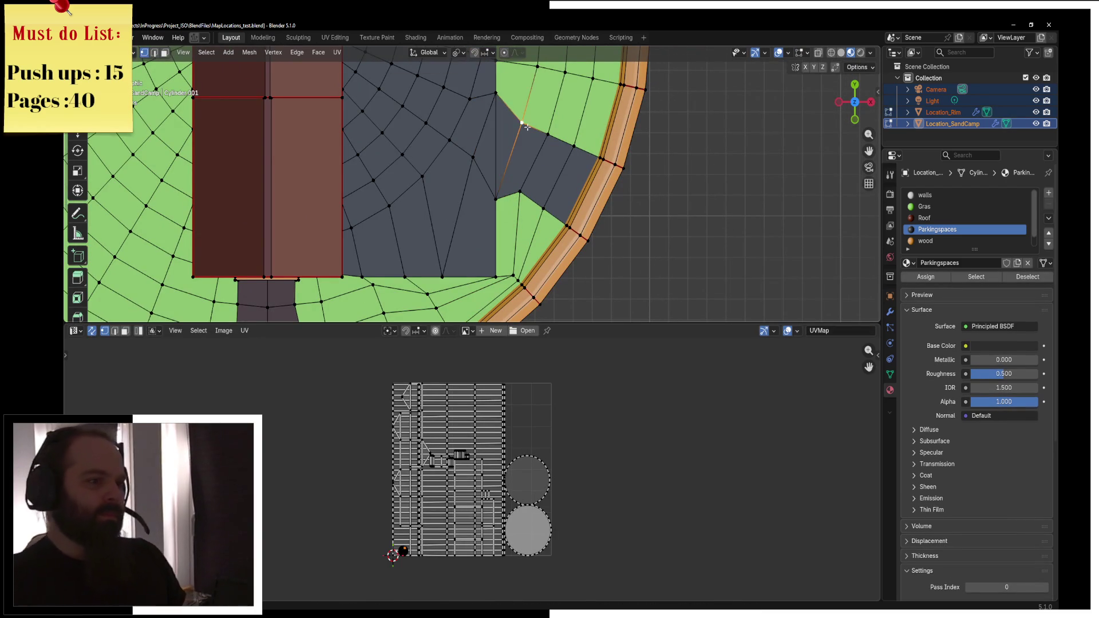
click(547, 130)
key(g)
key(g)
click(544, 149)
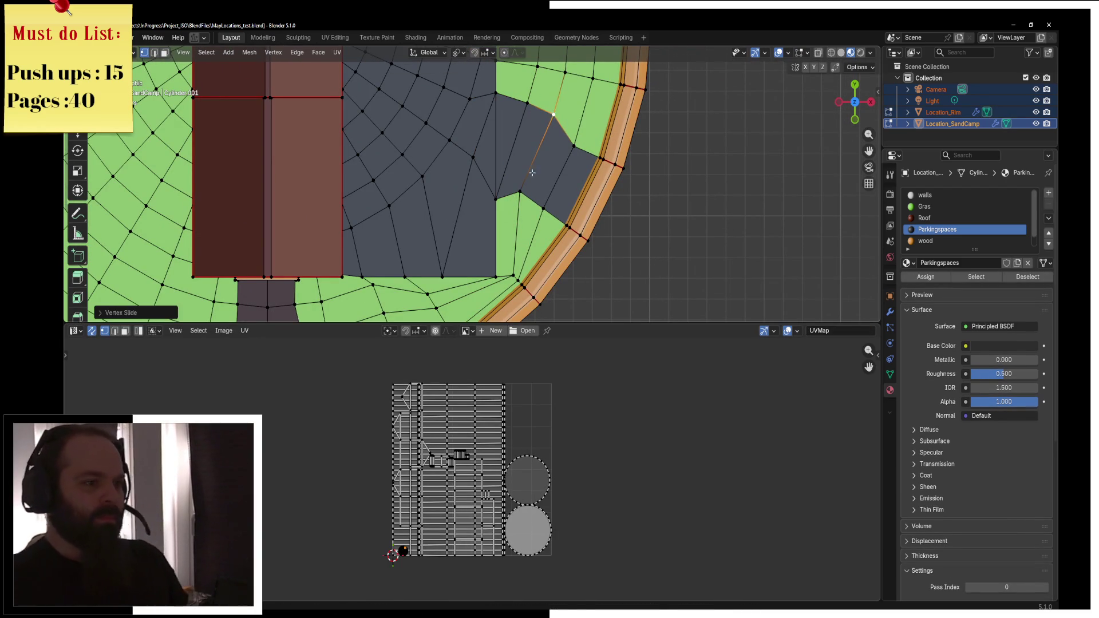
Slide the parking area's lower corner vertex along its edge
click(519, 203)
key(g)
key(g)
click(529, 188)
key(g)
key(g)
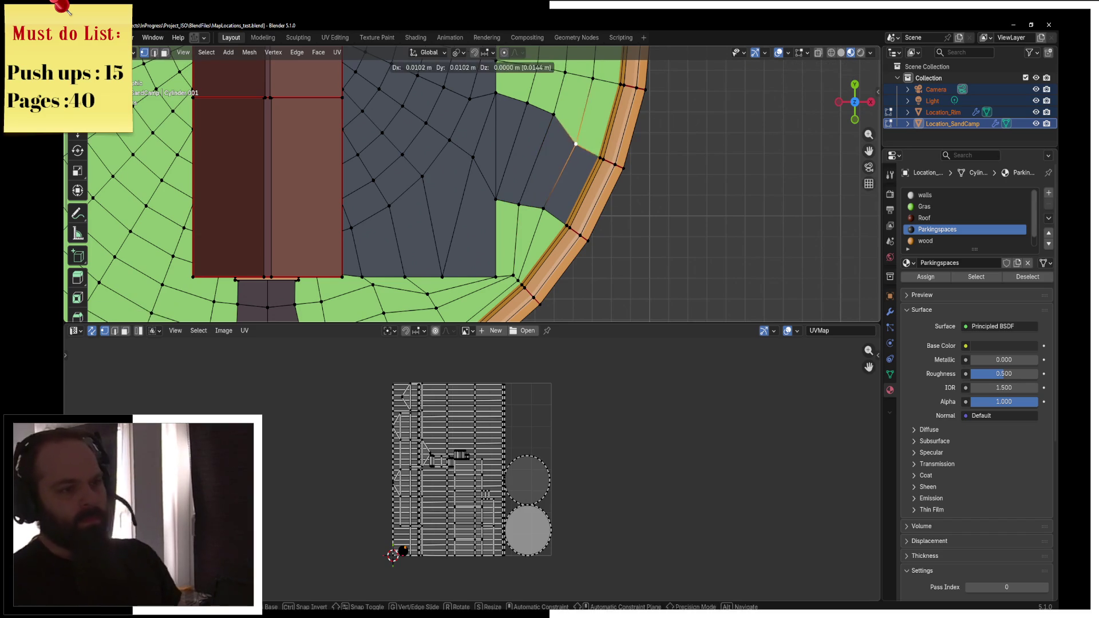
click(515, 172)
Toggle between Object and Edit Mode, orbiting to inspect the reshaped parking corner
scroll(487, 155, down, 2)
key(ctrl+Tab)
click(401, 154)
mouse_move(475, 167)
mouse_down()
mouse_move(422, 153)
mouse_move(453, 134)
mouse_move(458, 172)
mouse_move(439, 200)
mouse_move(504, 189)
mouse_move(492, 205)
mouse_up()
key(ctrl+Tab)
click(538, 205)
scroll(539, 205, down, 3)
scroll(435, 194, up, 5)
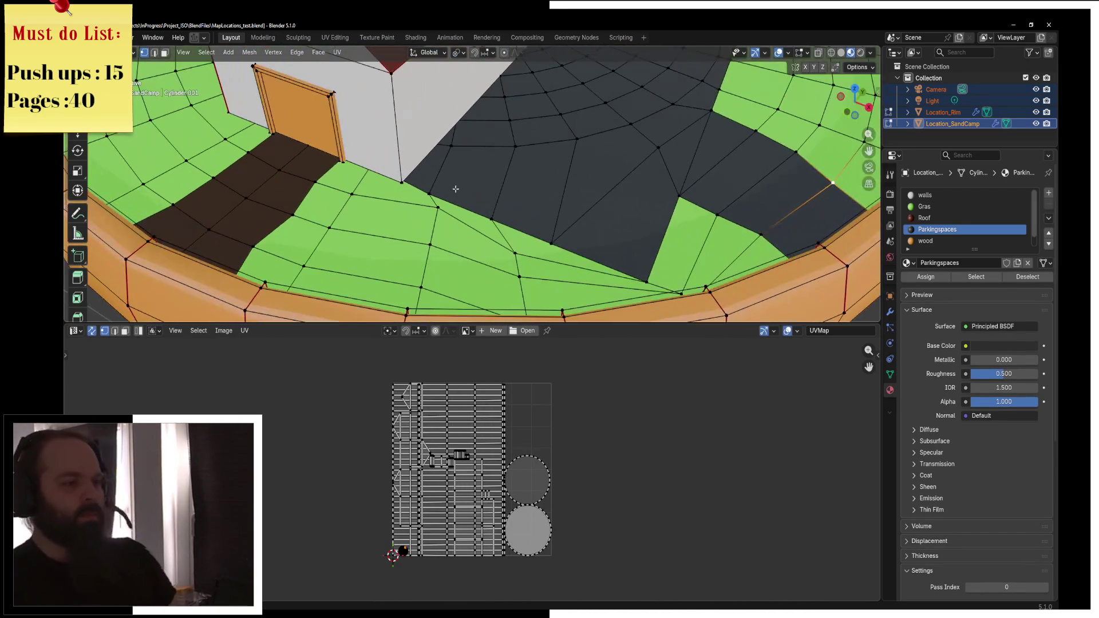
key(ctrl+Tab)
click(412, 171)
scroll(491, 160, down, 4)
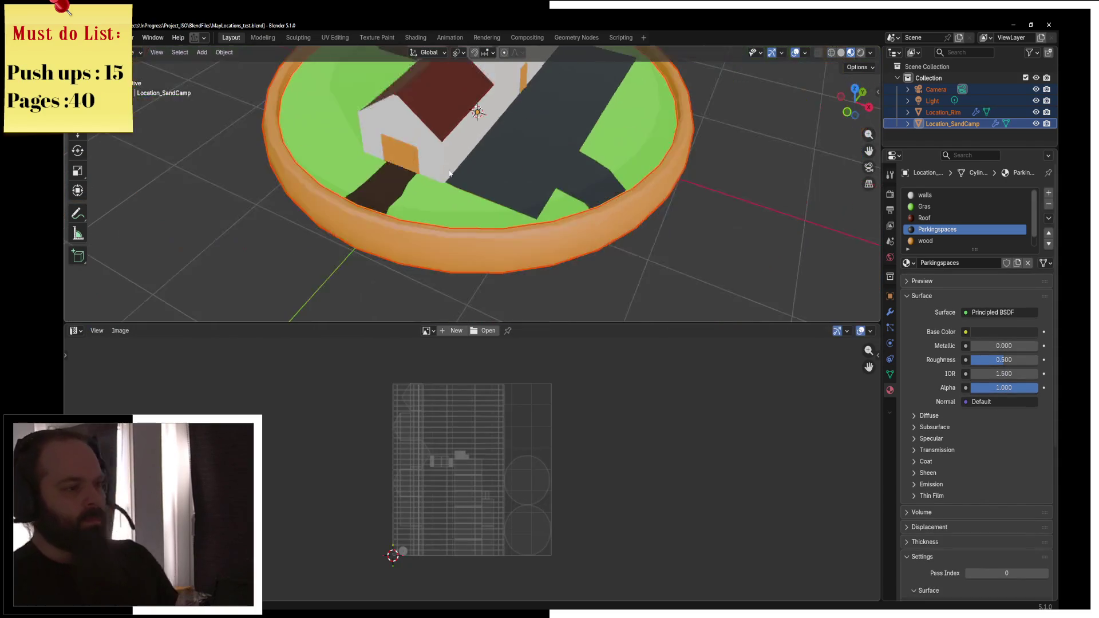
Export FBX from Quick Favorites over MapLocations_Test01.fbx, then switch back to Unreal Engine
key(q)
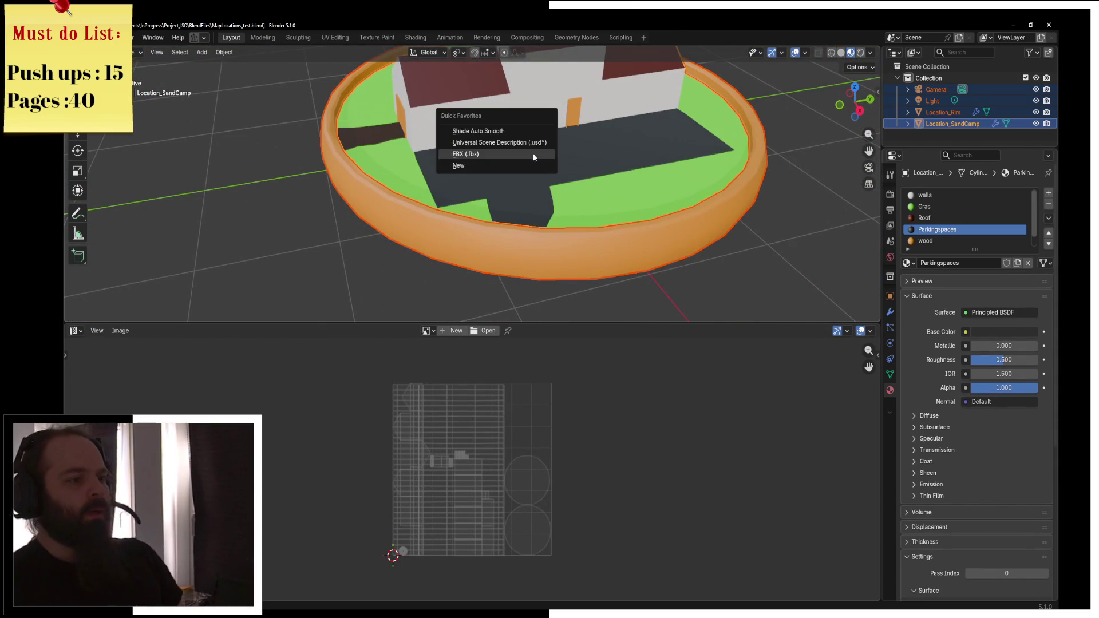
click(533, 152)
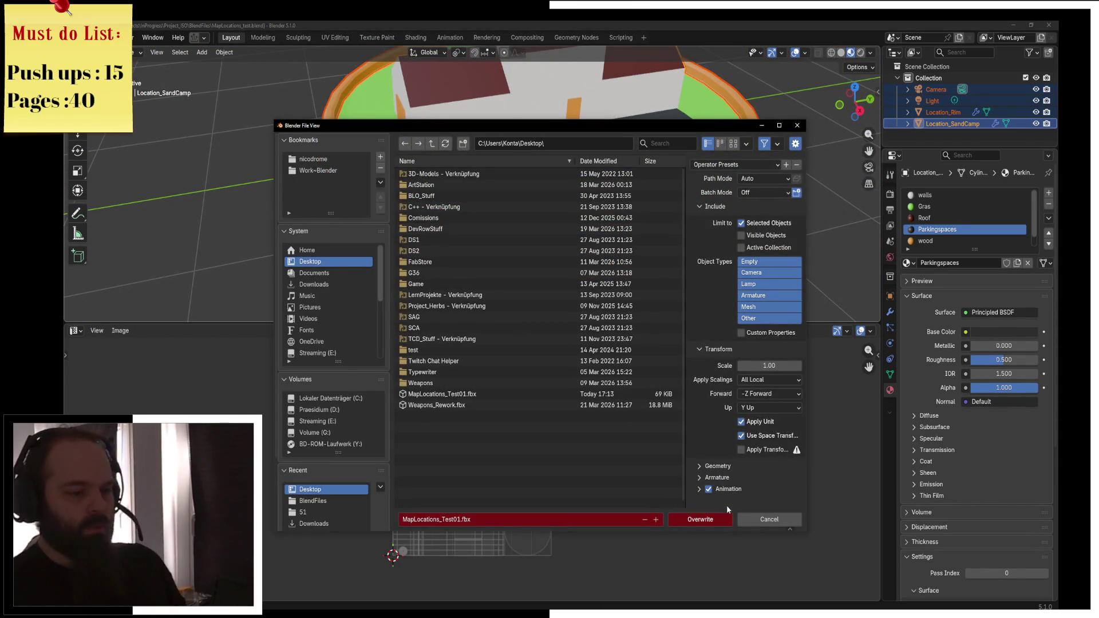
click(716, 521)
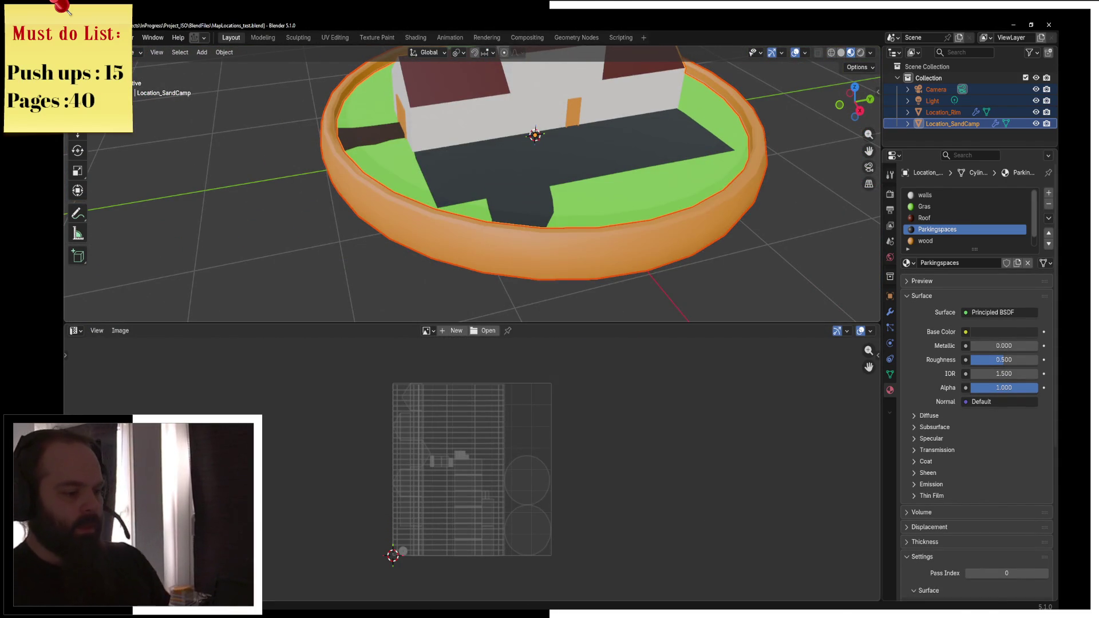
key(alt+Tab)
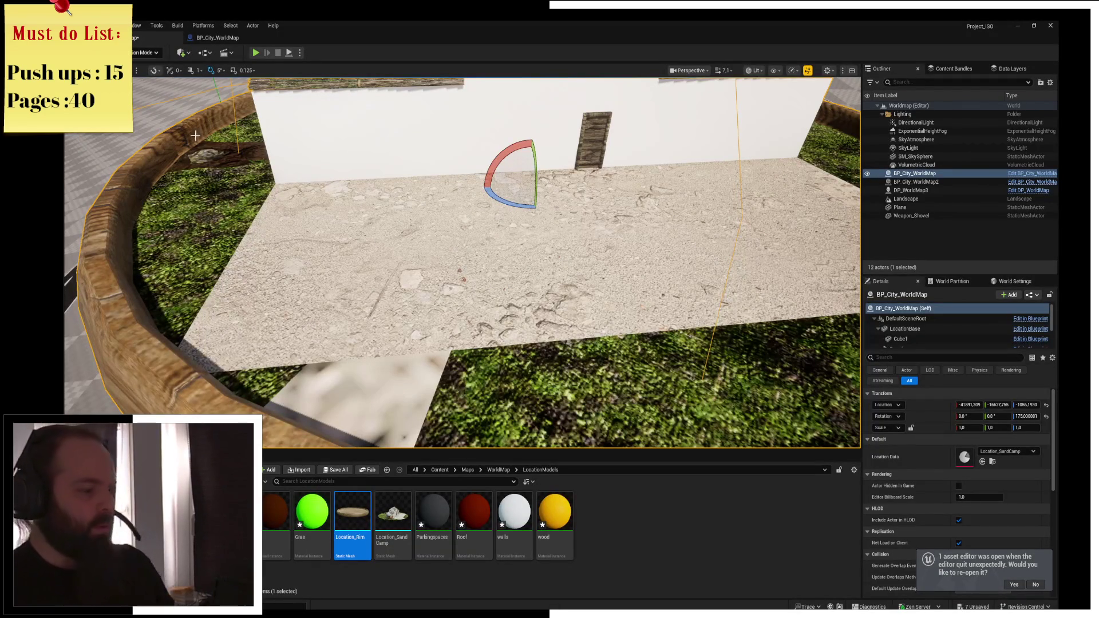
Reimport the updated Location_SandCamp mesh and frame the view on its base
right_click(399, 524)
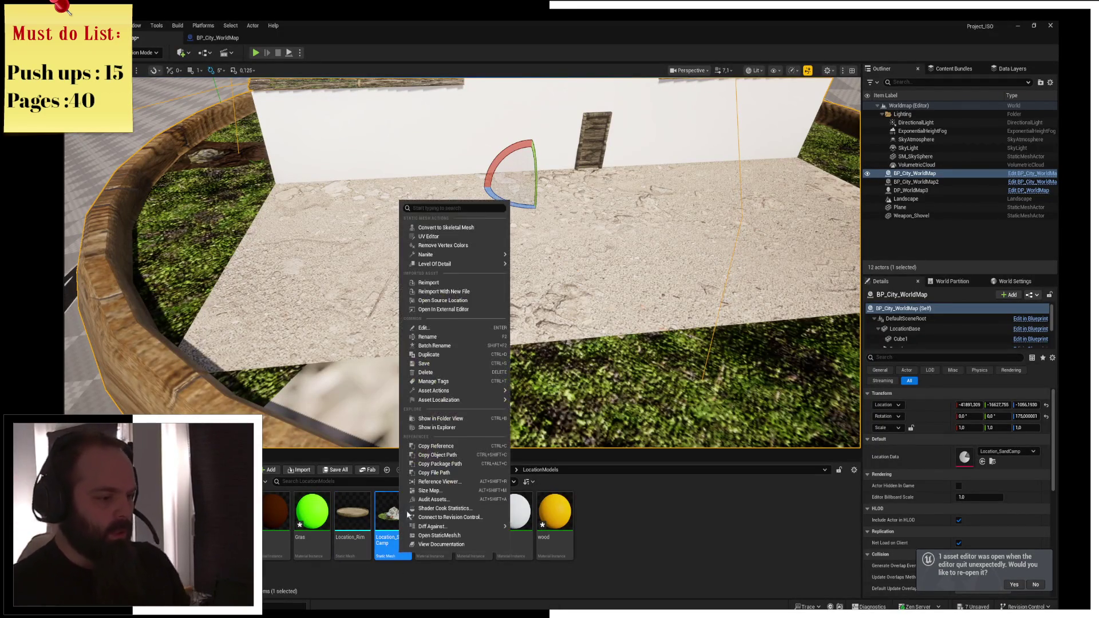
click(444, 283)
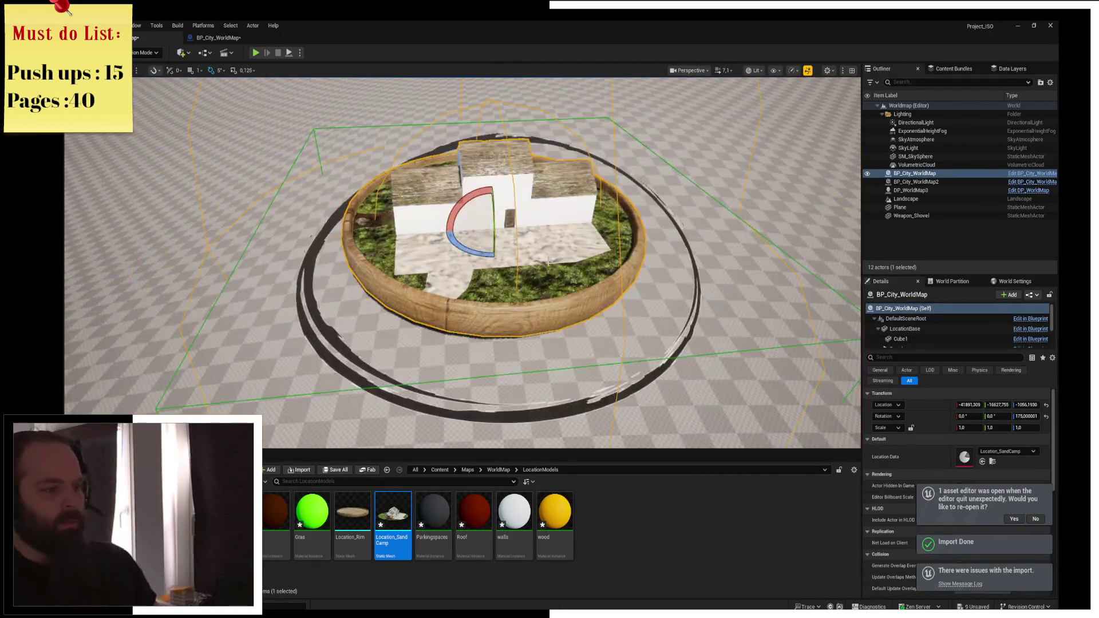
scroll(462, 263, up, 5)
key(f)
scroll(463, 263, down, 5)
key(f)
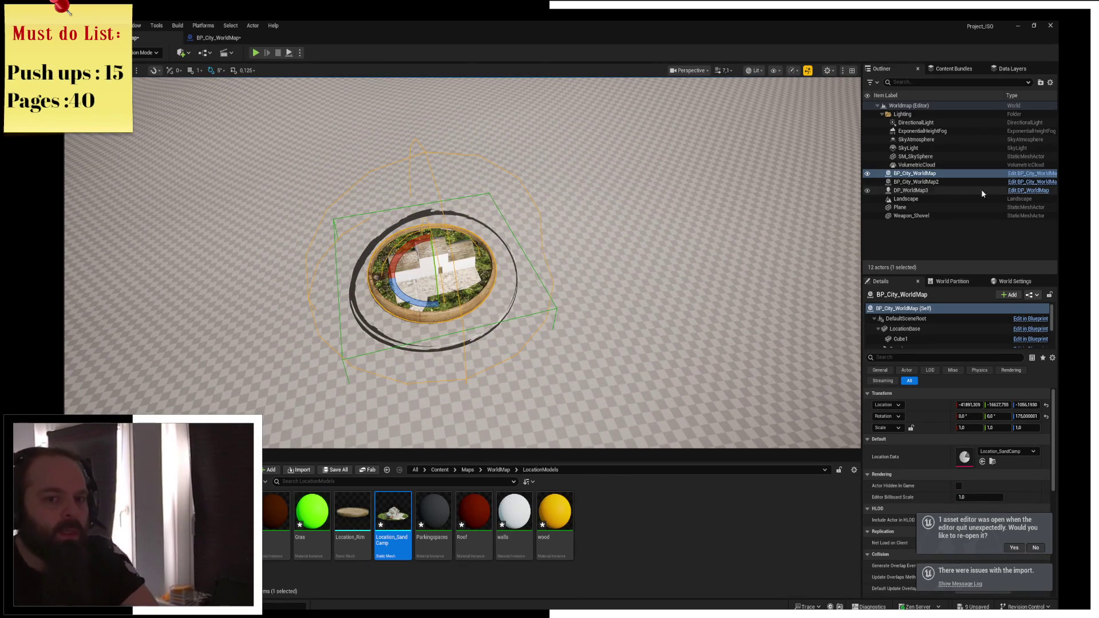
Open the BP_City_WorldMap blueprint, save it, and return to the level editor
click(1031, 173)
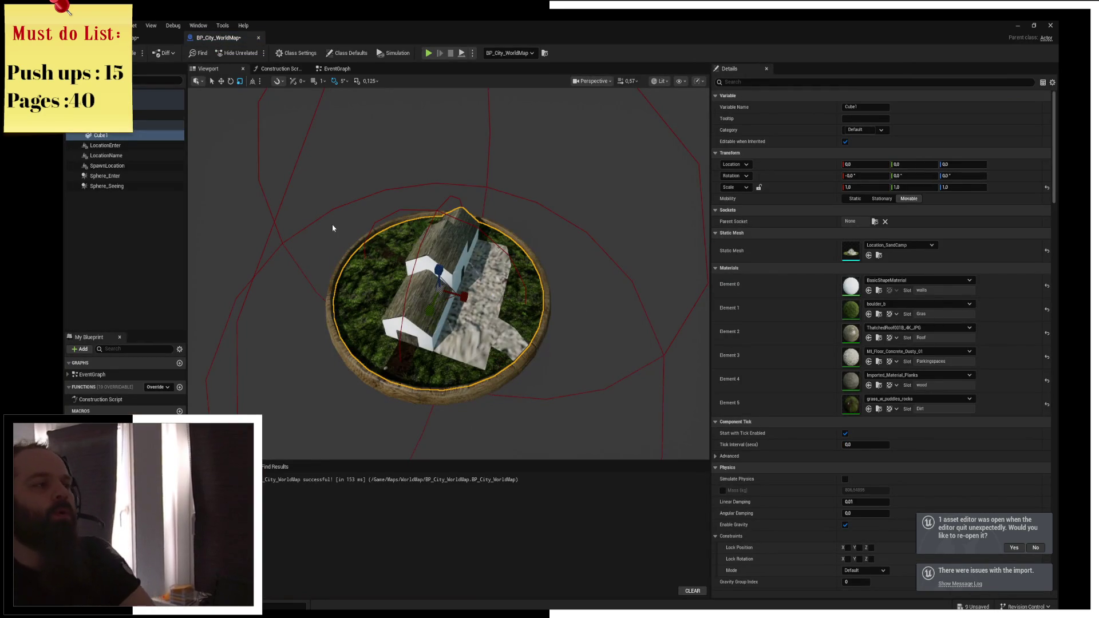
key(ctrl+s)
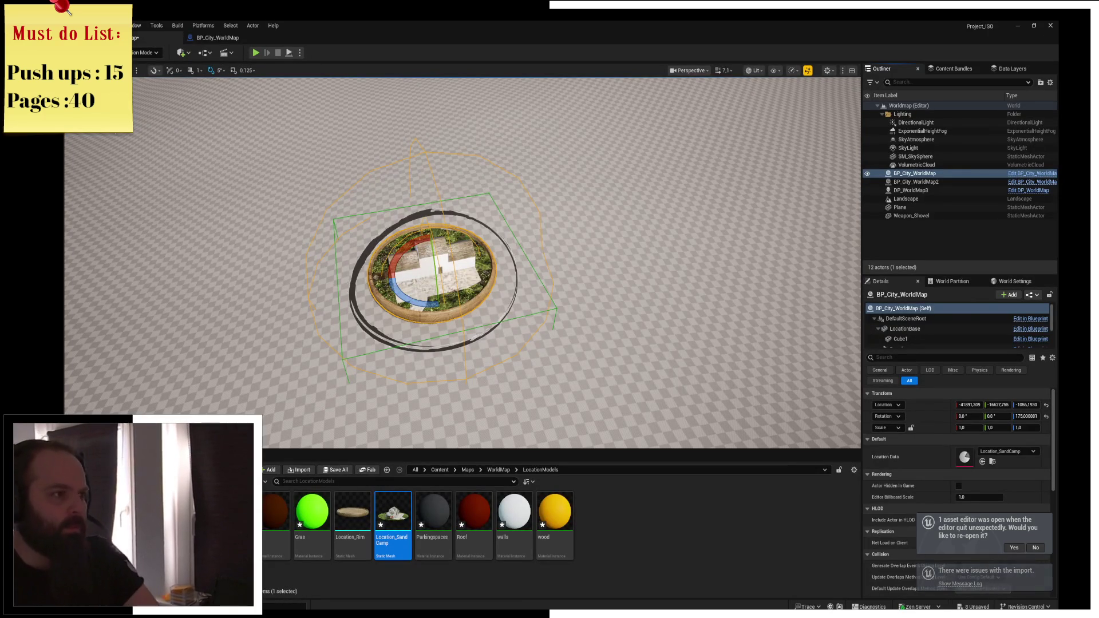
click(218, 37)
click(144, 37)
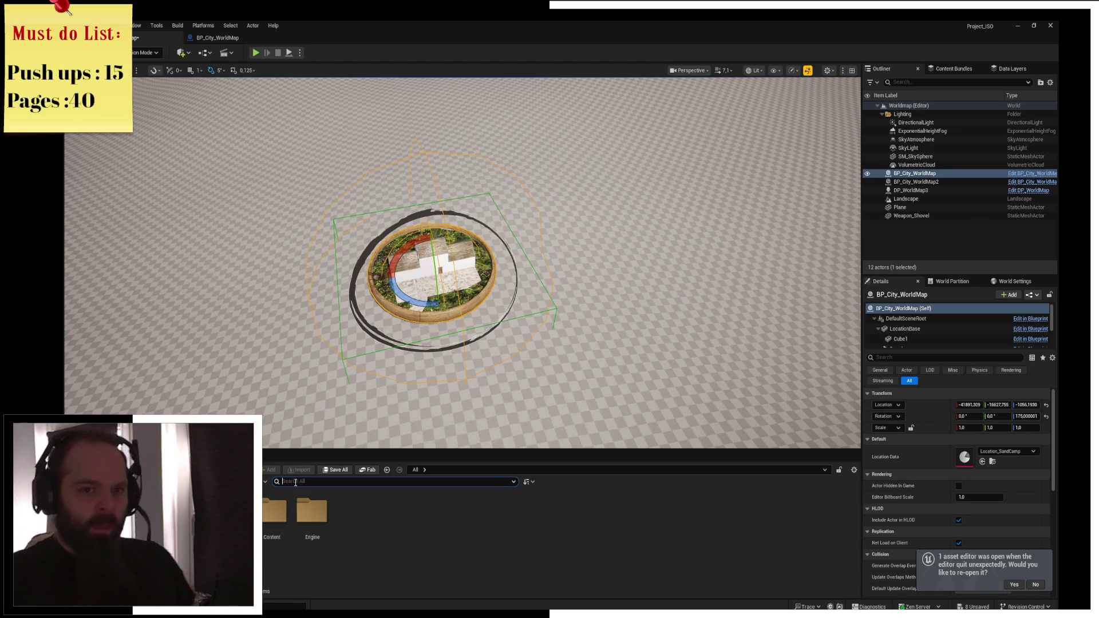
Search for BP_City, open BP_City_WorldMap and orbit around its SandCamp house model
text(BP_)
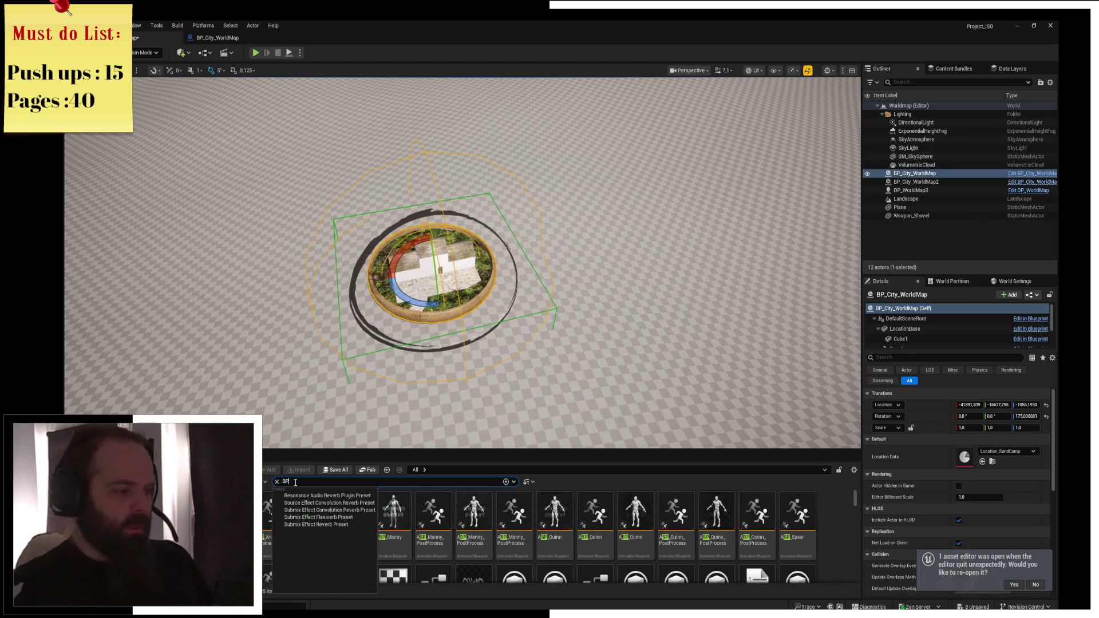
text(City)
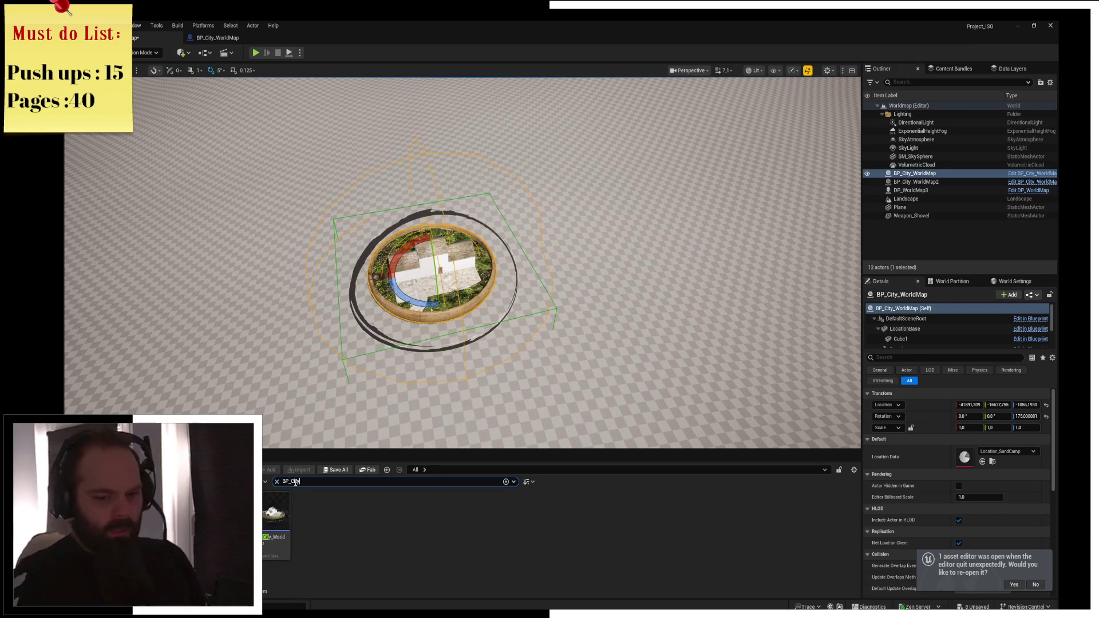
double_click(275, 515)
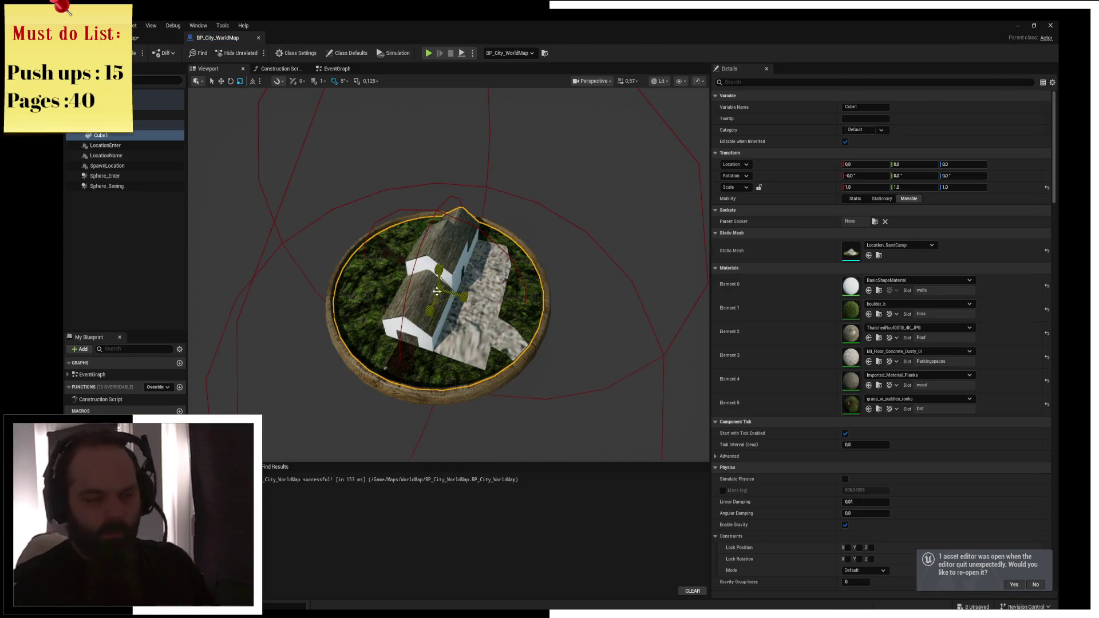
mouse_move(437, 289)
mouse_down()
mouse_move(378, 275)
mouse_move(372, 252)
mouse_up()
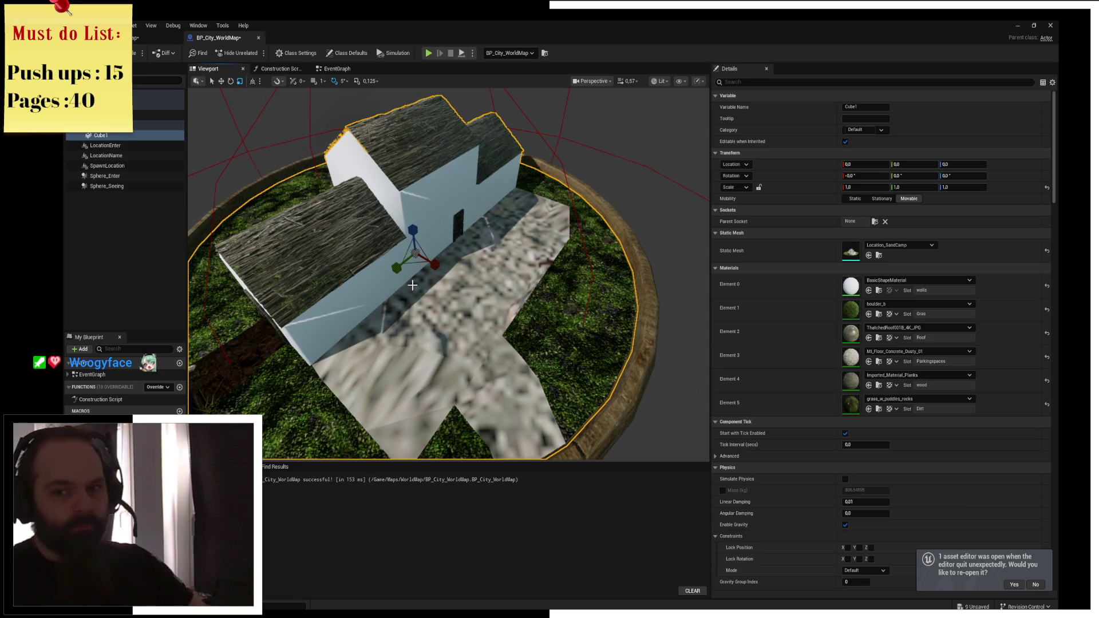
mouse_move(422, 259)
mouse_down()
mouse_move(493, 264)
mouse_move(493, 298)
mouse_move(492, 281)
mouse_move(521, 284)
mouse_up()
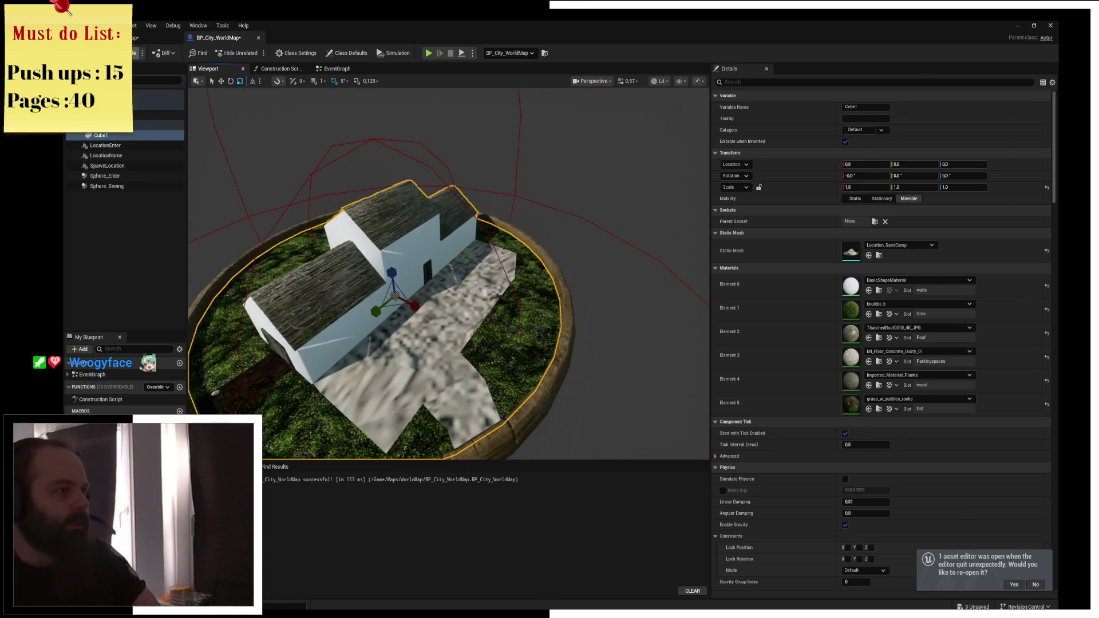
click(138, 37)
right_click(275, 518)
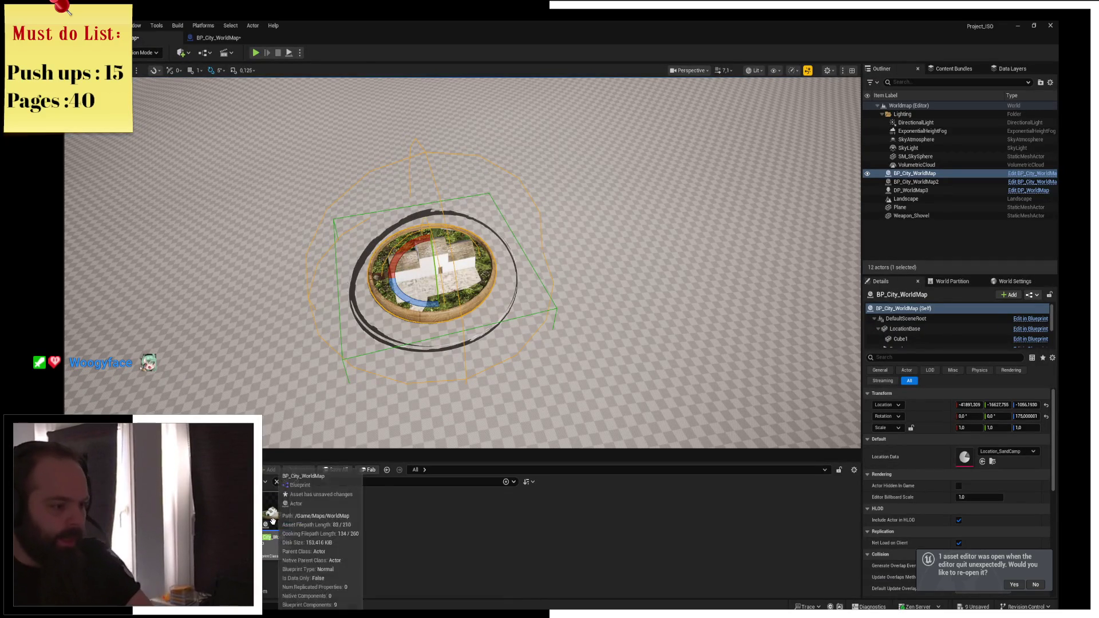
Copy BP_City_WorldMap into the LocationModels folder and rename the copy BP_City_SandCamp
click(347, 389)
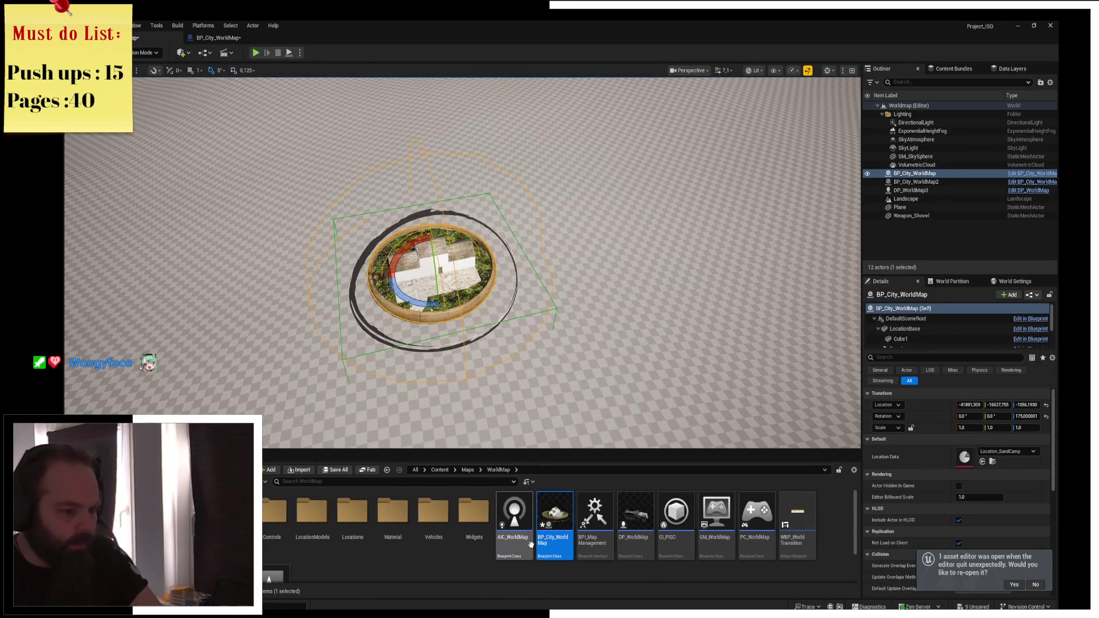
scroll(535, 567, down, 1)
mouse_move(554, 506)
mouse_down()
mouse_move(361, 538)
mouse_move(321, 521)
mouse_up()
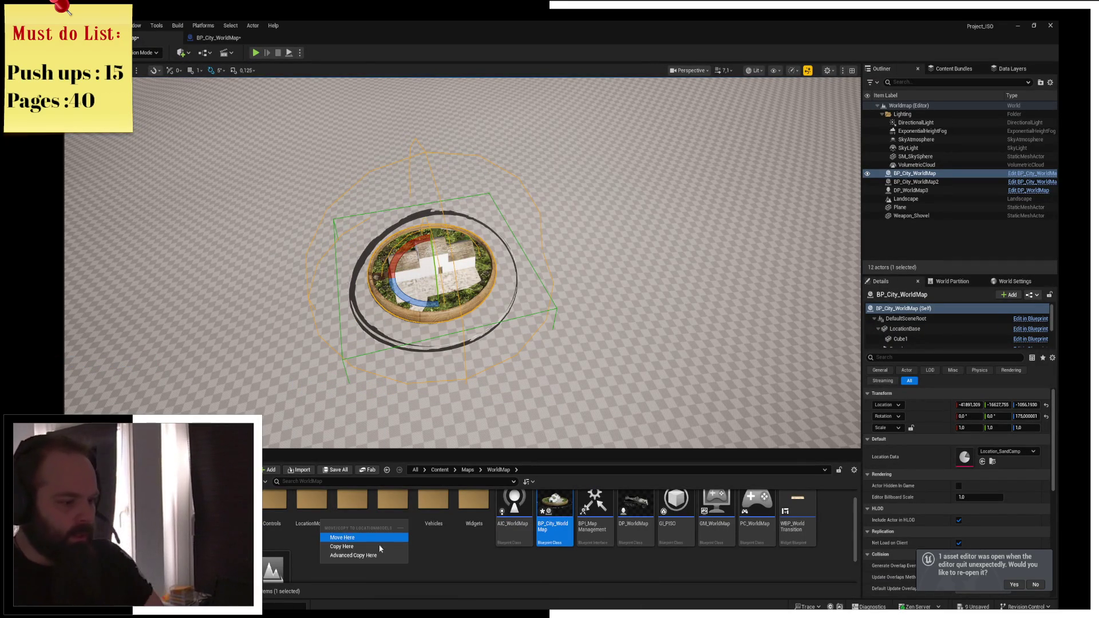
click(370, 548)
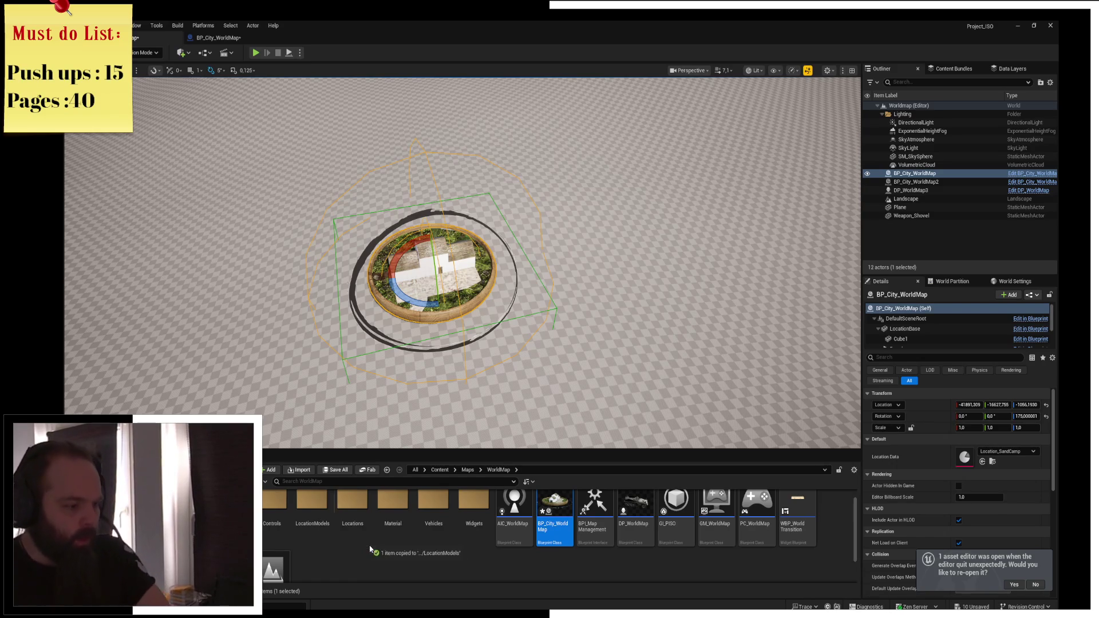
double_click(317, 529)
right_click(272, 551)
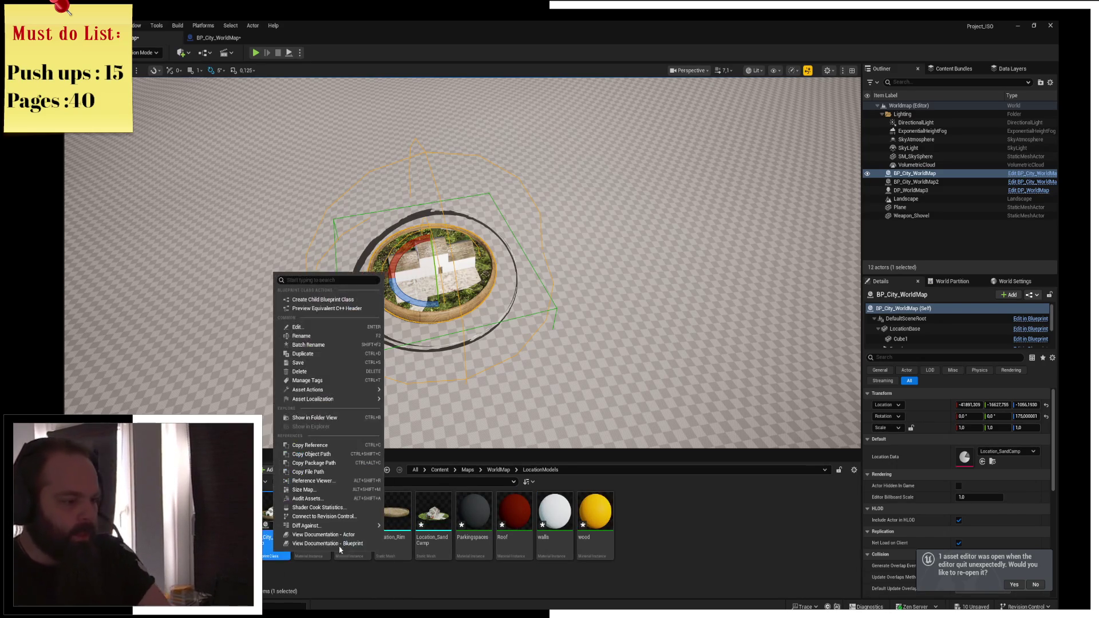
click(322, 334)
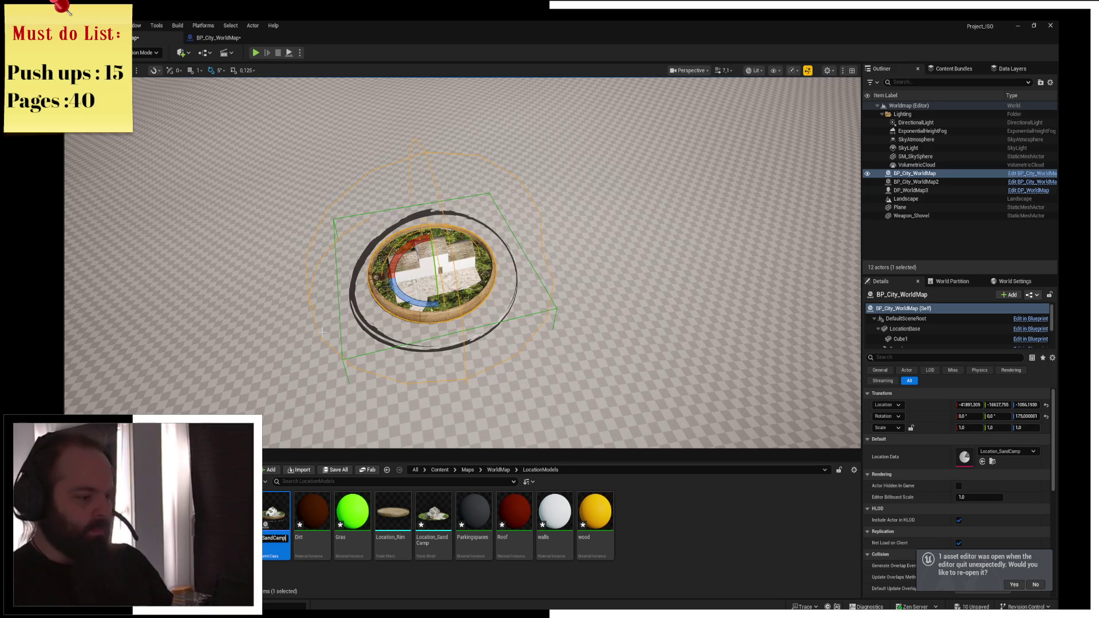
key(Return)
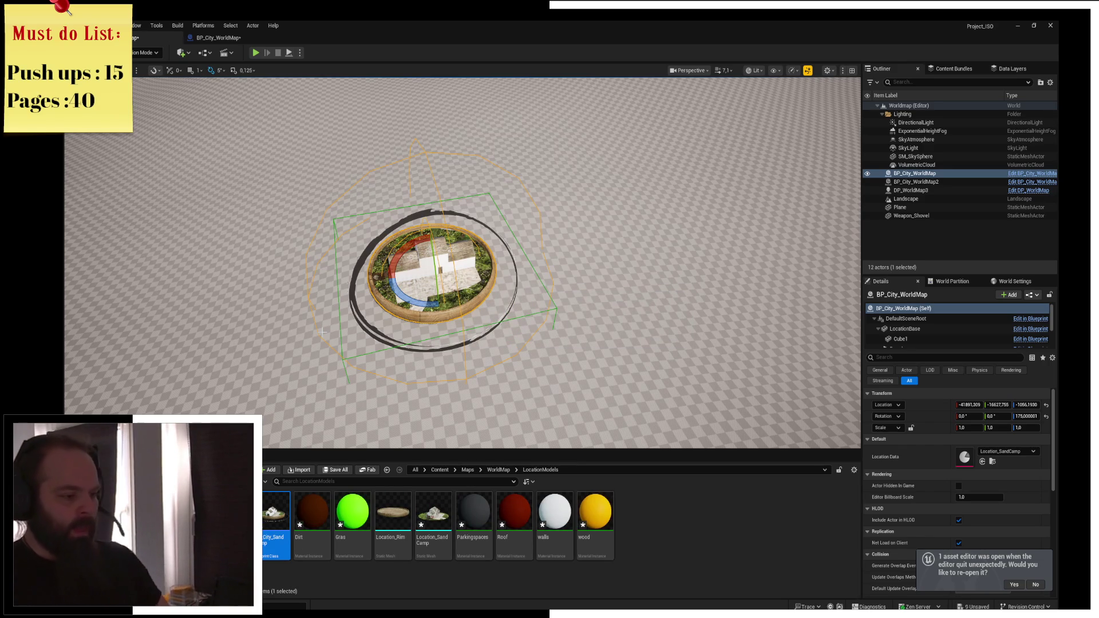
Duplicate BP_City_SandCamp as BP_City_Homestead, then open BP_City_SandCamp
right_click(275, 507)
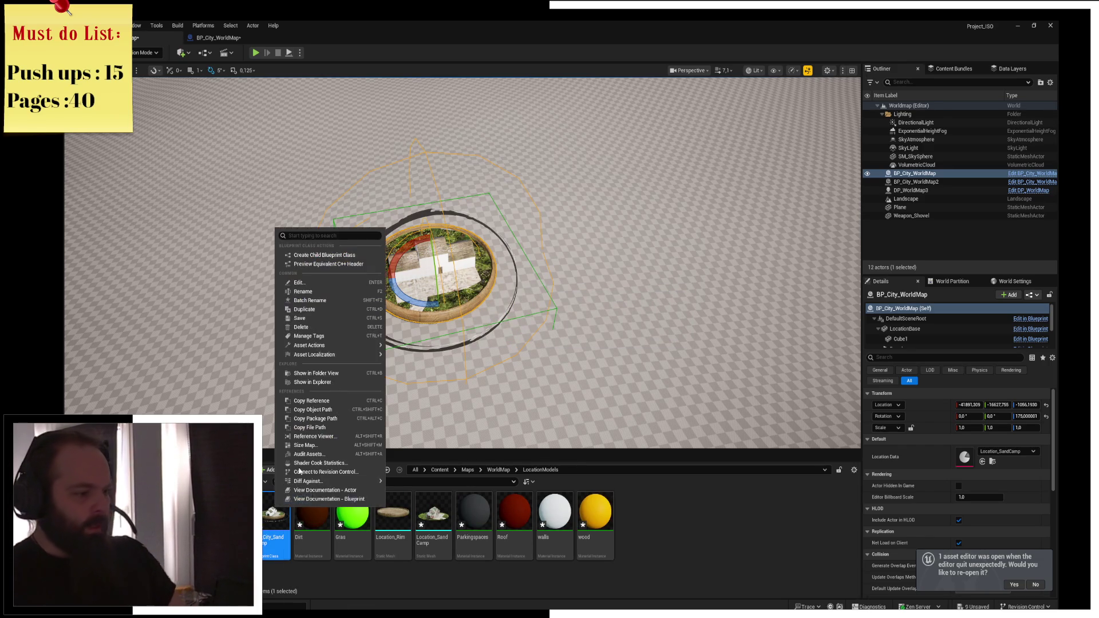
click(342, 310)
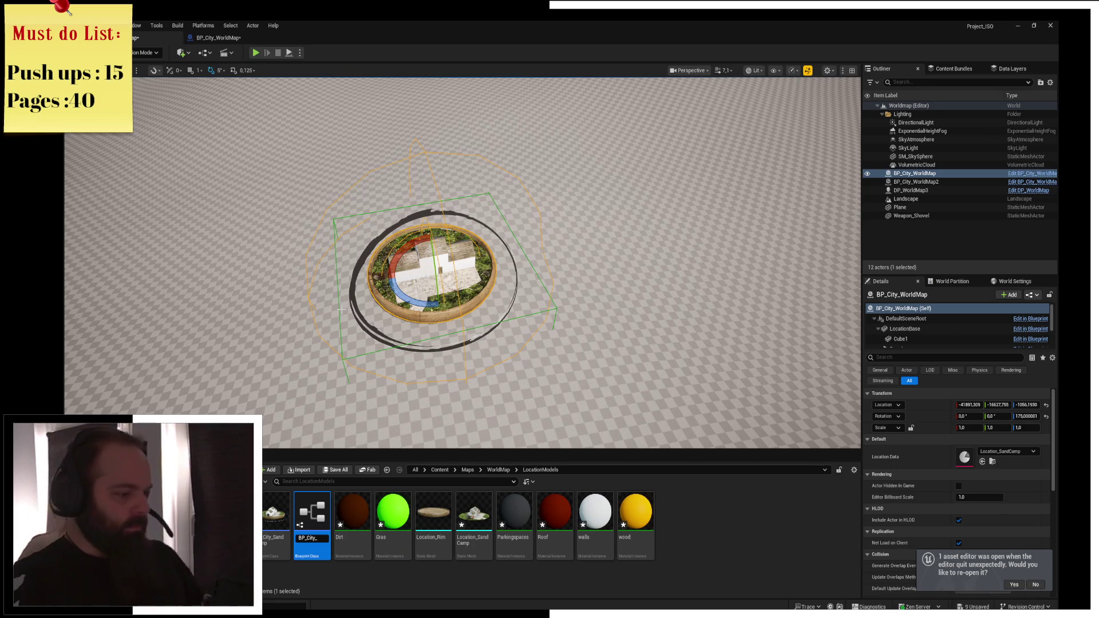
text(ad)
key(Return)
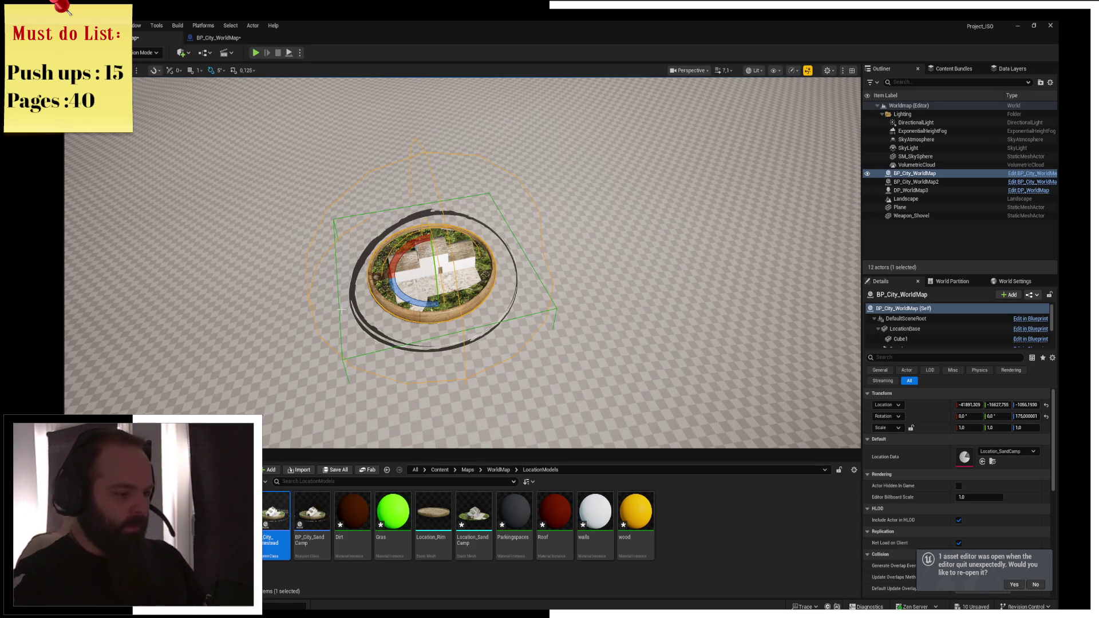
double_click(302, 541)
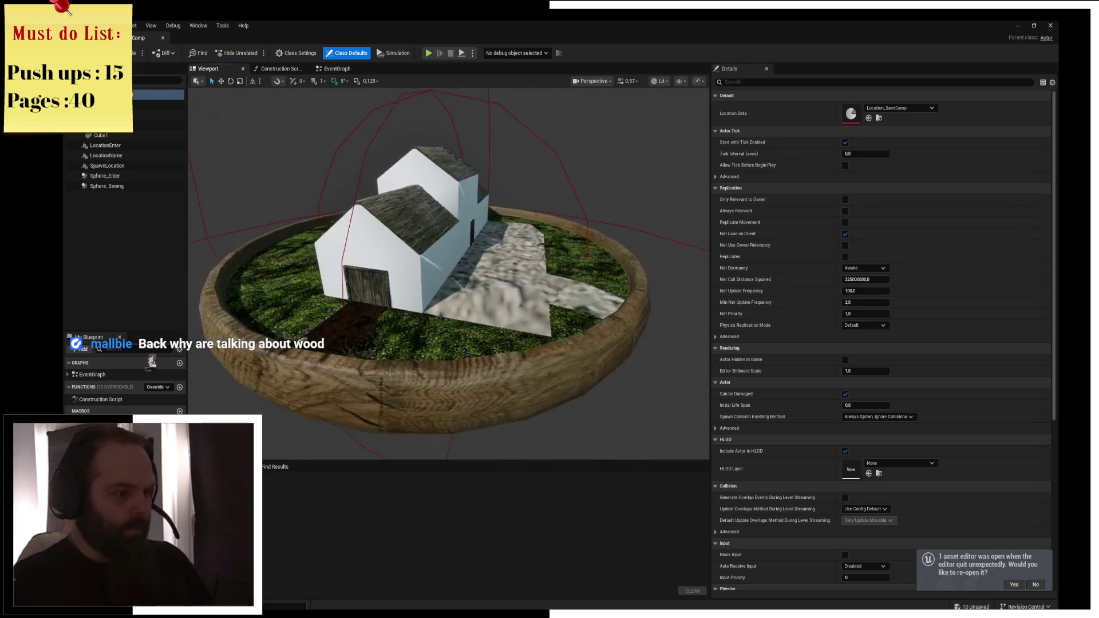
Search all content for trees and select SM_LV_GreenAshTree01a/01b and SM_LV_Tree01a
mouse_move(237, 145)
mouse_down()
mouse_move(237, 115)
mouse_move(186, 116)
mouse_up()
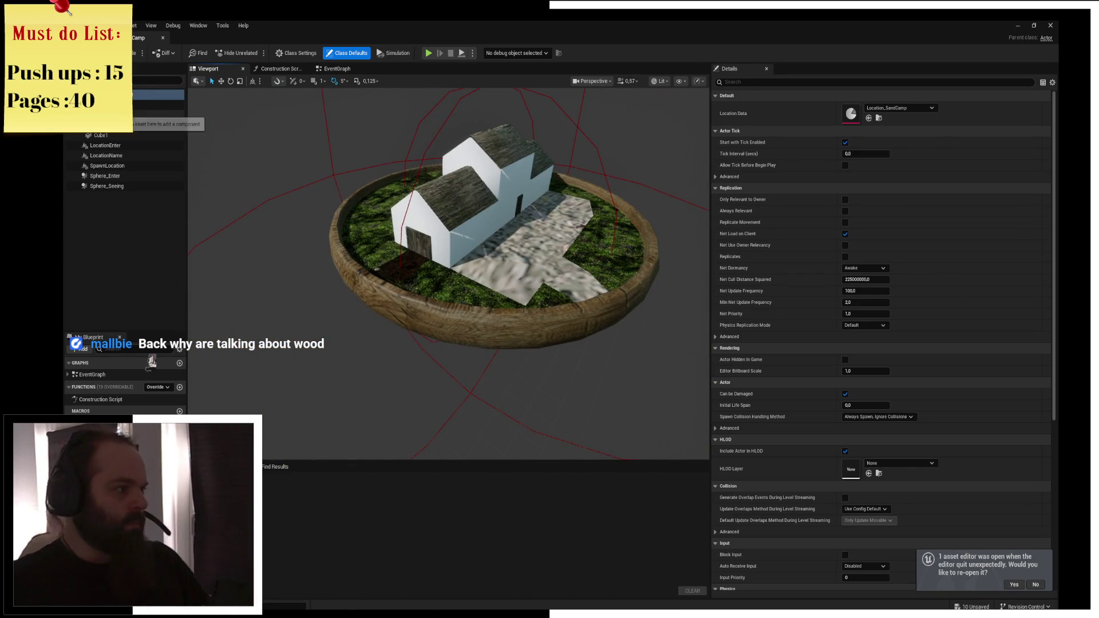
key(ctrl+space)
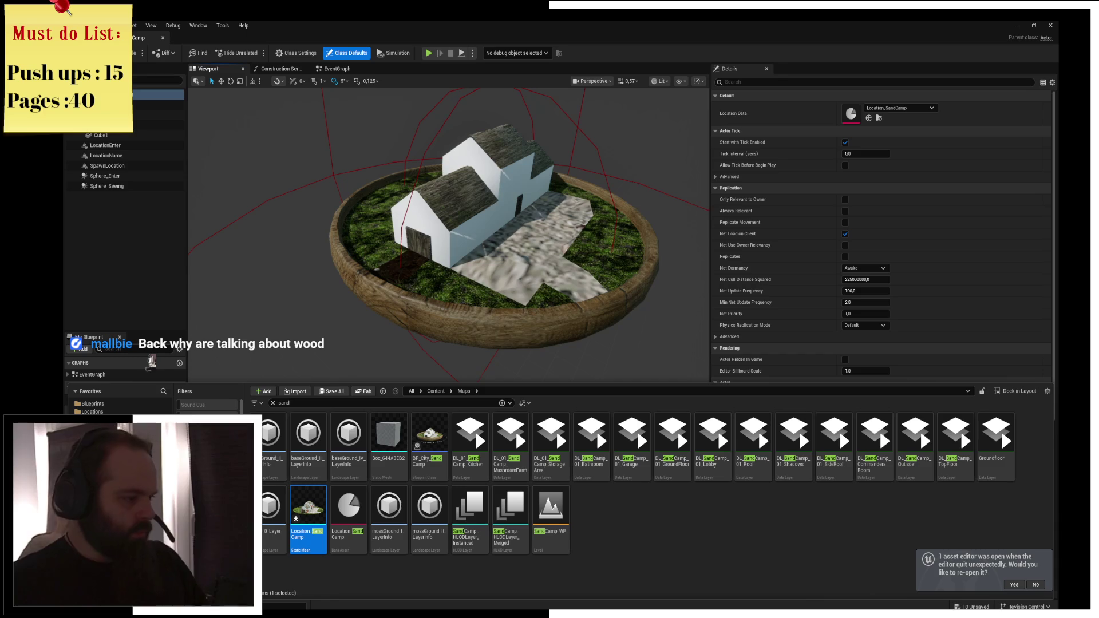
click(436, 391)
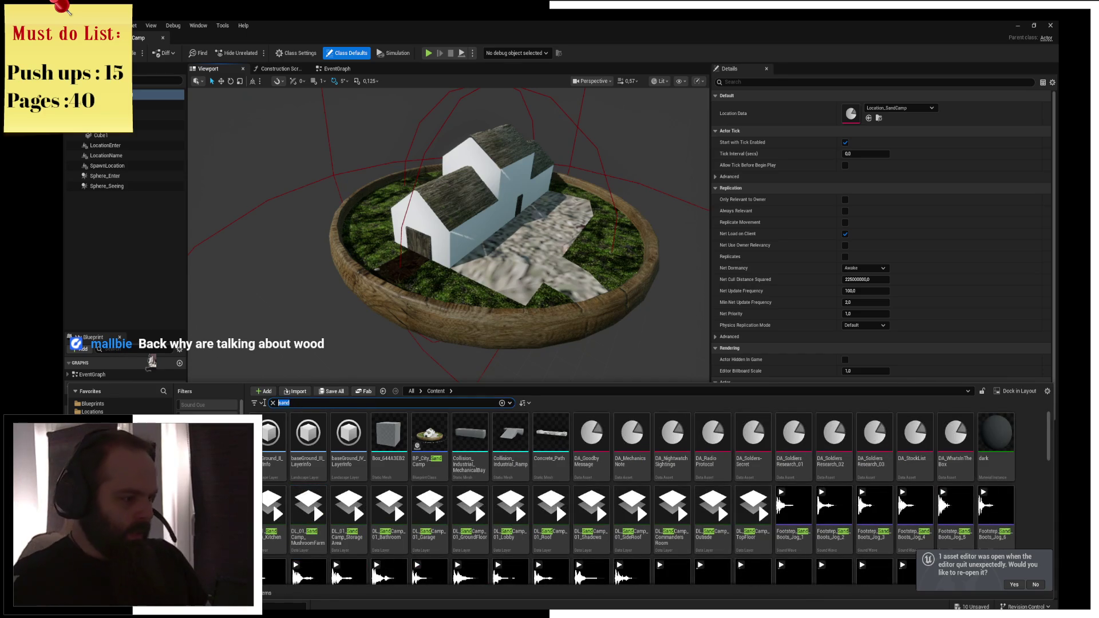
text(wree)
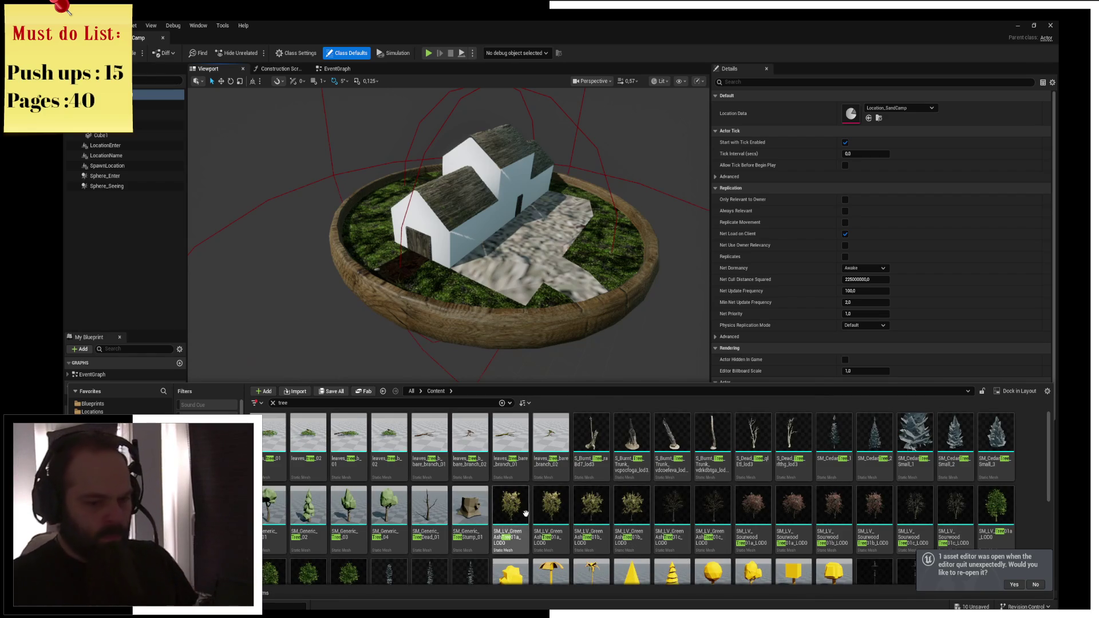
click(515, 524)
ctrl+click(550, 513)
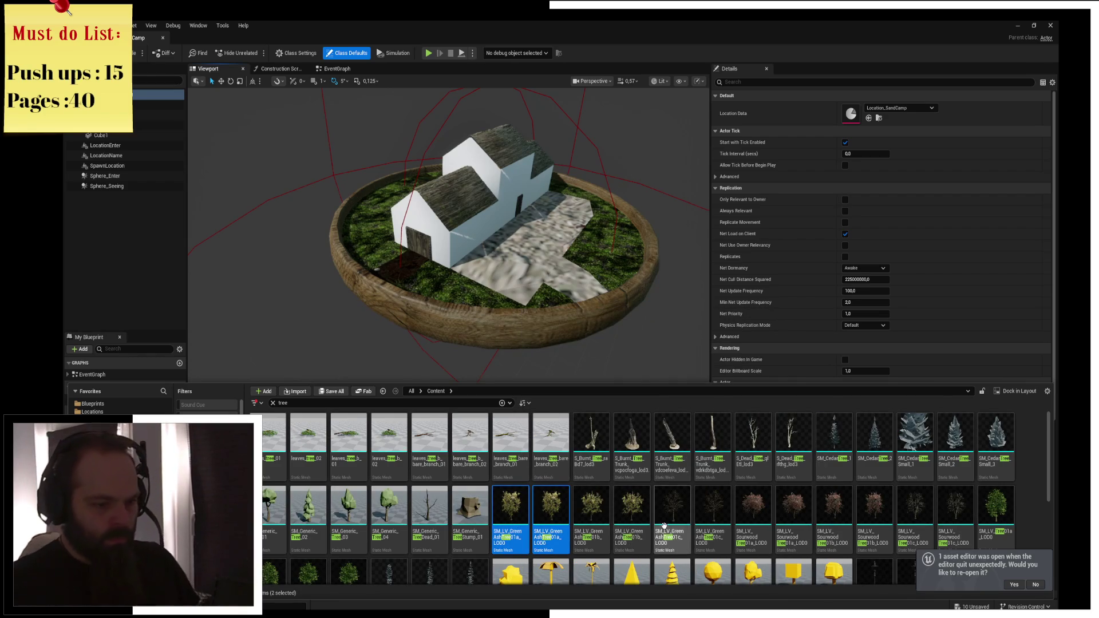
ctrl+click(541, 515)
ctrl+click(592, 513)
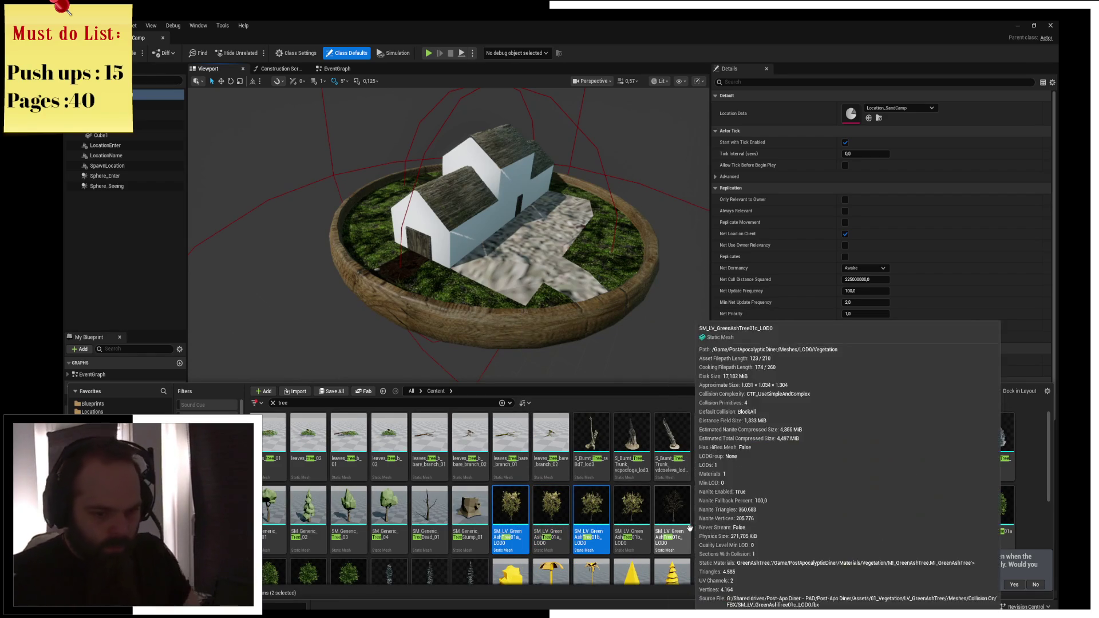
click(996, 504)
Add the Cascade tree meshes and SM_Tree_01_V2 to the tree selection
scroll(353, 541, down, 1)
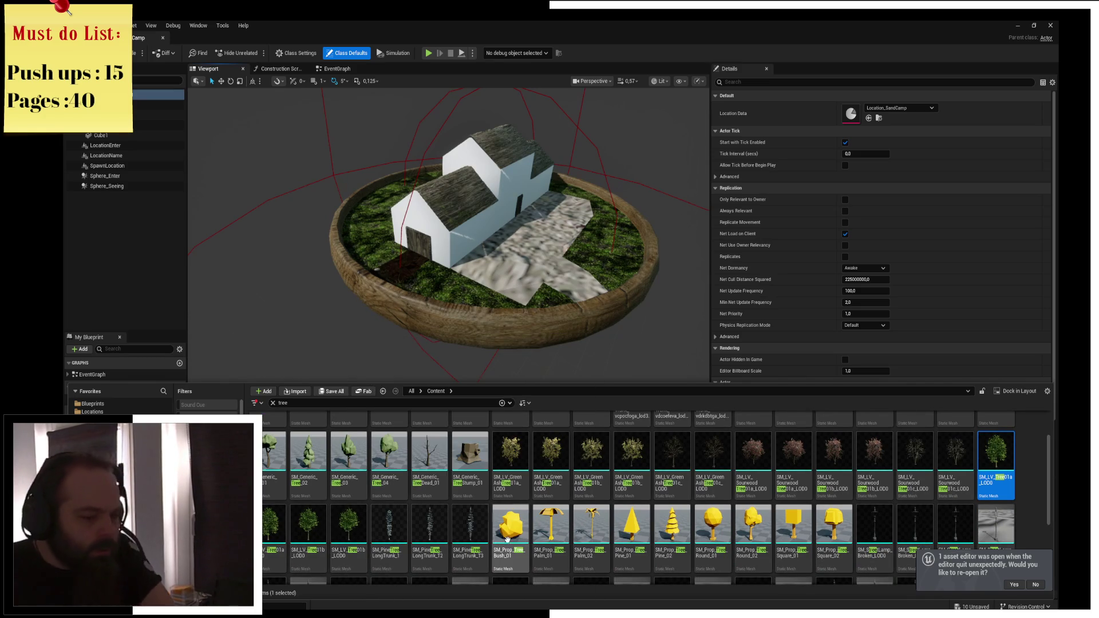
scroll(452, 499, down, 1)
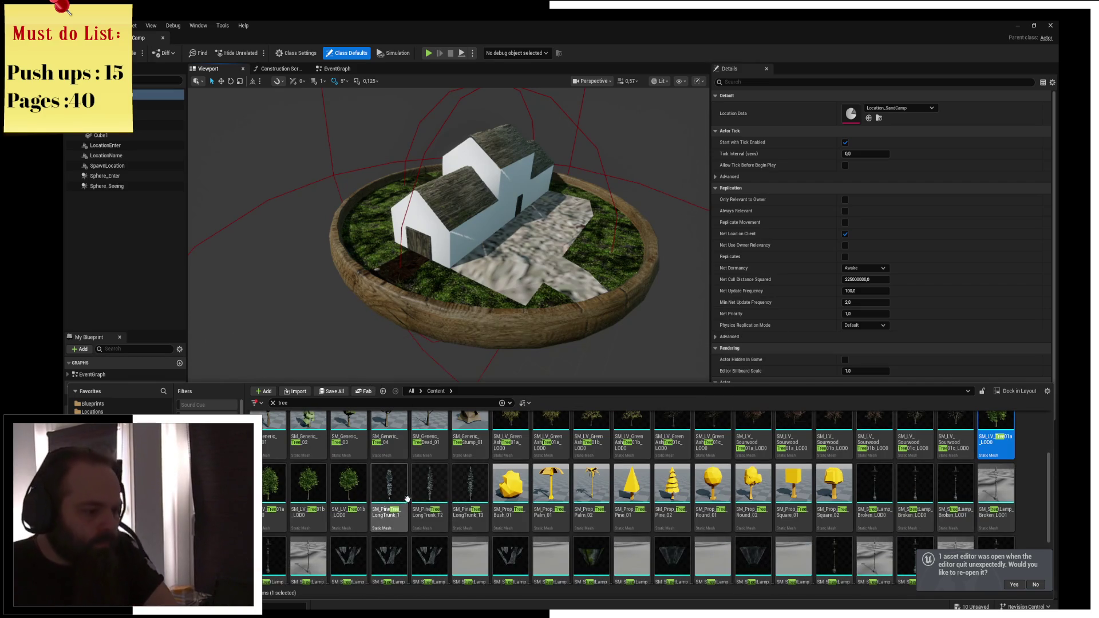
scroll(585, 525, up, 1)
scroll(585, 525, up, 1)
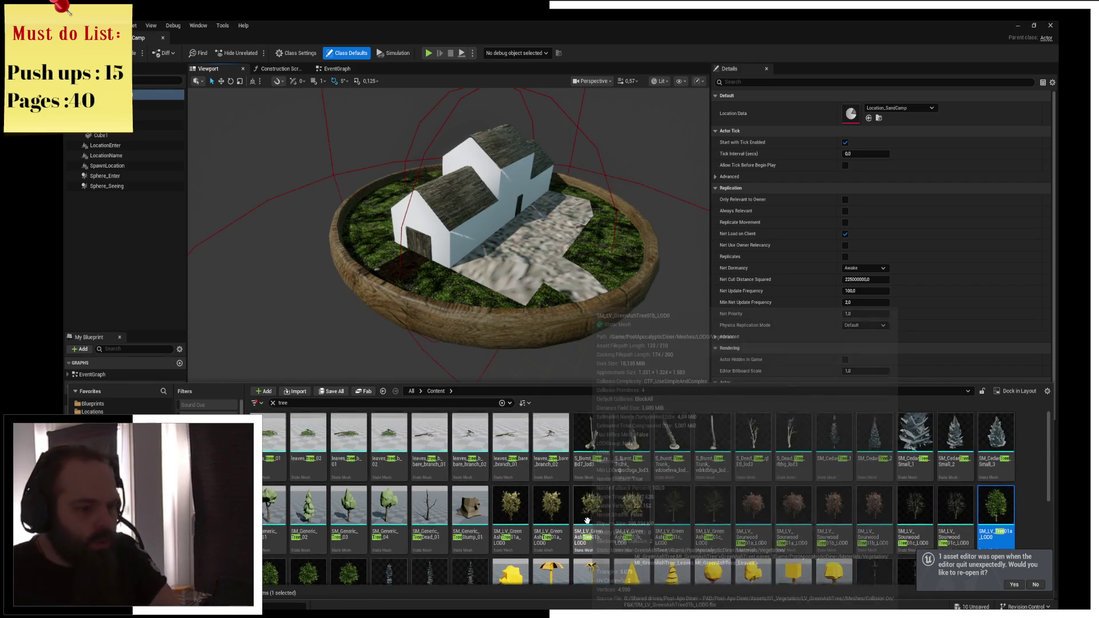
scroll(550, 521, down, 3)
scroll(513, 520, down, 1)
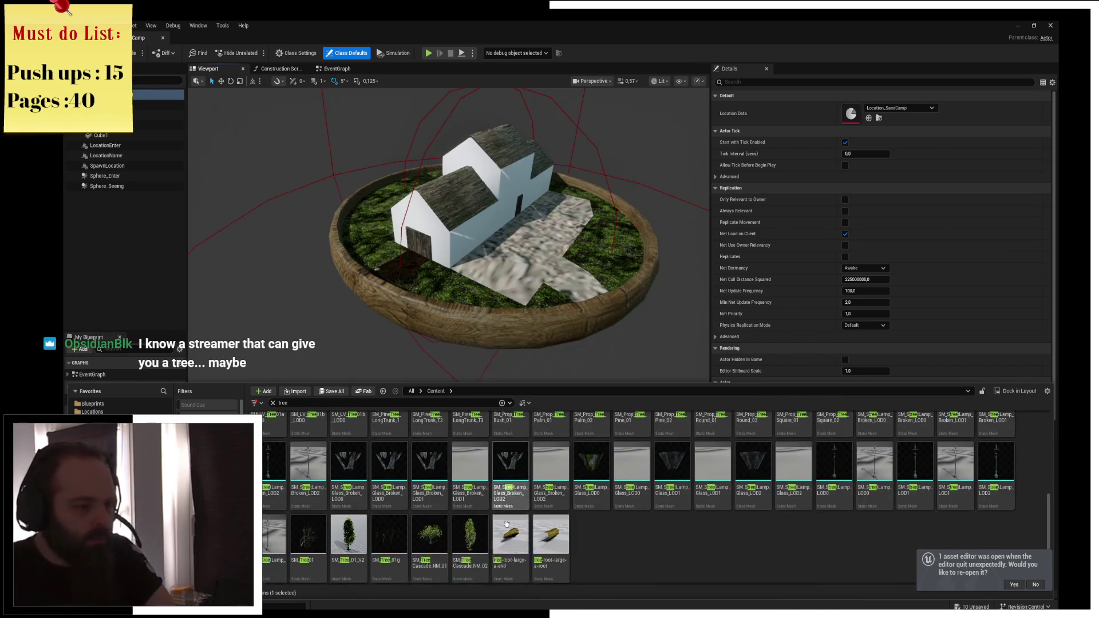
ctrl+click(470, 536)
ctrl+click(430, 535)
ctrl+click(349, 543)
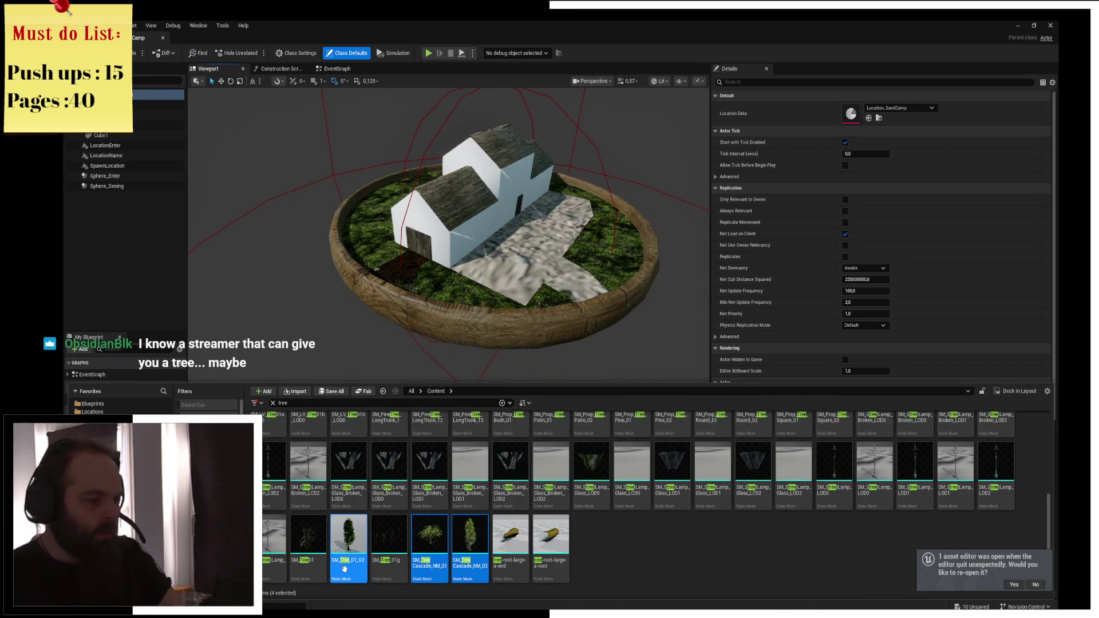
Undo the misplaced tree components added to the blueprint and frame the house mesh Cube1
drag(344, 293, 375, 207)
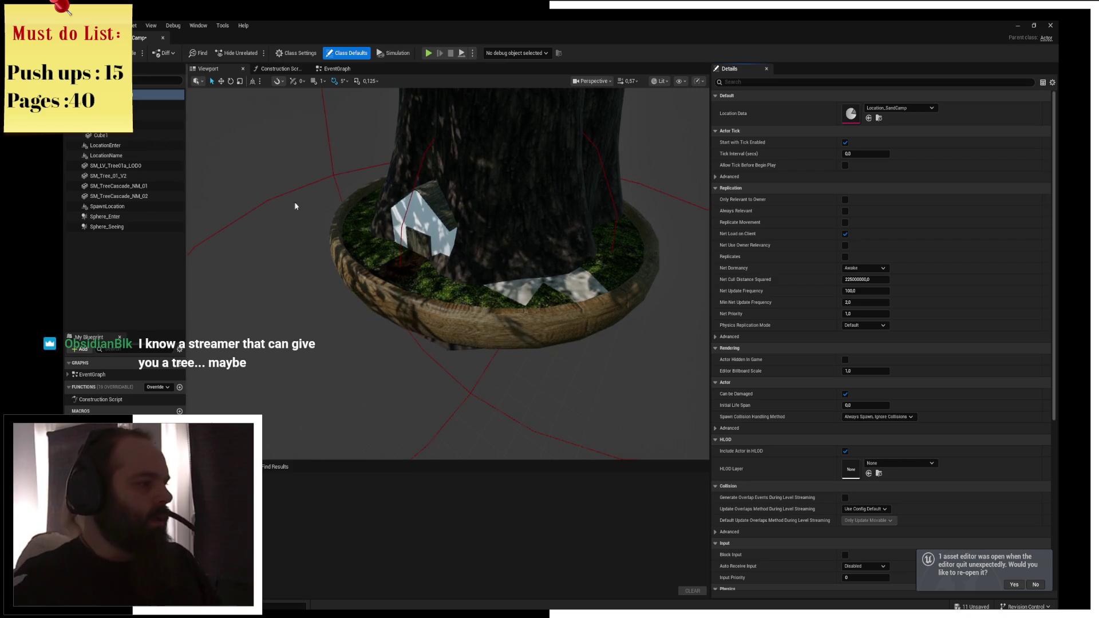
key(ctrl+z)
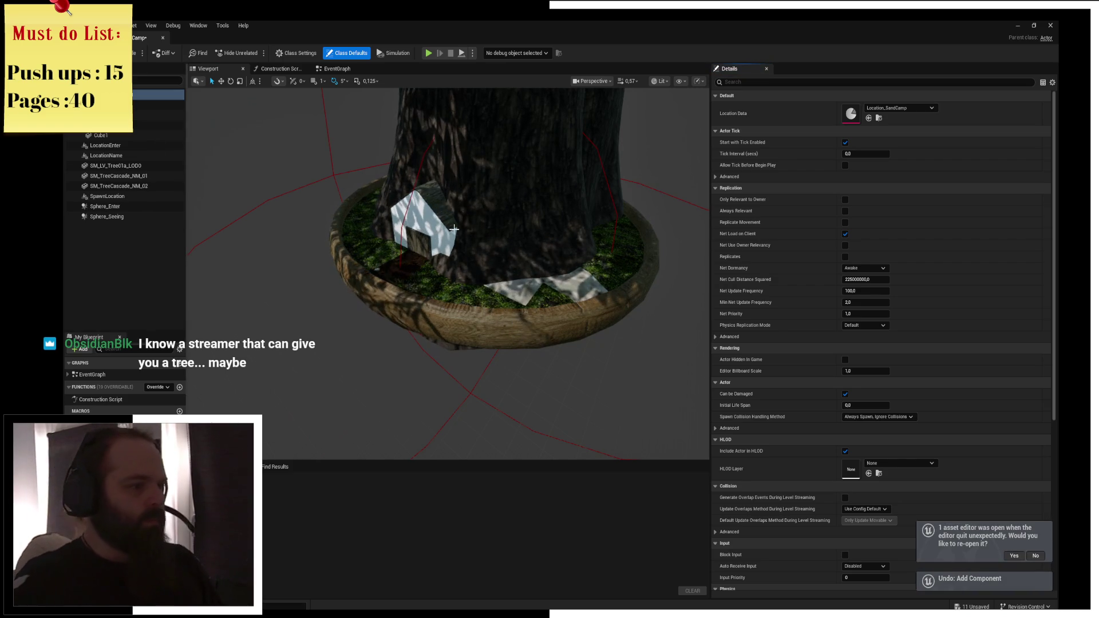
scroll(485, 247, down, 5)
key(ctrl+z)
key(ctrl+z)
key(ctrl+z)
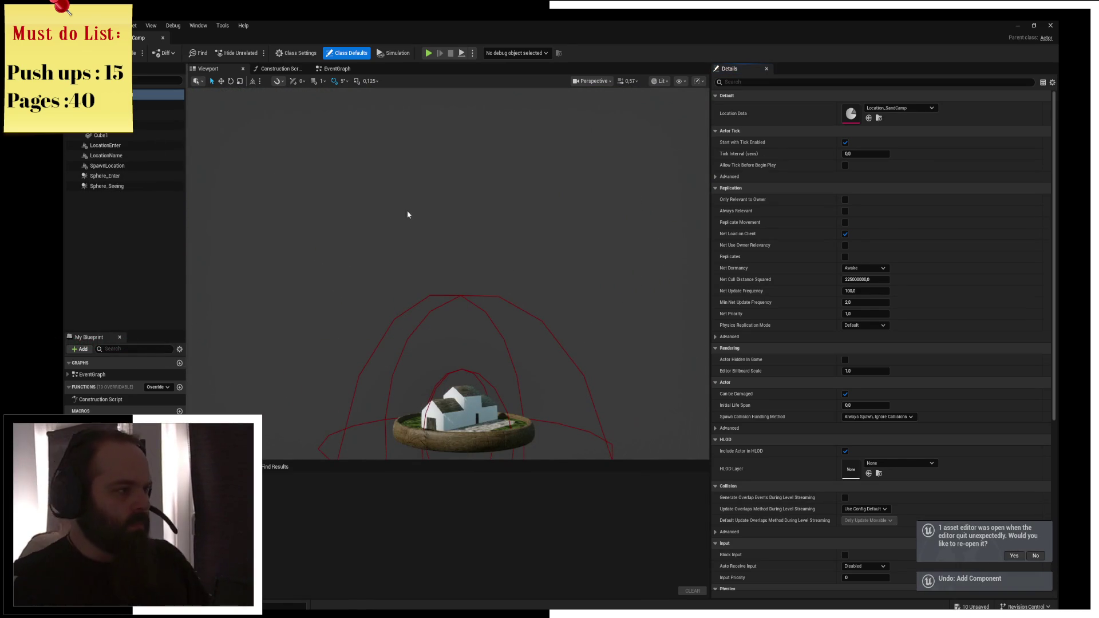
click(101, 136)
key(f)
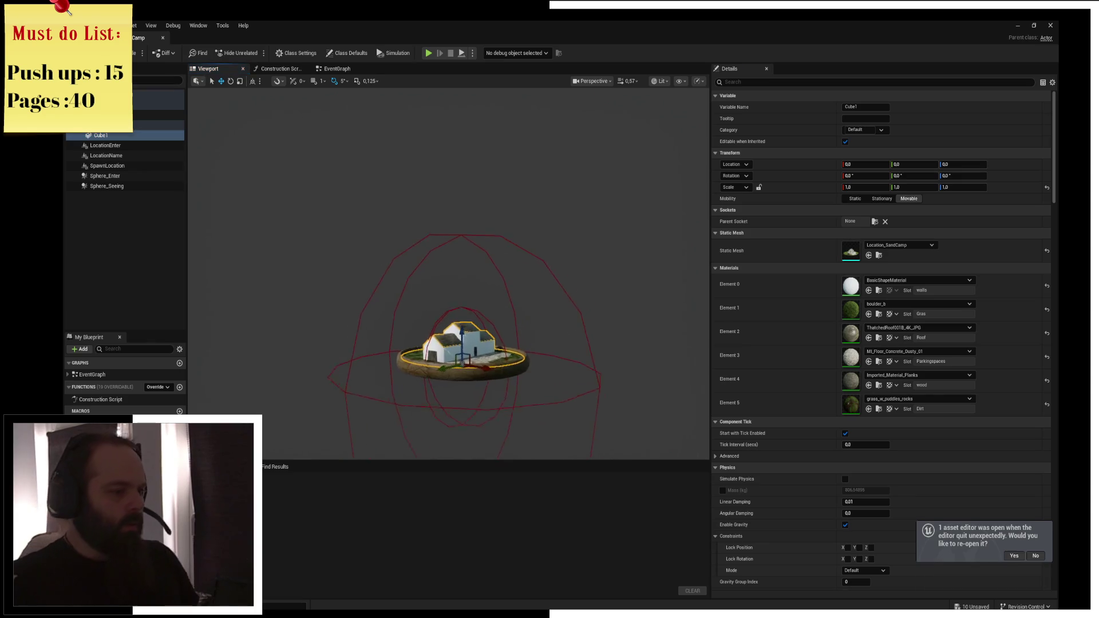
key(ctrl+space)
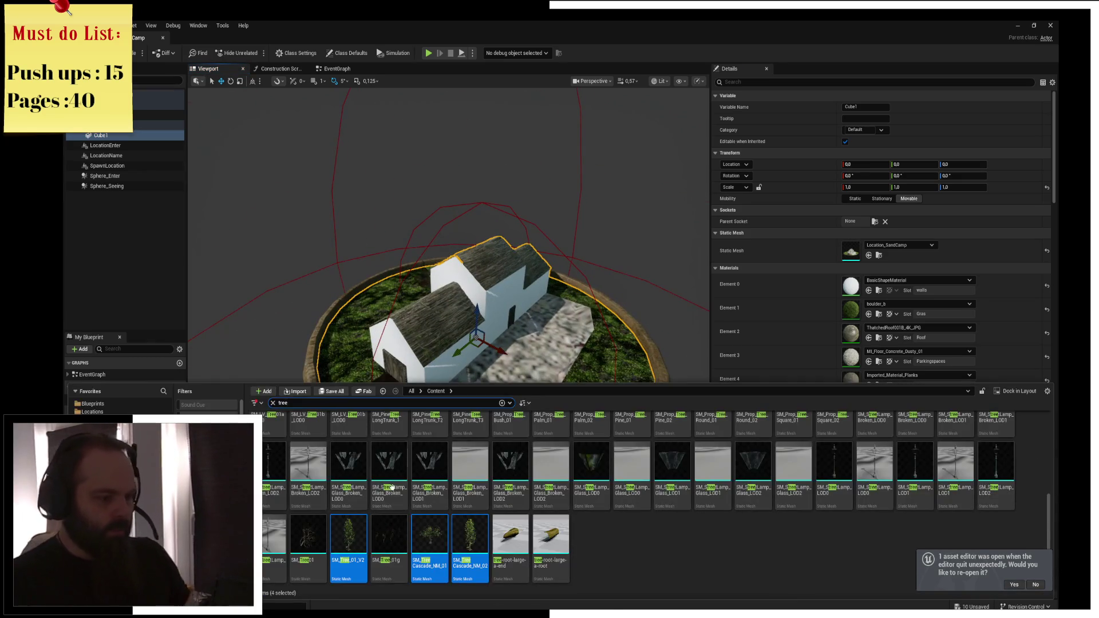
Attach the four tree meshes as children of Cube1 and select them together
drag(388, 550, 126, 138)
click(138, 145)
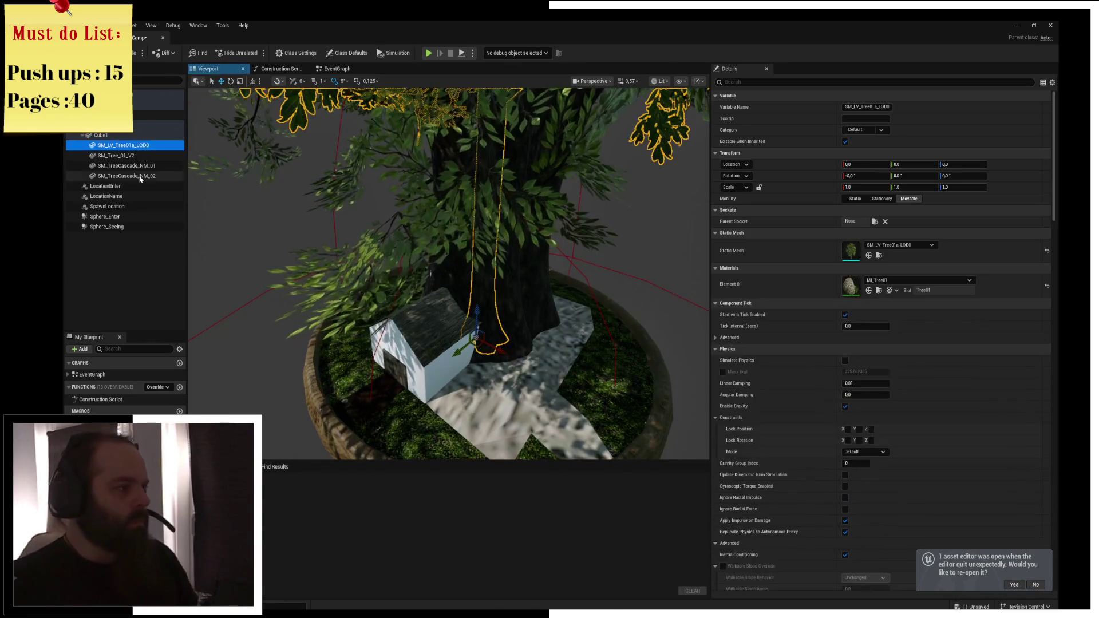
shift+click(140, 177)
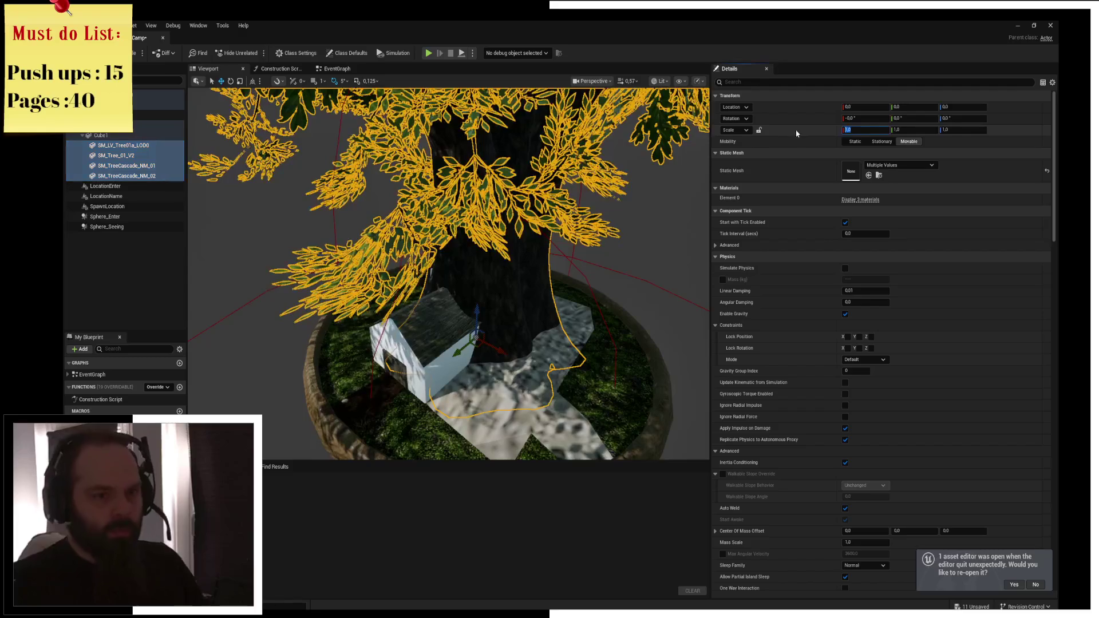
Set the four trees' scale to 0.1 in the Details panel
text(50)
key(Return)
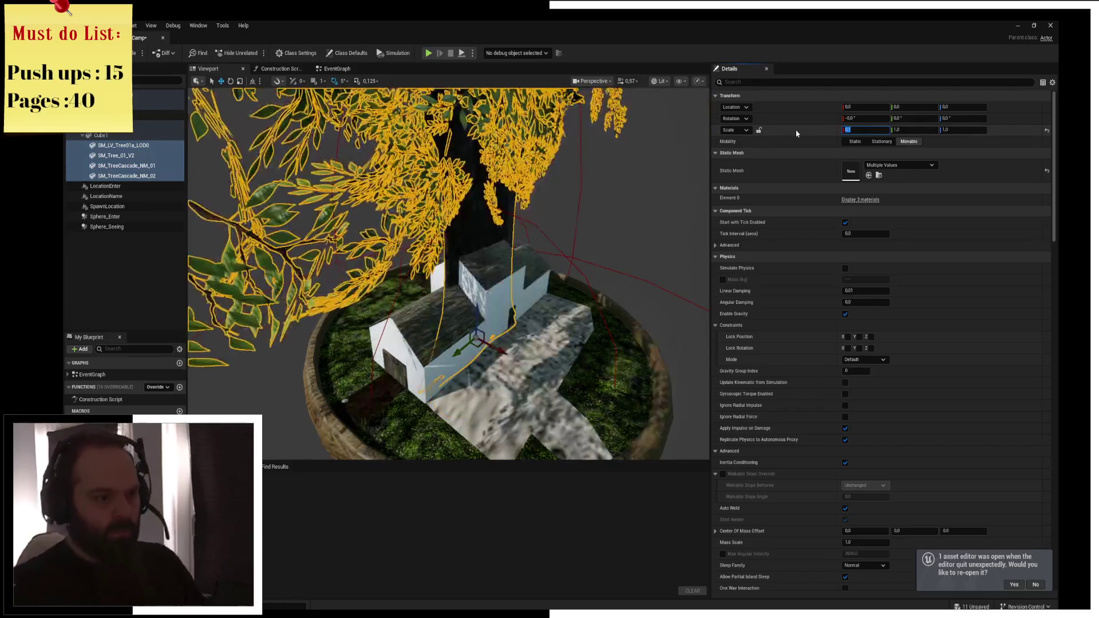
text(0.1)
key(Tab)
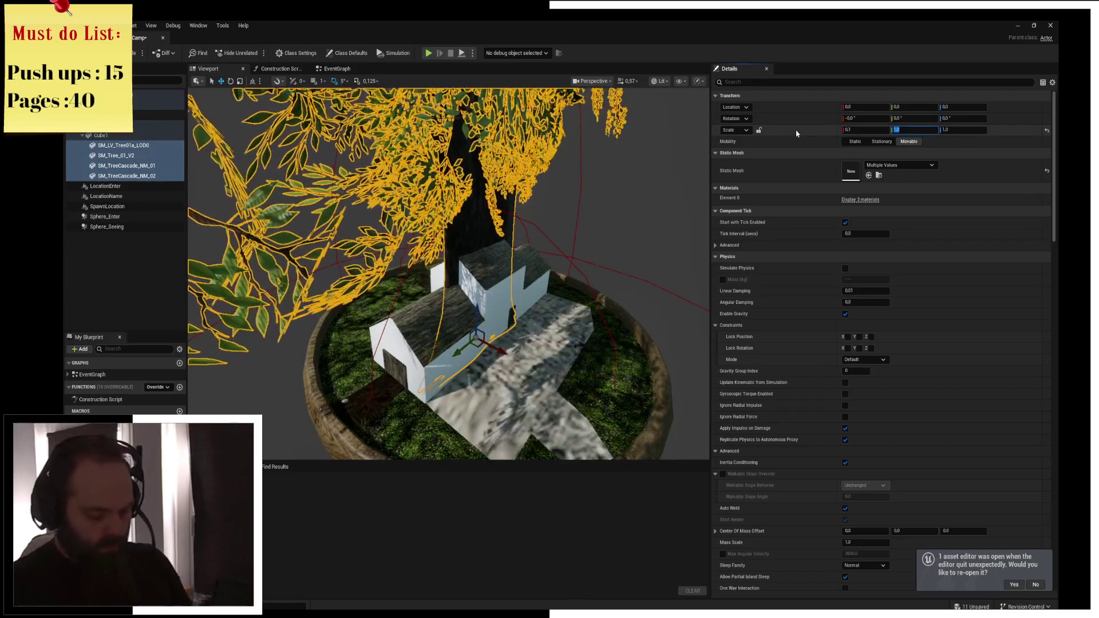
text(0.1)
key(Tab)
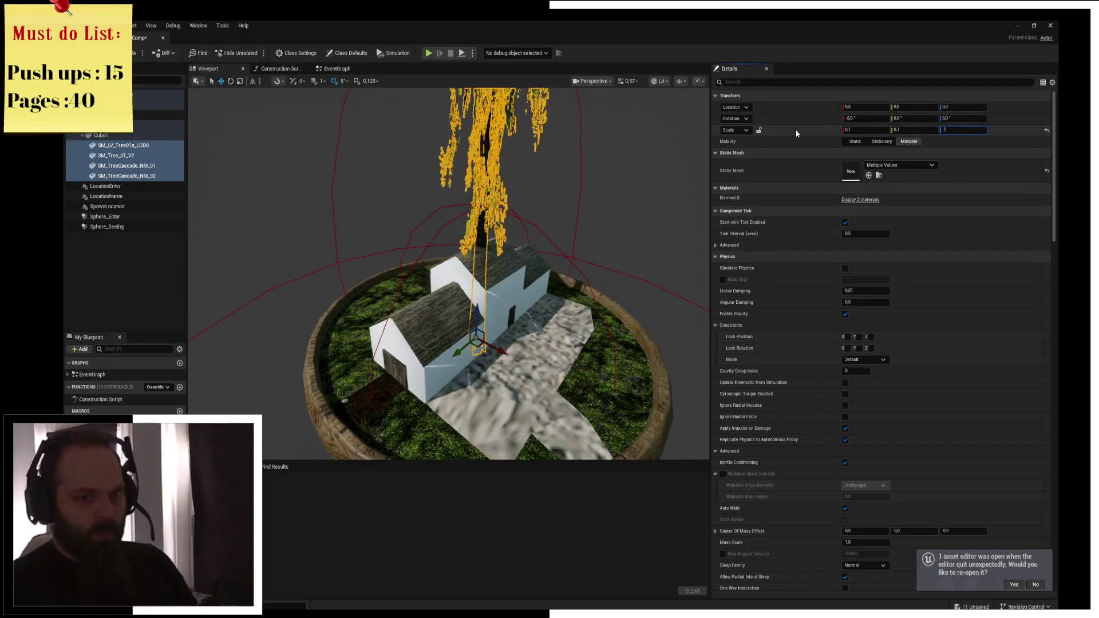
scroll(359, 286, up, 5)
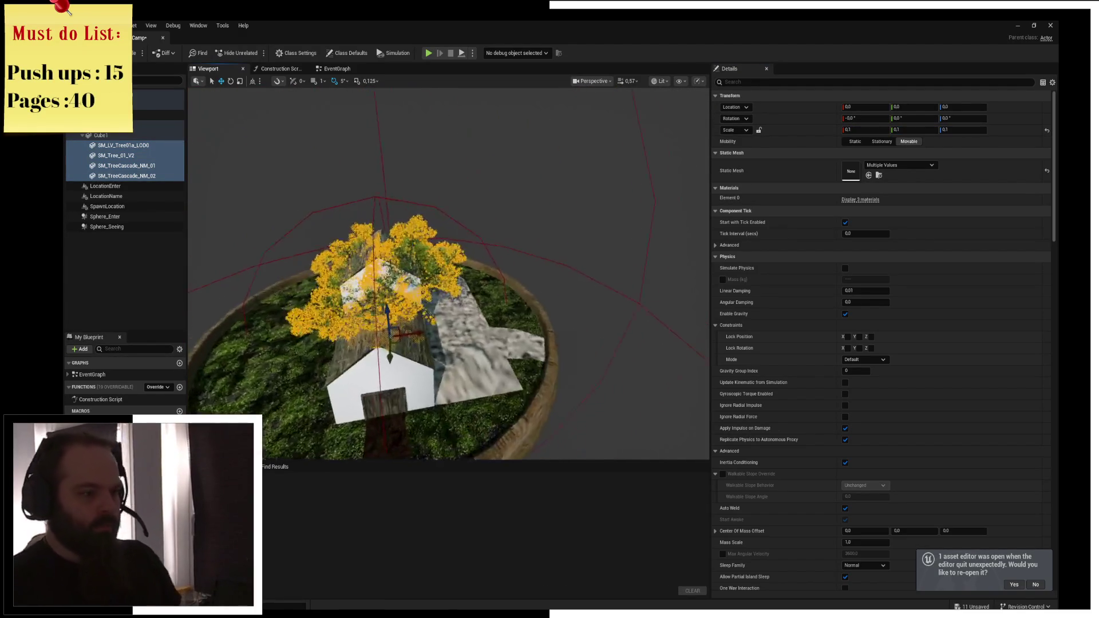
click(373, 273)
Select SM_TreeCascade_NM_02 and raise it slightly beside the garden and house wall
scroll(453, 319, up, 2)
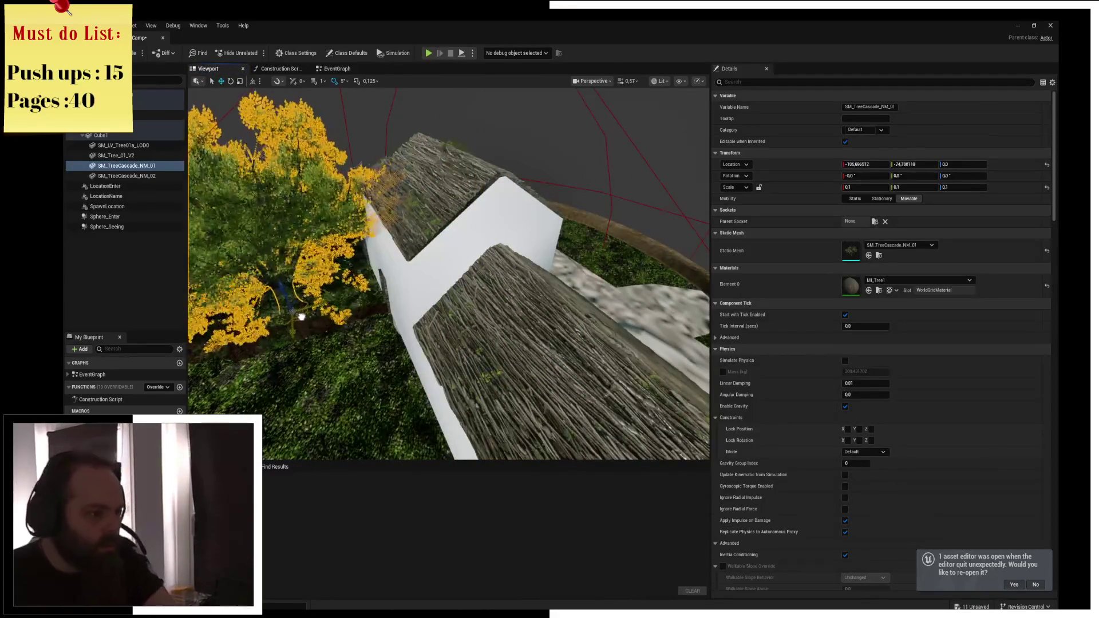
mouse_move(373, 298)
mouse_down()
mouse_move(423, 310)
mouse_move(389, 292)
mouse_move(382, 310)
mouse_move(395, 304)
mouse_move(382, 299)
mouse_move(387, 241)
mouse_up()
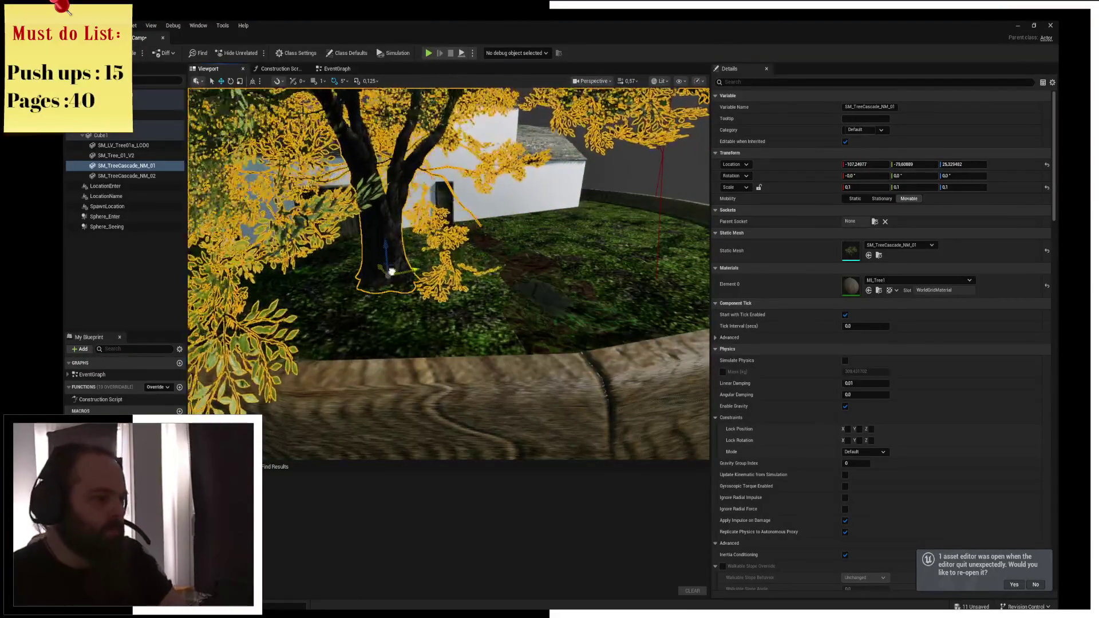
double_click(144, 177)
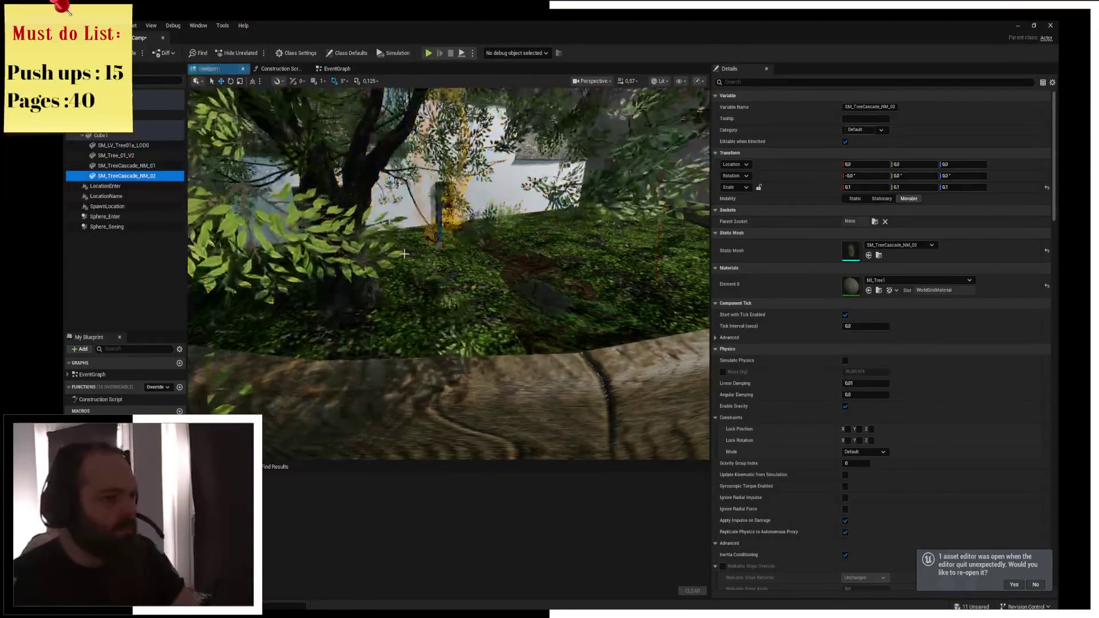
mouse_move(670, 282)
mouse_down()
mouse_move(573, 383)
mouse_move(525, 370)
mouse_up()
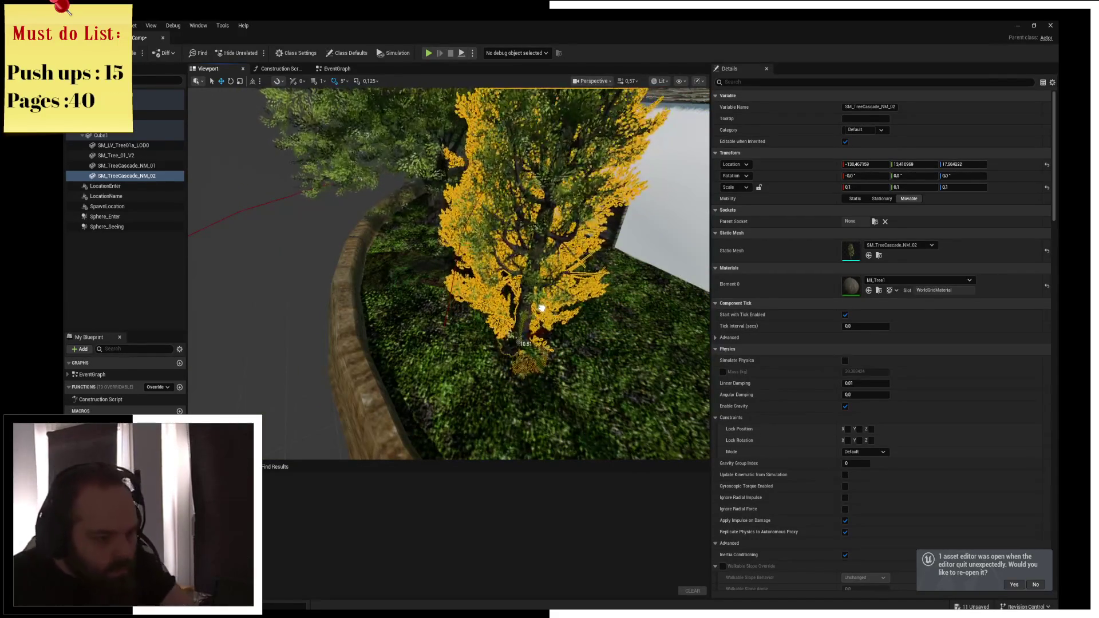
drag(544, 296, 493, 287)
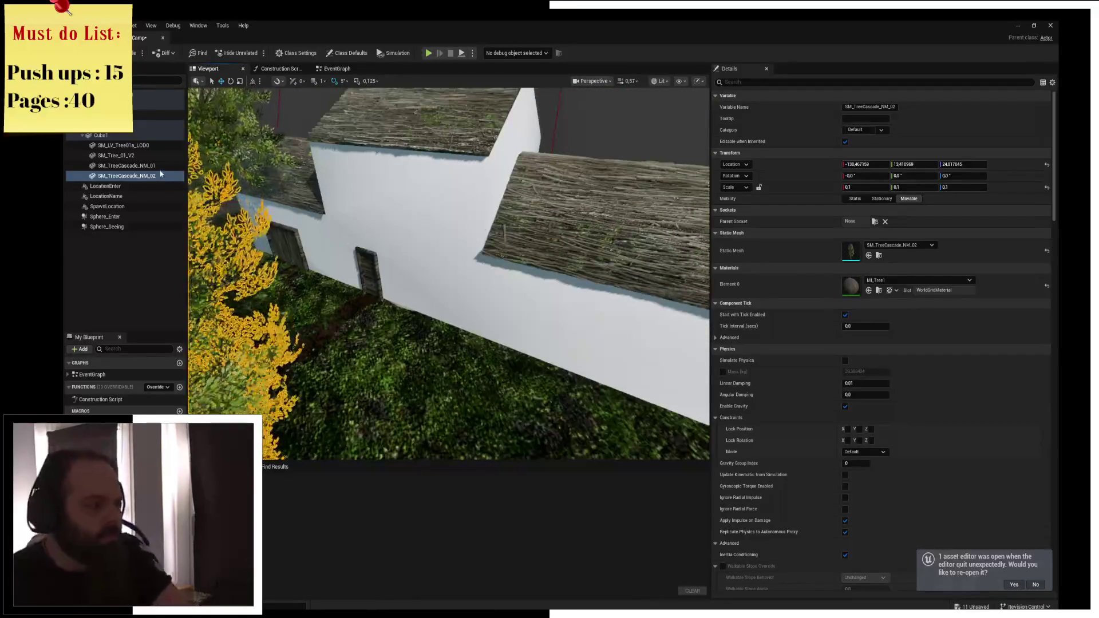
Reposition SM_Tree_01_V2 away from the house centre into the planter garden
click(127, 165)
click(117, 155)
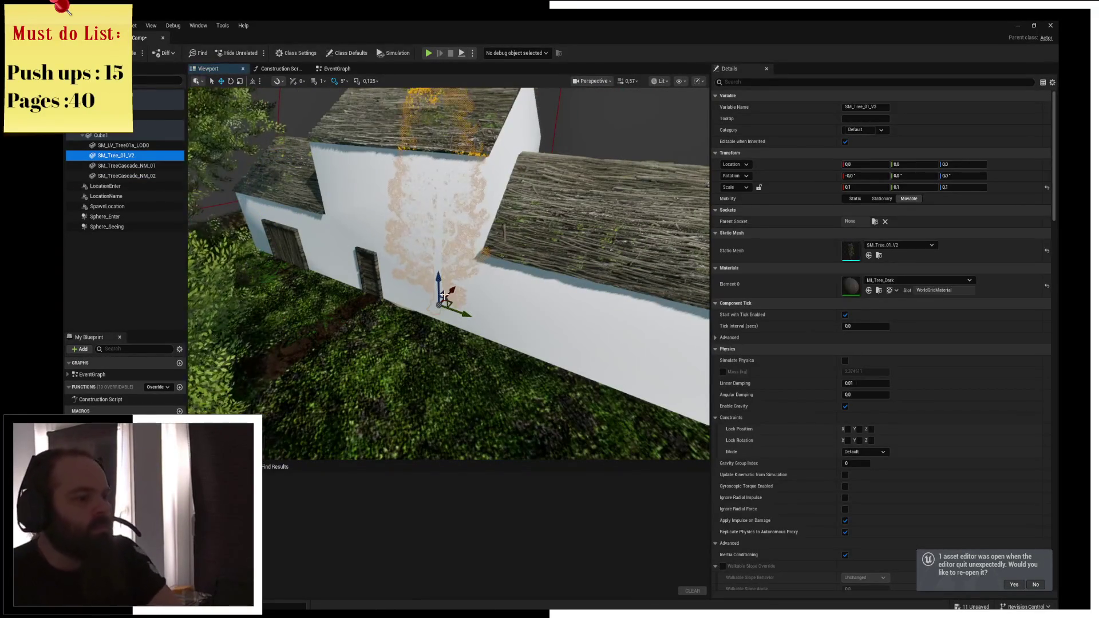
key(ctrl+z)
key(f)
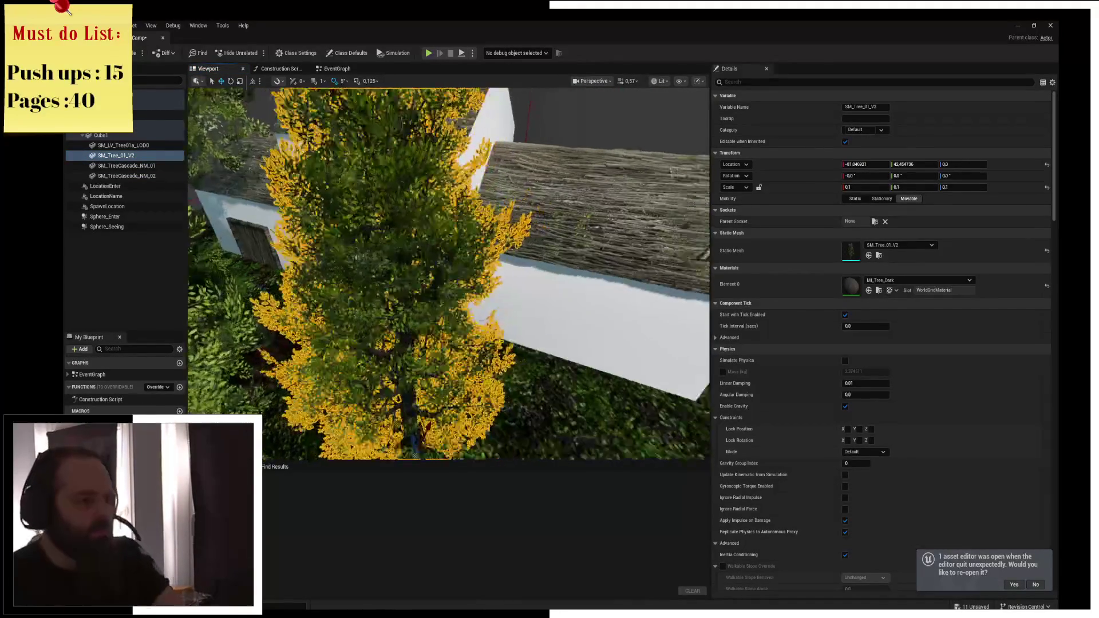
key(ctrl+z)
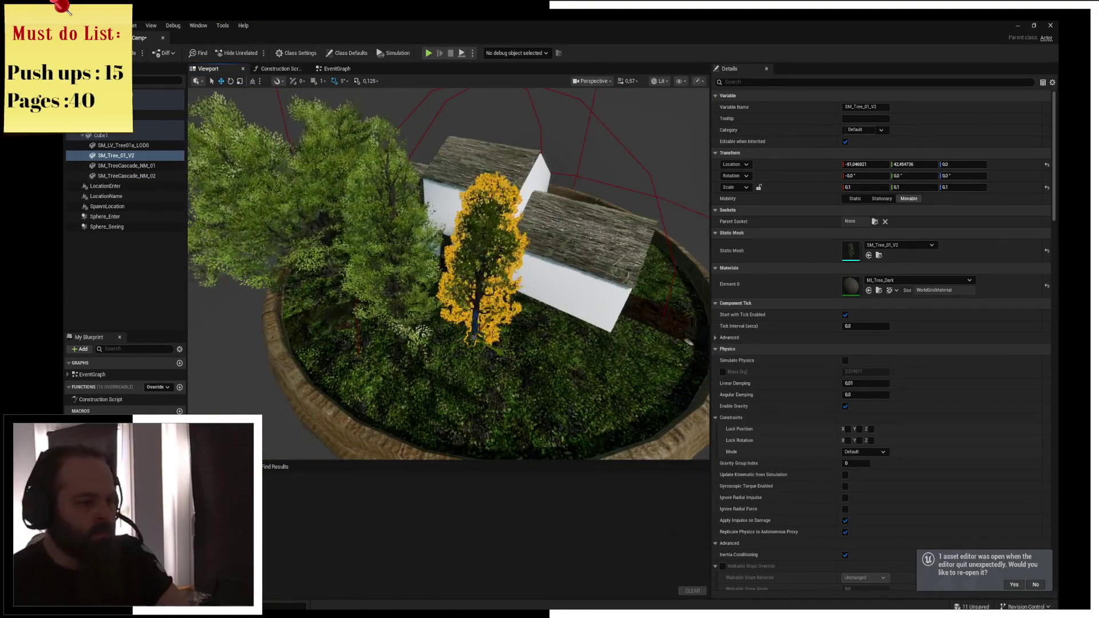
key(ctrl+z)
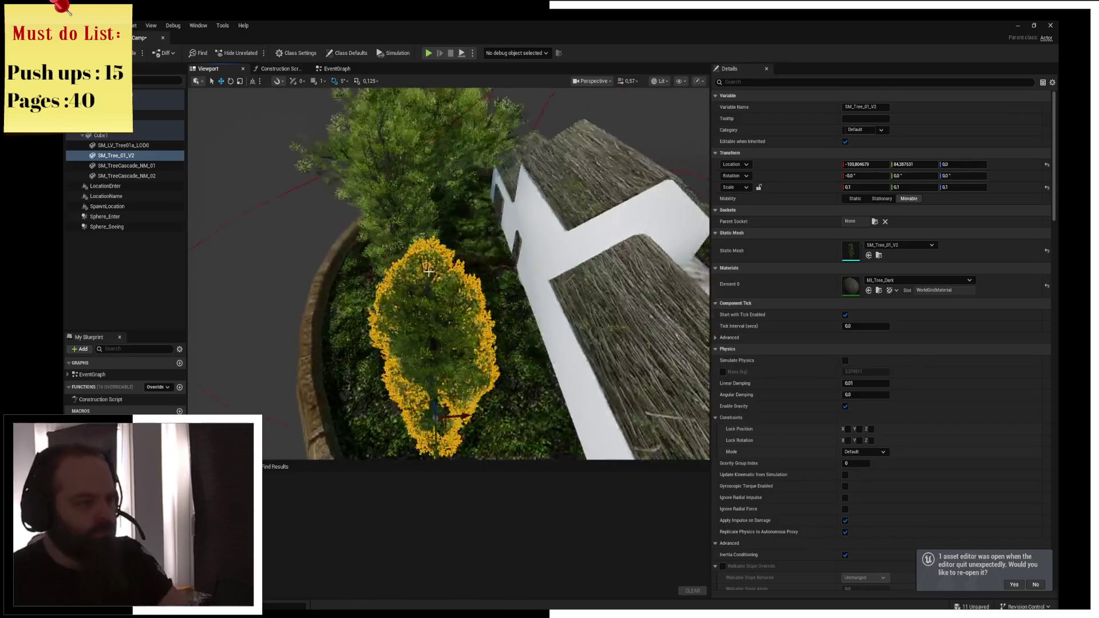
click(143, 147)
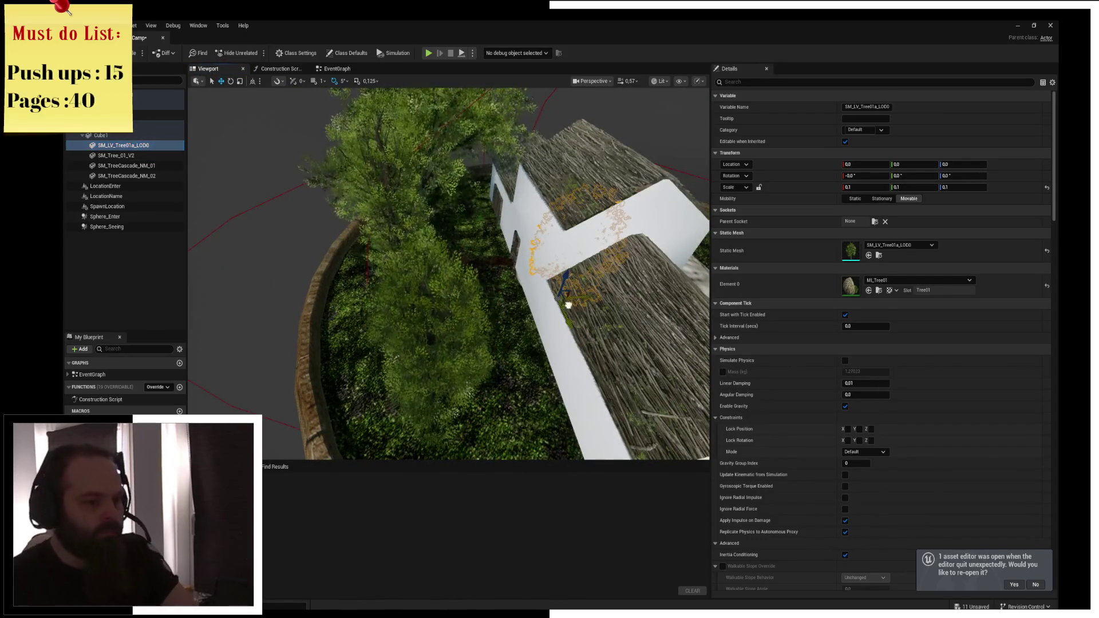
Raise SM_LV_Tree01a_LOD0 onto the grass and rotate it 30 degrees around its vertical axis
drag(506, 337, 505, 240)
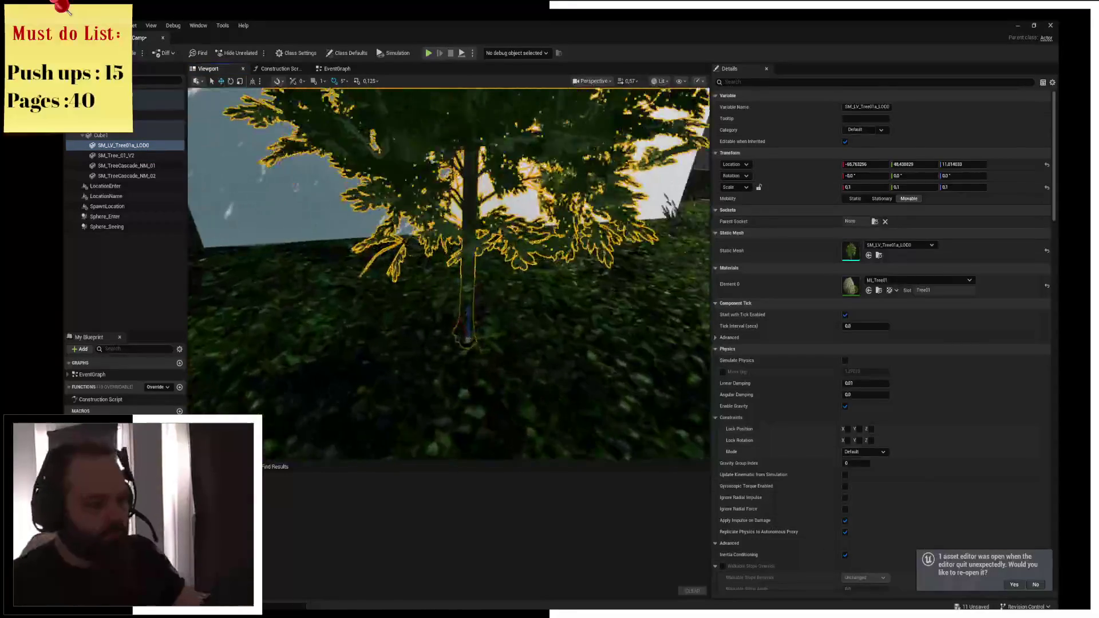
mouse_move(465, 312)
mouse_down()
mouse_move(465, 229)
mouse_move(454, 246)
mouse_up()
mouse_move(452, 256)
mouse_down()
mouse_move(430, 274)
mouse_move(395, 276)
mouse_move(366, 321)
mouse_up()
scroll(453, 256, down, 3)
scroll(449, 274, down, 5)
scroll(395, 276, down, 4)
scroll(437, 429, up, 5)
key(e)
drag(437, 430, 515, 343)
mouse_move(664, 366)
mouse_down()
mouse_move(653, 332)
mouse_move(656, 355)
mouse_up()
key(r)
key(ctrl+z)
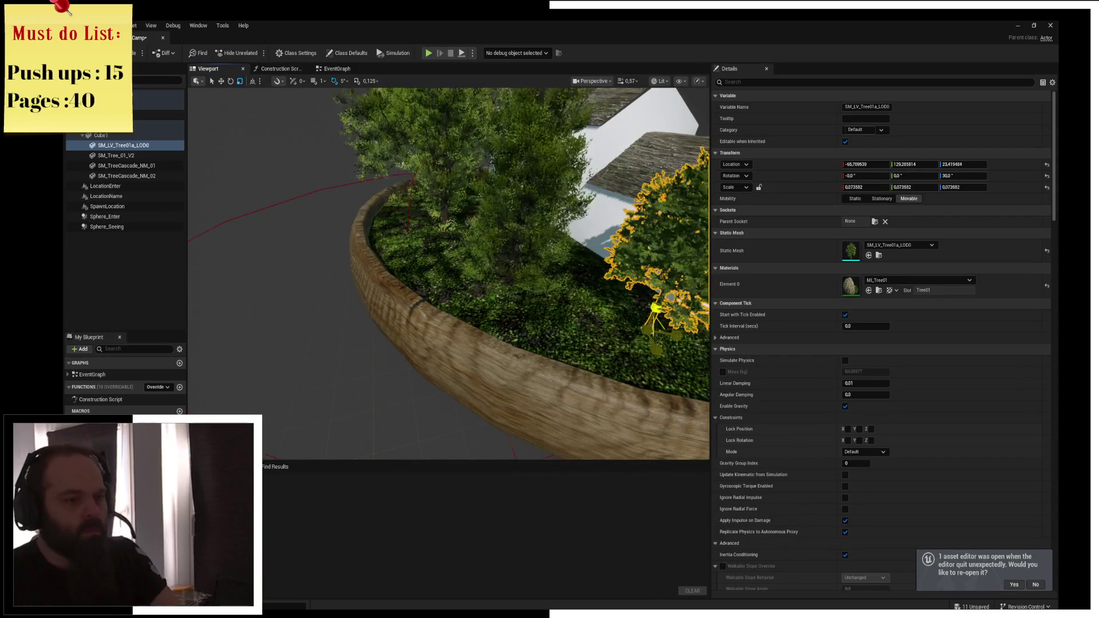
Move SM_Tree_01_V2 closer to the house, set it on the ground and shrink it to about 0.06 scale
click(532, 318)
mouse_move(533, 318)
mouse_down()
mouse_move(584, 283)
mouse_move(571, 278)
mouse_move(491, 312)
mouse_up()
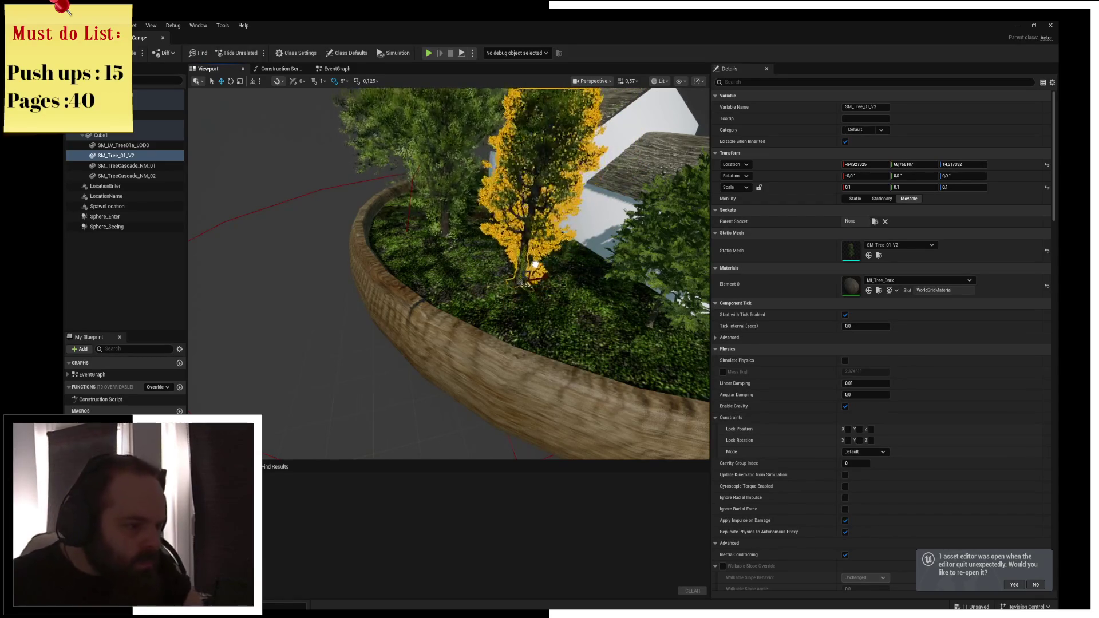
scroll(538, 256, up, 6)
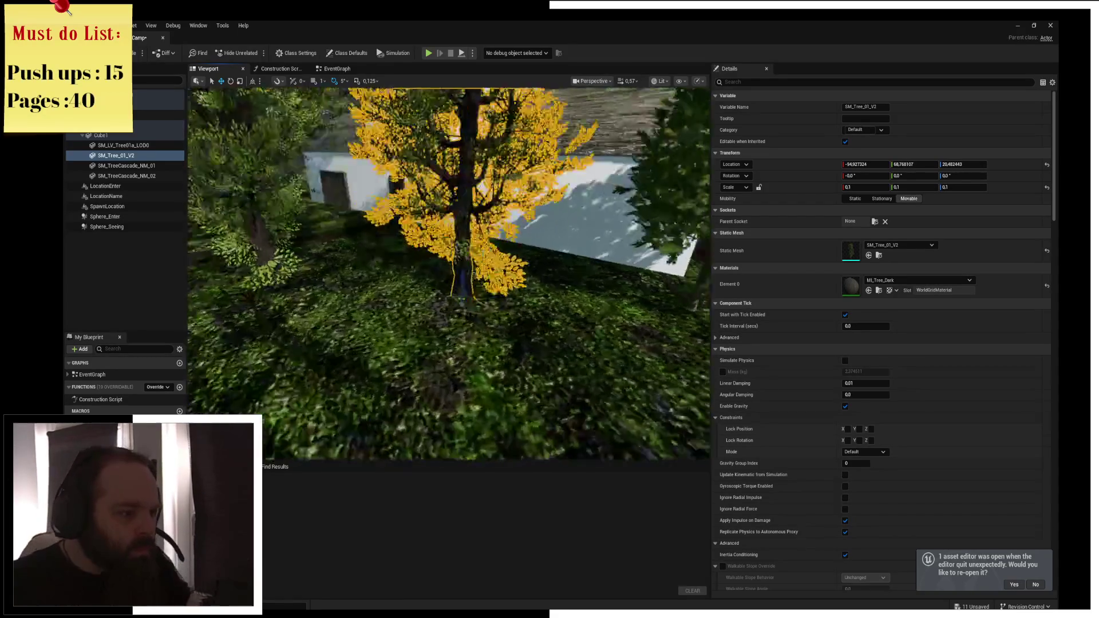
mouse_move(418, 304)
mouse_down()
mouse_move(414, 282)
mouse_move(571, 388)
mouse_move(421, 302)
mouse_up()
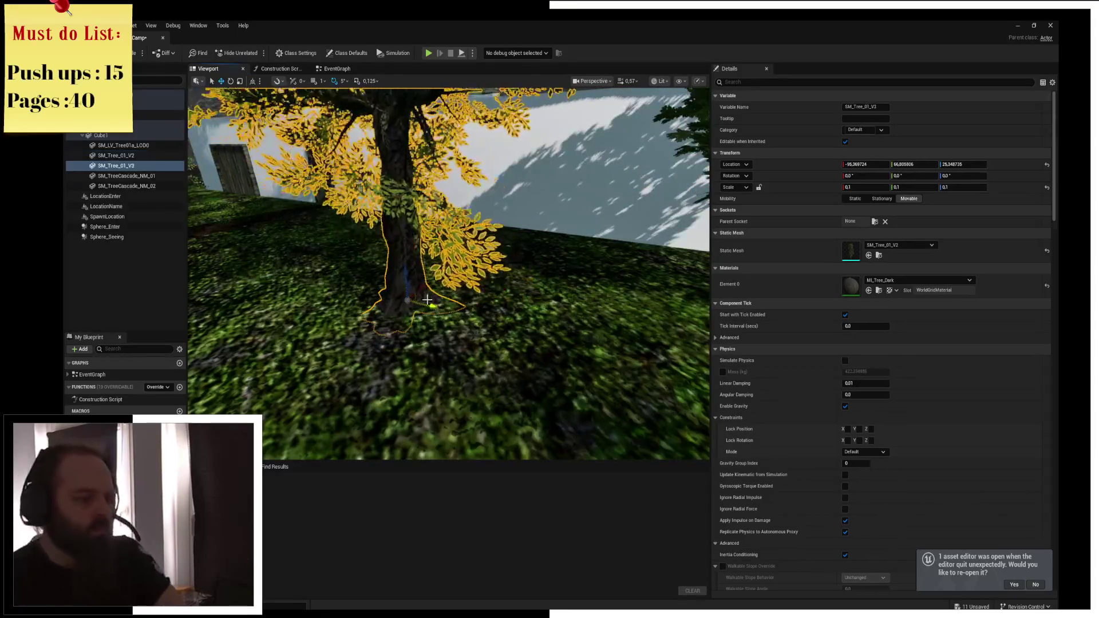
scroll(446, 321, up, 3)
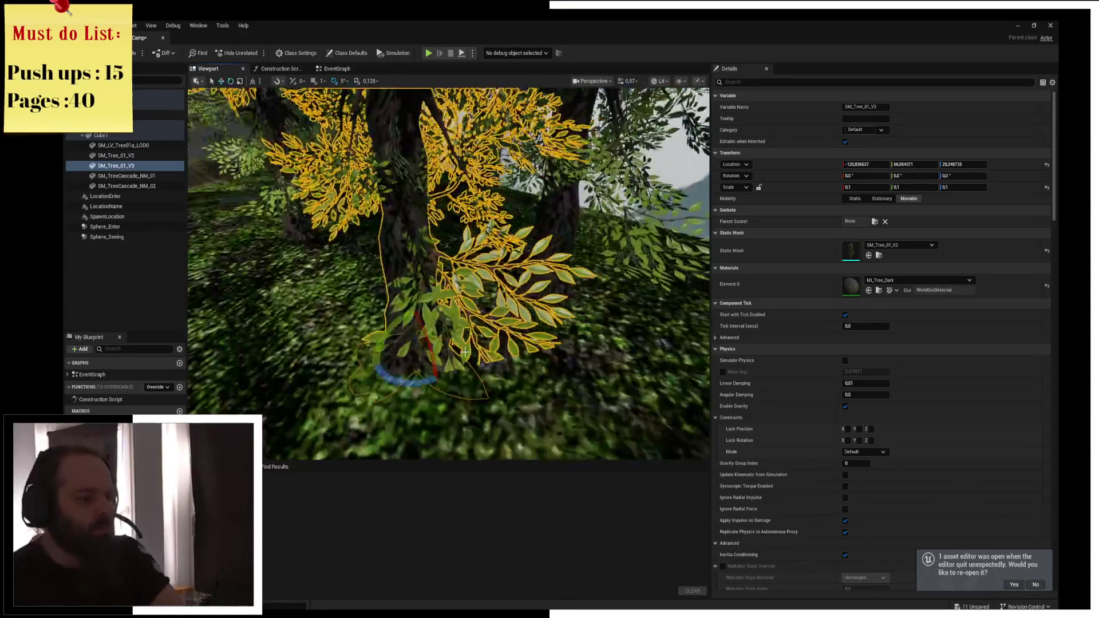
drag(433, 347, 400, 332)
scroll(401, 332, down, 5)
scroll(449, 273, up, 5)
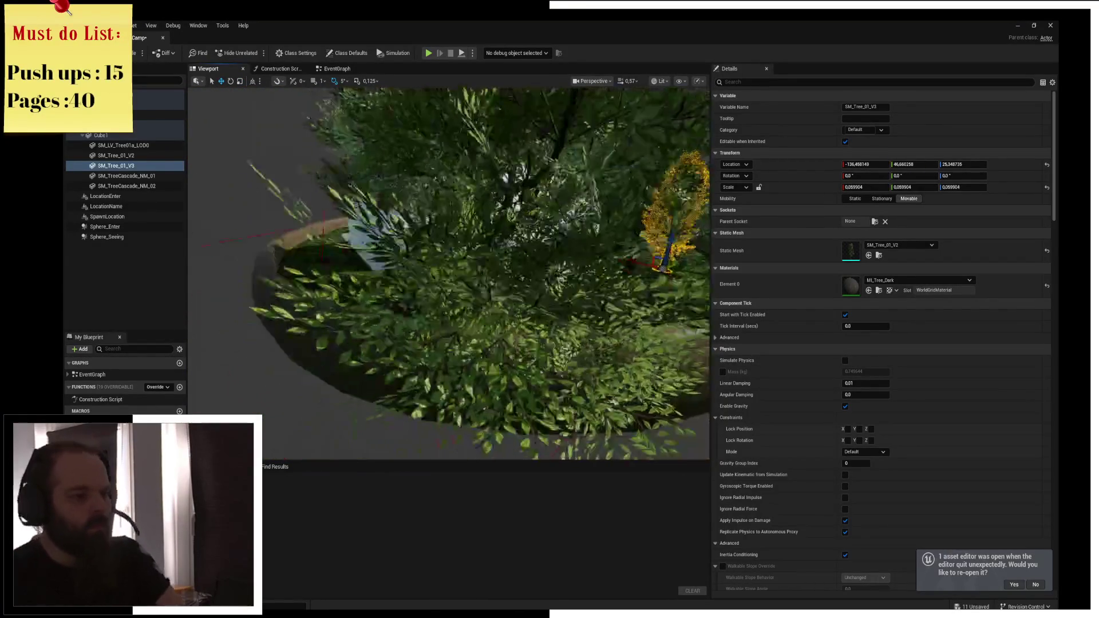
Move SM_TreeCascade_NM_01 to a new spot, then select SM_LV_Tree01a_LOD0 and SM_Tree_01_V2 together
click(470, 301)
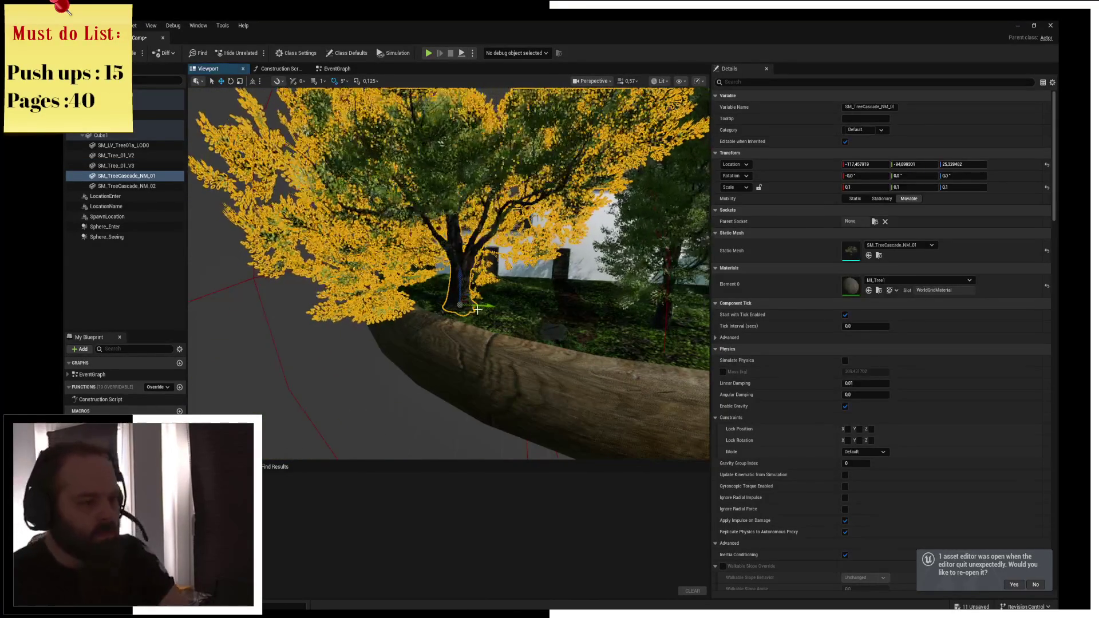
mouse_move(470, 301)
shift+mouse_down()
mouse_move(494, 312)
mouse_move(527, 300)
shift+mouse_up()
scroll(354, 309, down, 5)
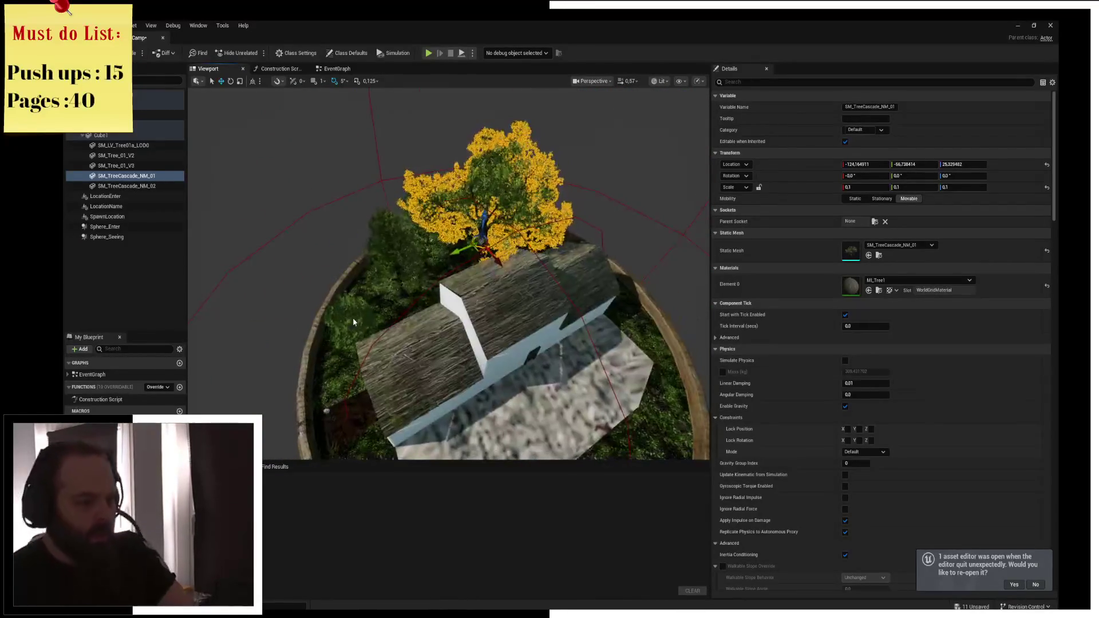
click(354, 310)
click(359, 321)
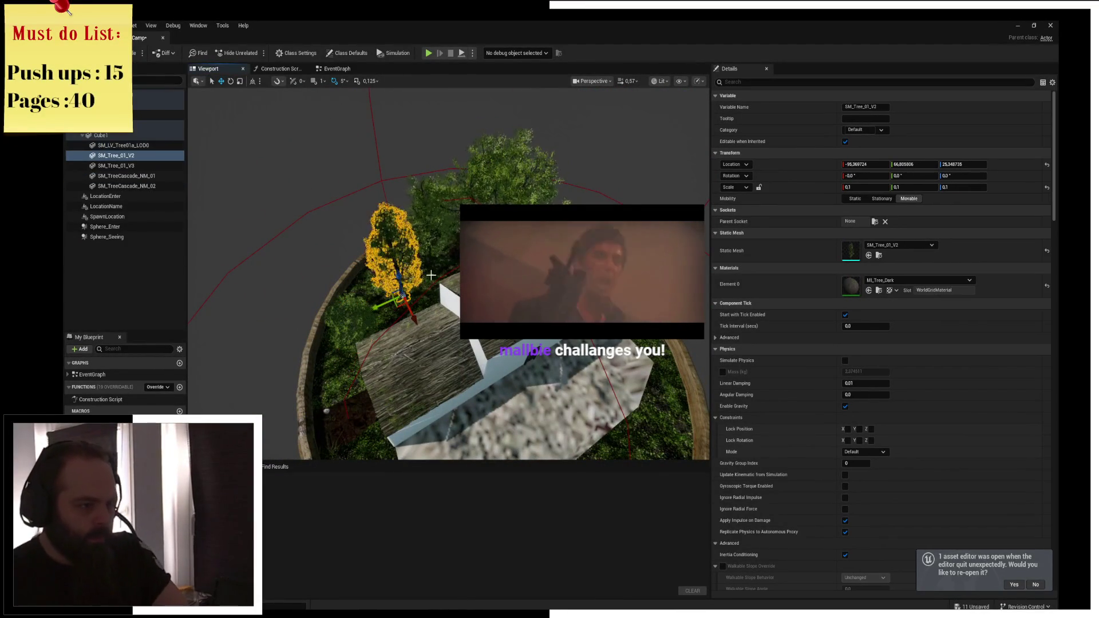
ctrl+click(358, 321)
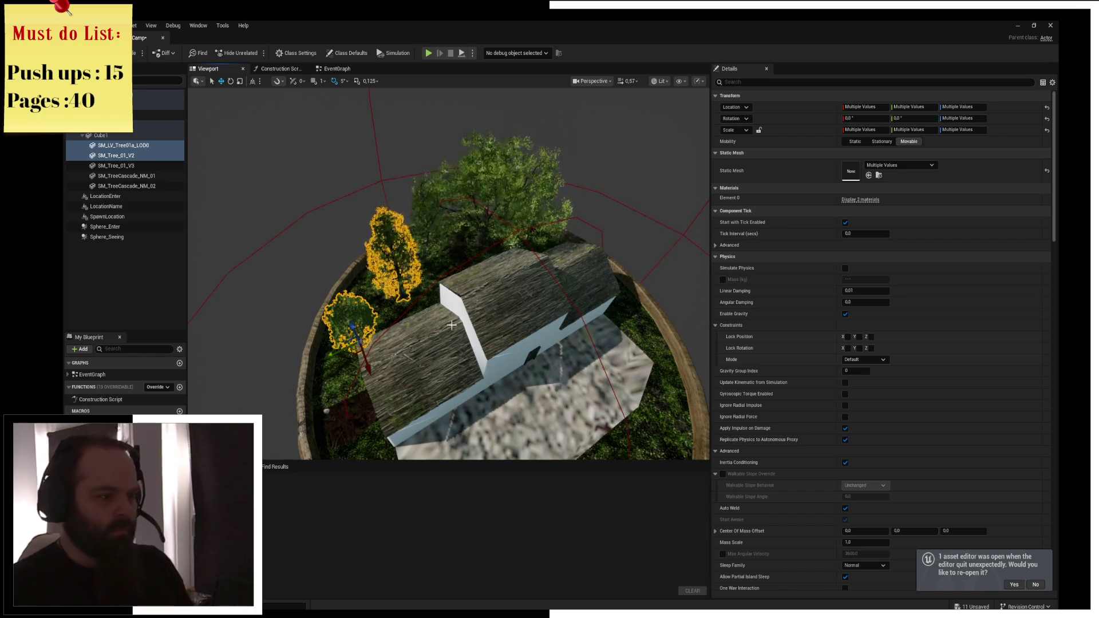
Move both trees to the island's lower edge, then place SM_LV_Tree01a_LOD0 on the left rim and SM_Tree_01_V2 further down
mouse_move(364, 355)
mouse_down()
mouse_move(435, 476)
mouse_move(454, 453)
mouse_up()
scroll(454, 452, down, 5)
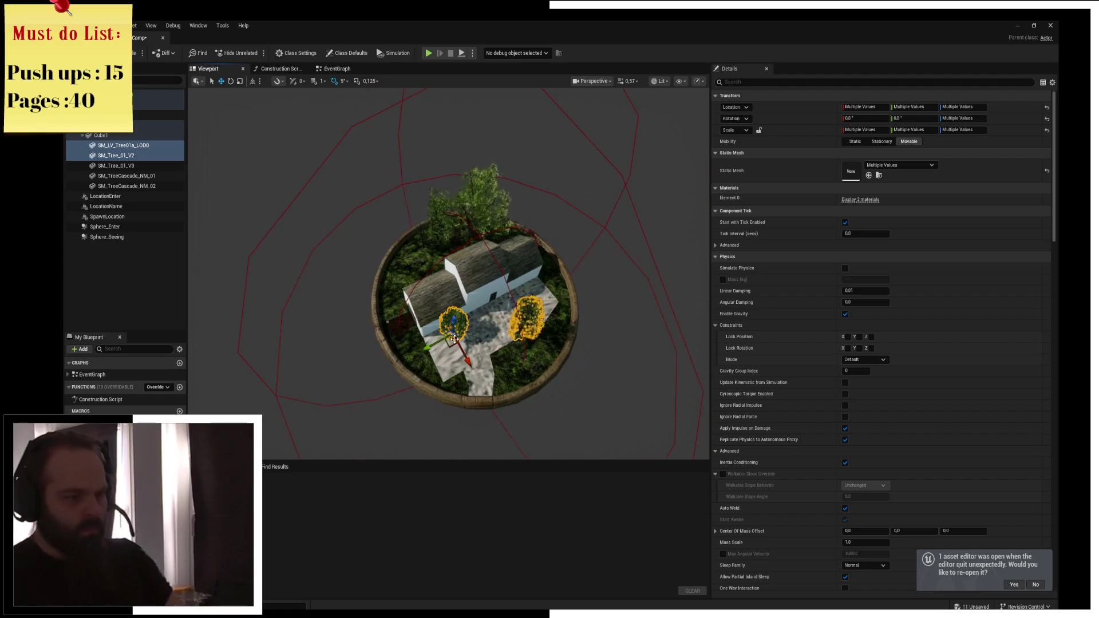
click(455, 321)
drag(452, 329, 409, 347)
click(524, 321)
mouse_move(518, 344)
mouse_down()
mouse_move(511, 378)
mouse_move(548, 345)
mouse_move(540, 293)
mouse_up()
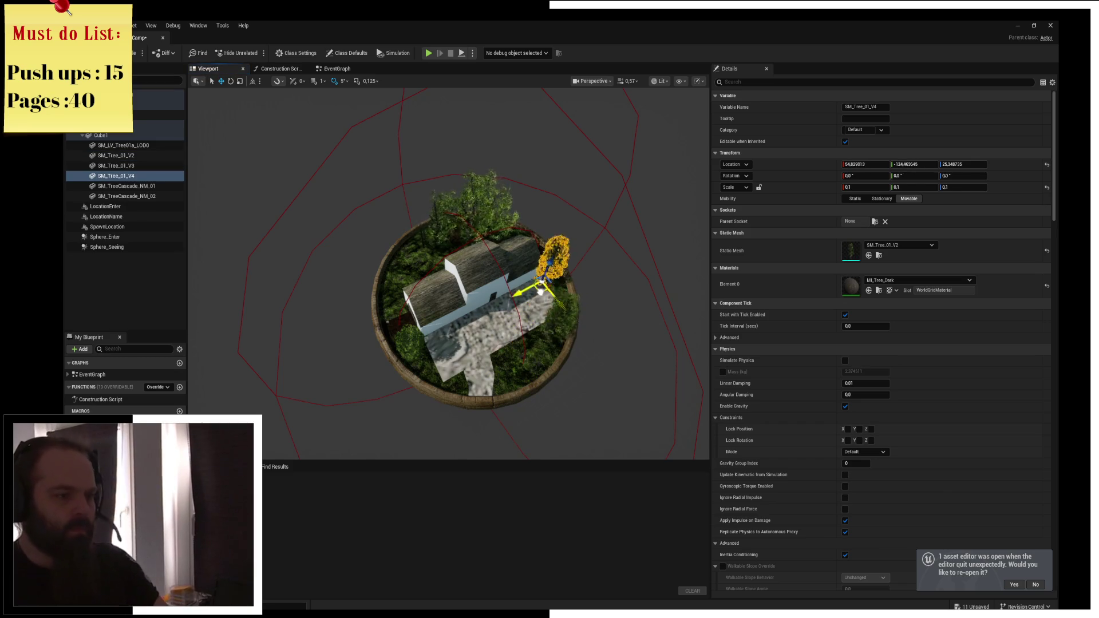
Copy SM_LV_Tree01a_LOD0 onto the left rim and duplicate it twice onto the planter's right side
click(414, 338)
mouse_move(410, 357)
mouse_down()
mouse_move(382, 287)
mouse_move(418, 275)
mouse_move(411, 287)
mouse_up()
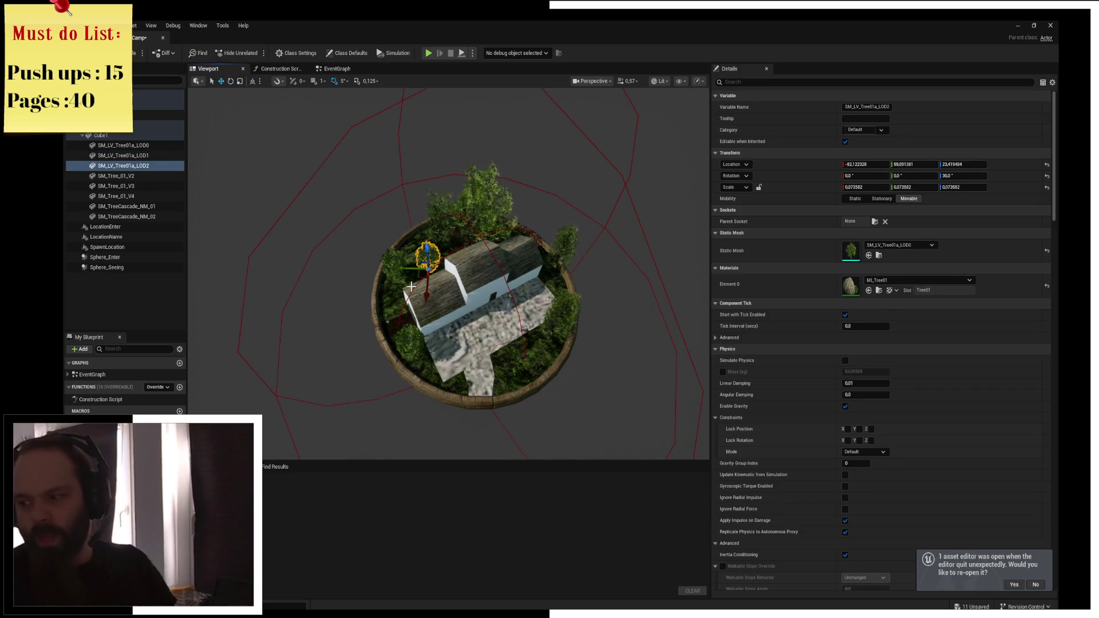
scroll(415, 283, up, 10)
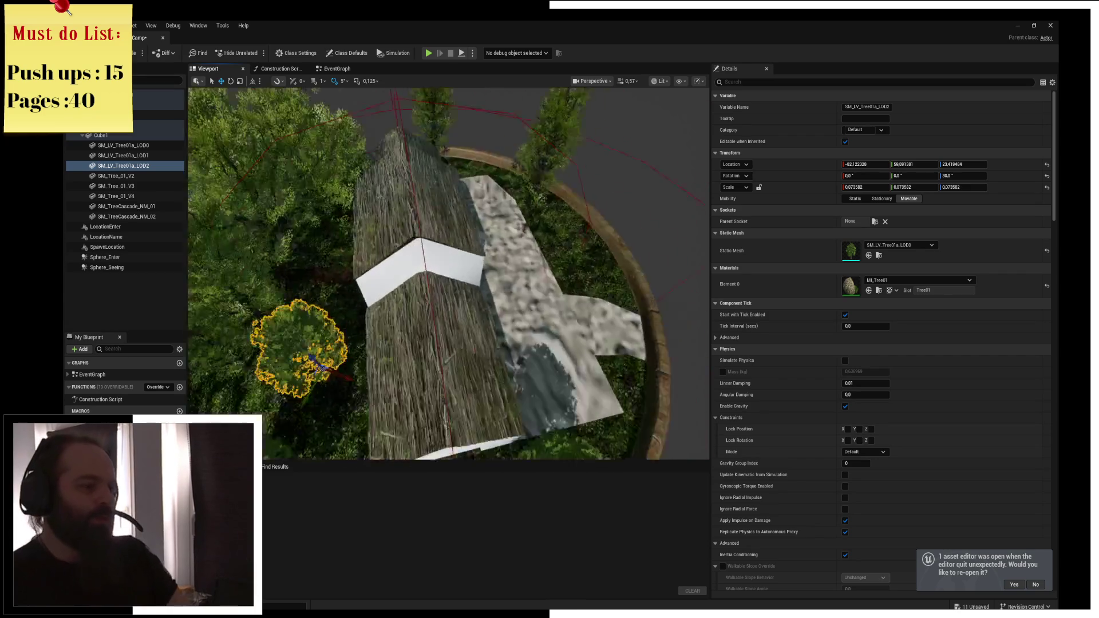
scroll(368, 290, down, 10)
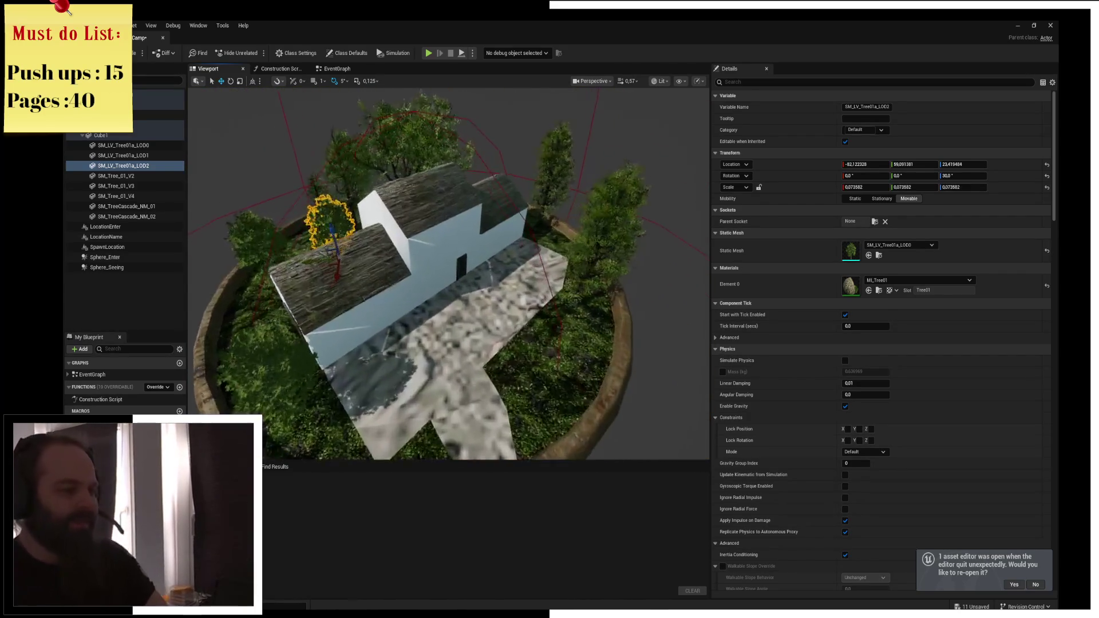
scroll(368, 290, up, 6)
scroll(368, 290, down, 4)
key(ctrl+d)
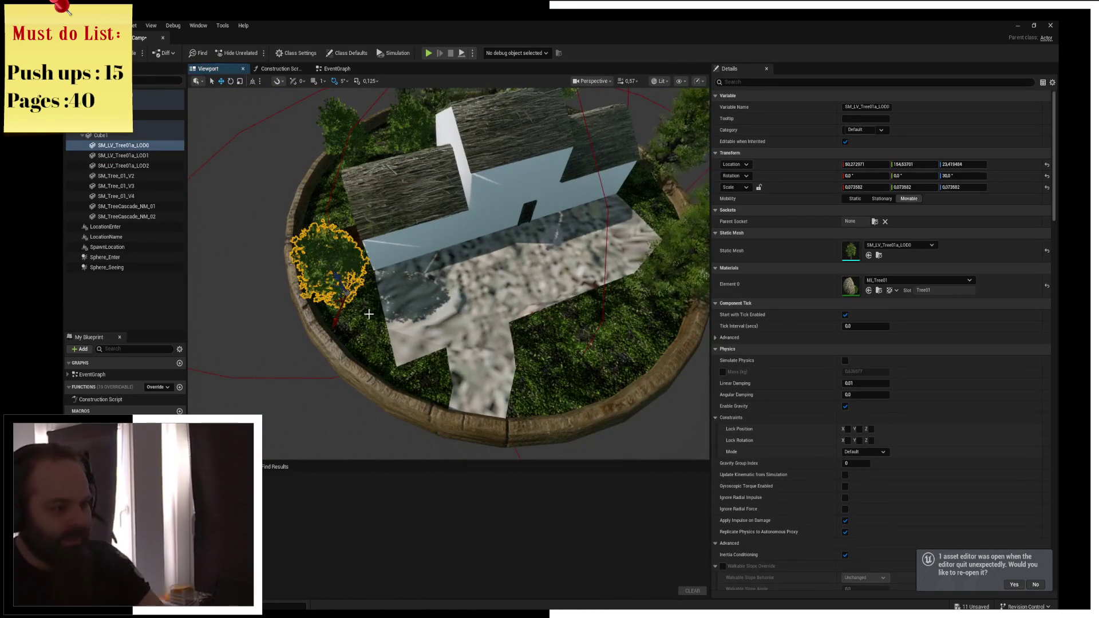
drag(334, 301, 587, 345)
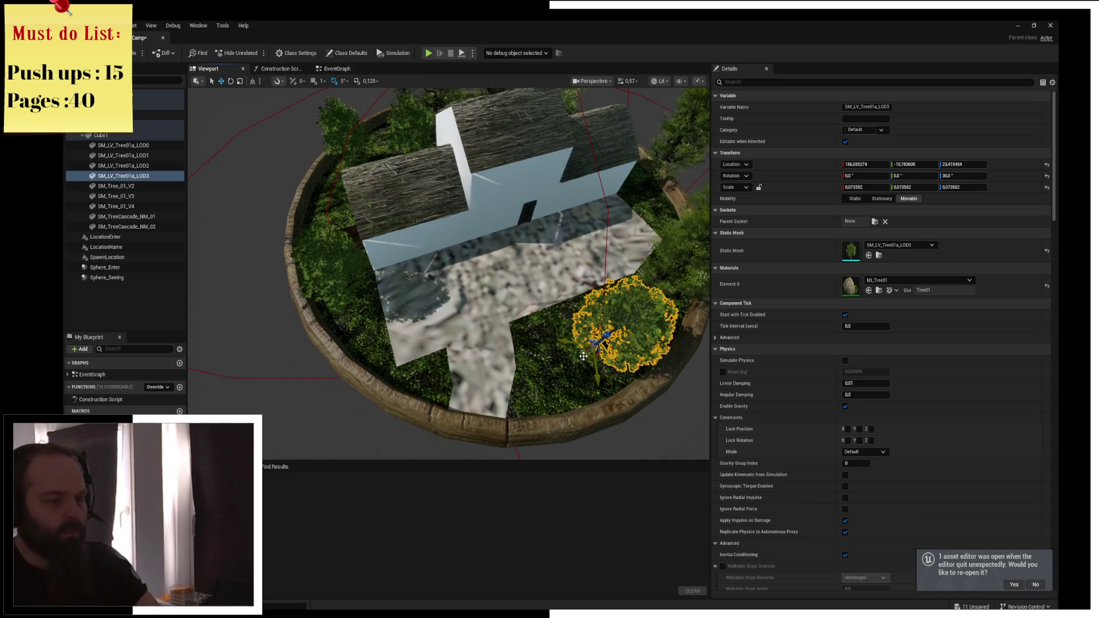
key(ctrl+d)
mouse_move(587, 344)
mouse_down()
mouse_move(539, 363)
mouse_move(578, 320)
mouse_move(547, 357)
mouse_up()
Resize, nudge and rotate the SM_LV_Tree01a_LOD3 tree, then view the whole planter
key(r)
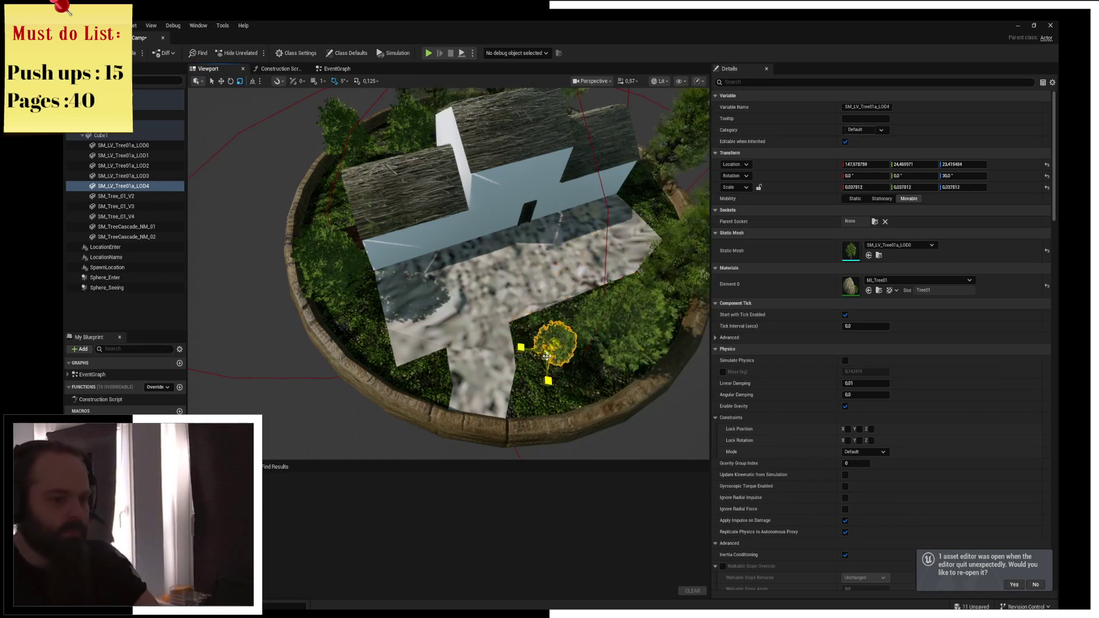
click(596, 323)
key(f)
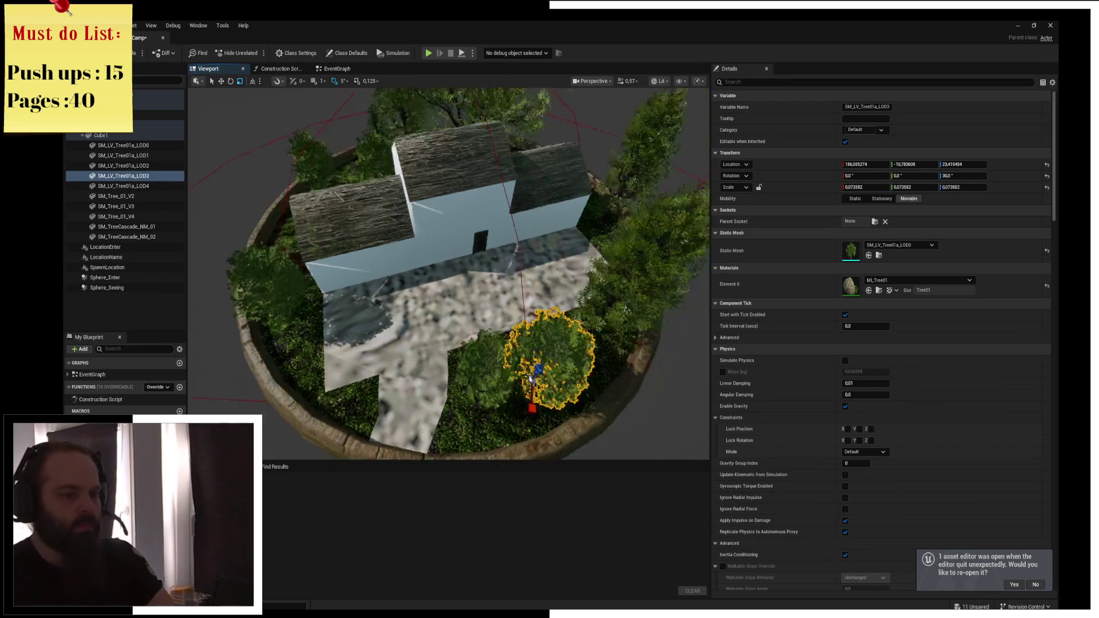
mouse_move(462, 411)
mouse_down()
mouse_move(499, 404)
mouse_move(461, 431)
mouse_up()
key(e)
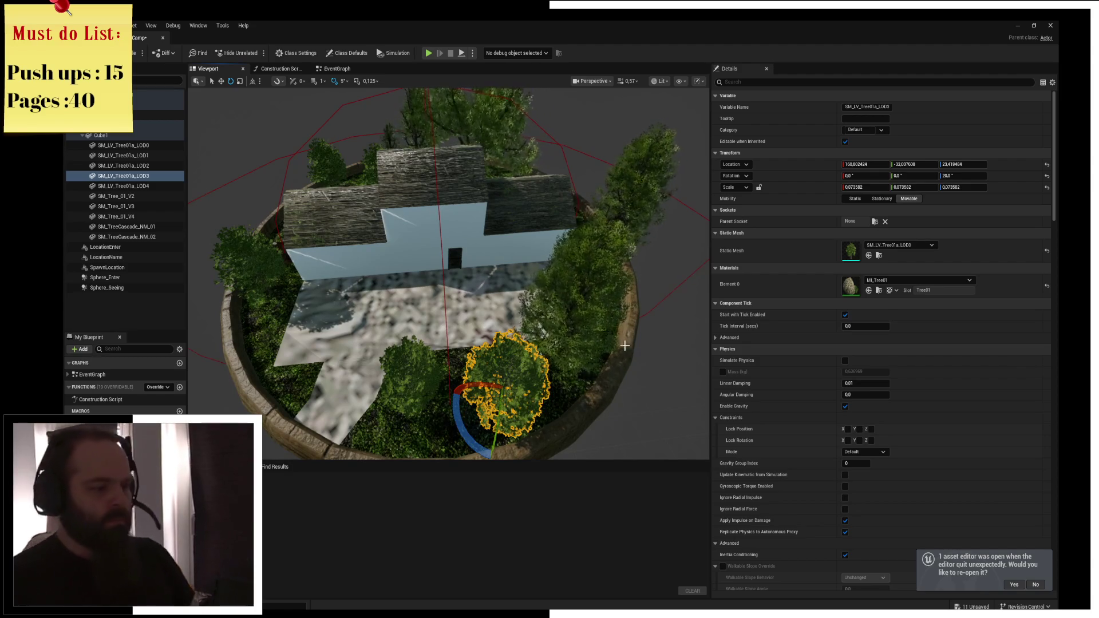
mouse_move(521, 334)
mouse_down()
mouse_move(472, 275)
mouse_move(481, 256)
mouse_up()
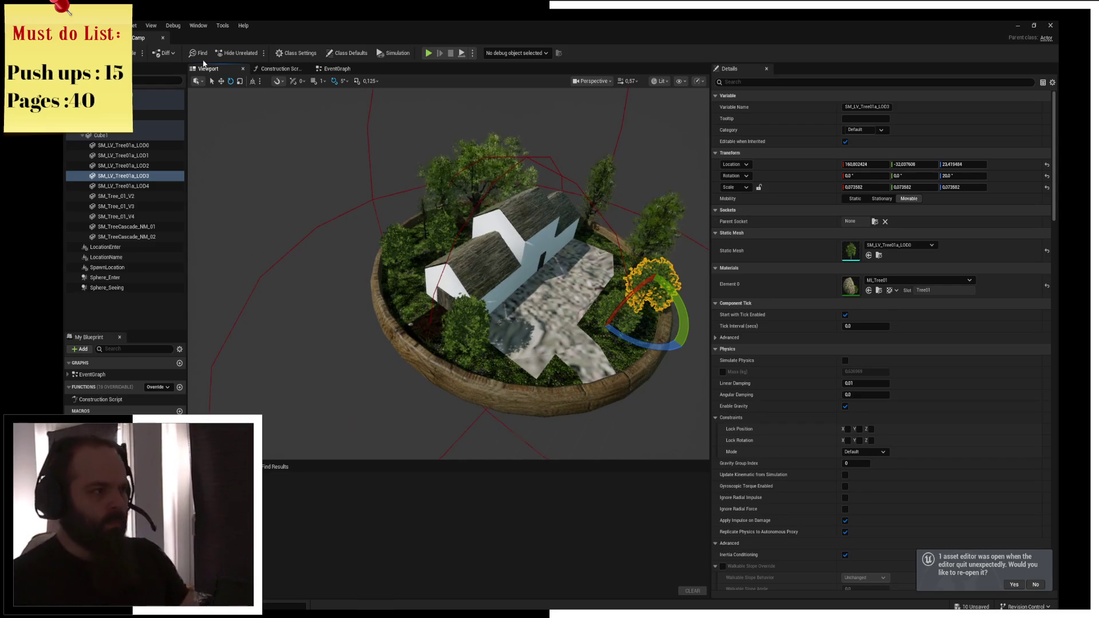
Compile the Blueprint, return to the world map level and reopen BP_City_SandCamp
click(123, 53)
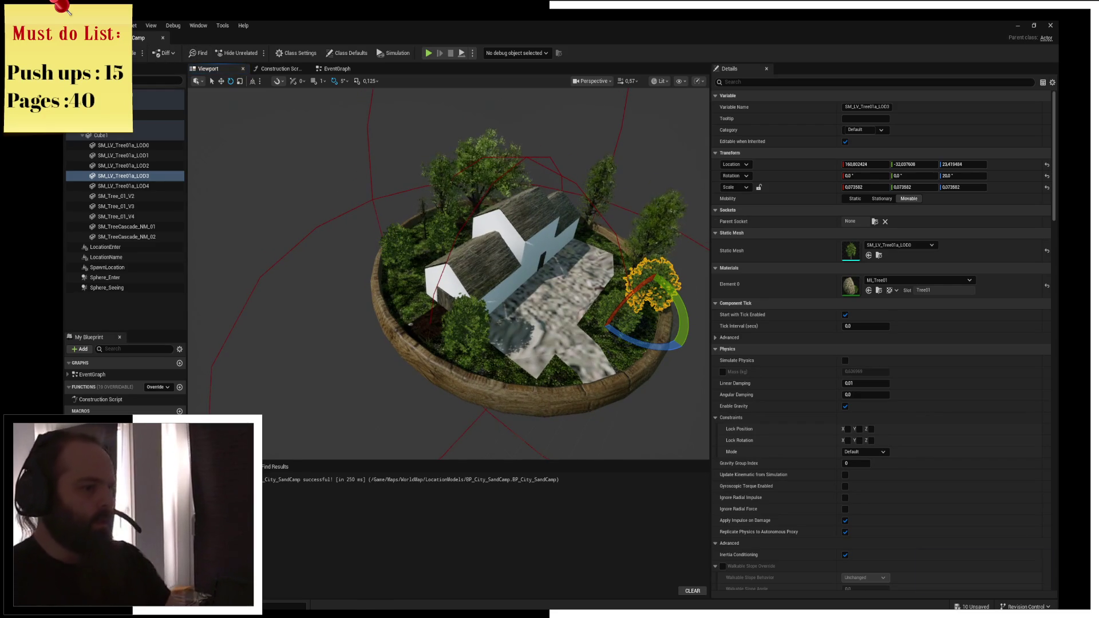
click(135, 43)
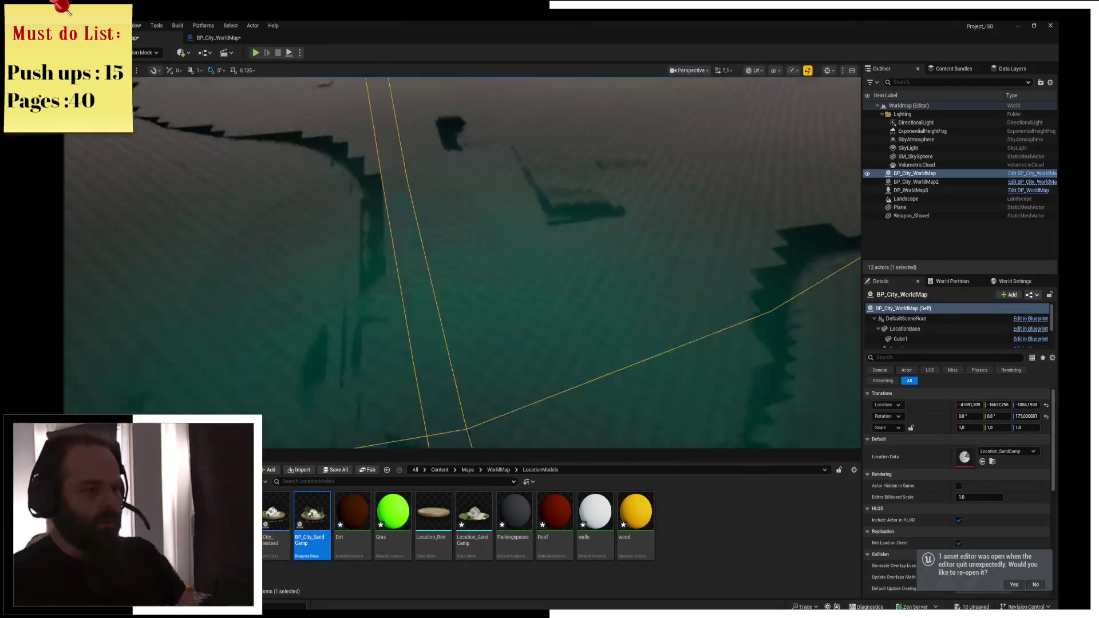
scroll(392, 213, up, 10)
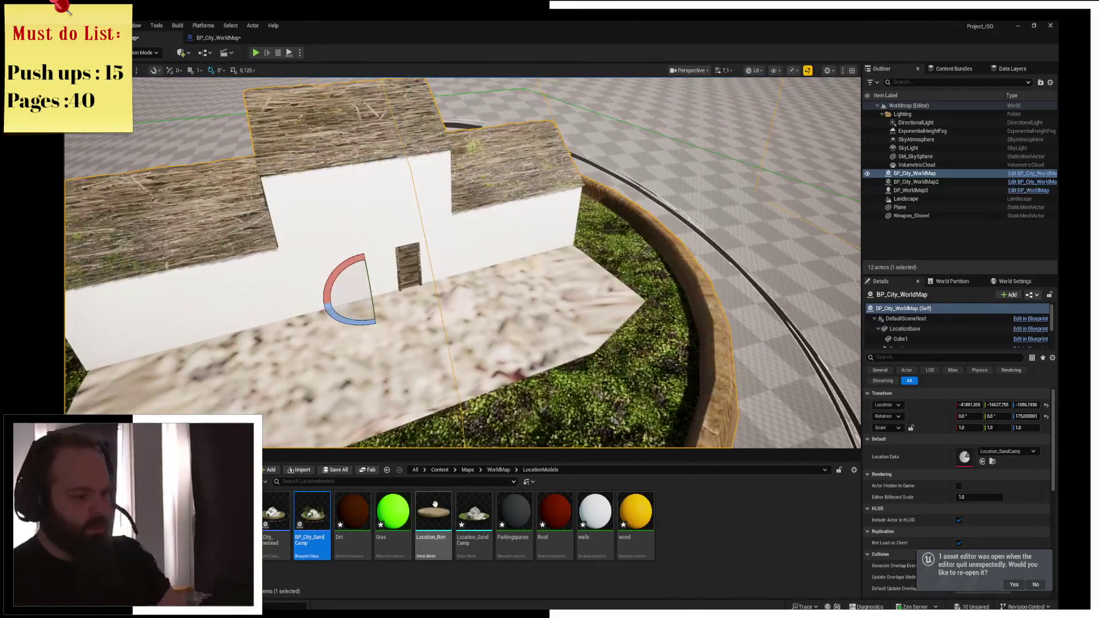
double_click(312, 512)
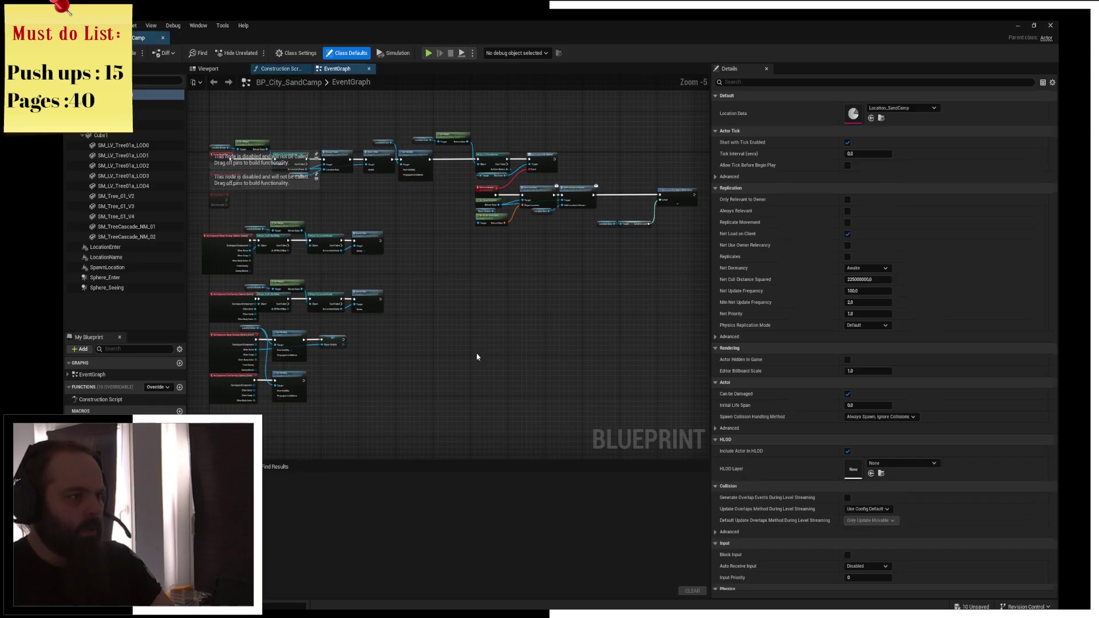
Show BP_City_SandCamp's viewport, select the Cube1 house mesh and browse the Maps folder in the Content Drawer
click(208, 69)
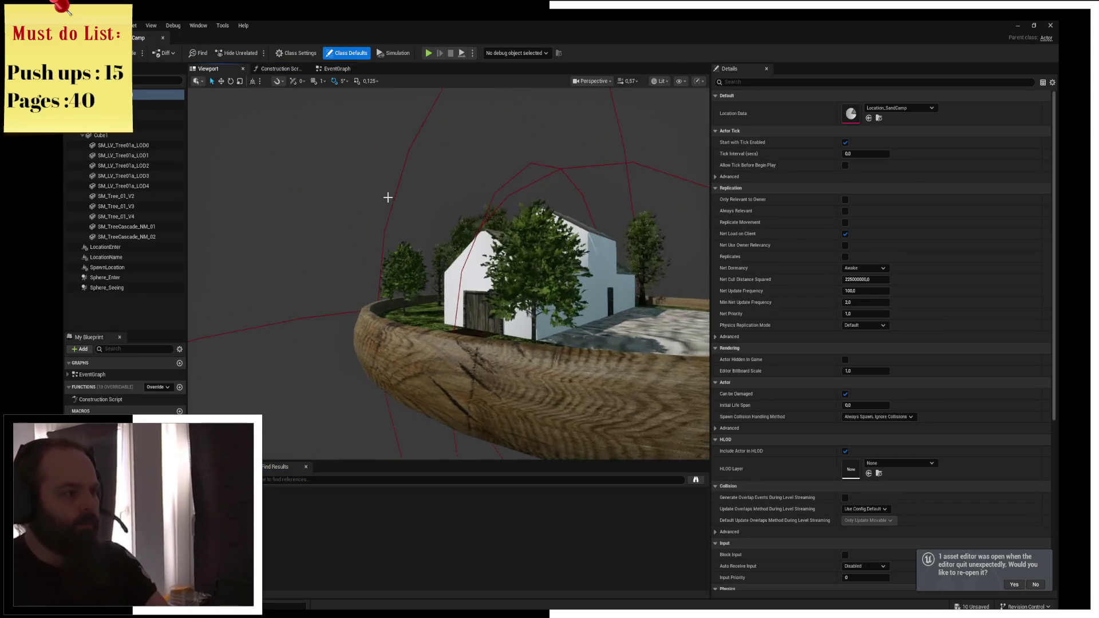
click(102, 136)
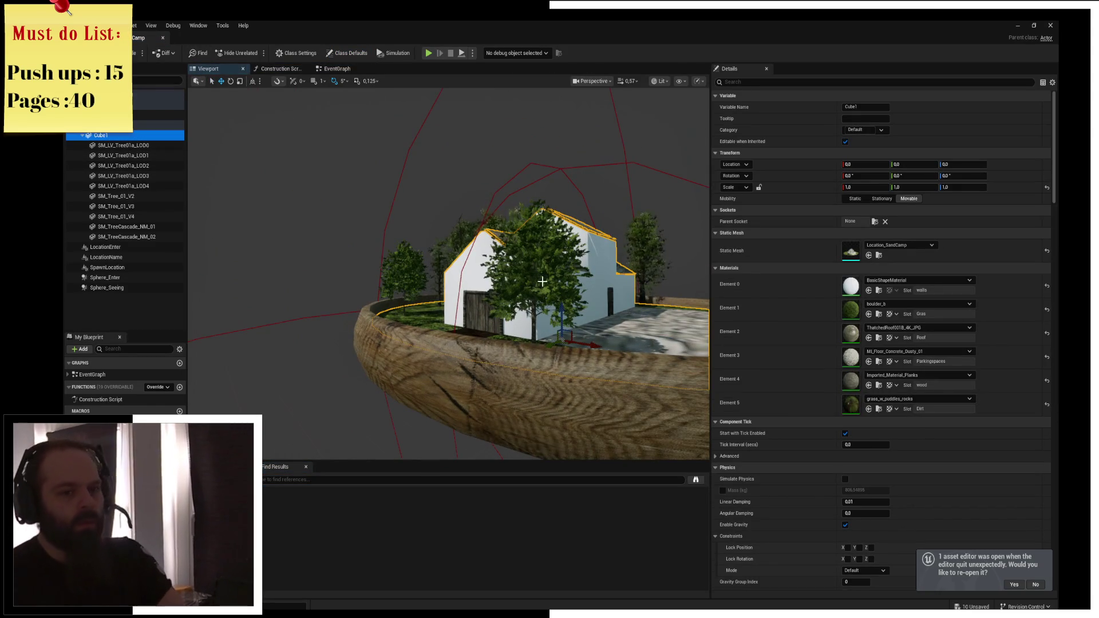
key(ctrl+space)
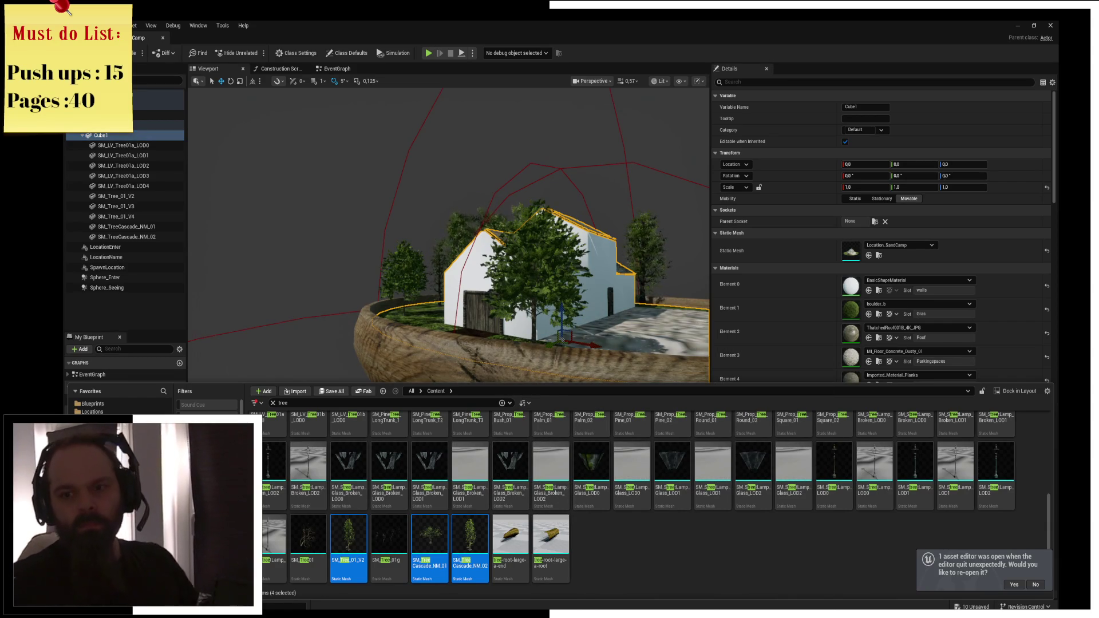
mouse_move(275, 464)
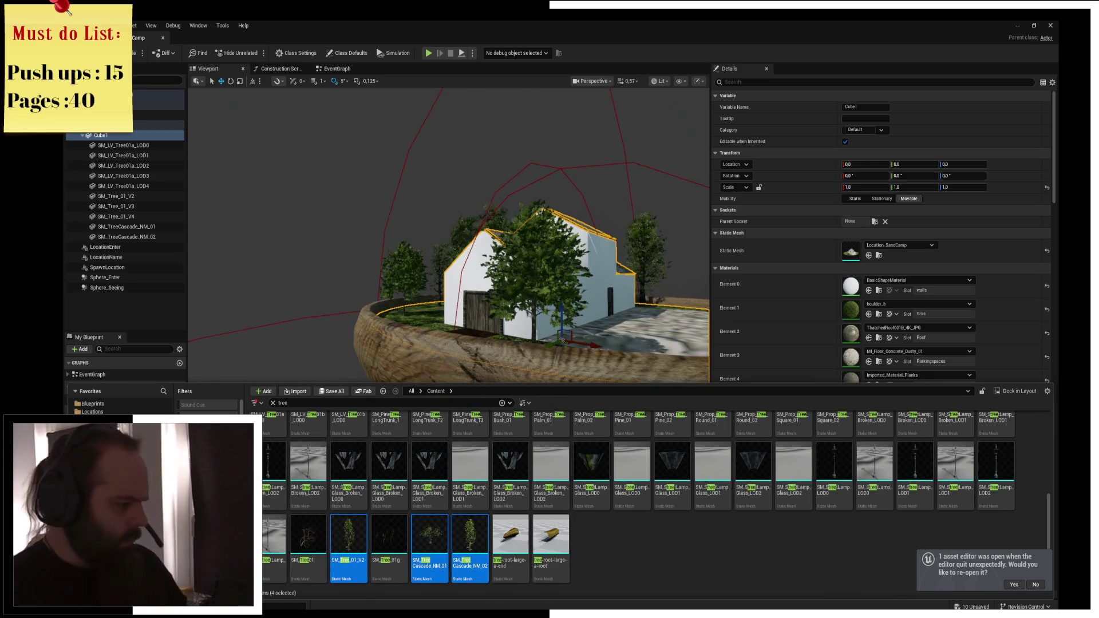
click(91, 420)
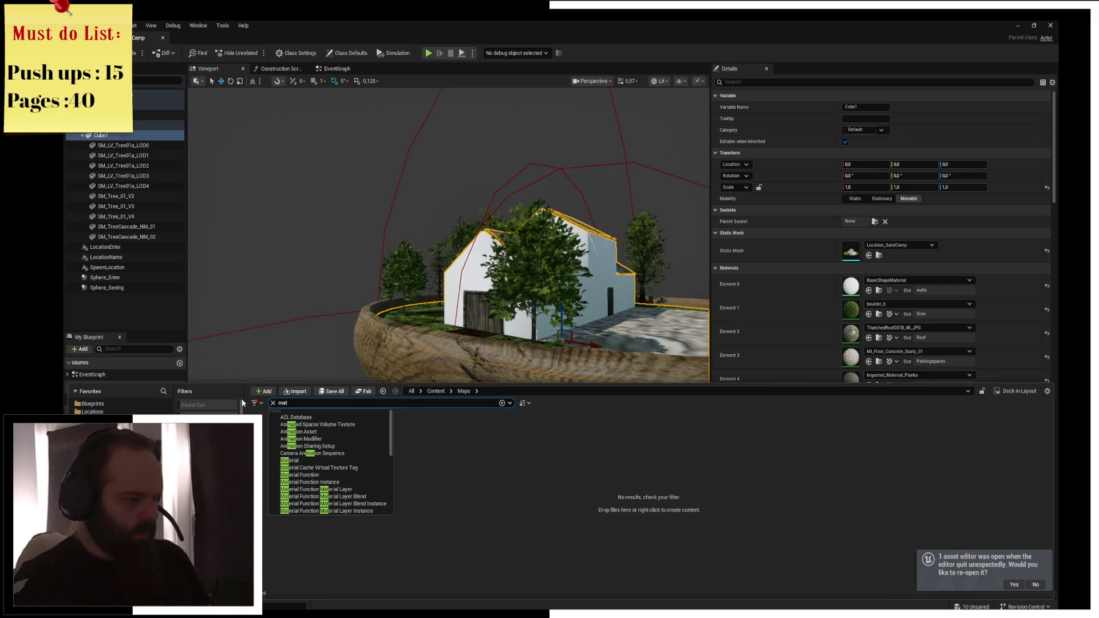
Apply PaintedMetal014_4K_JPG to the house walls' Element 0 slot, inspect it up close, and return to the level
key(Escape)
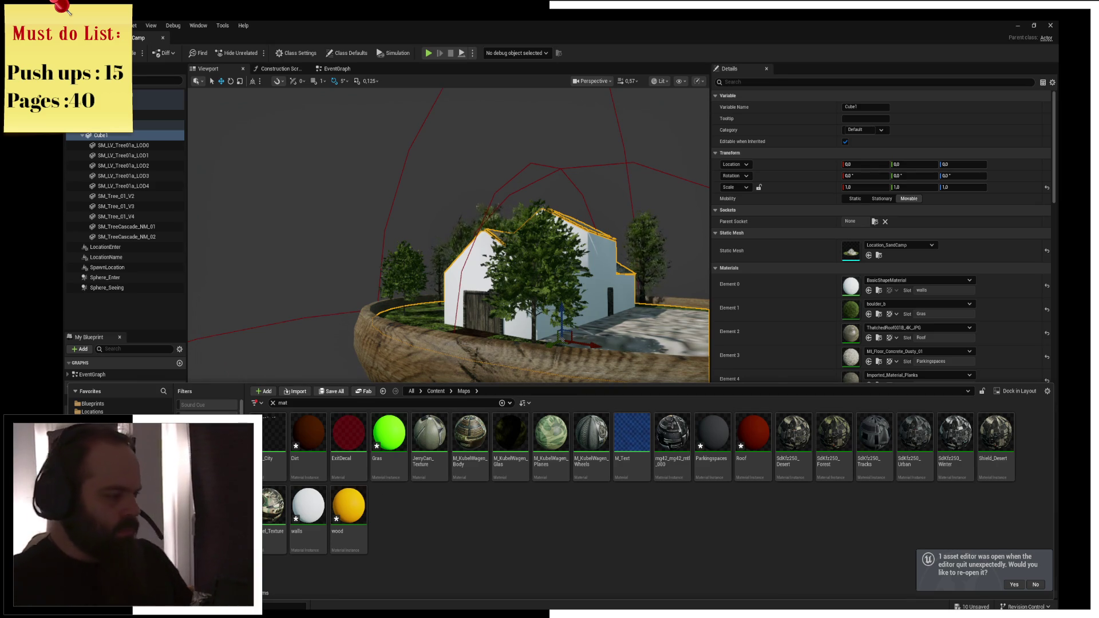
click(436, 392)
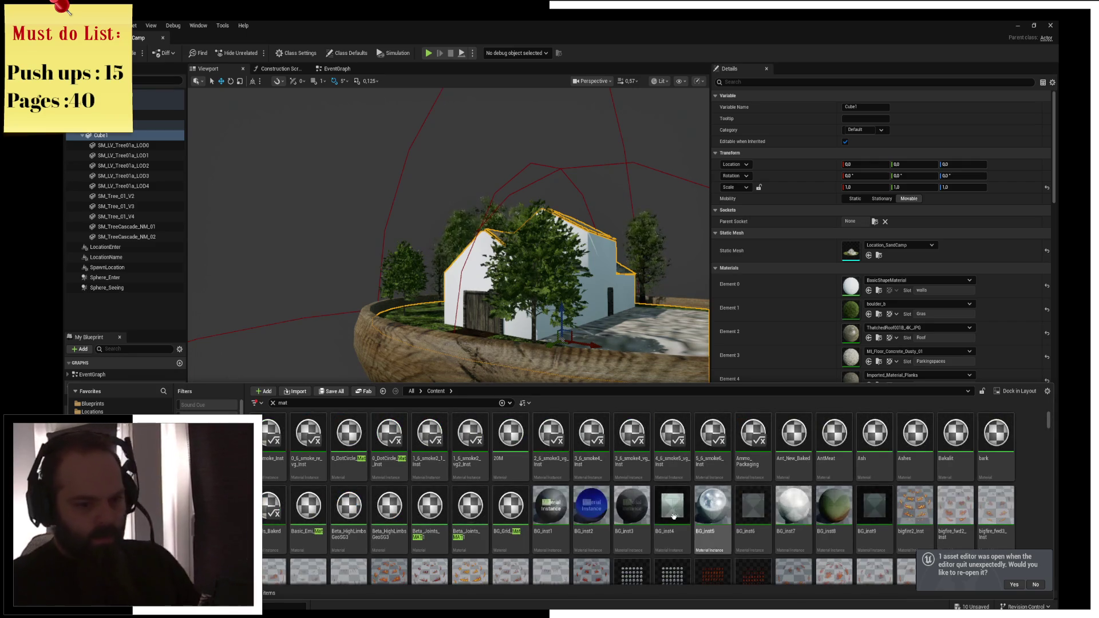
scroll(593, 470, down, 1)
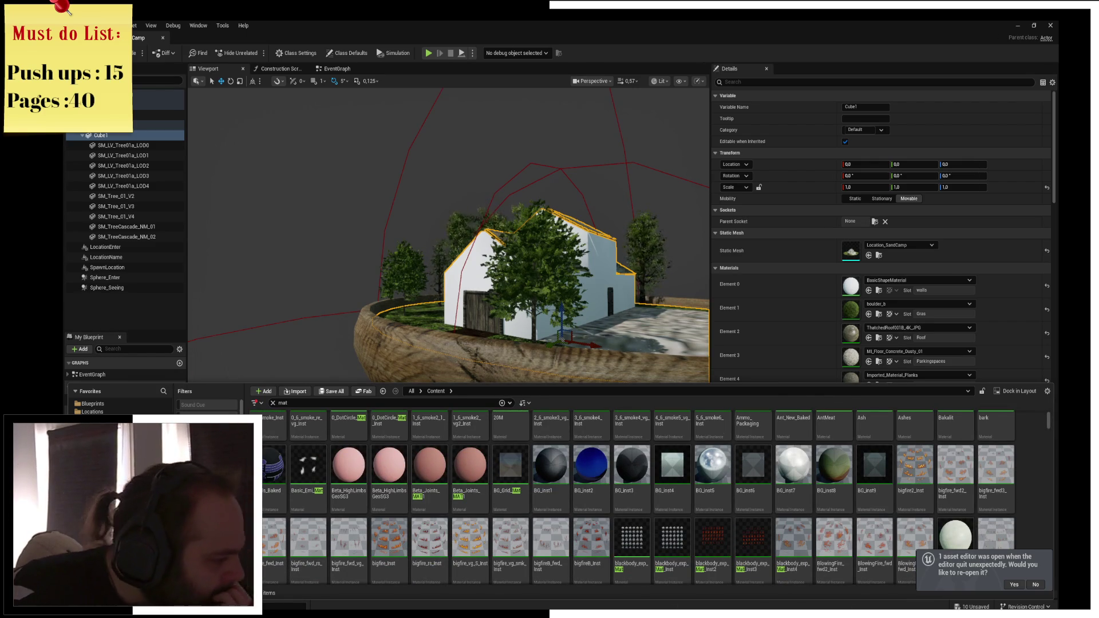
key(ctrl+b)
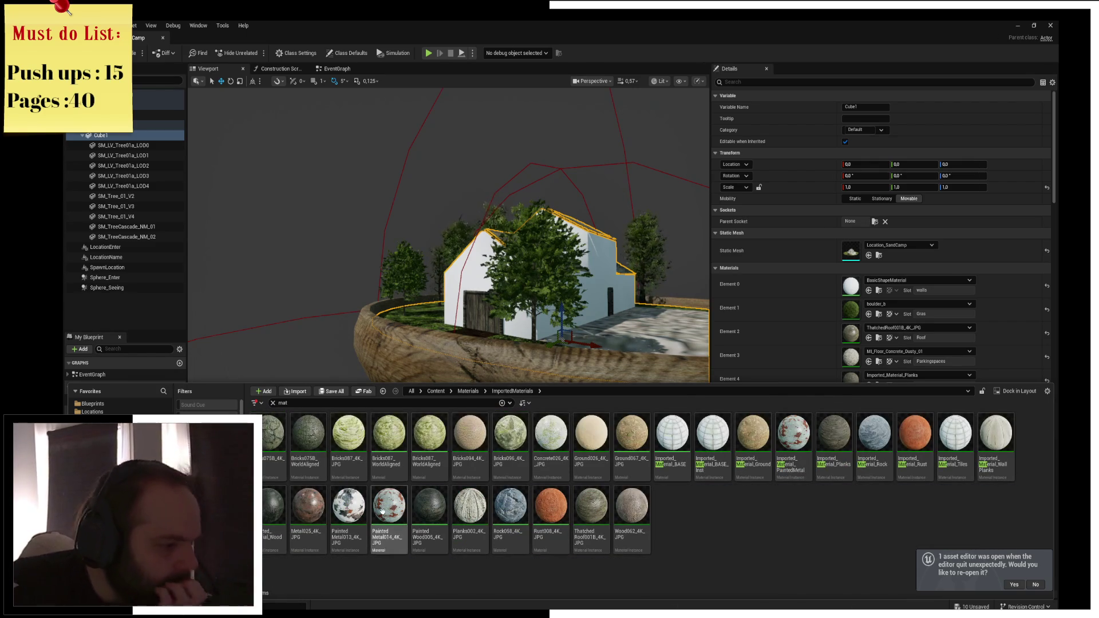
drag(577, 472, 574, 289)
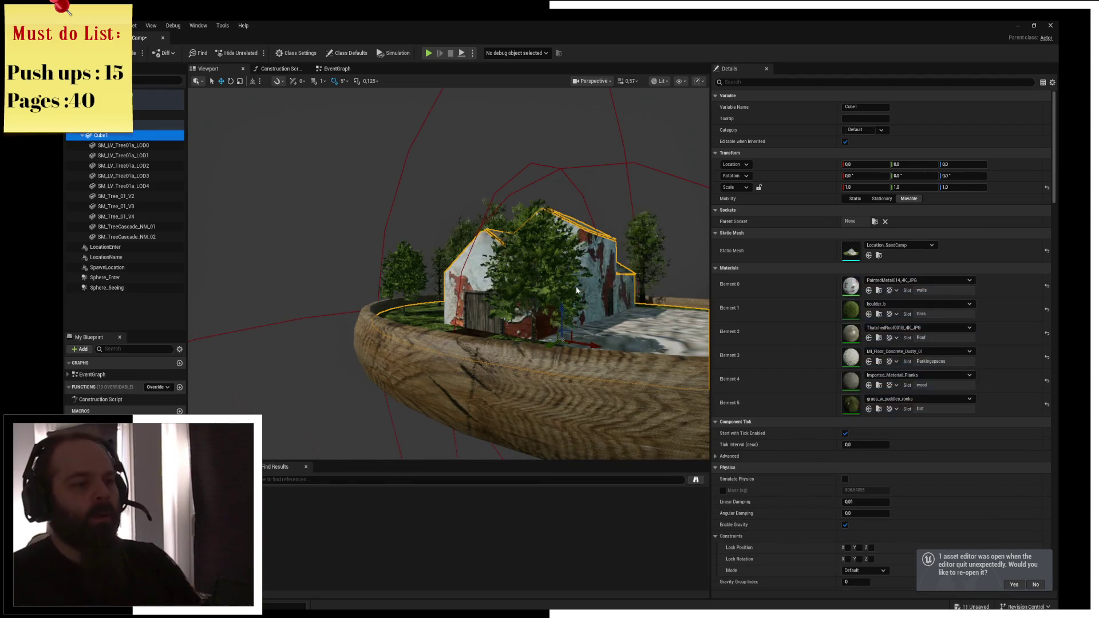
mouse_move(448, 274)
mouse_down()
mouse_move(478, 270)
mouse_move(488, 301)
mouse_move(480, 272)
mouse_move(538, 262)
mouse_up()
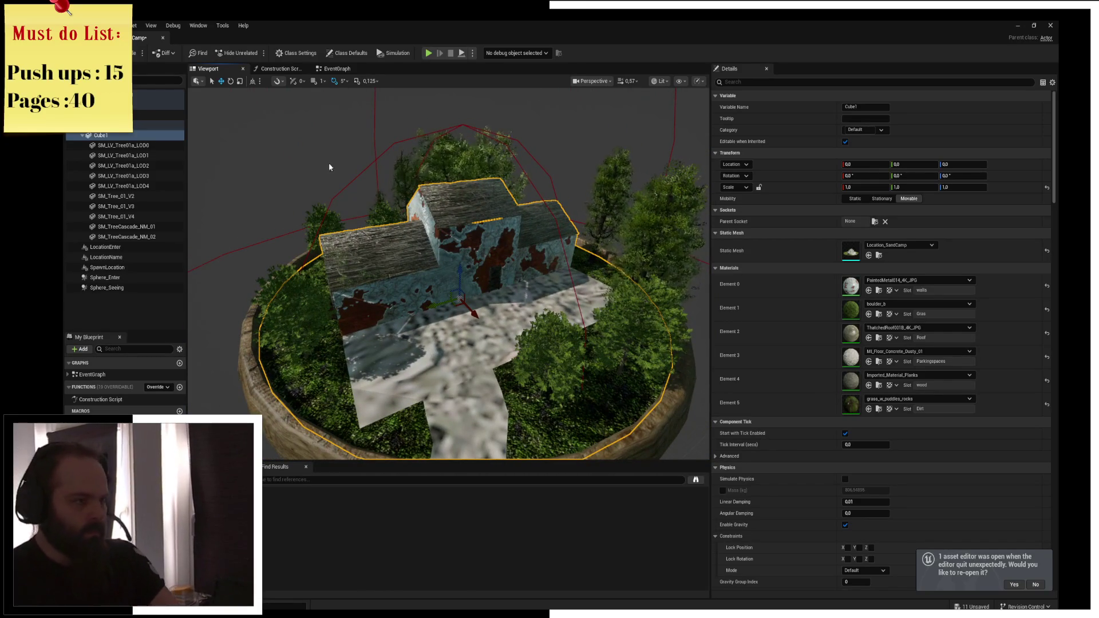
key(alt+Tab)
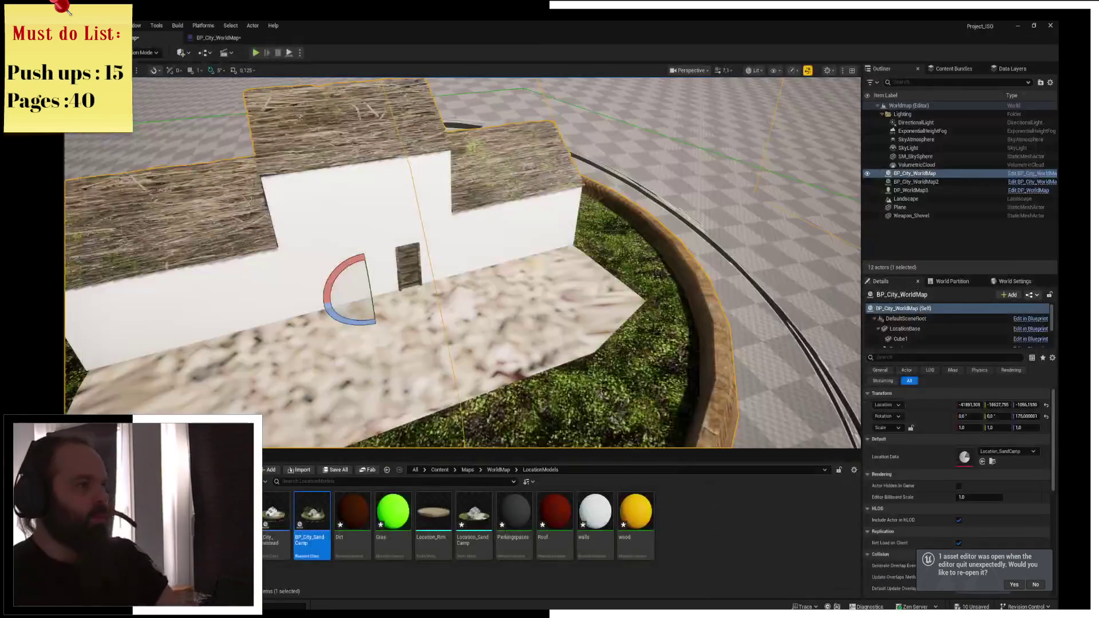
Replace the BP_City_WorldMap actor in the level with BP_City_SandCamp
scroll(458, 263, down, 10)
scroll(412, 218, up, 3)
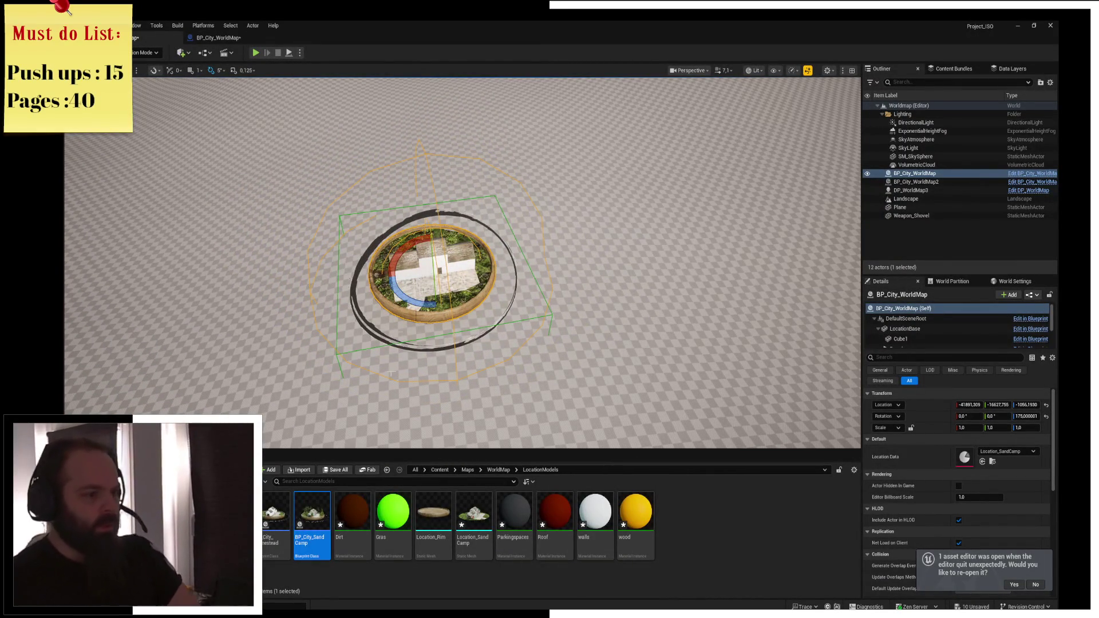
right_click(964, 176)
mouse_move(975, 245)
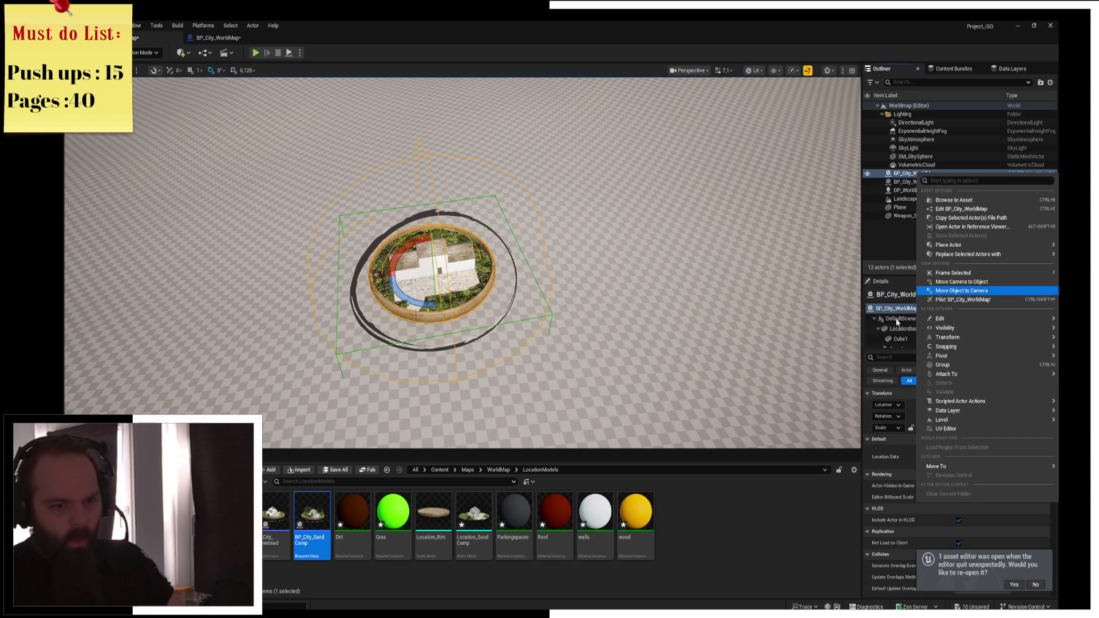
click(322, 545)
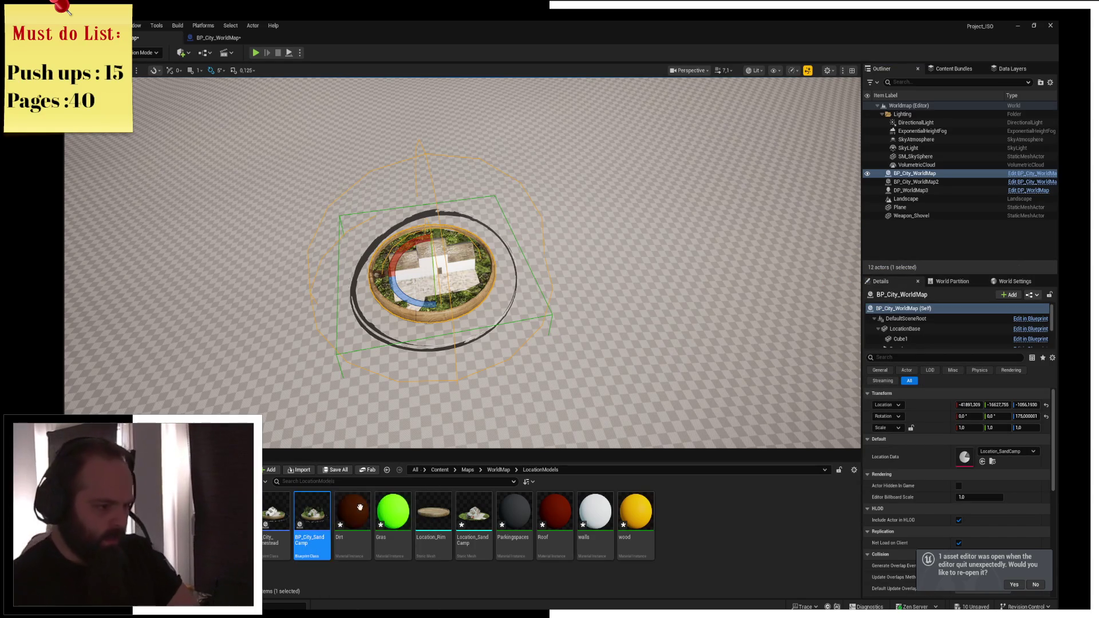
right_click(949, 174)
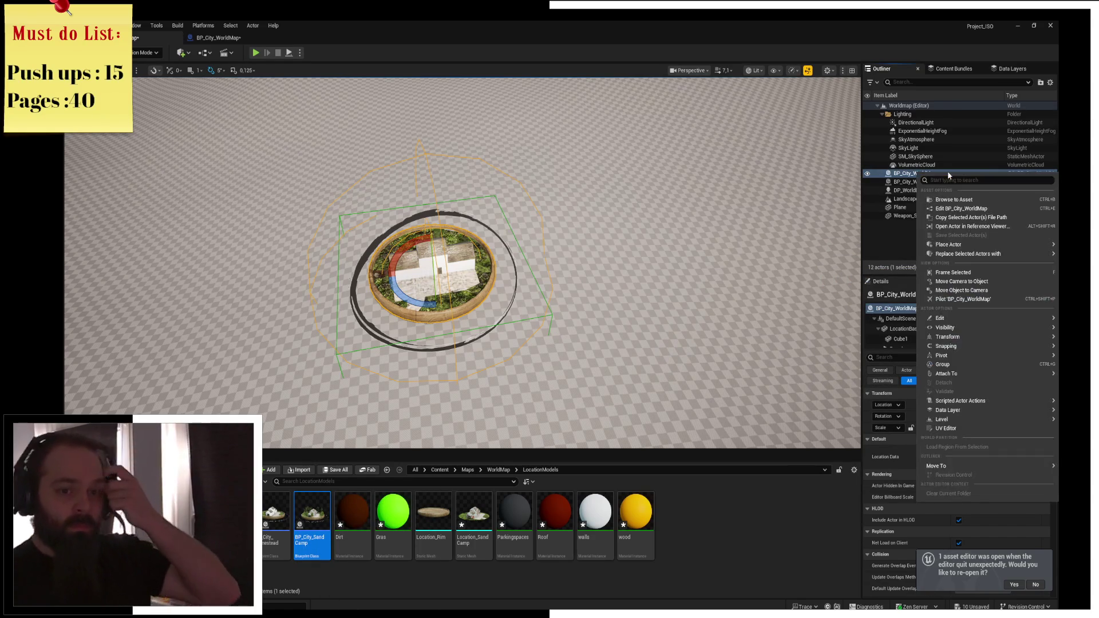
mouse_move(961, 245)
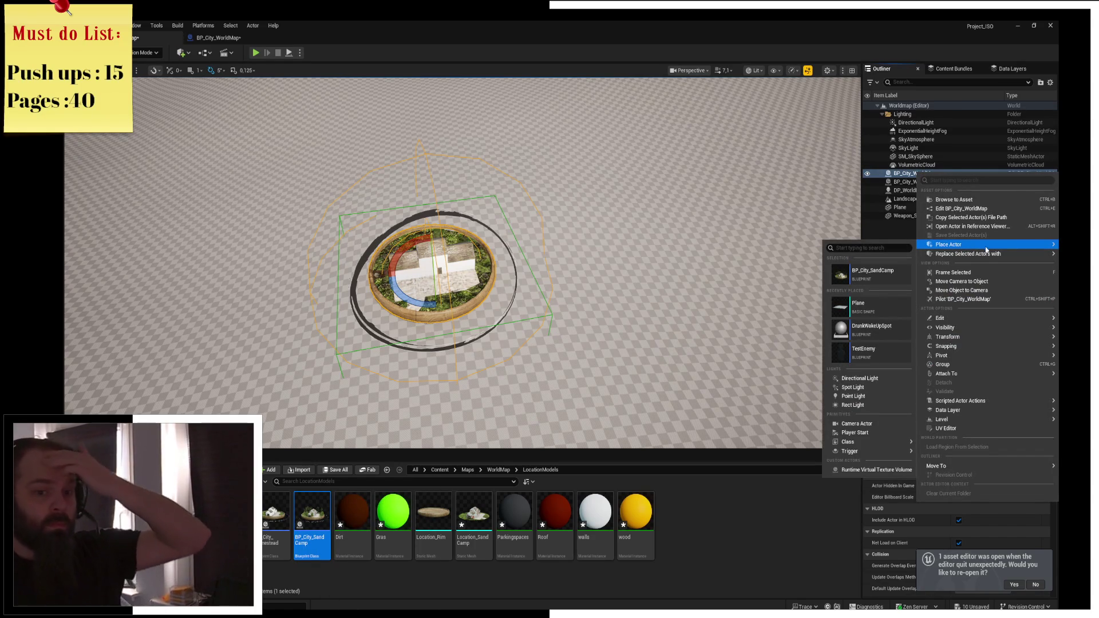
mouse_move(988, 255)
click(871, 303)
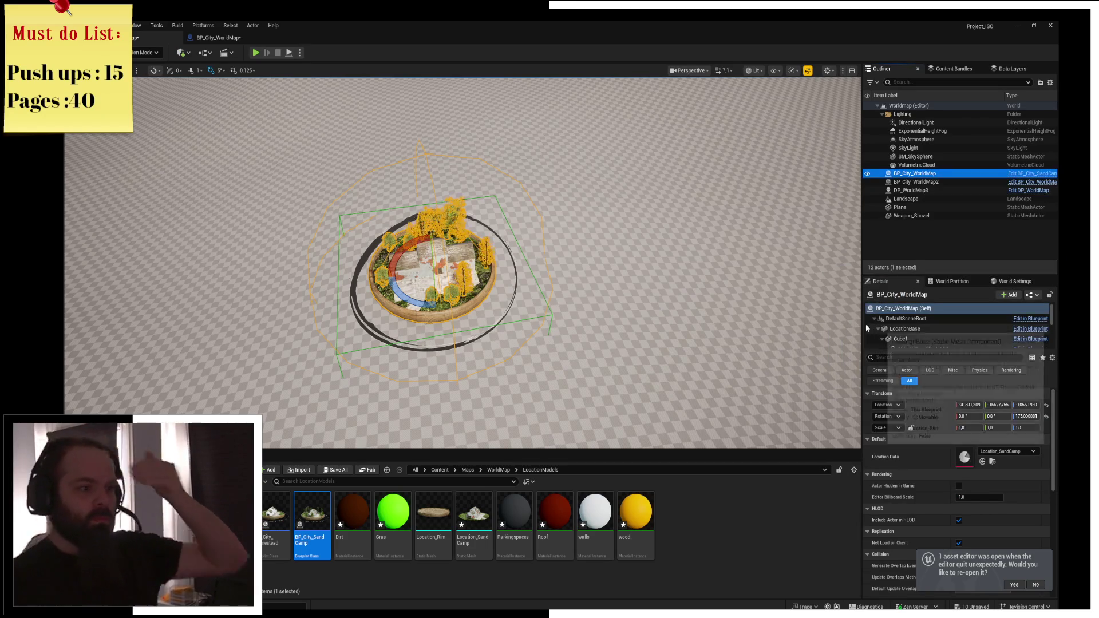
Play-test the level despite compile errors, then stop and close the Message Log
scroll(463, 263, down, 3)
scroll(462, 263, up, 6)
click(256, 53)
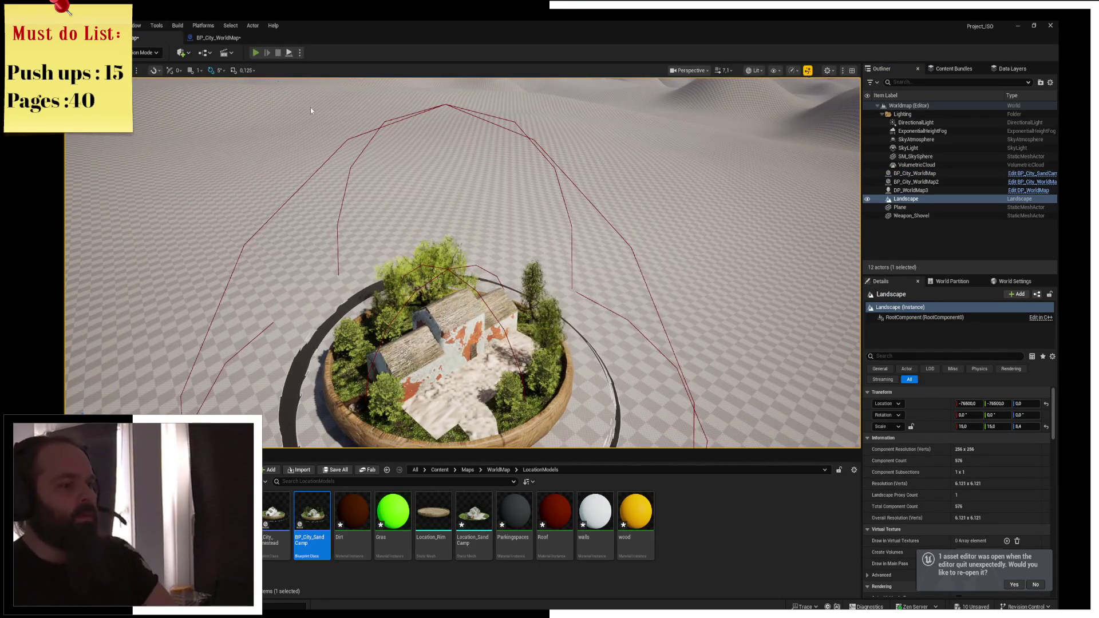
click(637, 359)
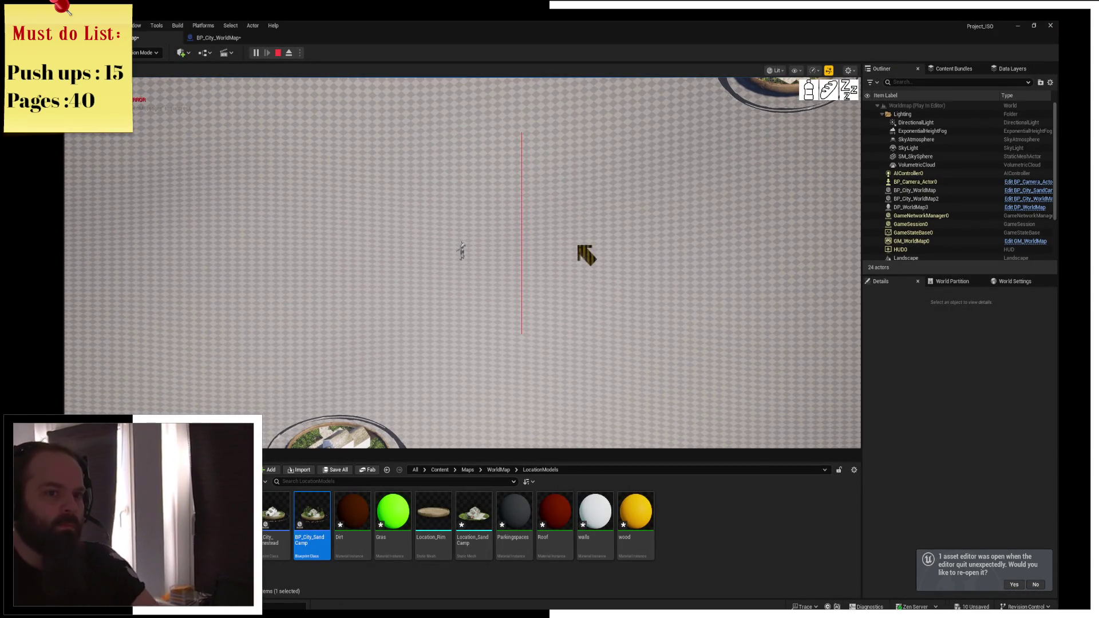
click(279, 53)
click(1050, 25)
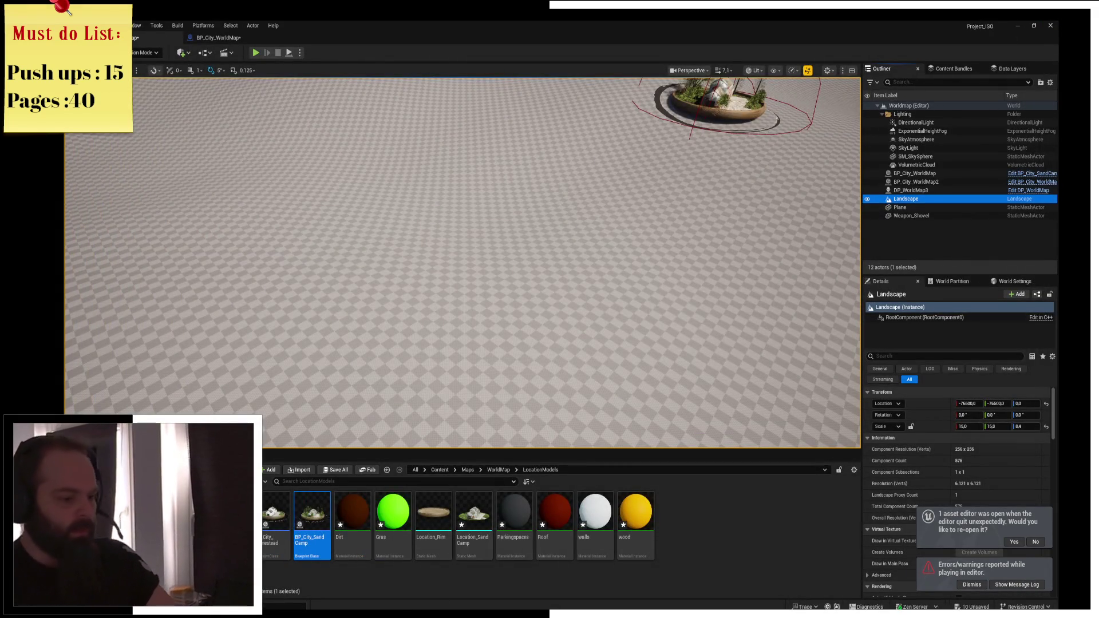
In Blender's Edit Mode, circle-select the SandCamp parking-area faces in face select mode
key(alt+Tab)
key(Tab)
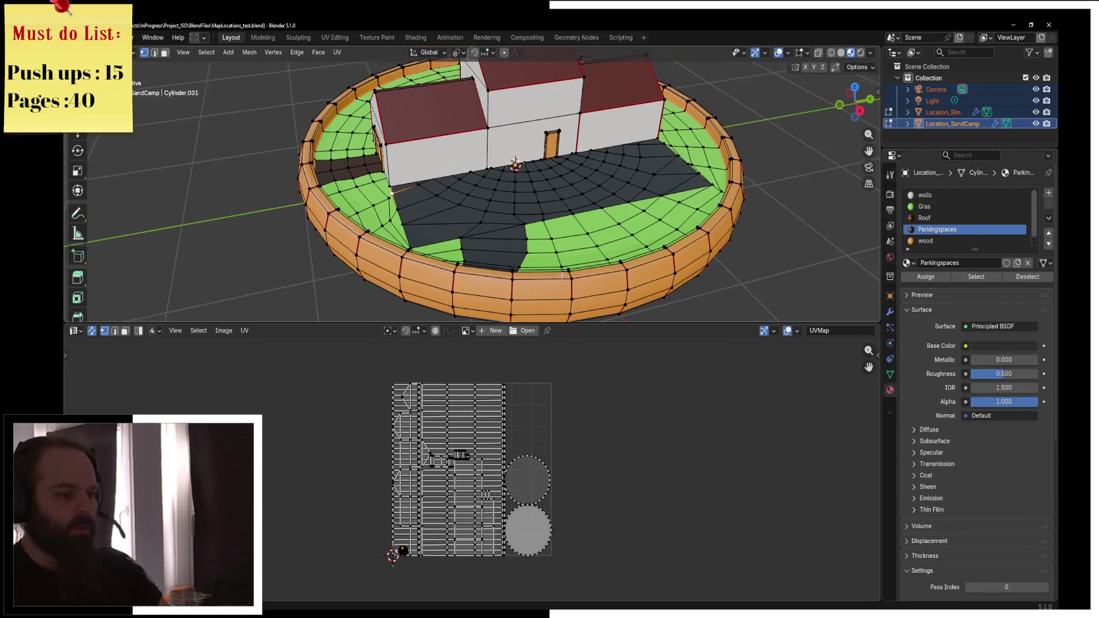
drag(568, 271, 353, 151)
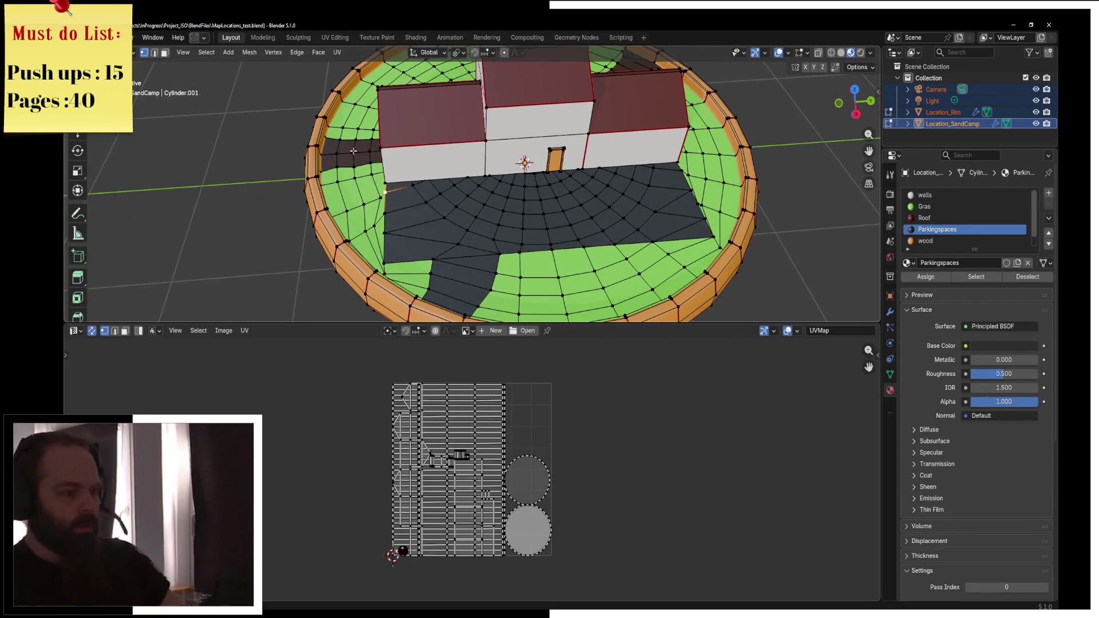
click(165, 53)
key(c)
mouse_move(441, 299)
mouse_down()
mouse_move(474, 255)
mouse_move(422, 209)
mouse_move(446, 193)
mouse_move(534, 182)
mouse_up()
key(ctrl+z)
mouse_move(455, 230)
mouse_down()
mouse_move(457, 206)
mouse_move(519, 227)
mouse_move(647, 229)
mouse_move(670, 194)
mouse_move(564, 183)
mouse_up()
key(Escape)
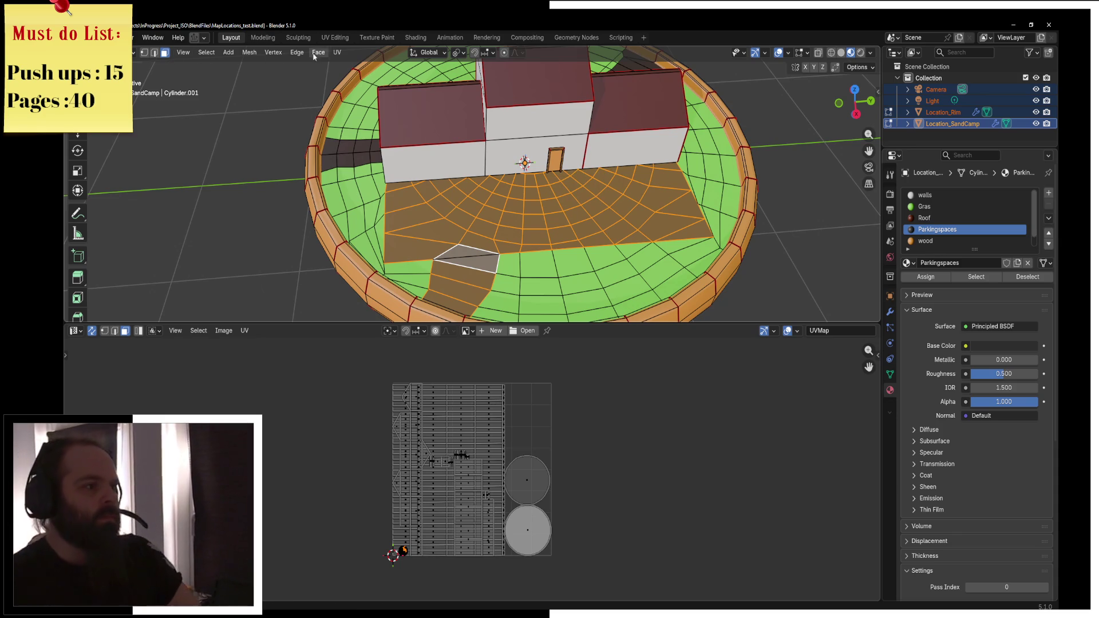
Unwrap the selected parking faces, scale their UVs up greatly, and return to Object Mode
click(338, 52)
click(352, 66)
key(s)
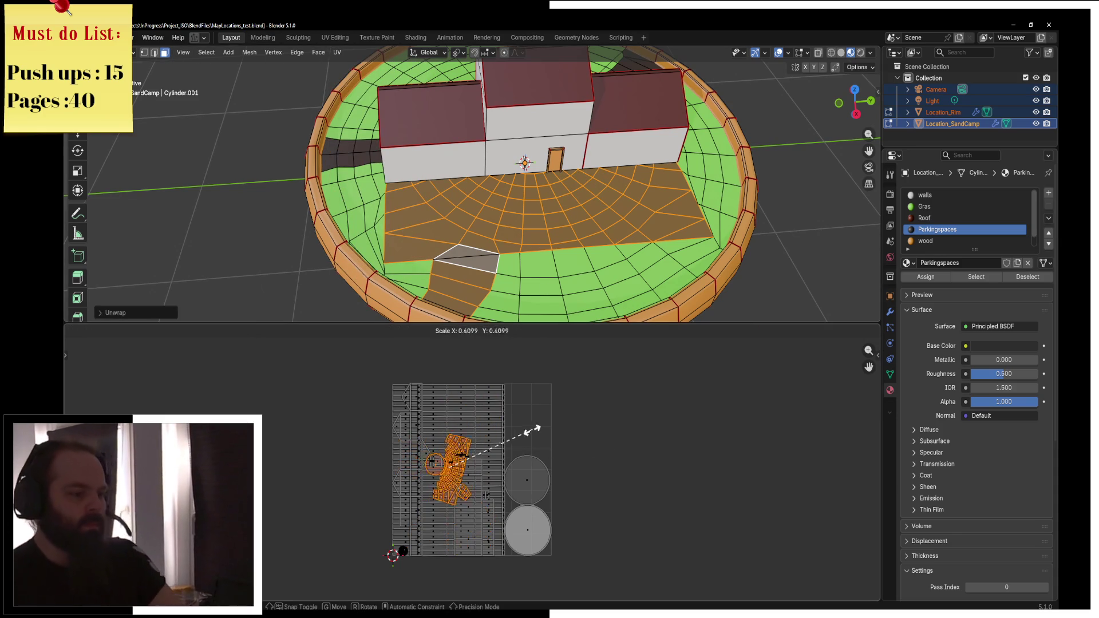
click(440, 404)
key(ctrl+Tab)
click(363, 183)
Run the FBX export via F3 and overwrite MapLocations_Test01.fbx on the desktop
key(F3)
key(Return)
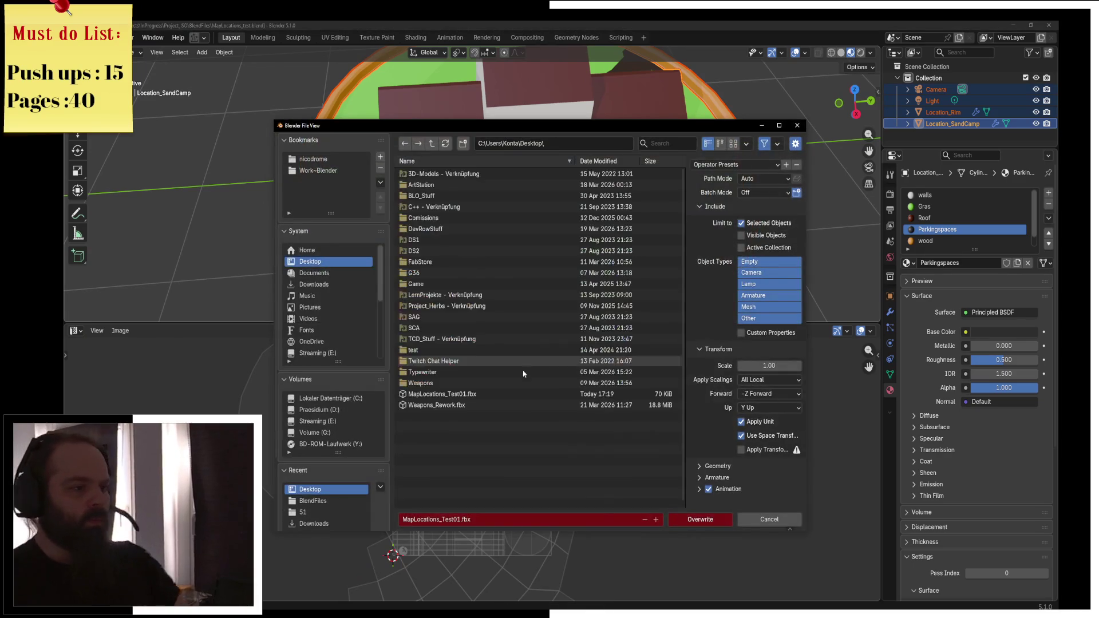
click(701, 520)
key(F3)
key(Return)
click(452, 395)
click(711, 523)
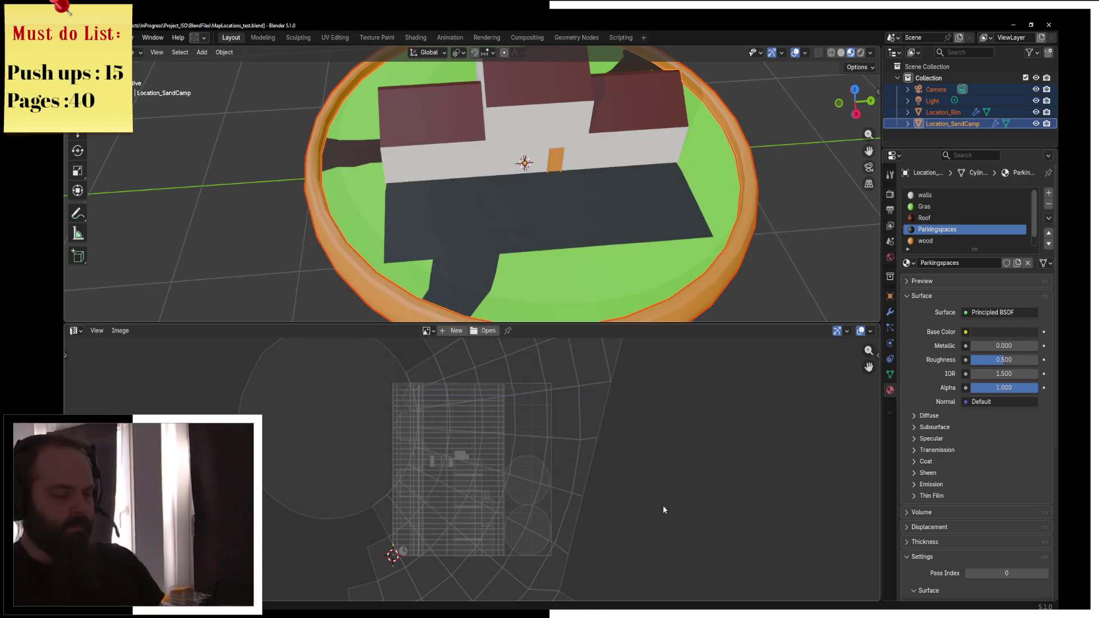
key(alt+Tab)
Reimport the Location_SandCamp mesh asset from the Content Browser and switch back to Blender
right_click(480, 550)
click(538, 279)
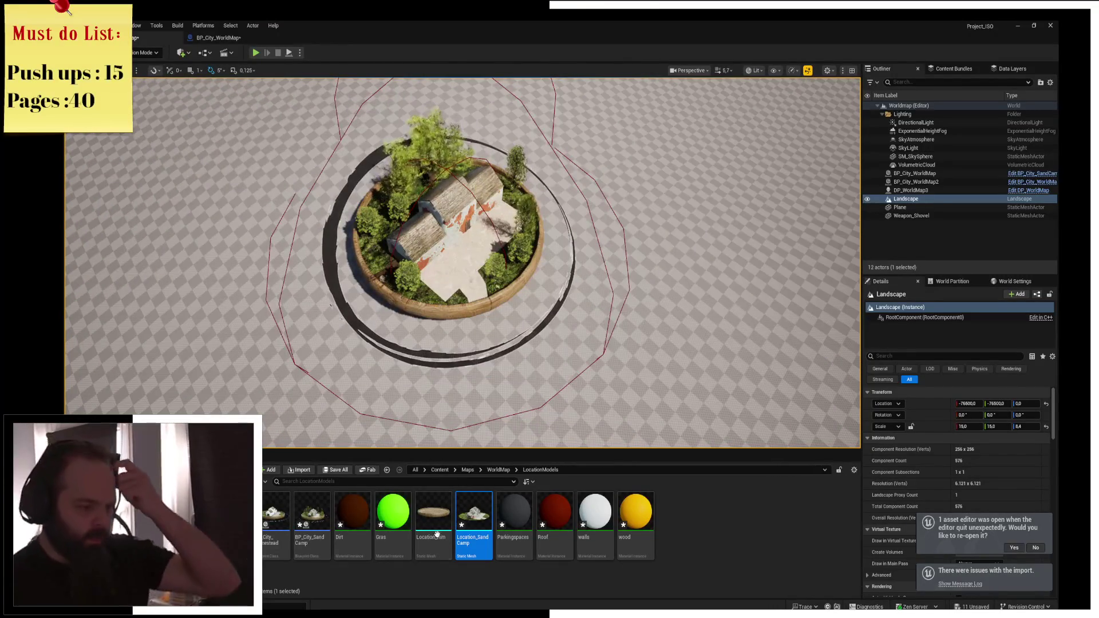
key(alt+Tab)
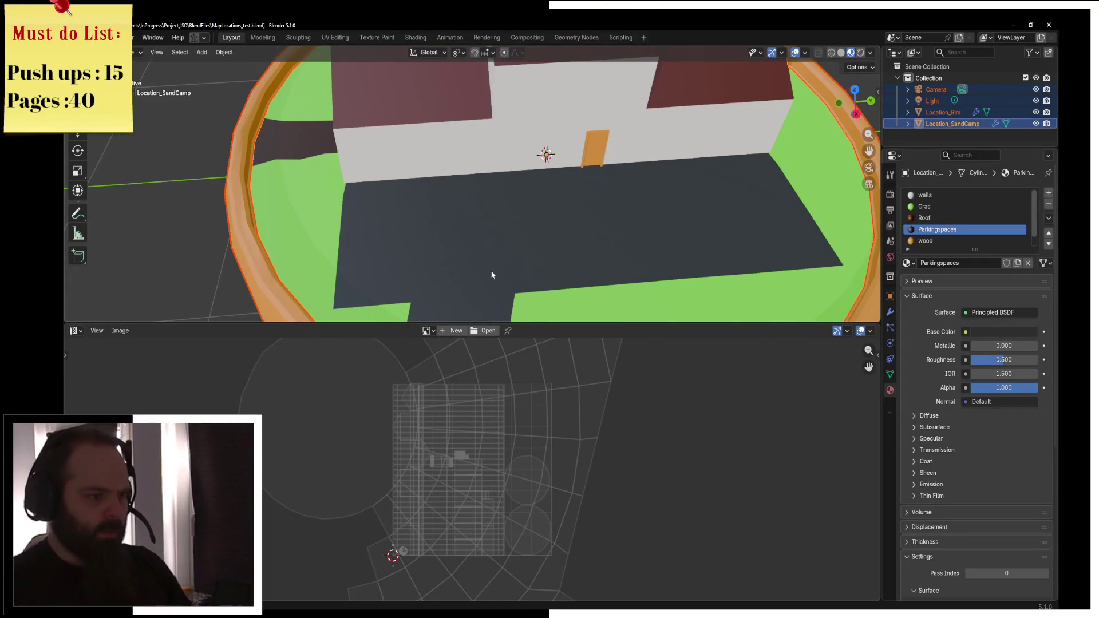
In Edit Mode, select the stray triangle and all faces using the Parkingspaces material
key(Tab)
key(alt+a)
key(x)
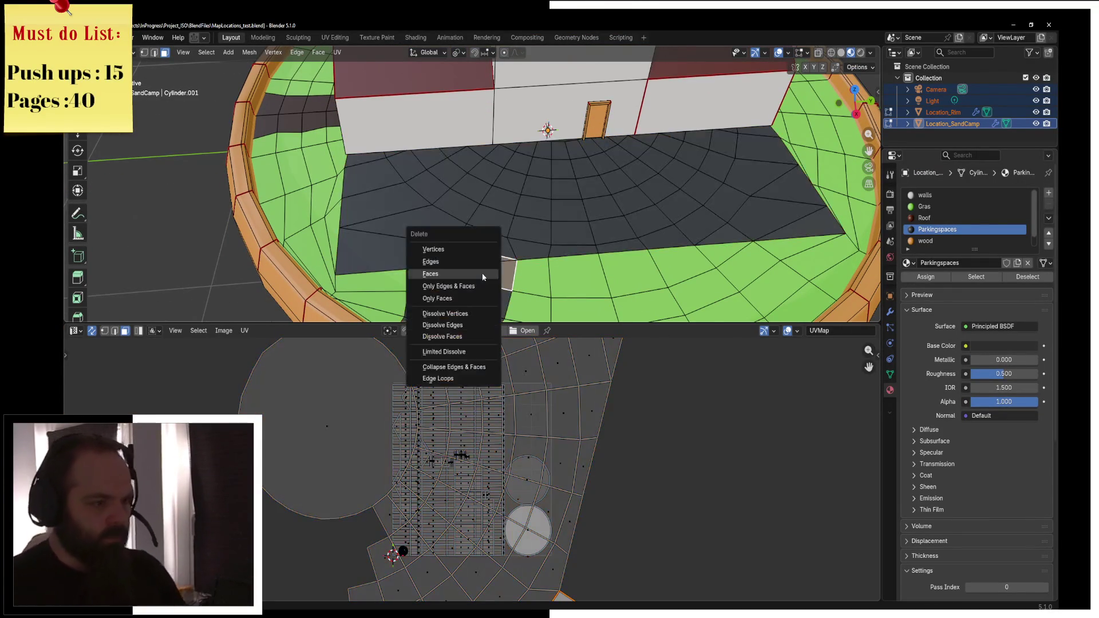
key(Escape)
click(480, 266)
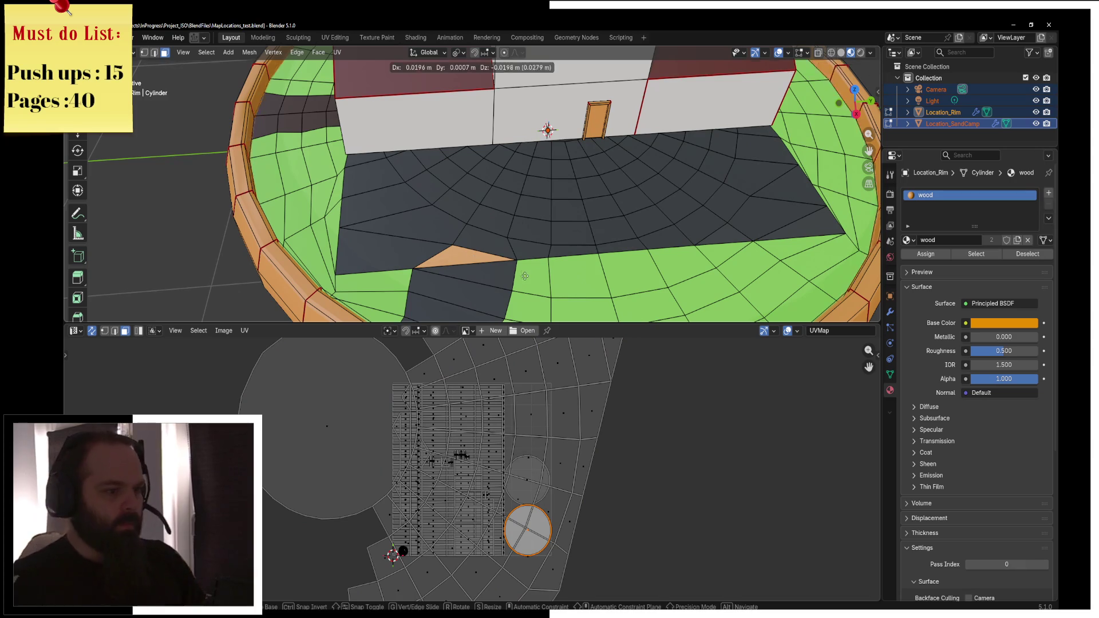
key(2)
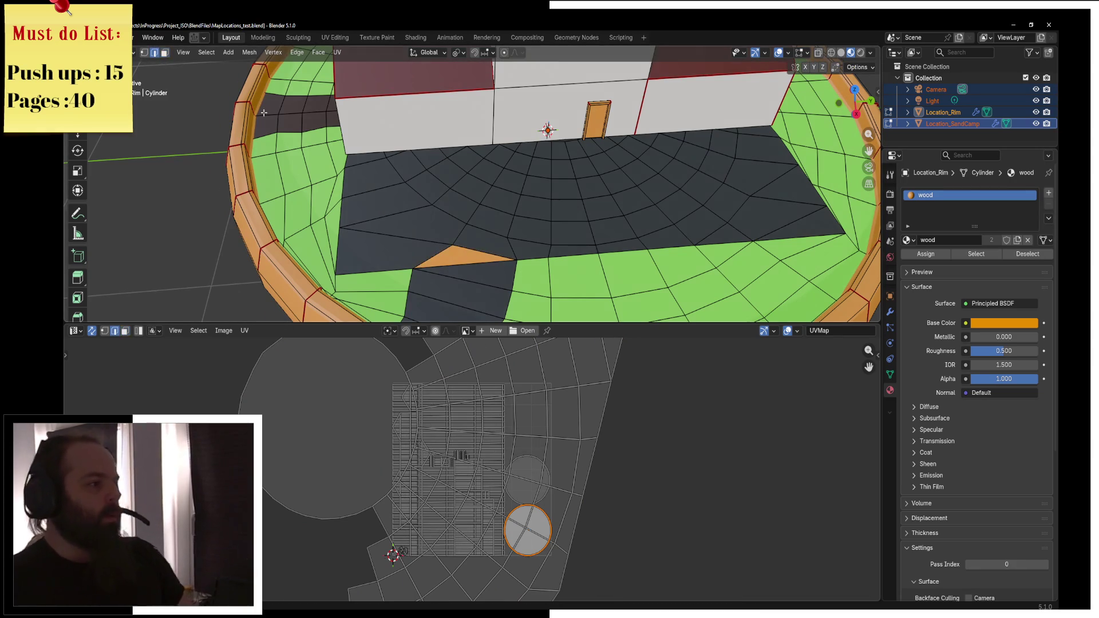
click(431, 251)
shift+click(466, 268)
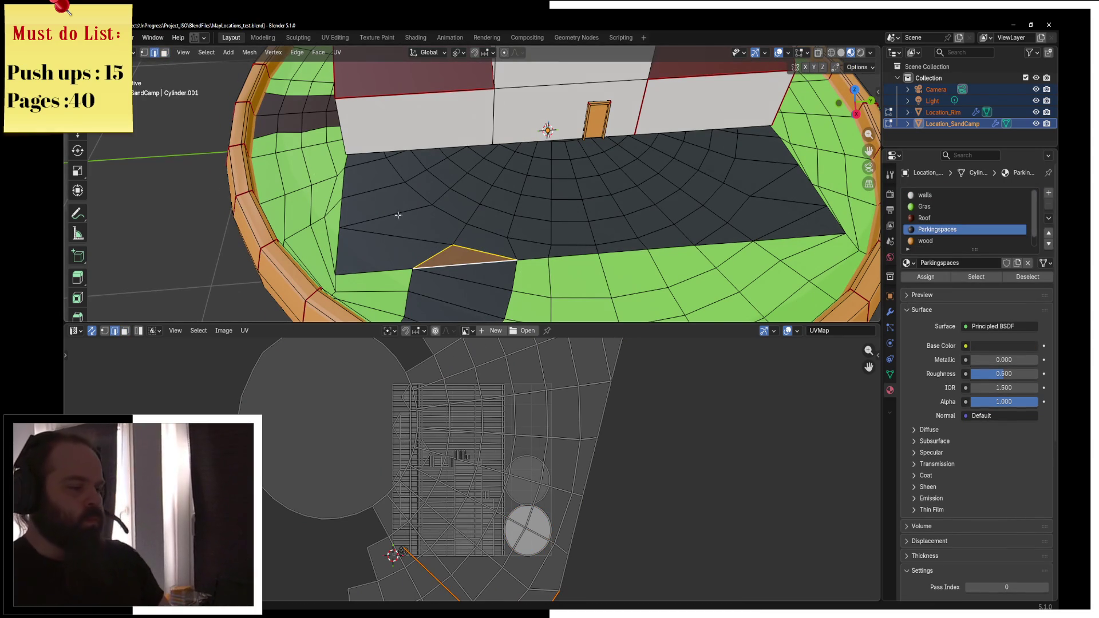
click(973, 277)
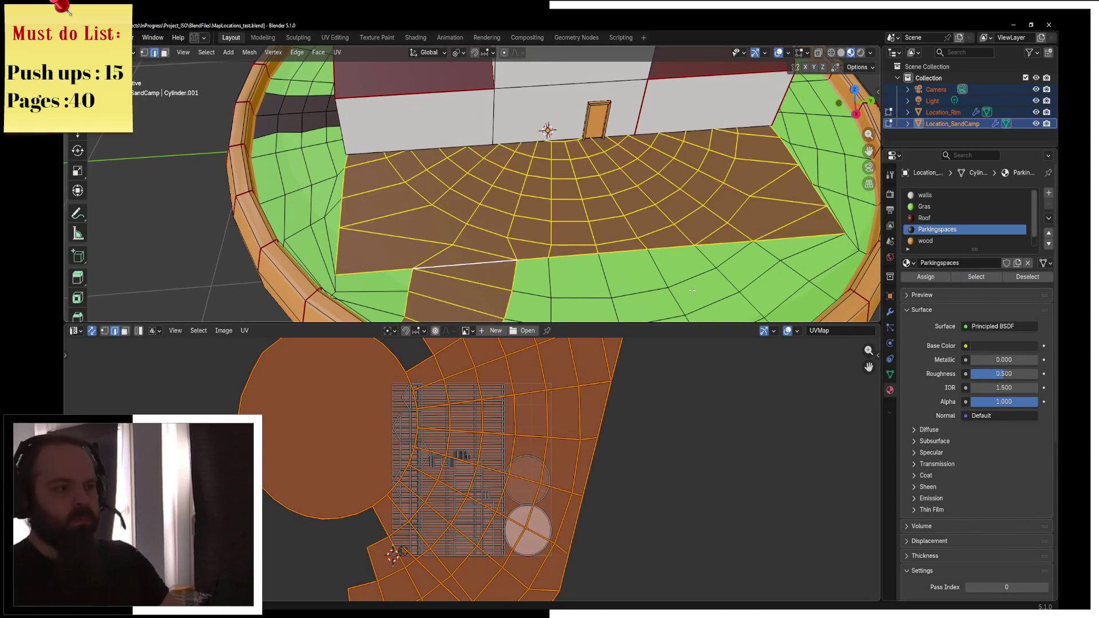
Unwrap the Parkingspaces faces together and scale their UVs up greatly
click(338, 52)
click(378, 63)
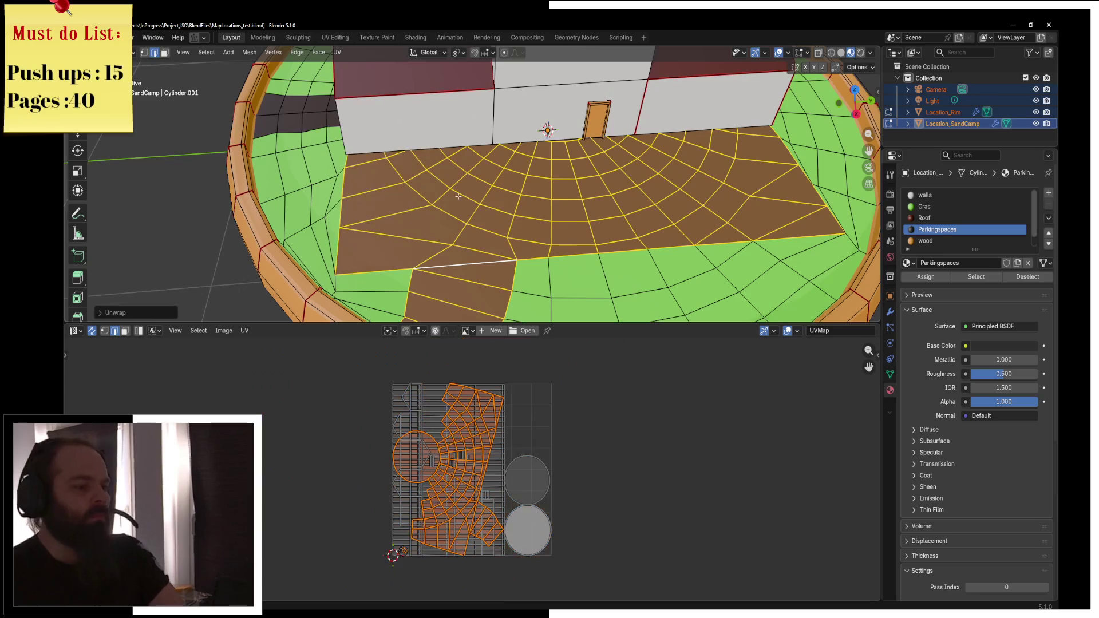
key(s)
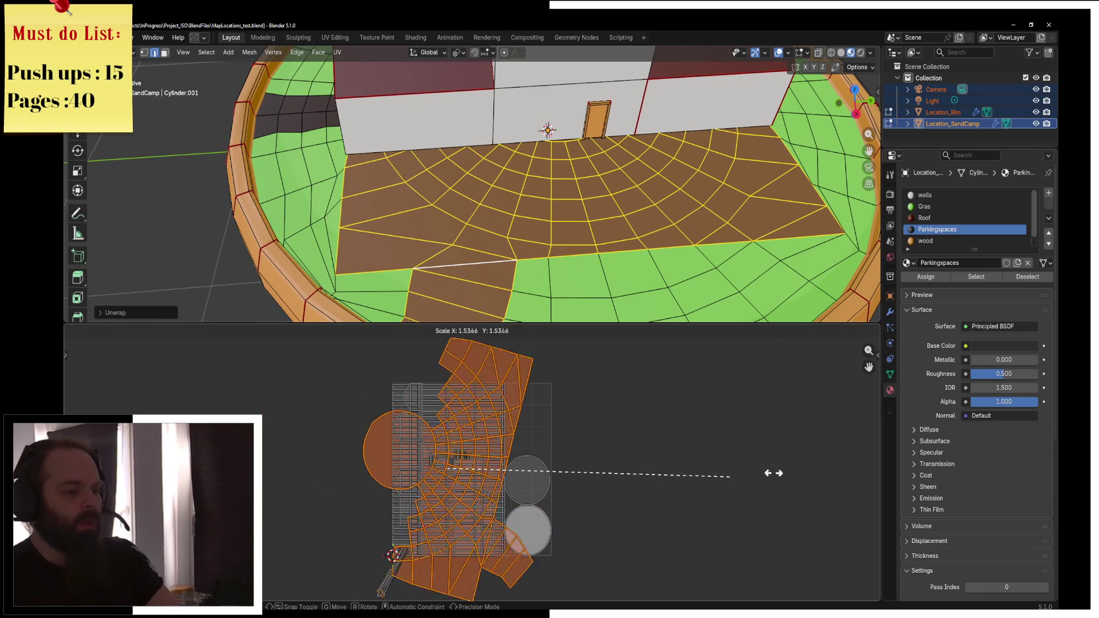
scroll(968, 229, down, 1)
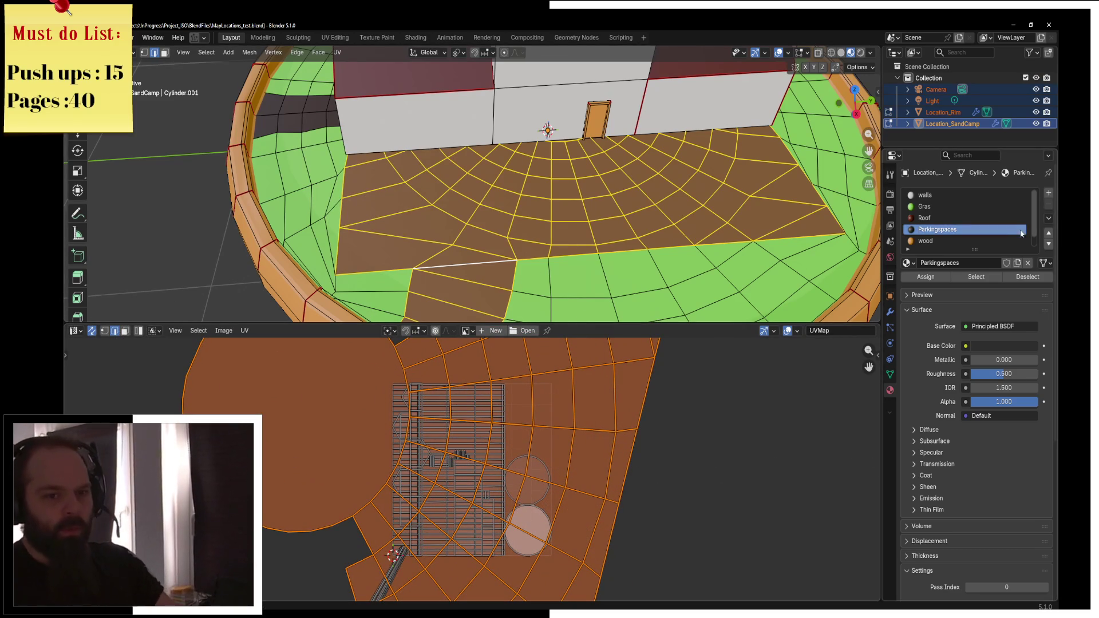